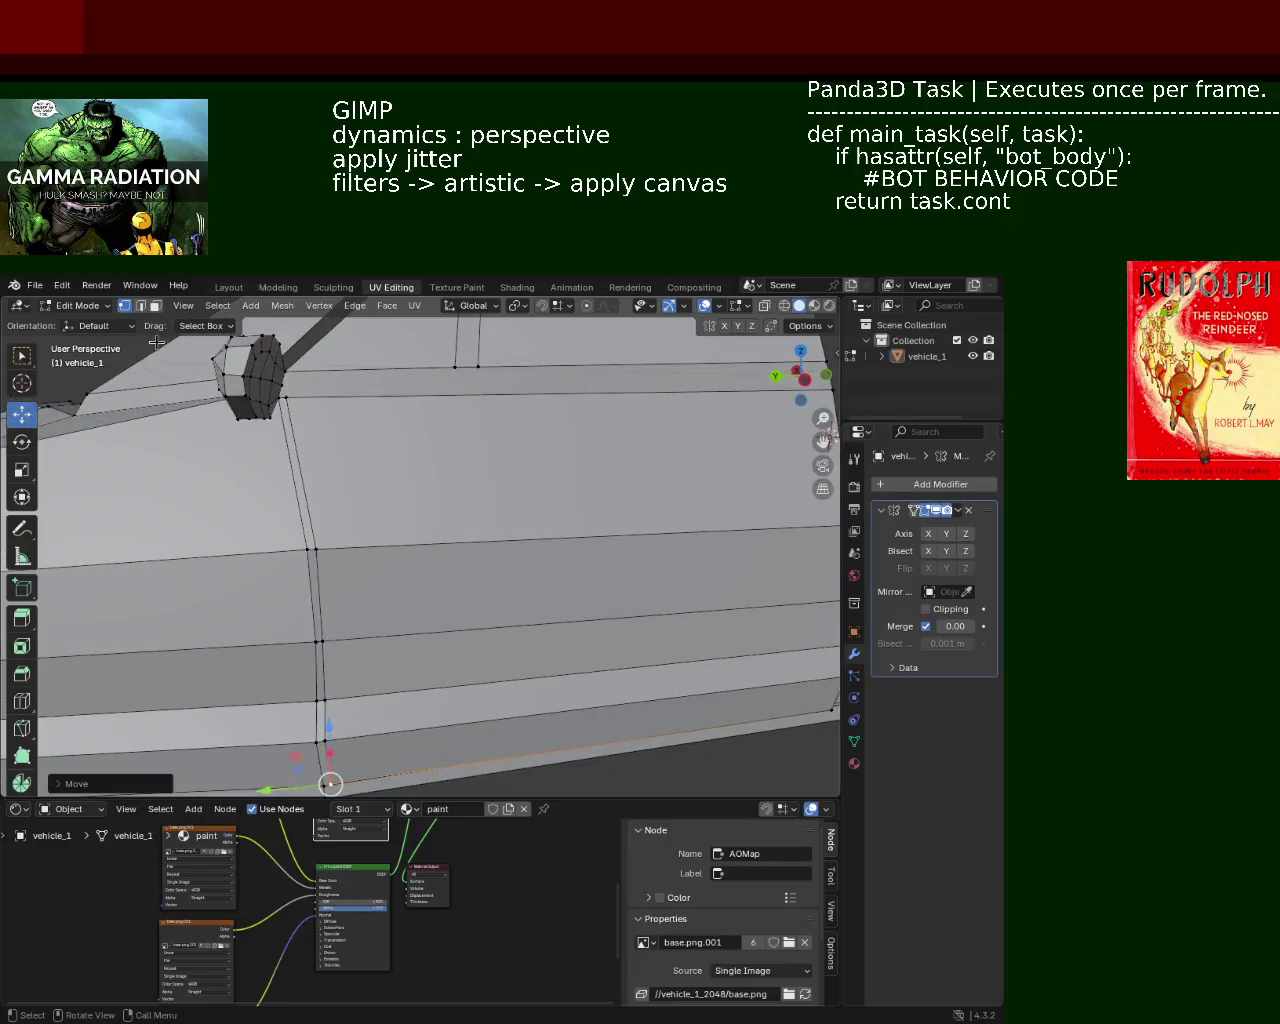
Step: In face mode, select the narrow vertical strip of faces below the mirror
left_click(155, 309)
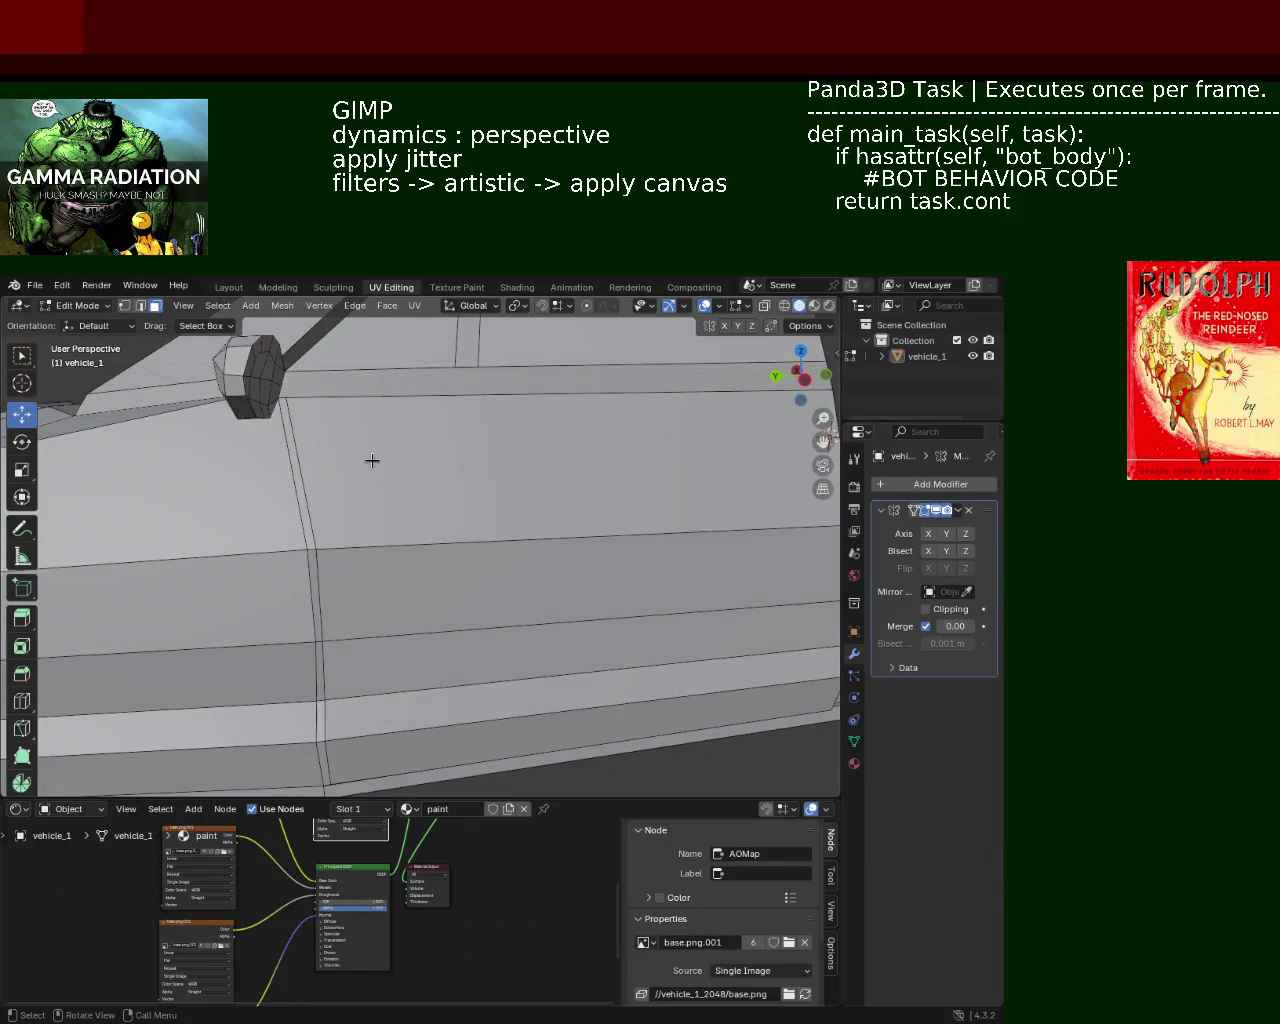
left_click(308, 505, "shift")
left_click(311, 588, "shift")
left_click(320, 690, "shift")
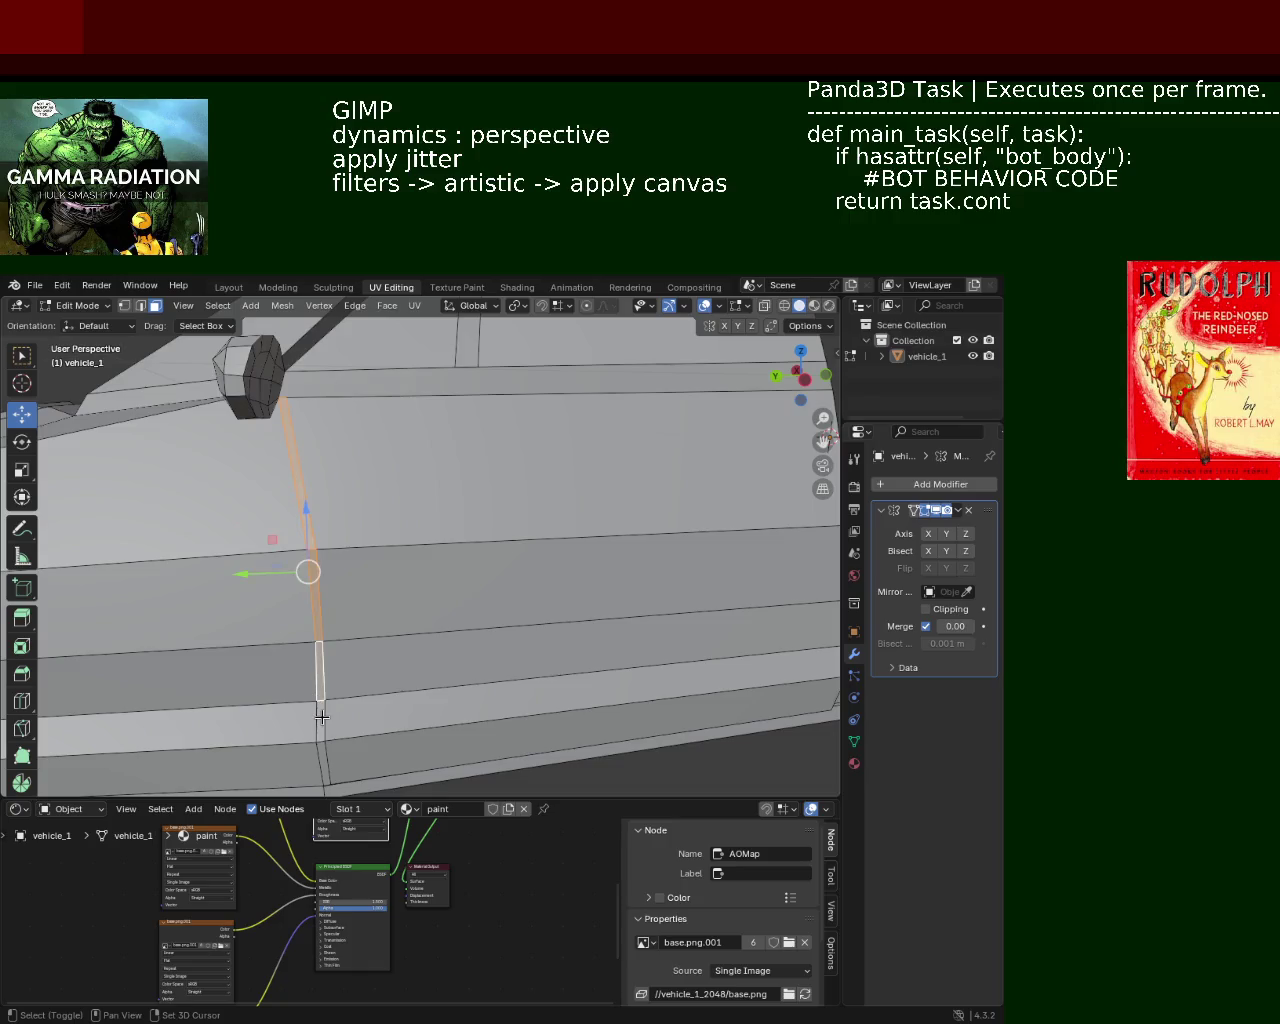
mouse_move(377, 697)
middle_mouse_down()
mouse_move(394, 602)
mouse_move(276, 626)
middle_mouse_up()
left_click(312, 613, "shift")
left_click(310, 620, "shift")
left_click(306, 612, "shift")
Step: Delete the selected strip faces, then orbit around the open seam and car exterior
key("x")
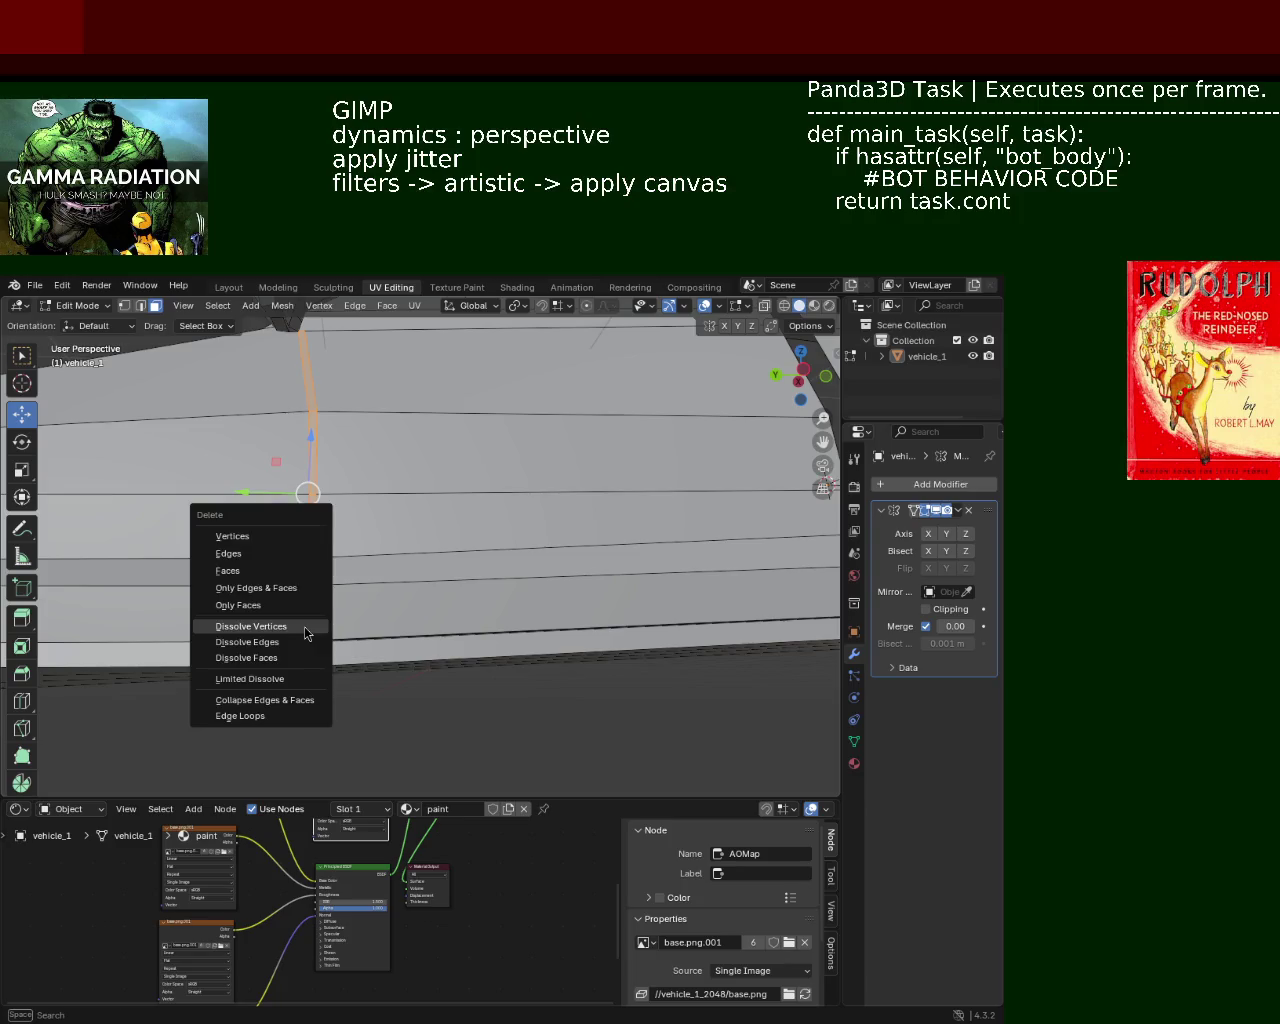
left_click(260, 571)
mouse_move(260, 571)
middle_mouse_down()
mouse_move(400, 519)
mouse_move(463, 468)
mouse_move(471, 569)
mouse_move(434, 540)
mouse_move(329, 554)
mouse_move(258, 525)
mouse_move(498, 526)
middle_mouse_up()
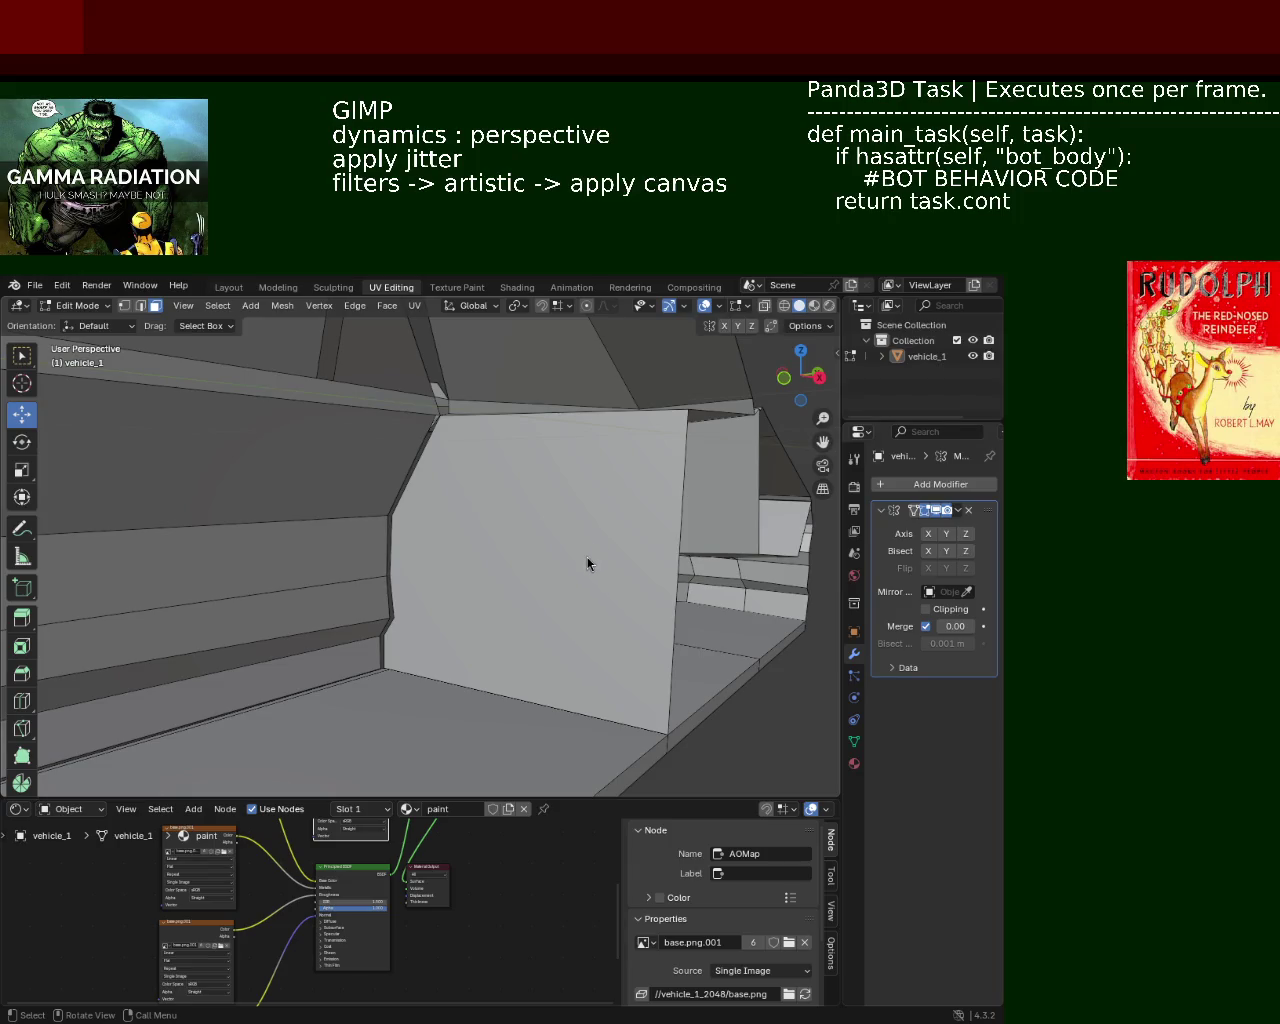
mouse_move(397, 487)
middle_mouse_down()
mouse_move(571, 566)
mouse_move(523, 446)
mouse_move(466, 440)
mouse_move(687, 508)
middle_mouse_up()
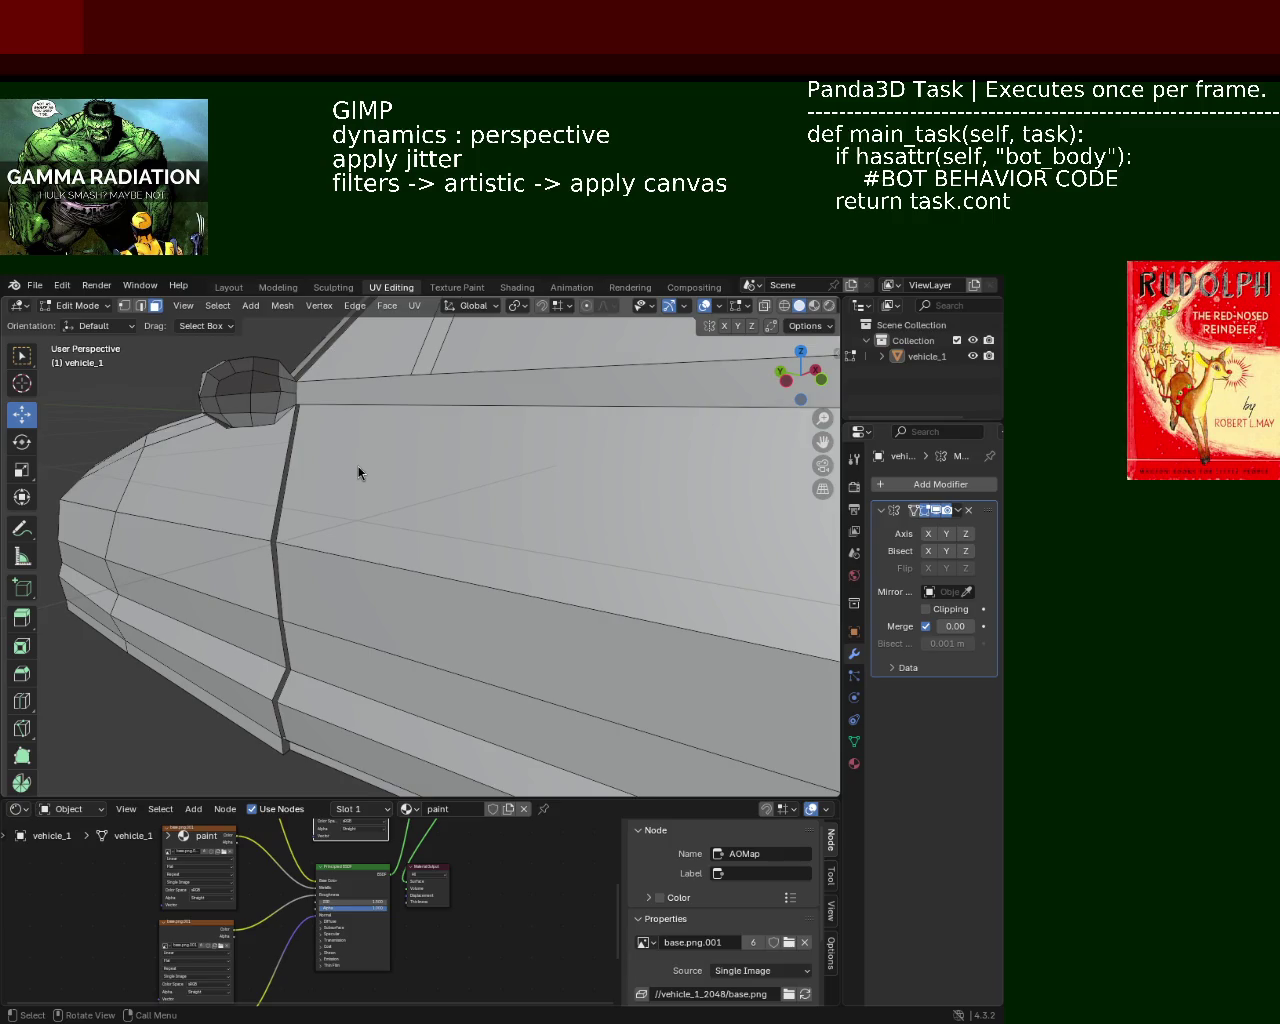
mouse_move(348, 438)
middle_mouse_down()
mouse_move(254, 535)
mouse_move(511, 558)
middle_mouse_up()
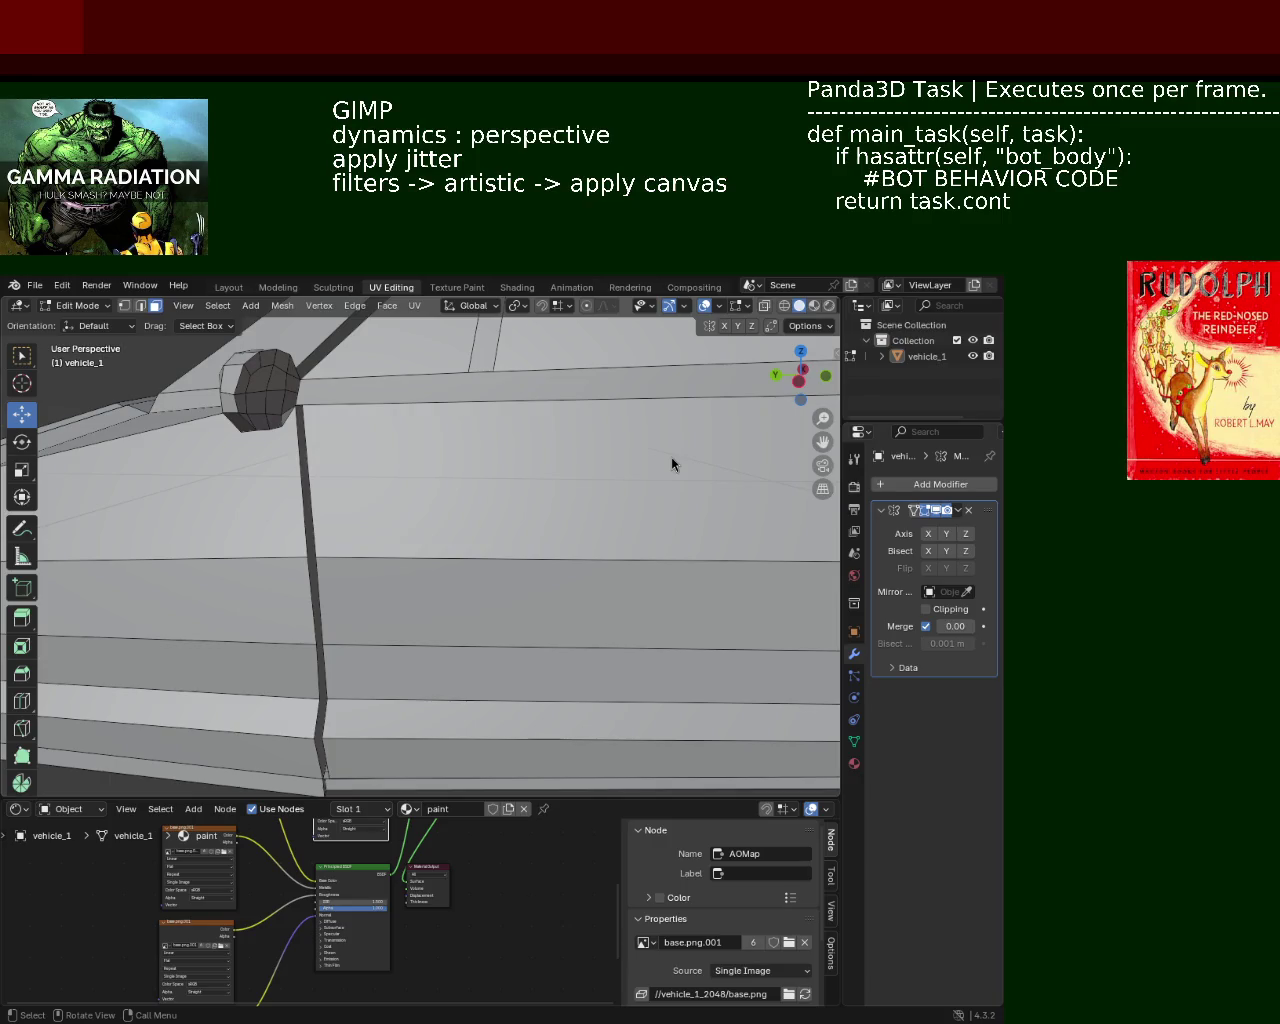
mouse_move(369, 425)
middle_mouse_down()
mouse_move(443, 440)
mouse_move(194, 431)
mouse_move(437, 412)
mouse_move(489, 423)
mouse_move(429, 434)
mouse_move(440, 491)
mouse_move(418, 506)
mouse_move(429, 543)
mouse_move(514, 551)
mouse_move(591, 357)
mouse_move(263, 505)
mouse_move(240, 471)
mouse_move(229, 489)
mouse_move(500, 483)
mouse_move(474, 562)
mouse_move(486, 523)
mouse_move(466, 500)
mouse_move(431, 523)
mouse_move(396, 578)
mouse_move(257, 594)
mouse_move(249, 549)
mouse_move(267, 581)
mouse_move(372, 507)
mouse_move(446, 529)
mouse_move(463, 580)
mouse_move(560, 606)
mouse_move(246, 633)
mouse_move(194, 591)
mouse_move(443, 600)
mouse_move(514, 583)
mouse_move(538, 605)
mouse_move(440, 570)
mouse_move(316, 490)
mouse_move(551, 563)
mouse_move(497, 527)
mouse_move(495, 463)
mouse_move(521, 511)
middle_mouse_up()
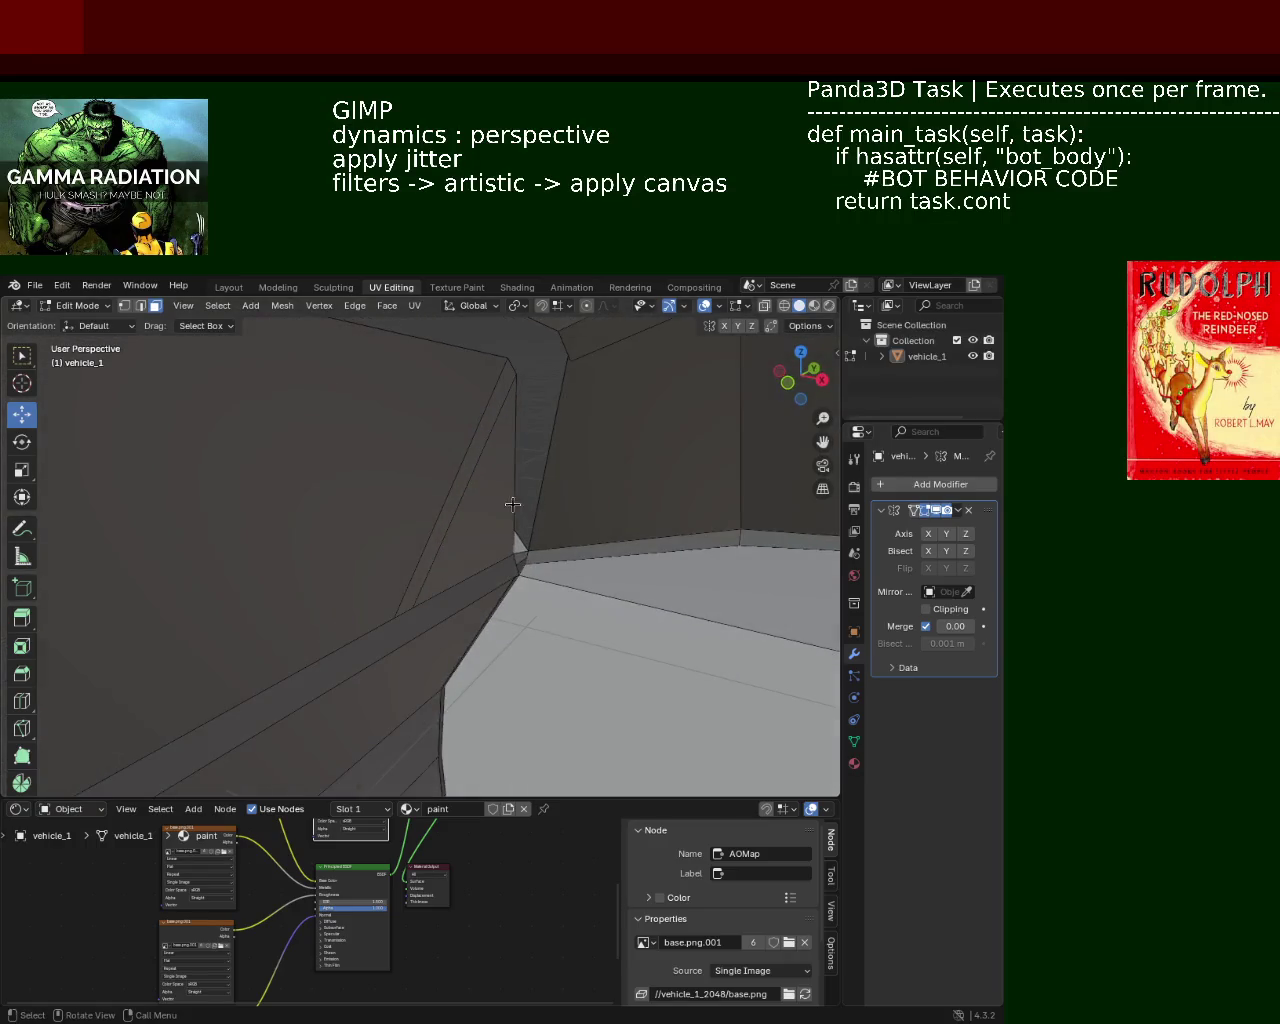
Step: Extrude the seam's open edge along its normal into a new face strip
left_click(469, 467)
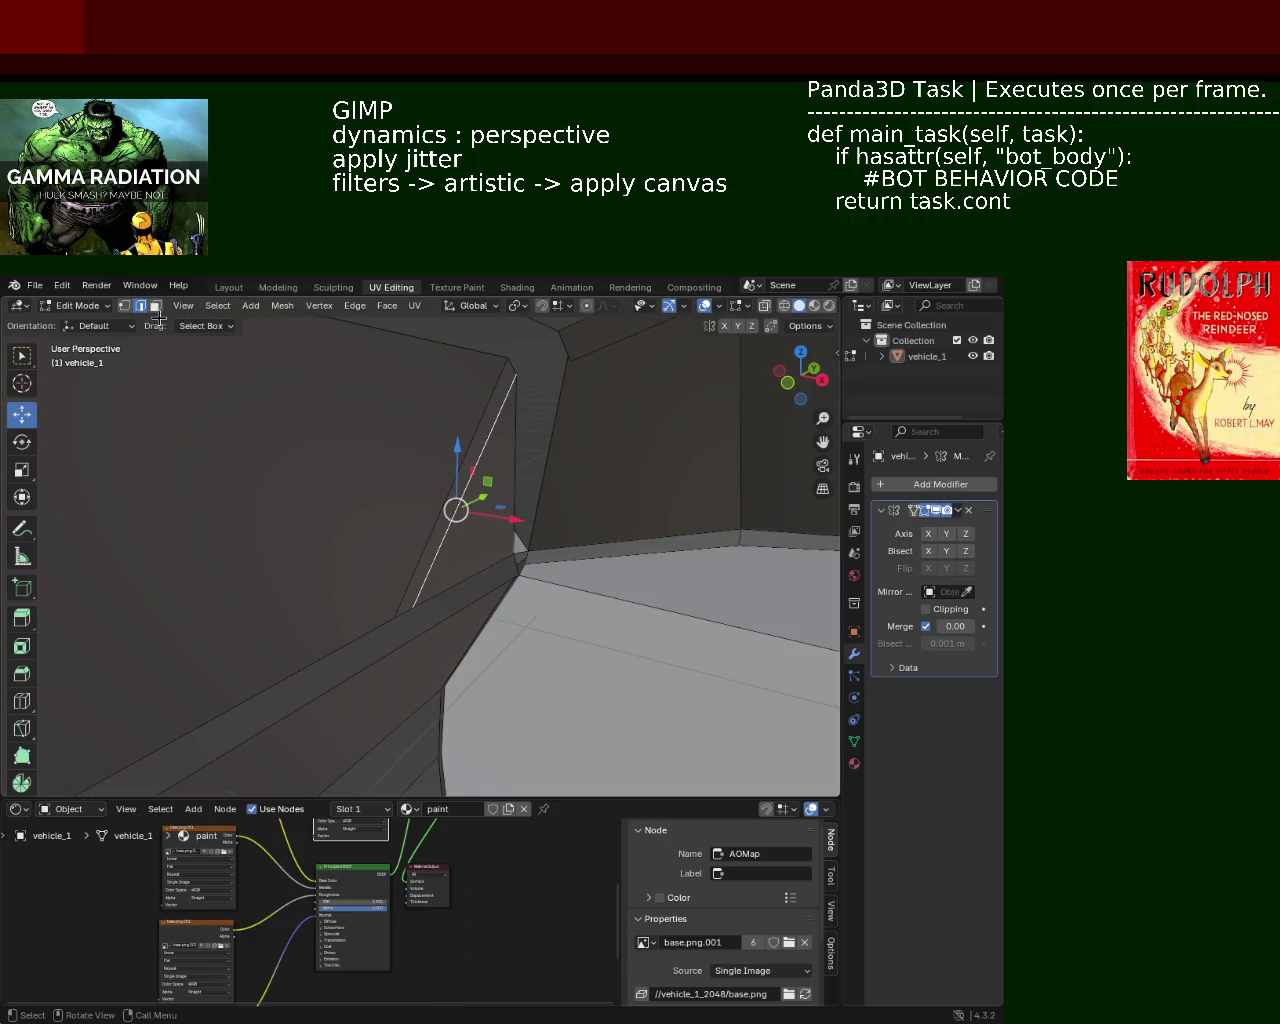
key("e")
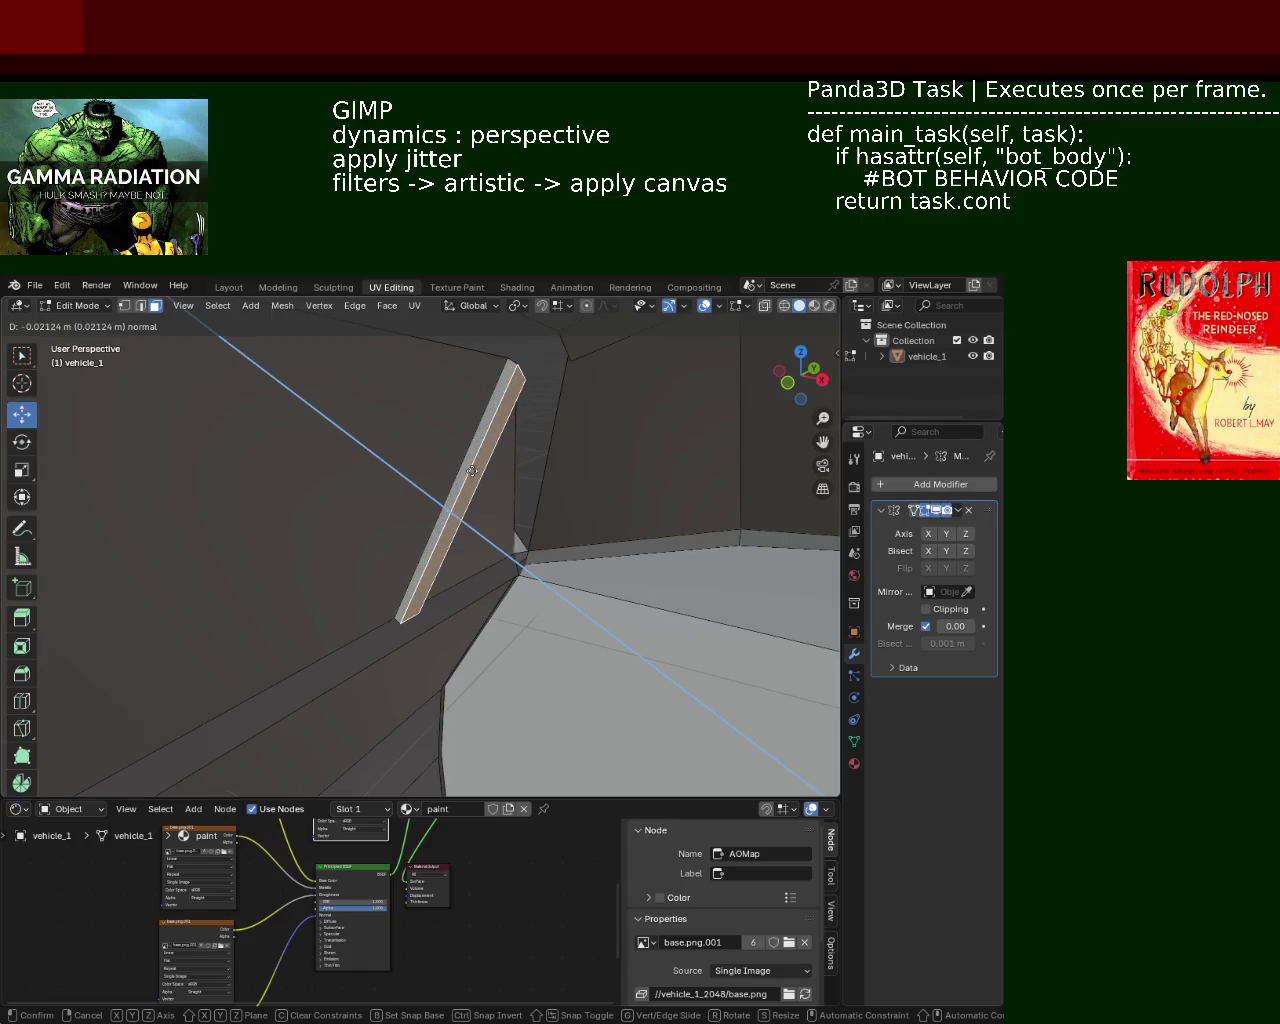
left_click(471, 470)
mouse_move(471, 470)
middle_mouse_down()
mouse_move(438, 515)
mouse_move(404, 526)
mouse_move(531, 486)
mouse_move(434, 508)
middle_mouse_up()
scroll(434, 508, "up", 3)
scroll(486, 440, "up", 2)
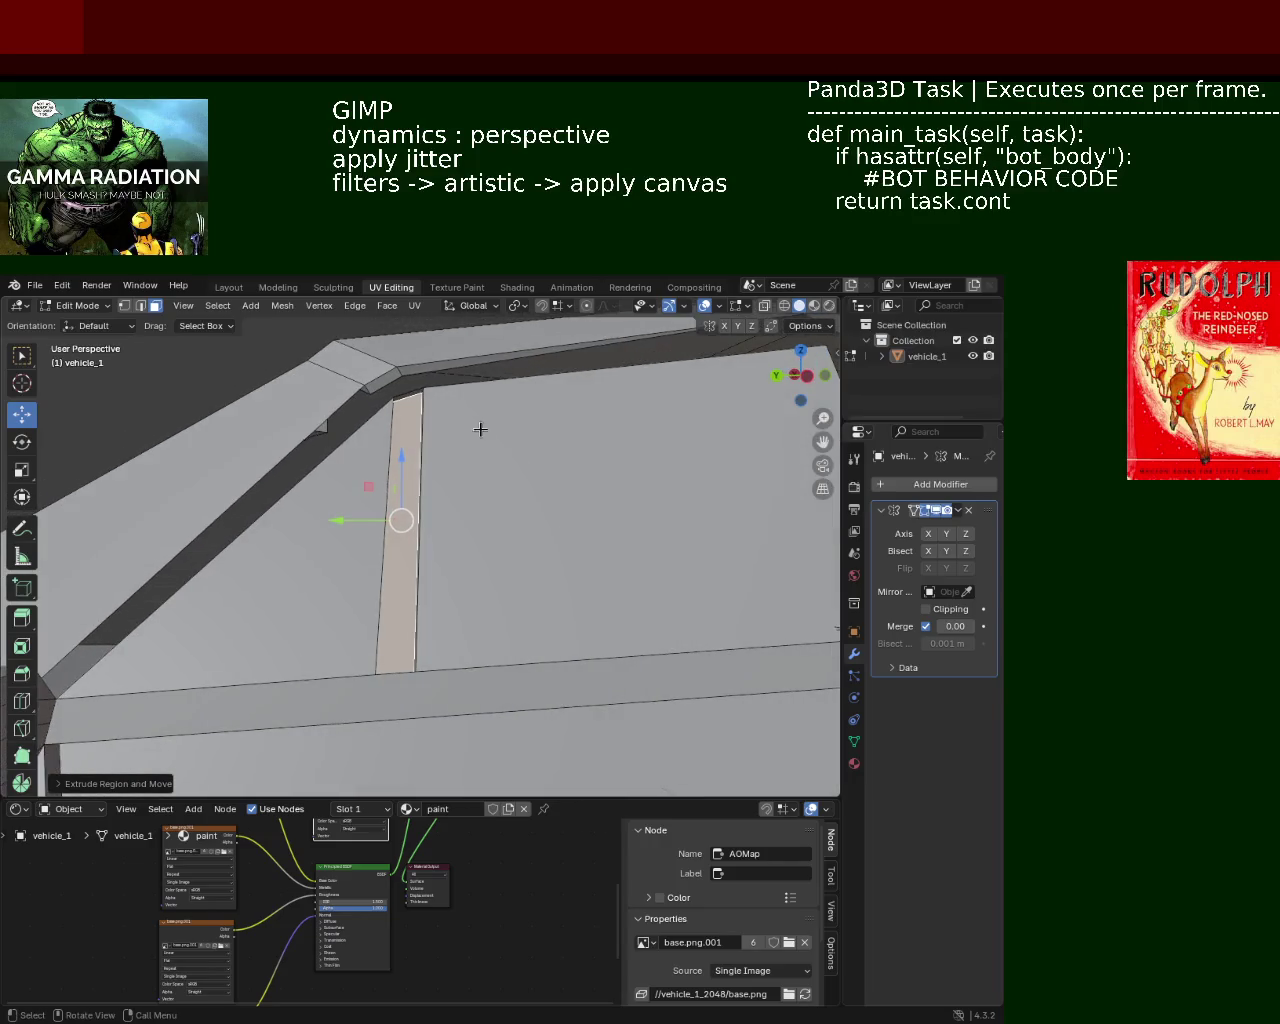
Step: Select the strip's bottom vertices and extrude them into another face strip
left_click(124, 305)
left_click(380, 671)
left_click(415, 671, "shift")
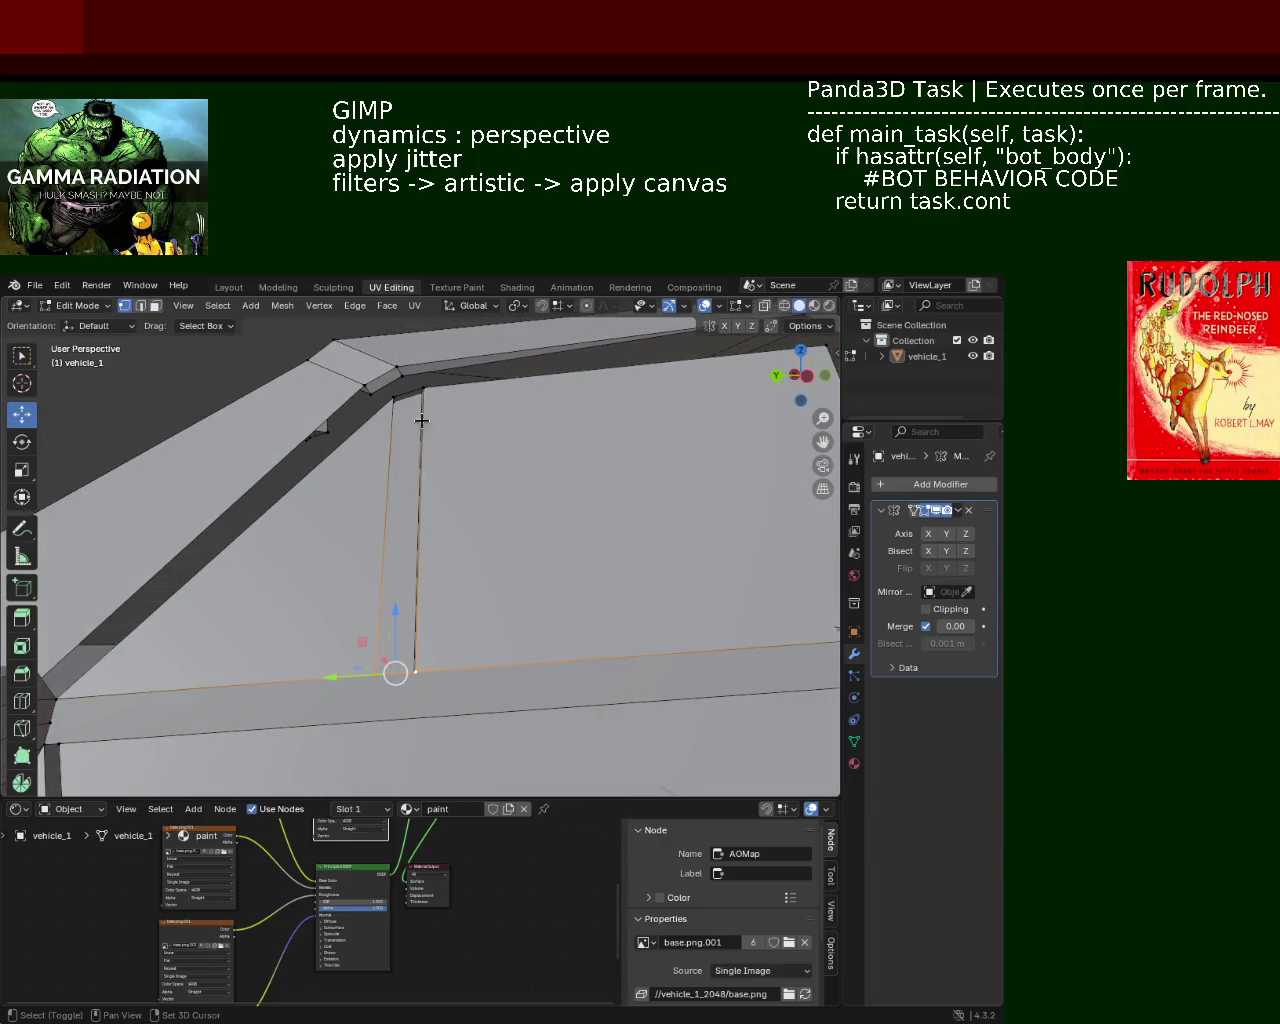
mouse_move(424, 389)
middle_mouse_down()
mouse_move(484, 463)
mouse_move(610, 529)
mouse_move(506, 514)
mouse_move(283, 357)
middle_mouse_up()
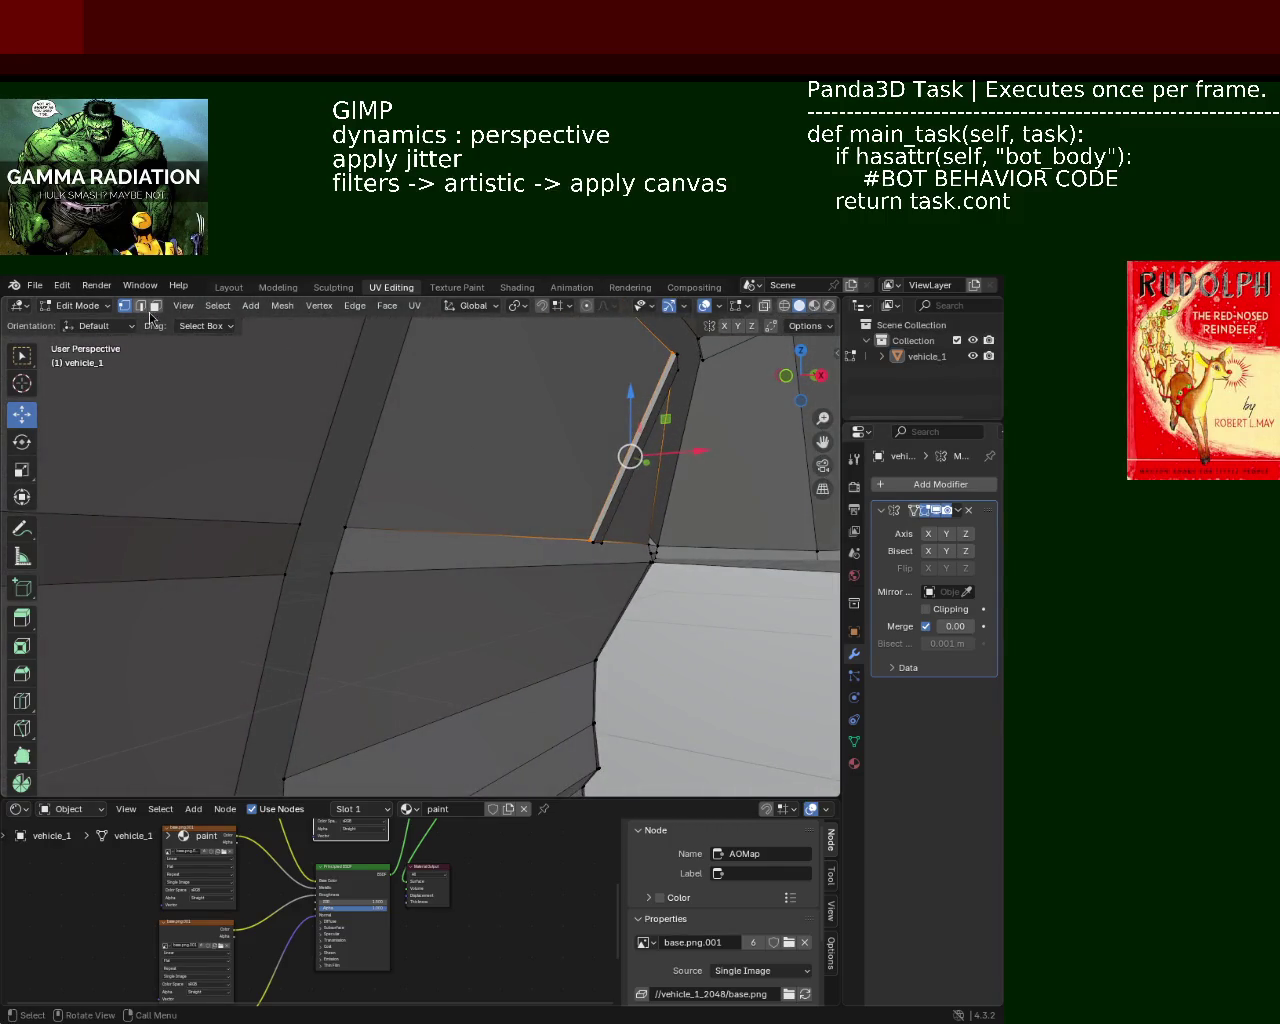
middle_click_drag(441, 568, 458, 566)
key("e")
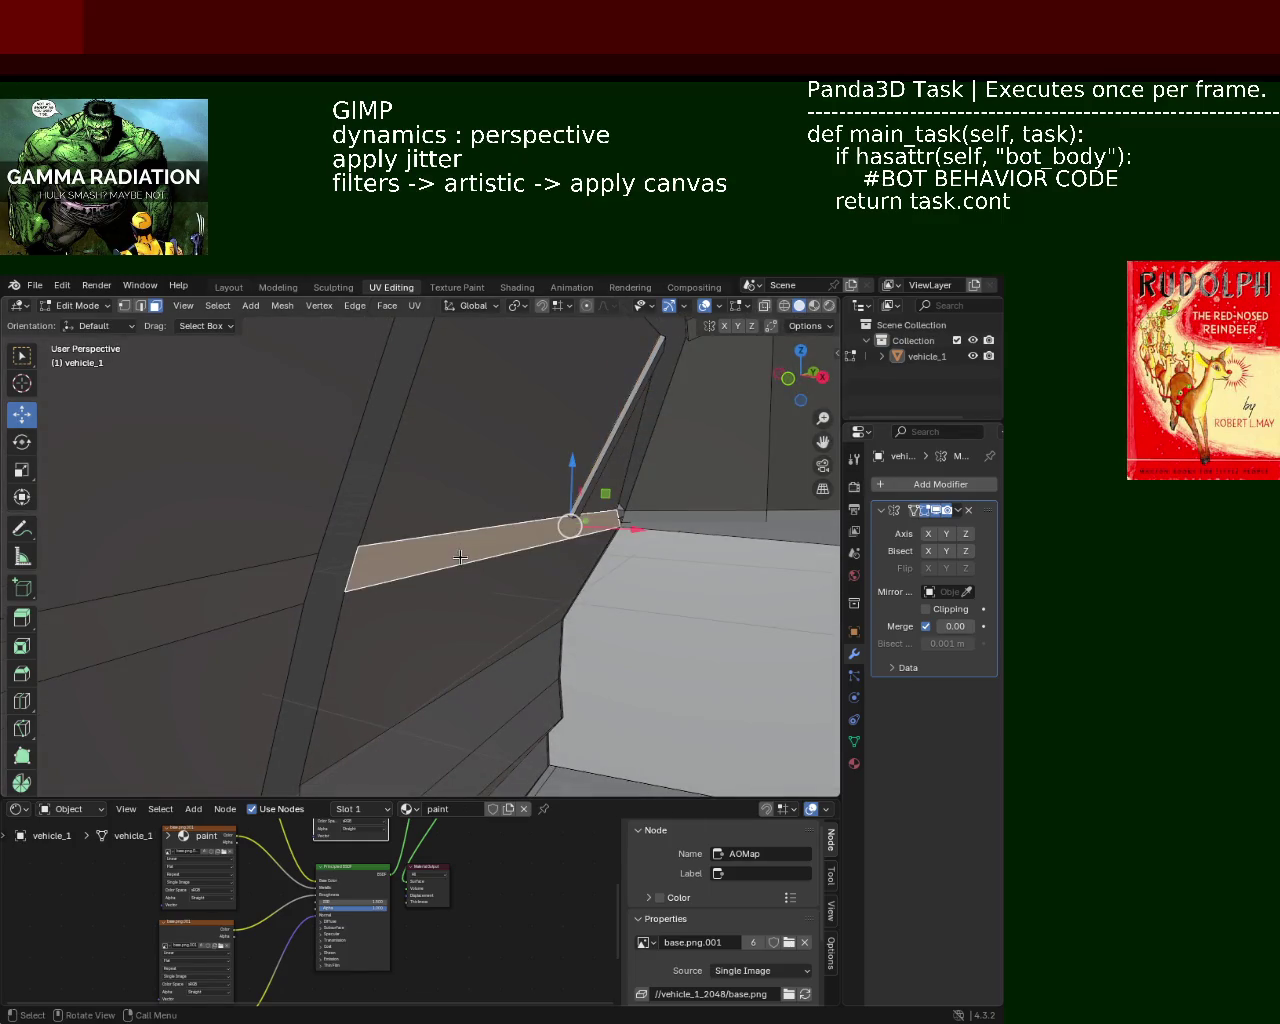
left_click(469, 563)
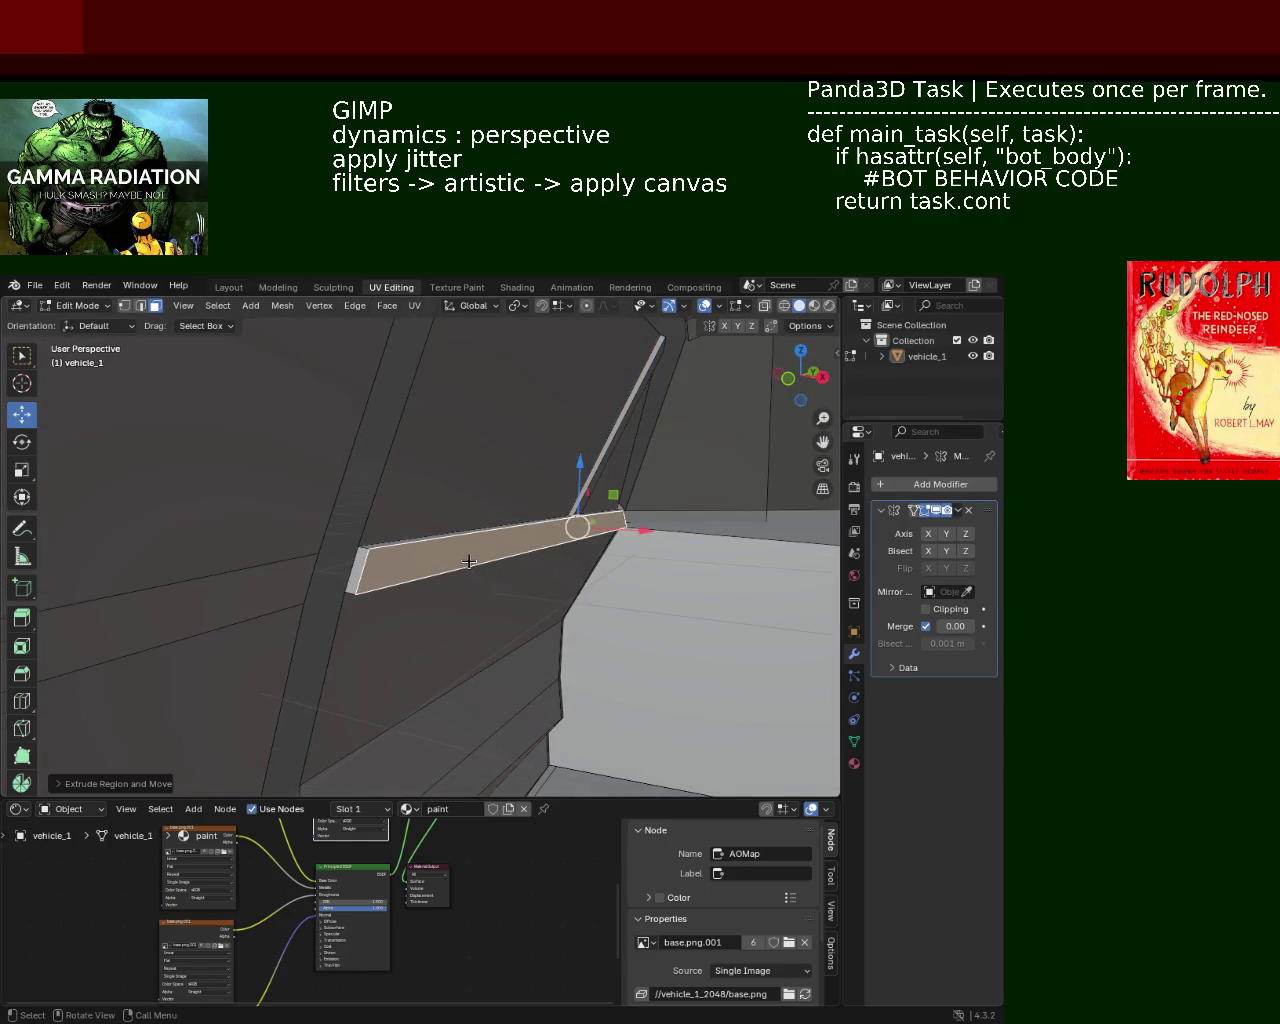
middle_click_drag(469, 563, 247, 354)
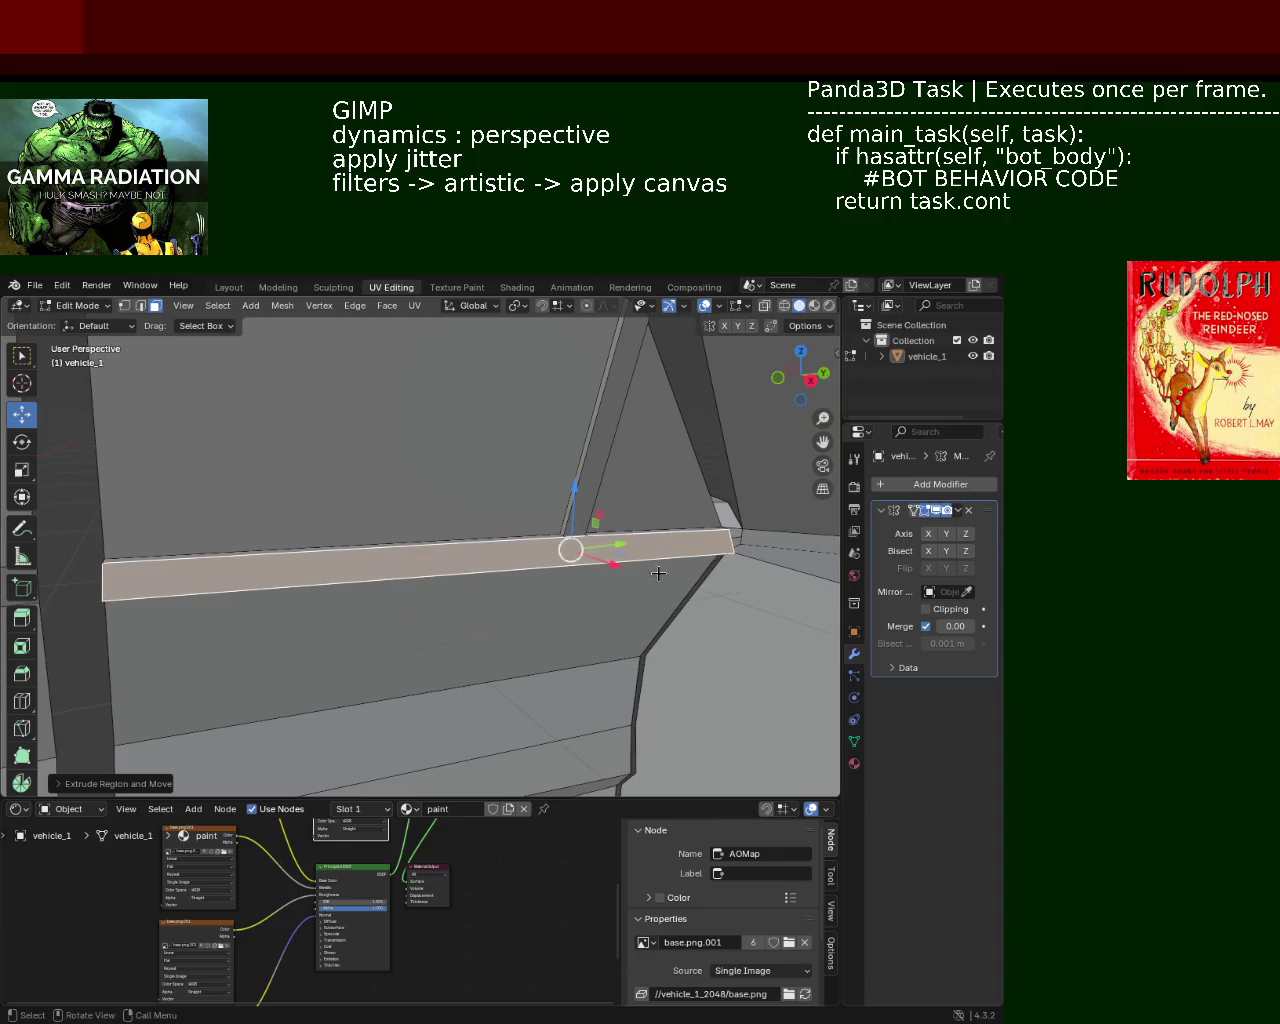
Step: Select the whole linked strip and move it along X to sit beside the mirror
left_click(124, 305)
left_click(515, 549)
mouse_move(565, 536)
middle_mouse_down()
mouse_move(583, 567)
mouse_move(521, 549)
mouse_move(508, 530)
middle_mouse_up()
key("ctrl+l")
key("g")
key("x")
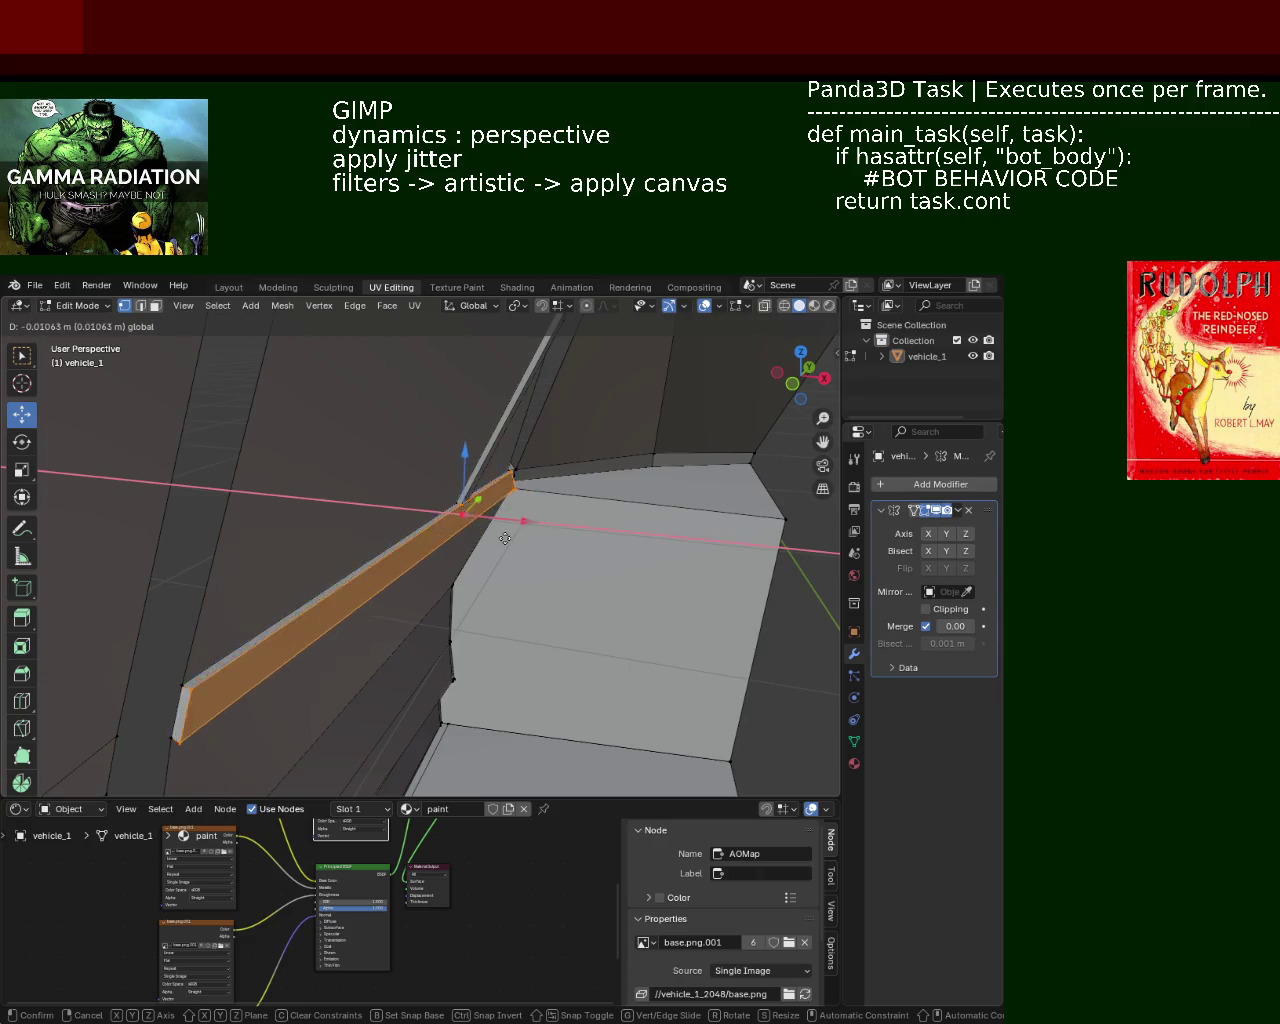
left_click(514, 543)
mouse_move(514, 543)
middle_mouse_down()
mouse_move(690, 565)
mouse_move(520, 549)
middle_mouse_up()
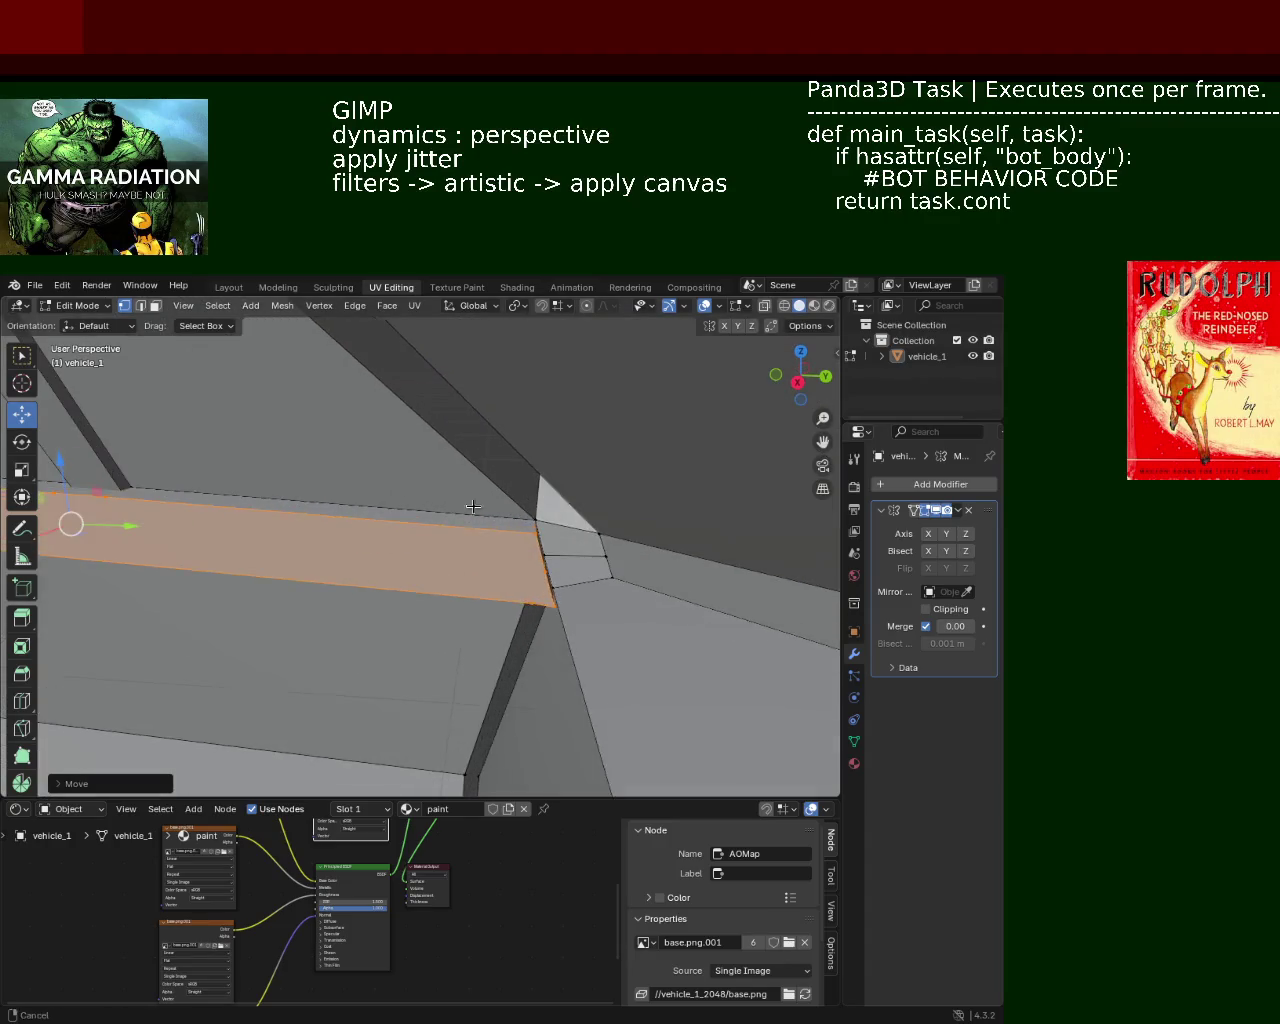
mouse_move(520, 549)
middle_mouse_down()
mouse_move(544, 558)
mouse_move(568, 507)
mouse_move(526, 643)
mouse_move(500, 560)
mouse_move(526, 620)
mouse_move(435, 485)
mouse_move(395, 535)
middle_mouse_up()
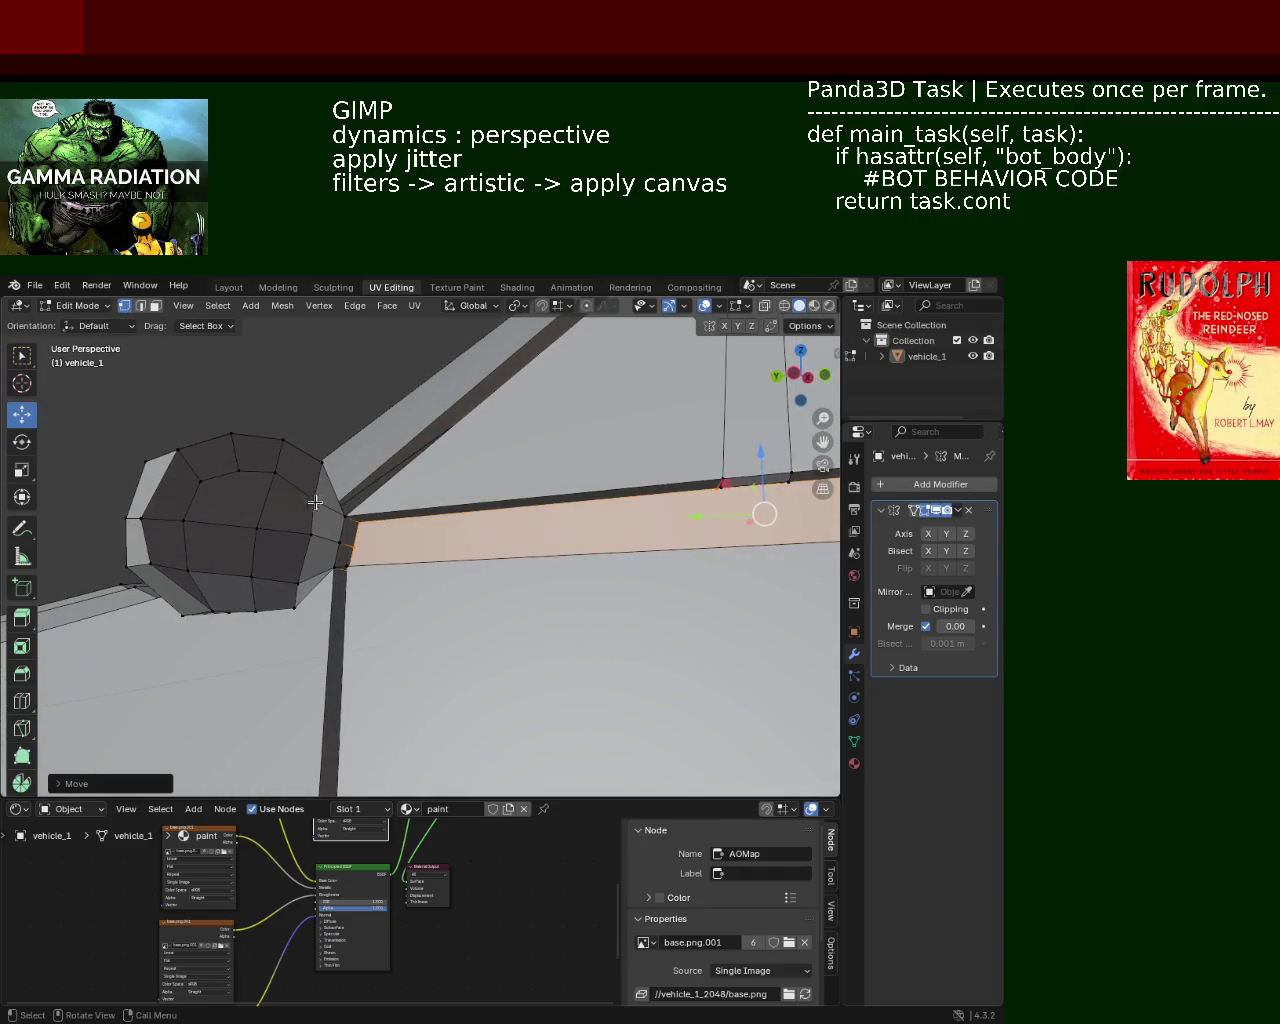
Step: Delete the small stray face on the dark band by the mirror
left_click(341, 519)
mouse_move(463, 543)
middle_mouse_down()
mouse_move(429, 480)
mouse_move(477, 463)
mouse_move(546, 539)
mouse_move(600, 480)
mouse_move(554, 457)
mouse_move(649, 466)
mouse_move(639, 485)
mouse_move(617, 447)
middle_mouse_up()
left_click(140, 308)
mouse_move(486, 500)
middle_mouse_down()
mouse_move(386, 537)
mouse_move(429, 449)
mouse_move(440, 467)
mouse_move(420, 455)
middle_mouse_up()
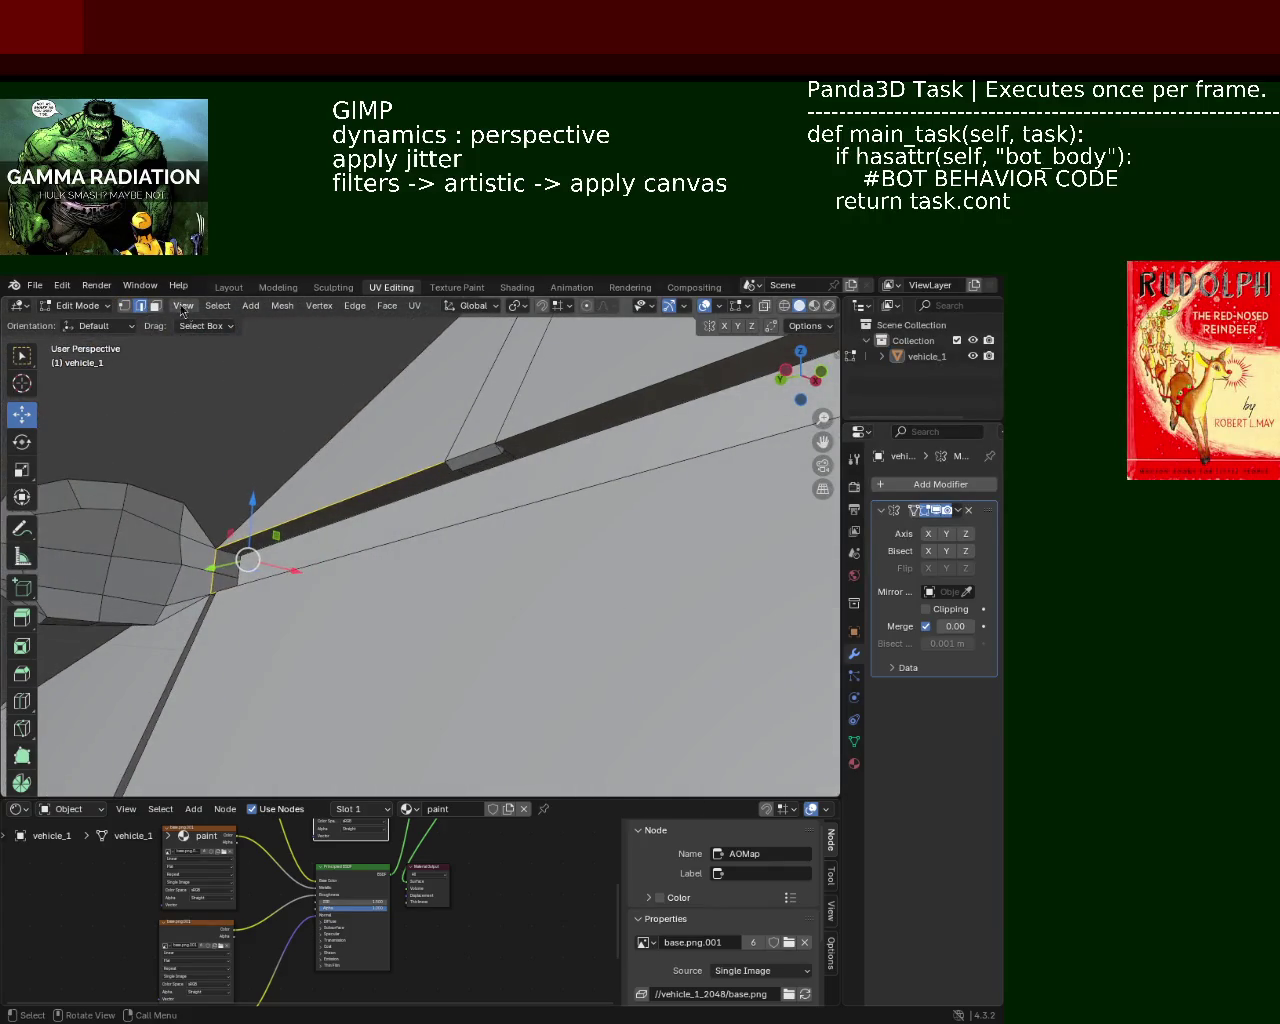
left_click(157, 309)
left_click(487, 457)
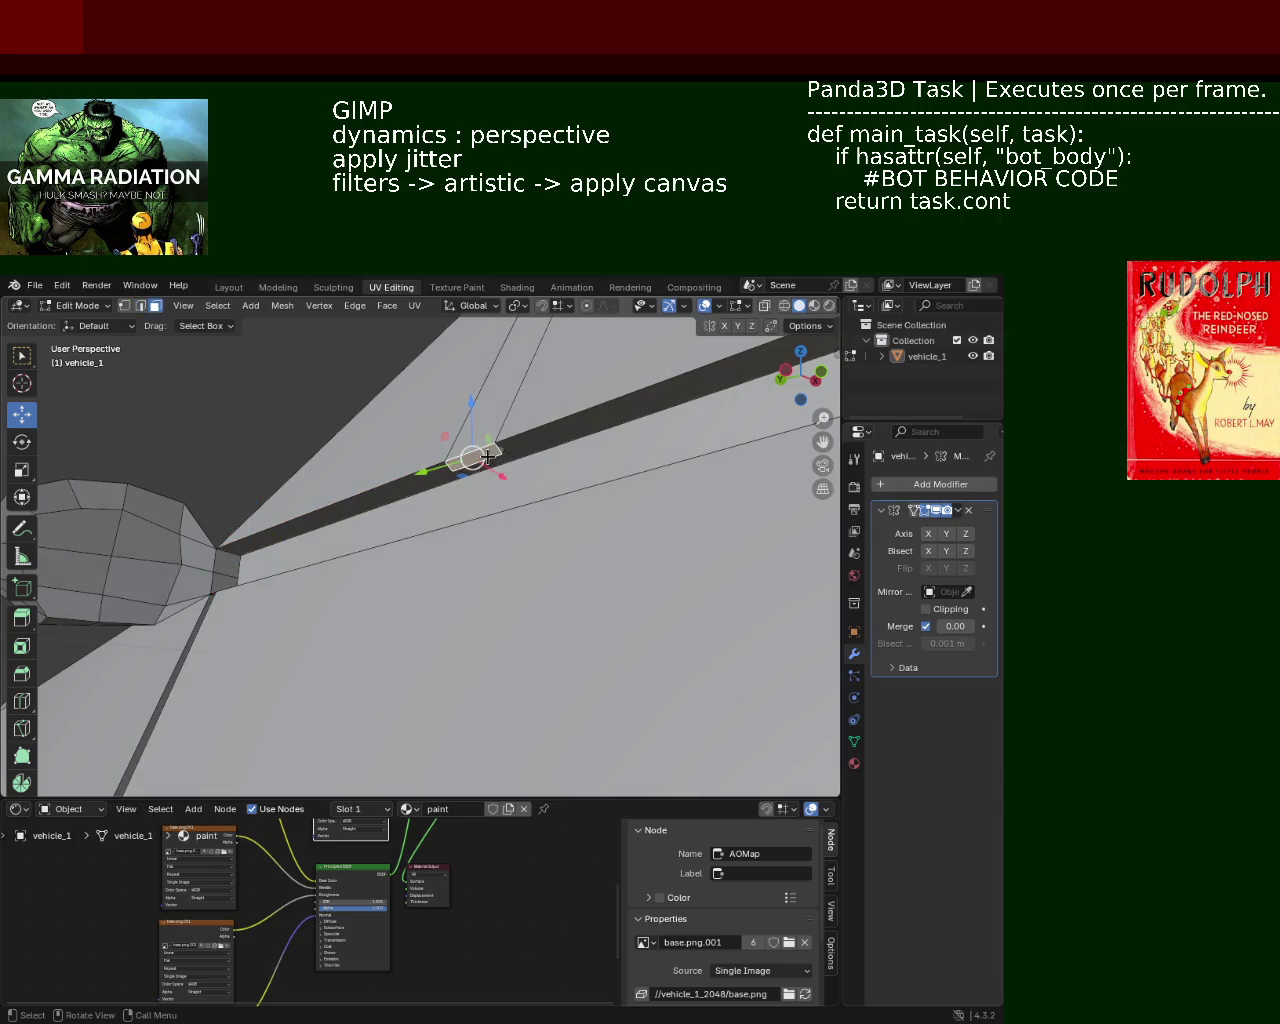
key("x")
left_click(489, 458)
Step: Subdivide the dark band's edges next to the gap
mouse_move(486, 451)
middle_mouse_down()
mouse_move(586, 466)
mouse_move(522, 402)
middle_mouse_up()
middle_click_drag(579, 460, 620, 403)
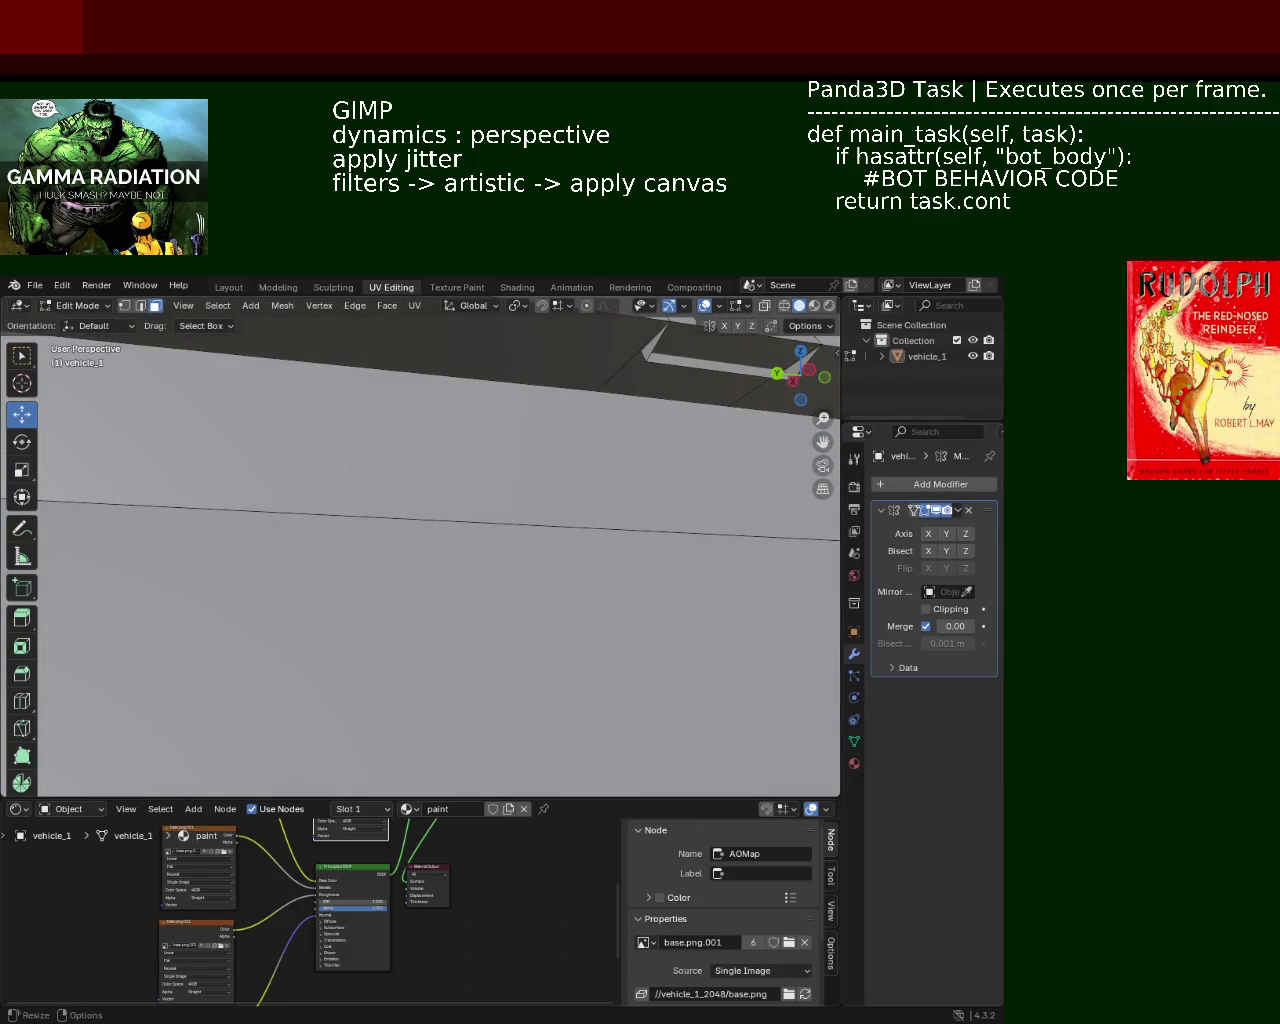
middle_click_drag(644, 380, 466, 466)
left_click(466, 466)
left_click(523, 452, "ctrl")
right_click(522, 452)
left_click(522, 452)
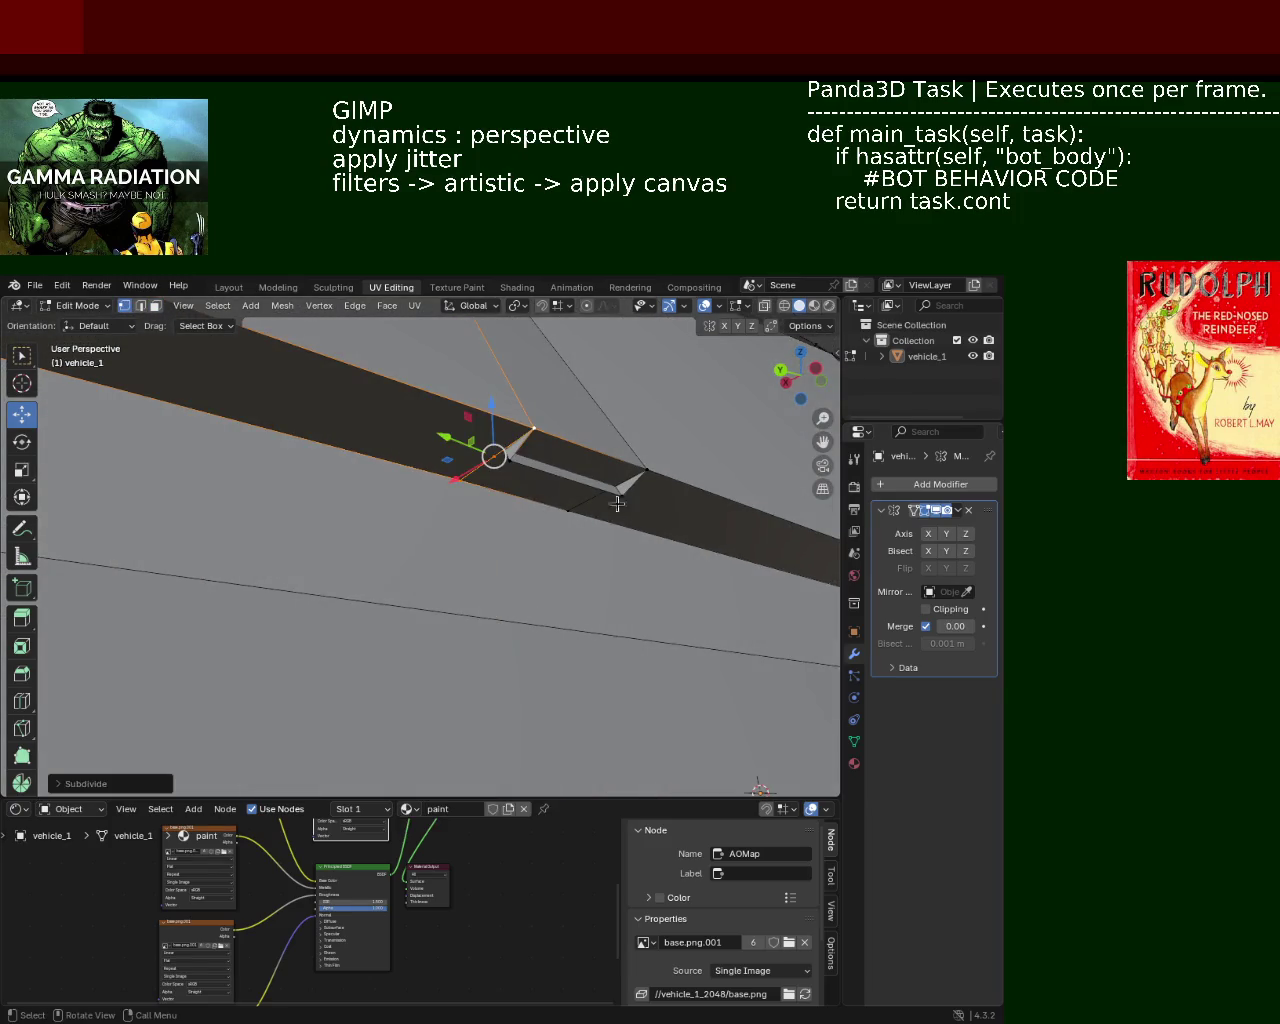
left_click(566, 509)
right_click(514, 457)
Step: Merge the leftover gap vertices At Last, replacing an undone At First merge
left_click(571, 480)
left_click(487, 460, "shift")
key("m")
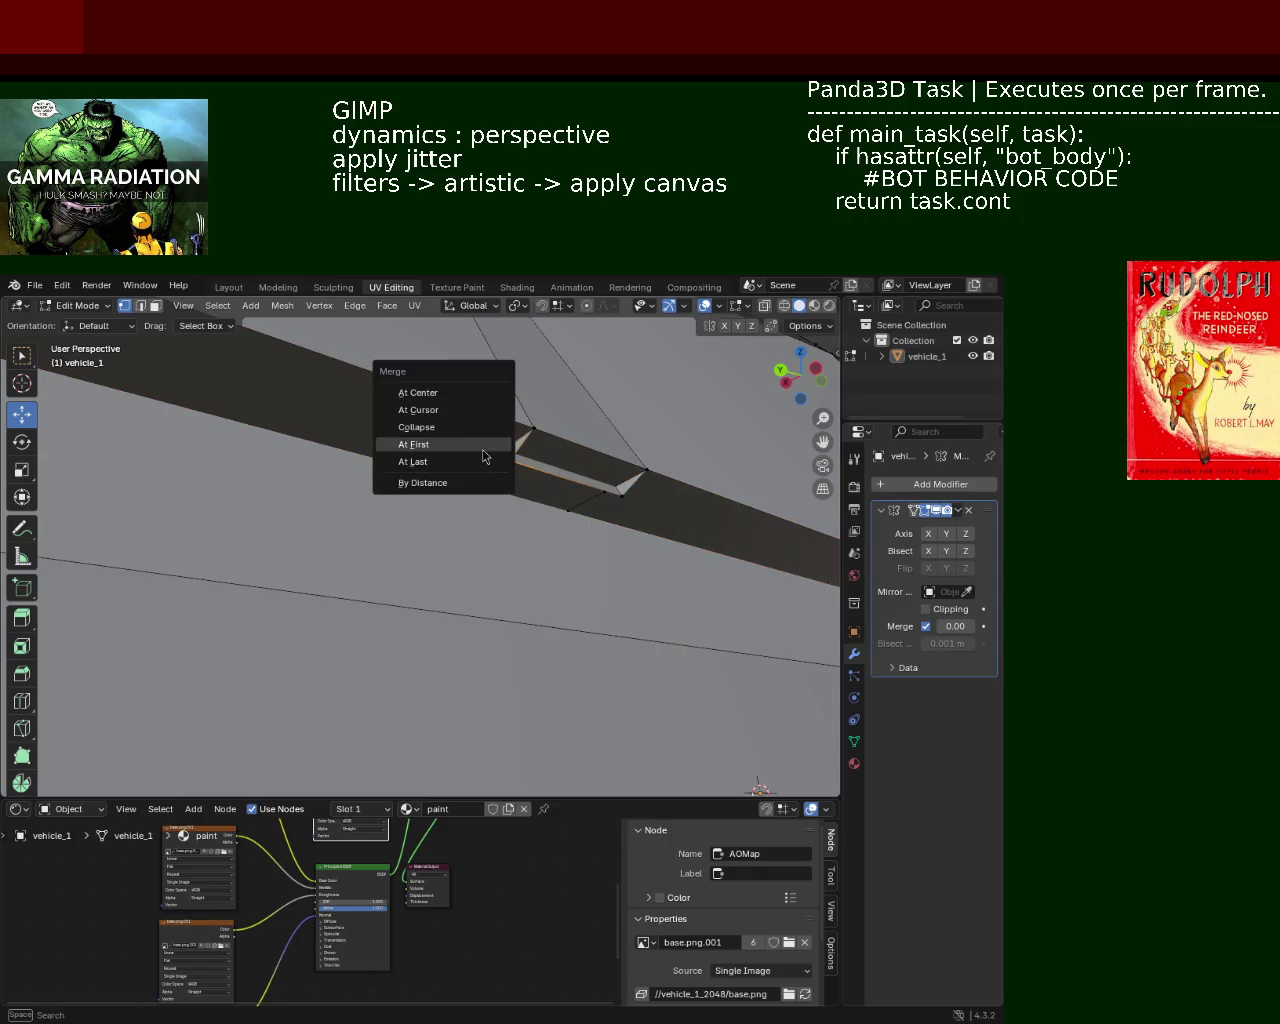
left_click(494, 462)
key("ctrl+z")
key("m")
left_click(490, 506)
Step: Merge the next stray vertex onto its target vertex At Last
left_click(645, 470)
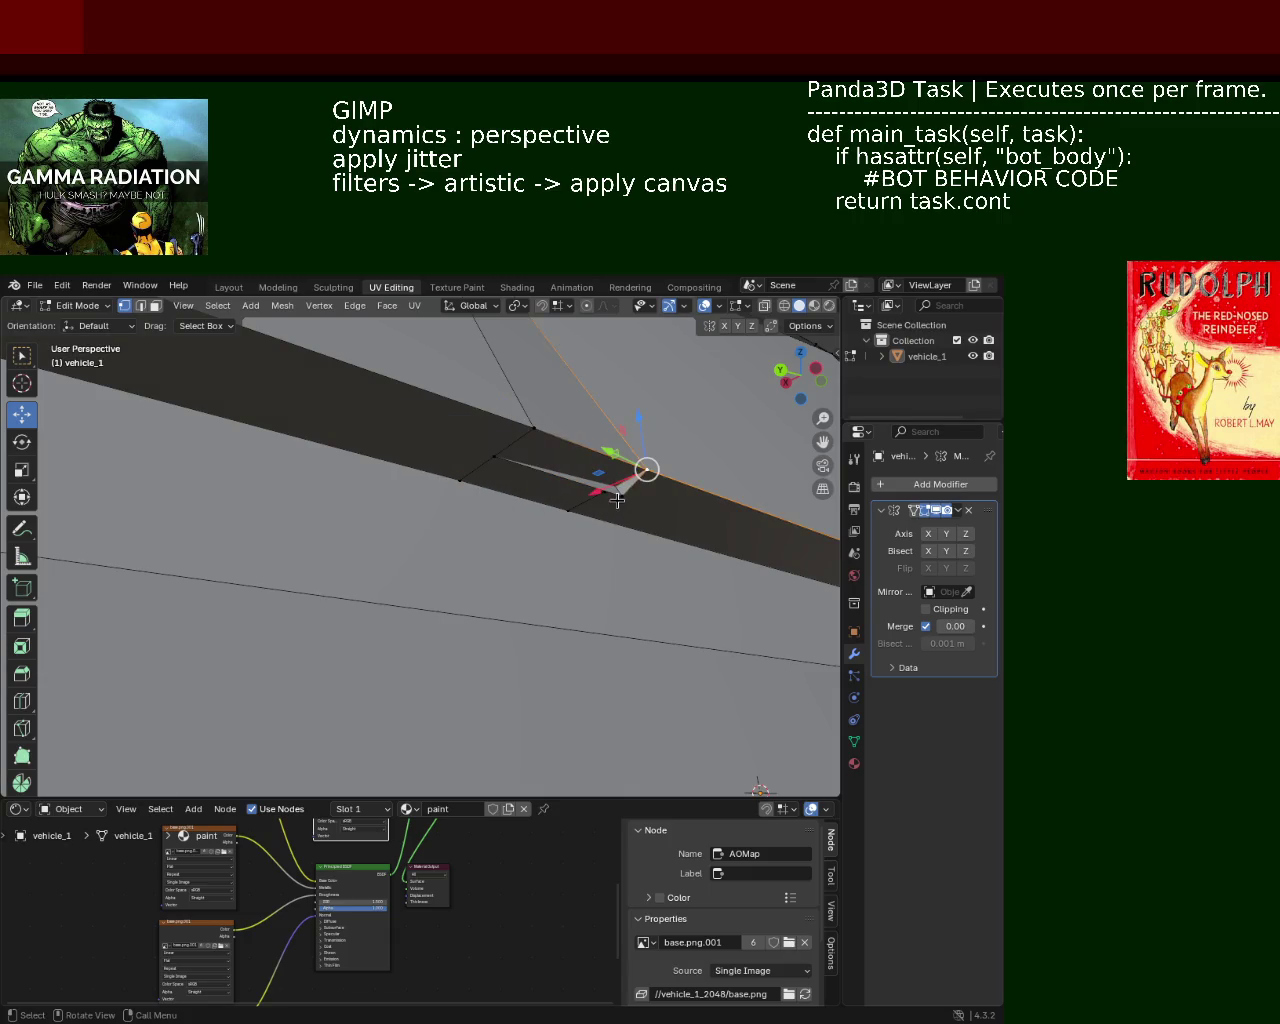
left_click(605, 492, "shift")
key("m")
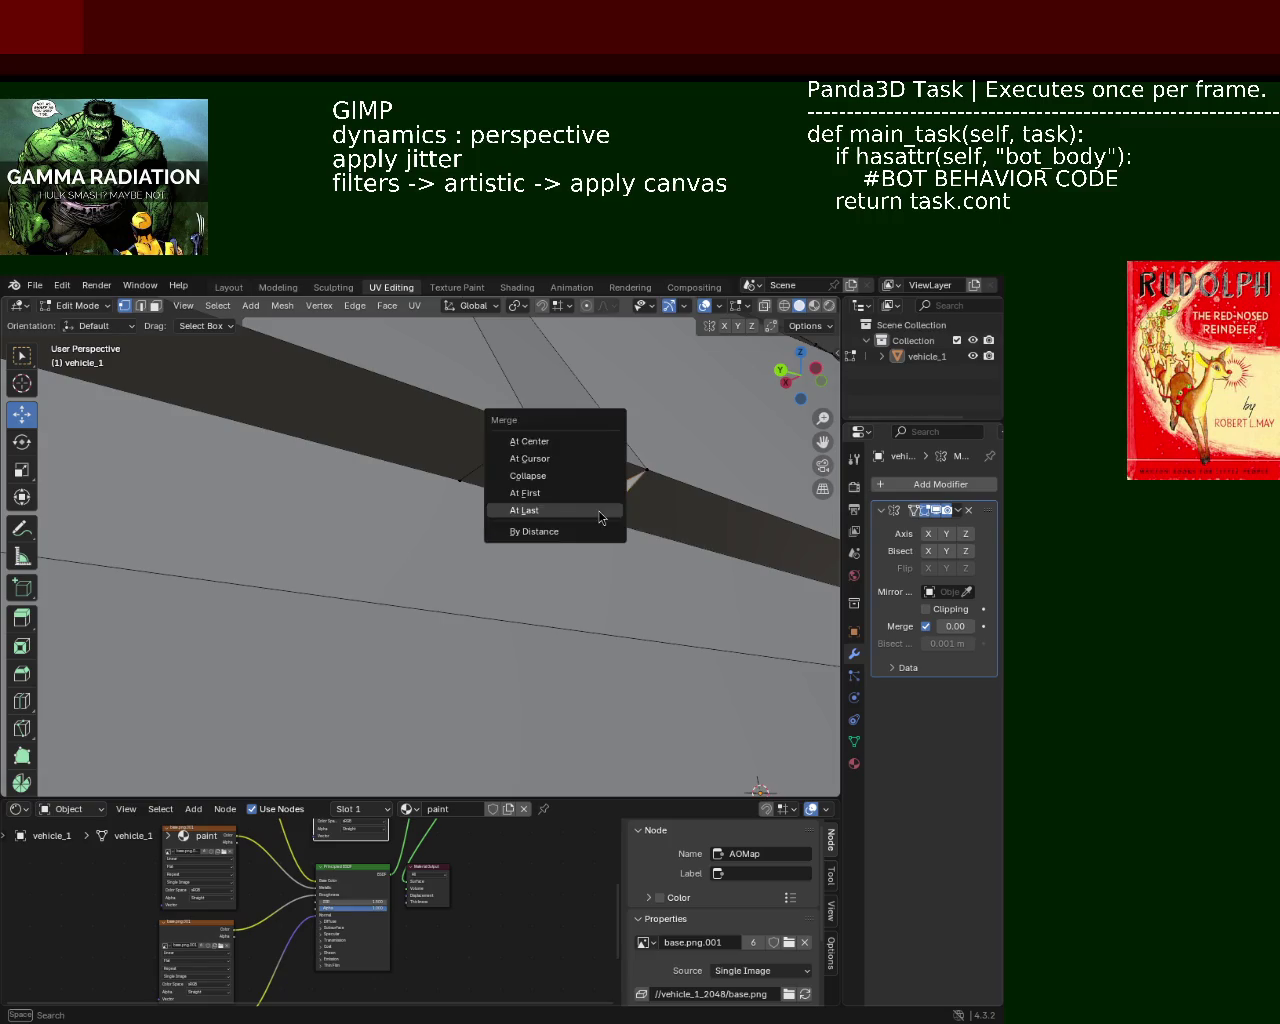
left_click(600, 517)
scroll(600, 495, "down", 2)
scroll(560, 515, "down", 2)
scroll(484, 498, "down", 1)
Step: Select the vertex at the bar junction and the bar edges beyond the mirror
mouse_move(484, 498)
middle_mouse_down()
mouse_move(320, 506)
mouse_move(434, 483)
mouse_move(372, 516)
middle_mouse_up()
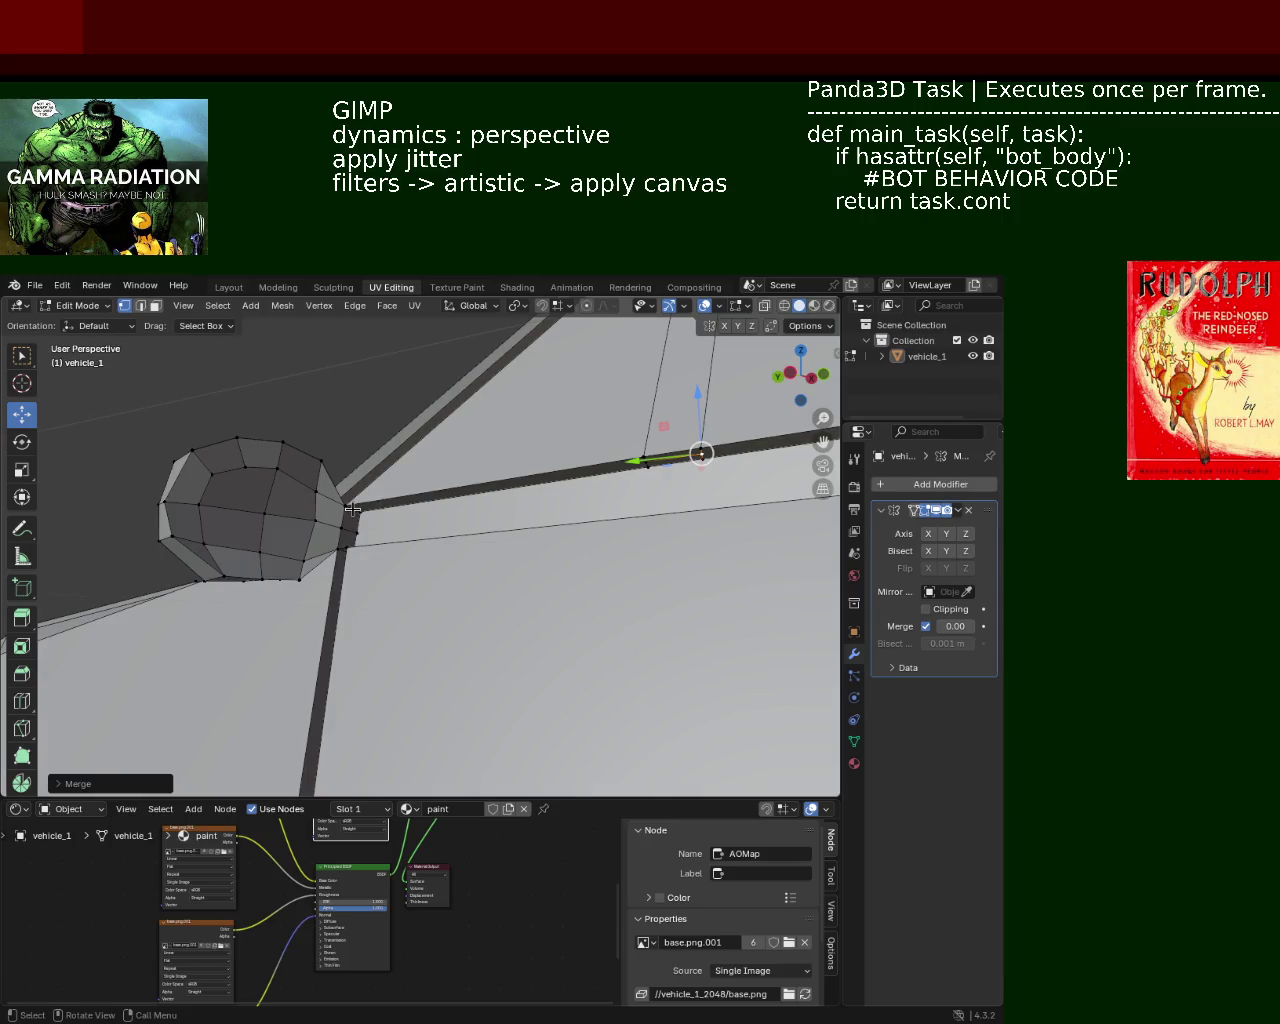
left_click(352, 509)
left_click(343, 506, "shift")
left_click(344, 546, "shift")
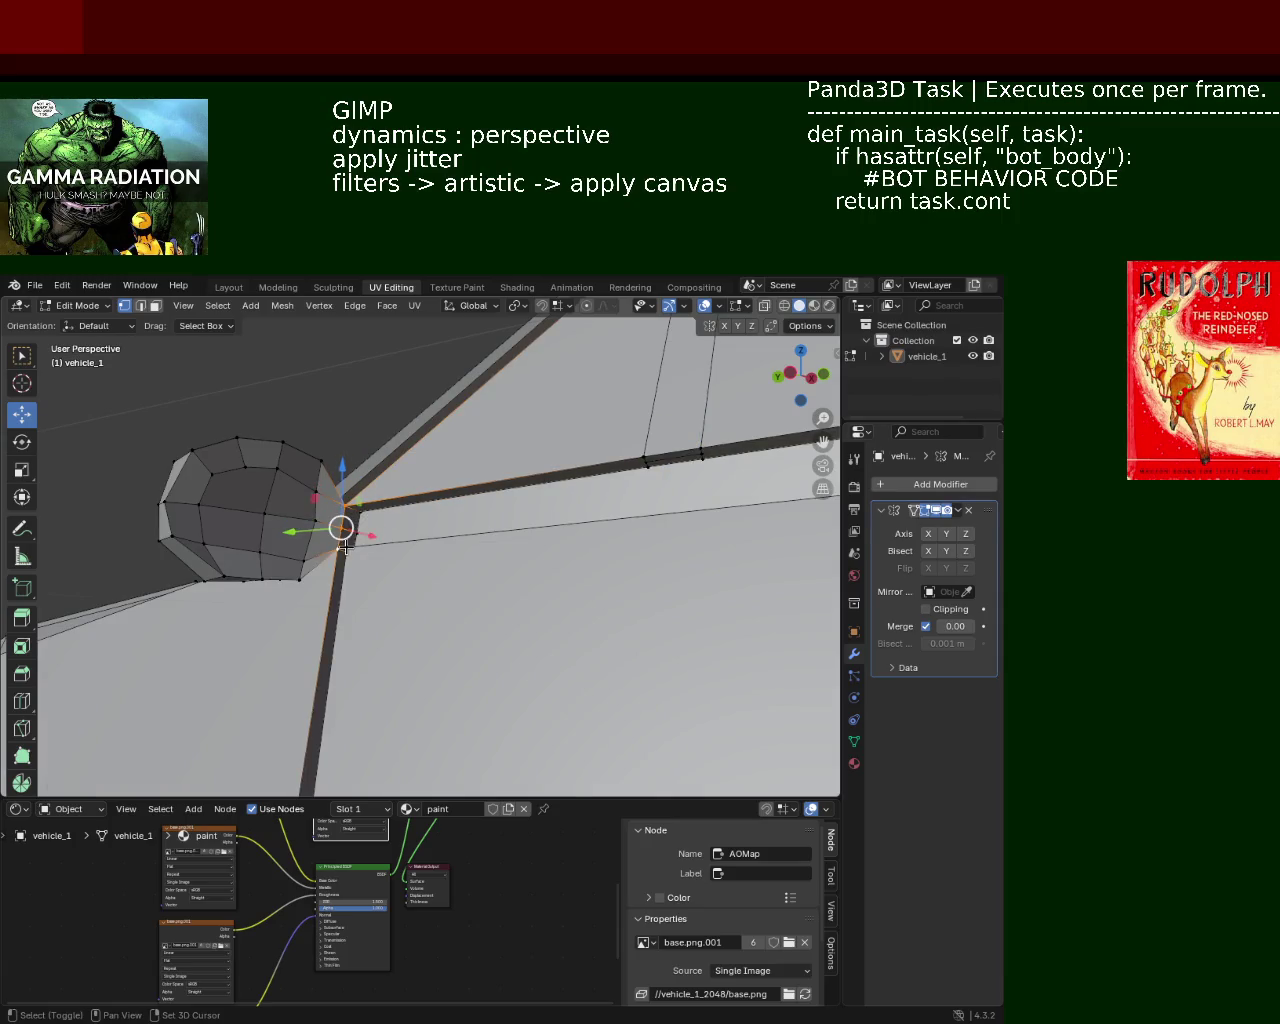
mouse_move(509, 523)
middle_mouse_down()
mouse_move(377, 514)
mouse_move(189, 463)
mouse_move(403, 463)
mouse_move(306, 443)
mouse_move(593, 437)
middle_mouse_up()
left_click(621, 452, "shift")
left_click(652, 527, "shift")
mouse_move(645, 486)
middle_mouse_down()
mouse_move(284, 521)
mouse_move(414, 591)
mouse_move(511, 509)
mouse_move(397, 553)
mouse_move(400, 517)
mouse_move(463, 497)
mouse_move(443, 479)
mouse_move(500, 470)
mouse_move(465, 431)
mouse_move(443, 494)
mouse_move(300, 570)
mouse_move(251, 507)
mouse_move(340, 452)
mouse_move(400, 510)
mouse_move(443, 500)
mouse_move(389, 489)
mouse_move(403, 457)
mouse_move(512, 451)
mouse_move(431, 446)
mouse_move(480, 486)
mouse_move(534, 594)
mouse_move(534, 633)
mouse_move(480, 537)
mouse_move(554, 506)
mouse_move(449, 580)
mouse_move(529, 534)
mouse_move(450, 560)
mouse_move(457, 520)
mouse_move(749, 537)
mouse_move(529, 531)
mouse_move(502, 542)
mouse_move(351, 497)
mouse_move(369, 491)
mouse_move(306, 497)
mouse_move(369, 523)
mouse_move(420, 514)
mouse_move(491, 526)
mouse_move(618, 600)
mouse_move(395, 600)
middle_mouse_up()
Step: Save vehicle_1.blend with Ctrl+S and zoom in on the car's front end
mouse_move(552, 556)
middle_mouse_down()
mouse_move(443, 572)
mouse_move(600, 543)
mouse_move(643, 554)
mouse_move(594, 531)
mouse_move(496, 617)
mouse_move(351, 591)
mouse_move(540, 531)
mouse_move(557, 543)
mouse_move(272, 585)
mouse_move(508, 491)
mouse_move(546, 520)
mouse_move(486, 534)
mouse_move(486, 567)
mouse_move(631, 431)
mouse_move(543, 471)
mouse_move(446, 491)
mouse_move(575, 555)
mouse_move(640, 663)
mouse_move(537, 606)
mouse_move(514, 466)
mouse_move(594, 506)
mouse_move(637, 580)
mouse_move(623, 509)
mouse_move(594, 470)
mouse_move(358, 522)
mouse_move(543, 509)
mouse_move(309, 486)
mouse_move(363, 549)
mouse_move(303, 493)
mouse_move(663, 523)
mouse_move(354, 489)
mouse_move(519, 511)
mouse_move(586, 547)
mouse_move(500, 525)
mouse_move(429, 526)
mouse_move(323, 471)
mouse_move(559, 547)
mouse_move(583, 543)
middle_mouse_up()
key("ctrl+s")
scroll(483, 492, "up", 3)
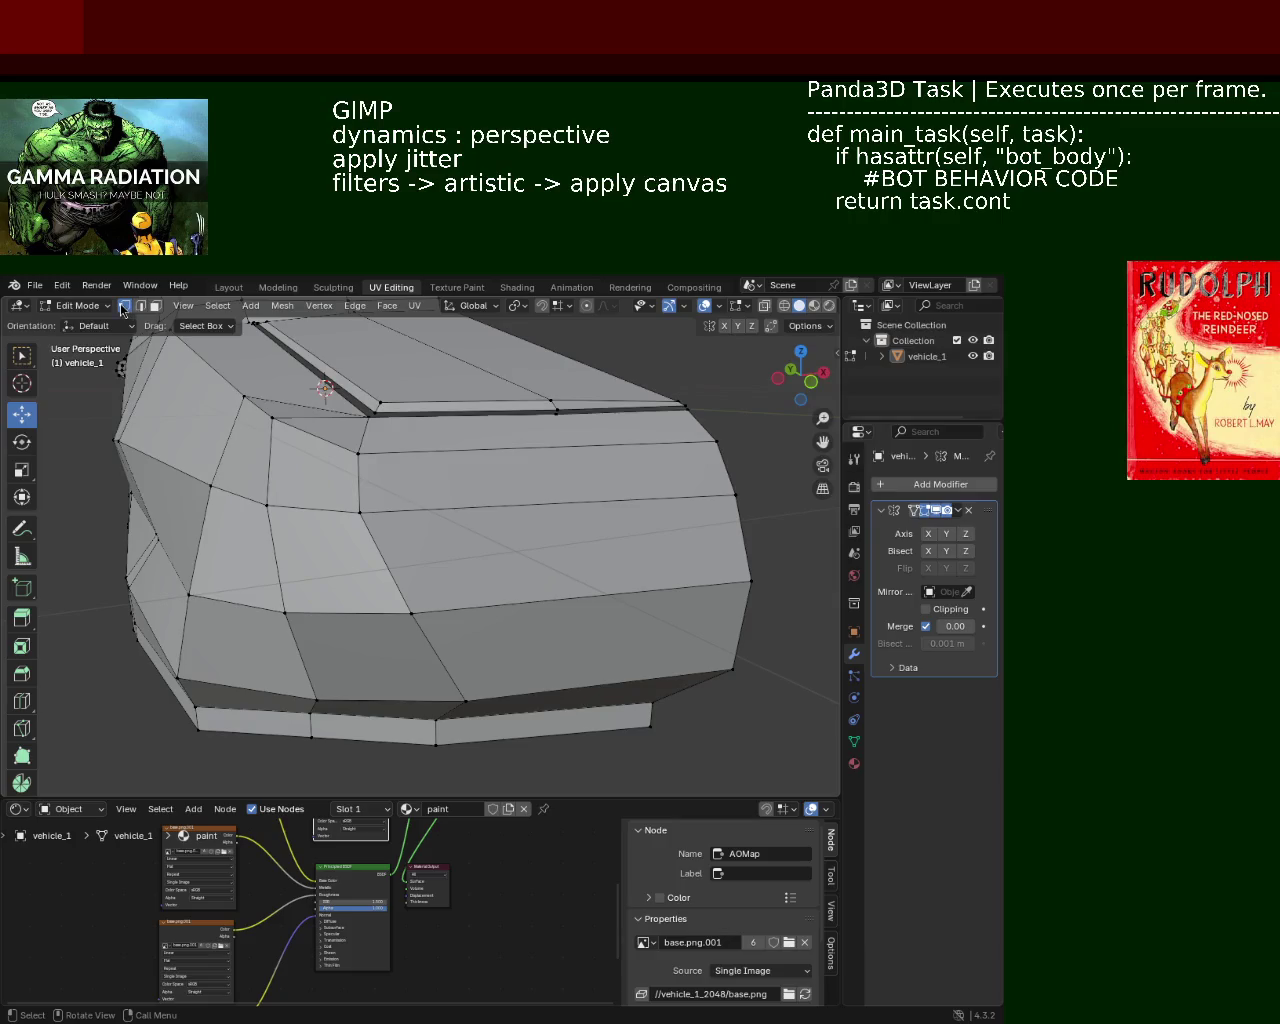
Step: Subdivide the hood's front-corner edge loop and another front edge
left_click(698, 474)
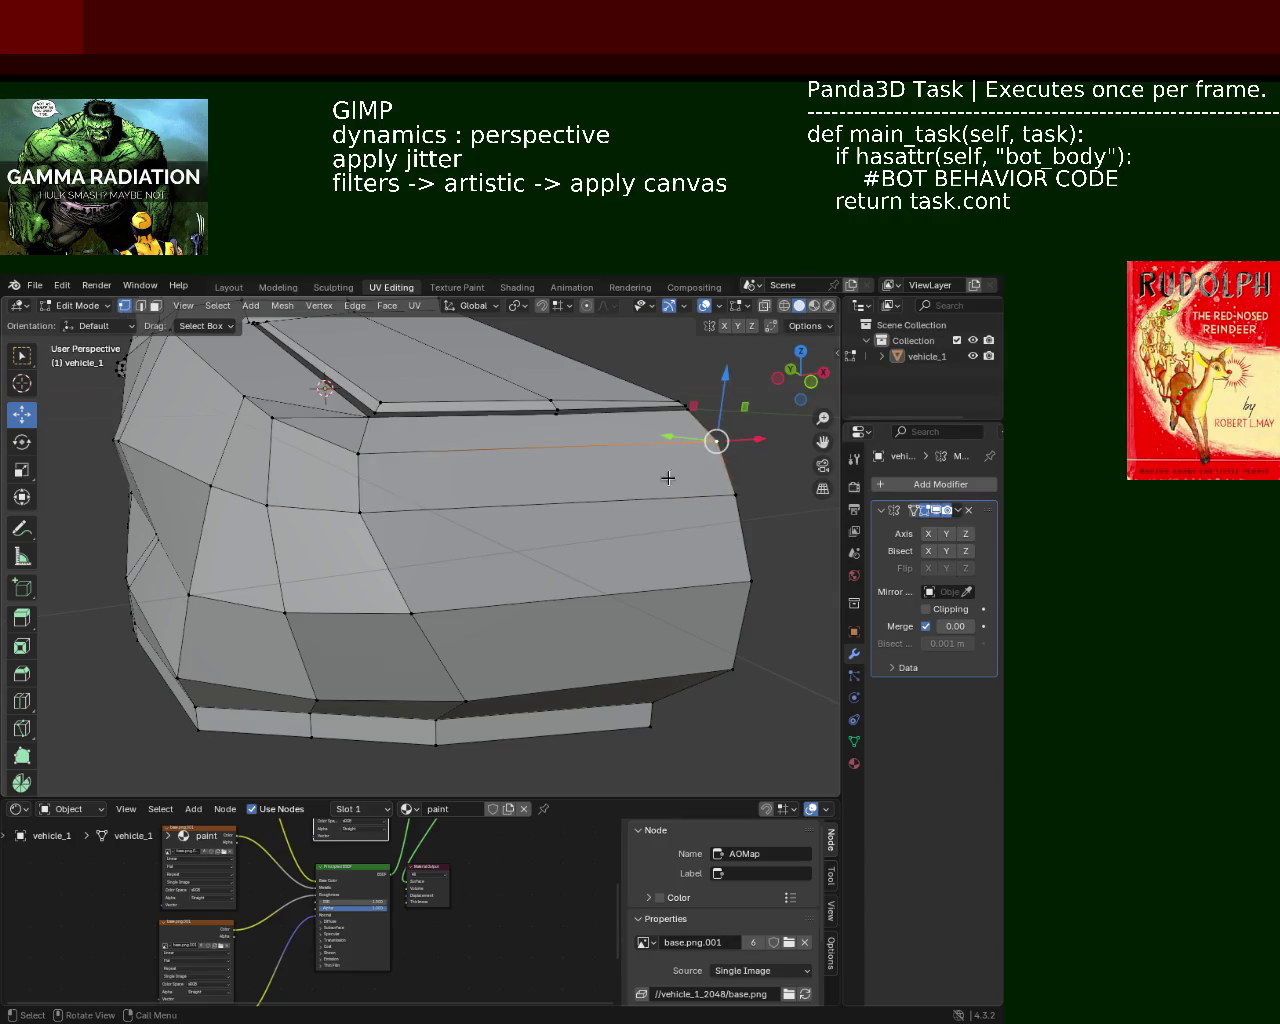
key("ctrl+e")
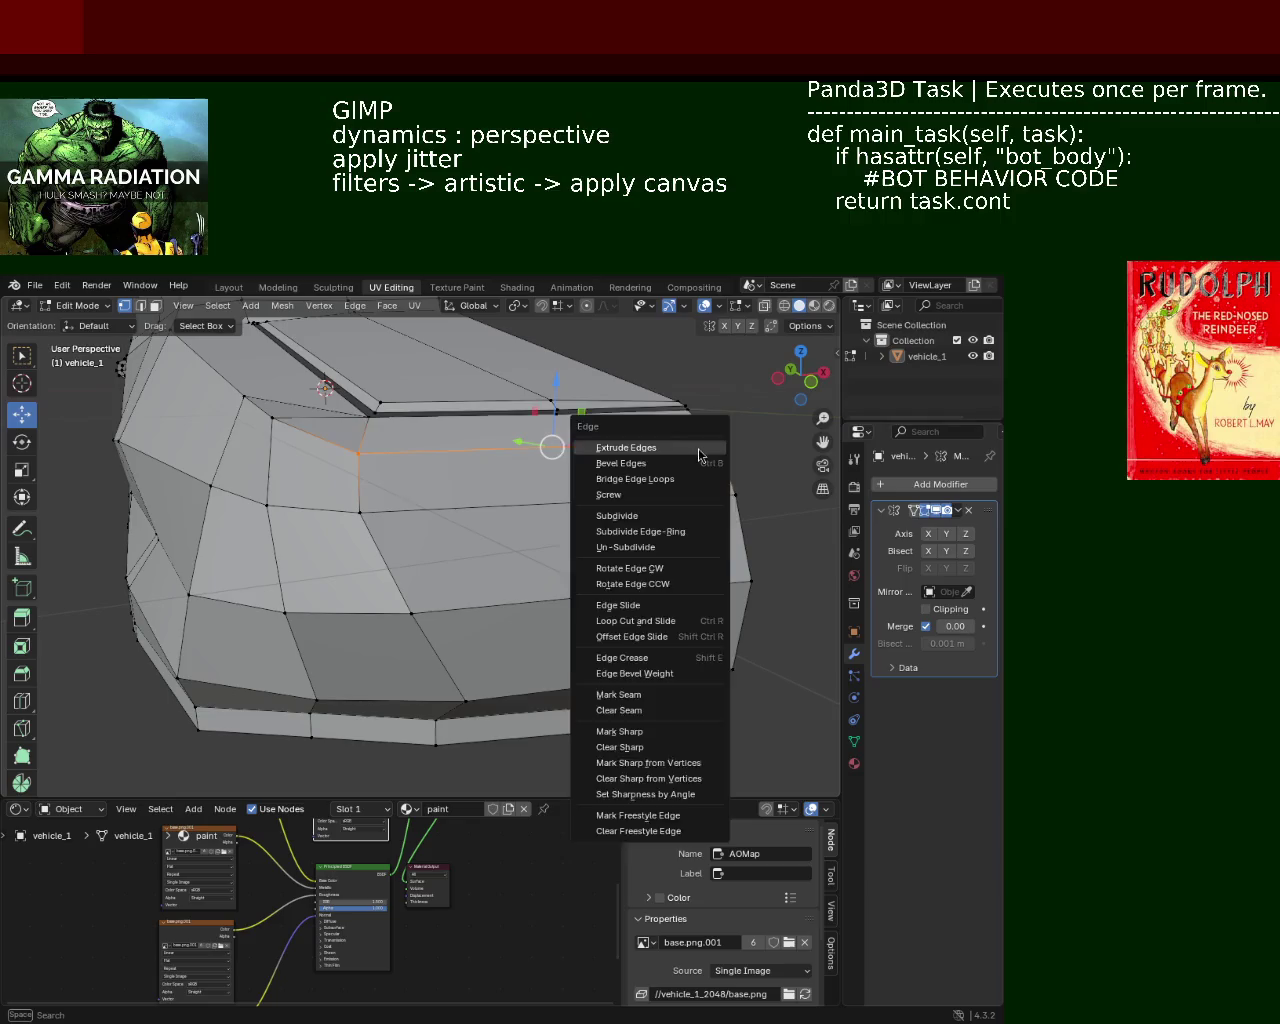
left_click(630, 517)
left_click(424, 457)
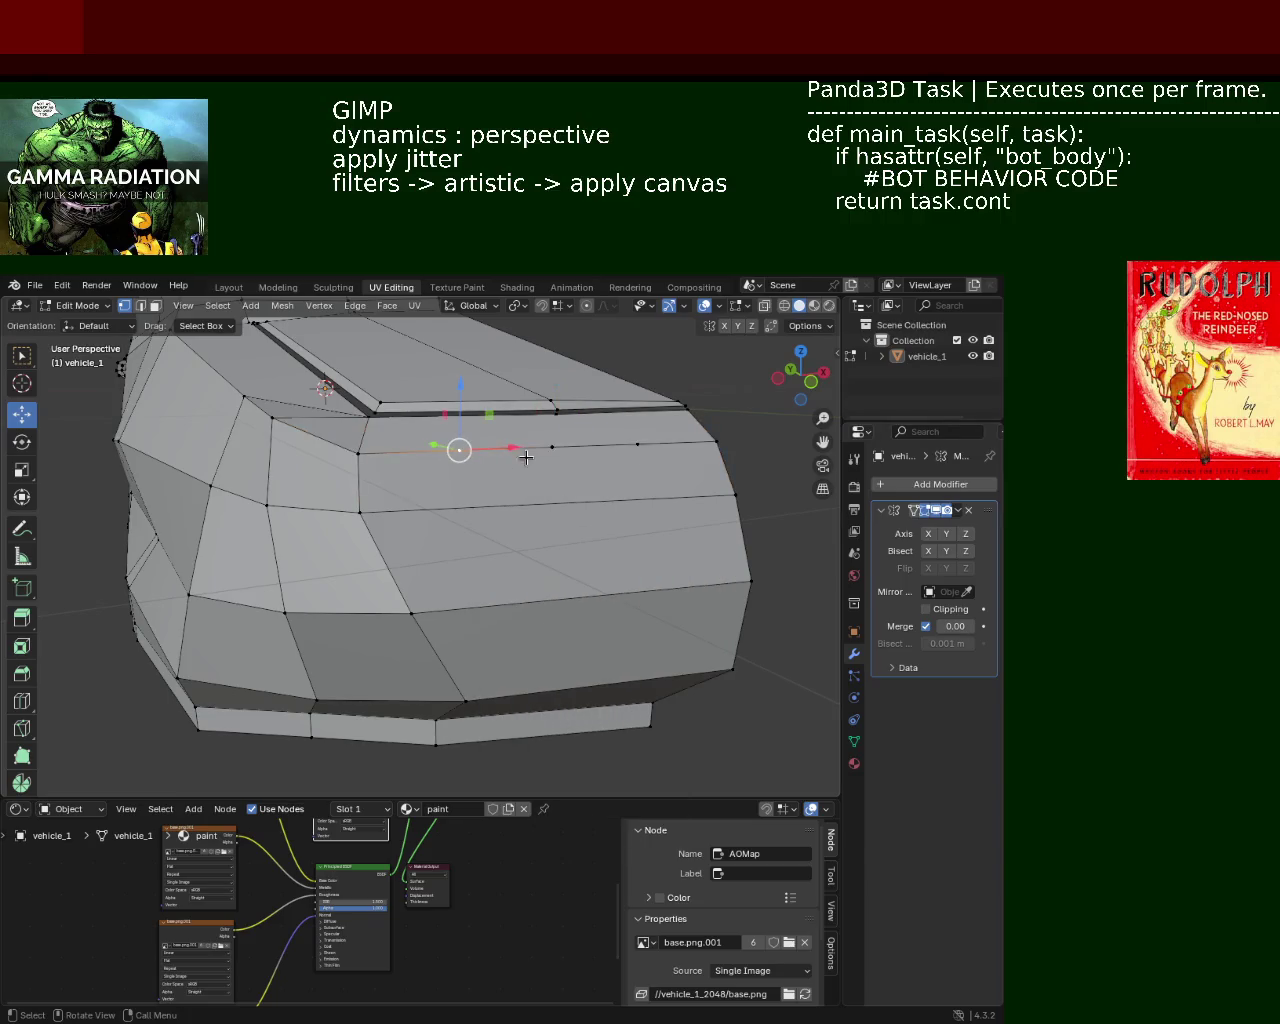
key("ctrl+e")
left_click(585, 517)
left_click(463, 456, "shift")
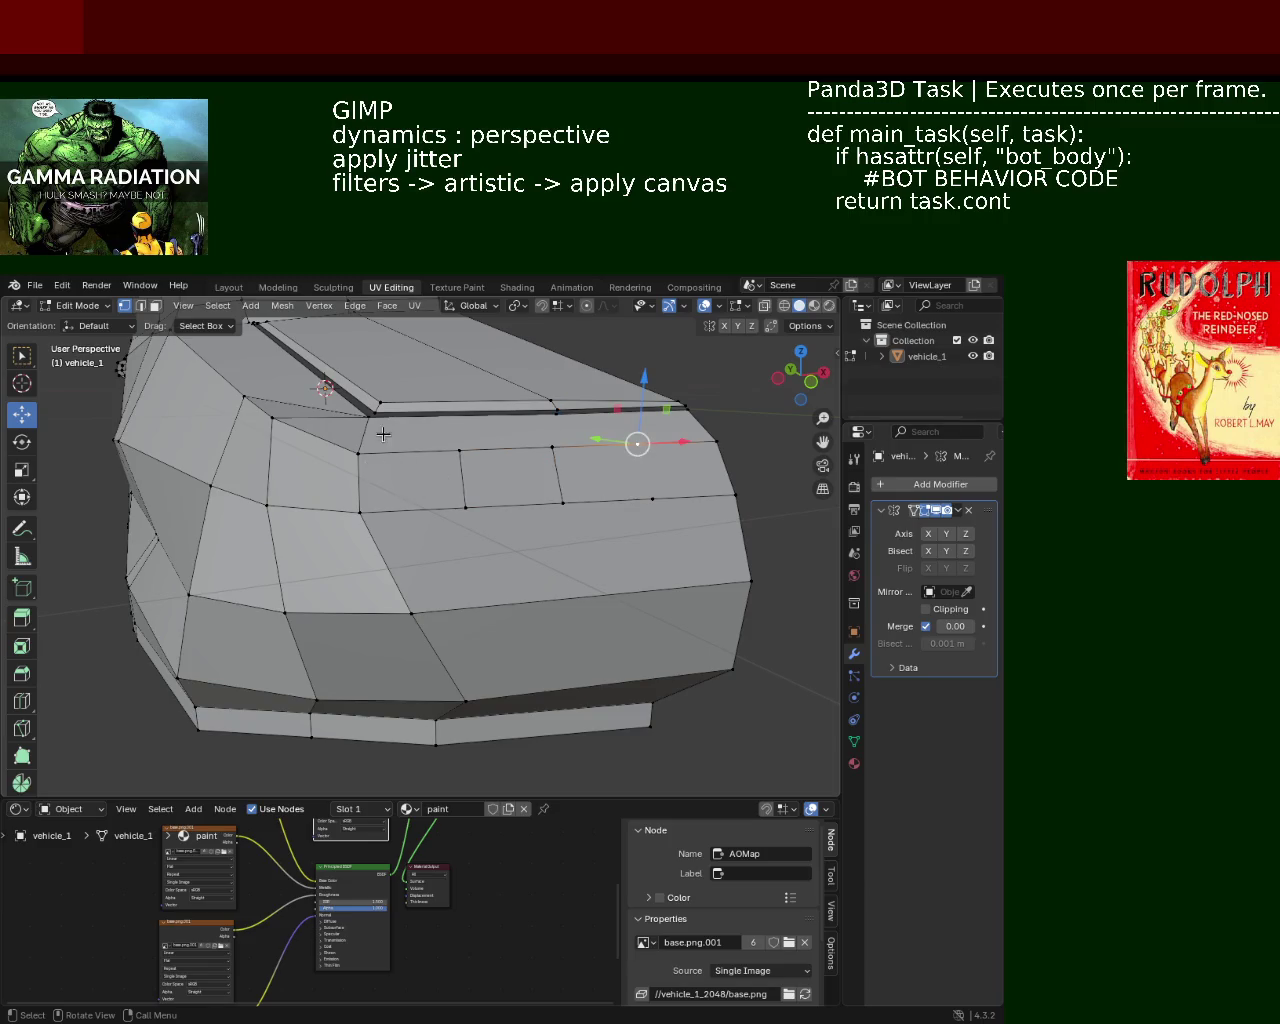
Step: Inset a front panel face and extrude it outward into a raised block
middle_click_drag(383, 434, 302, 374)
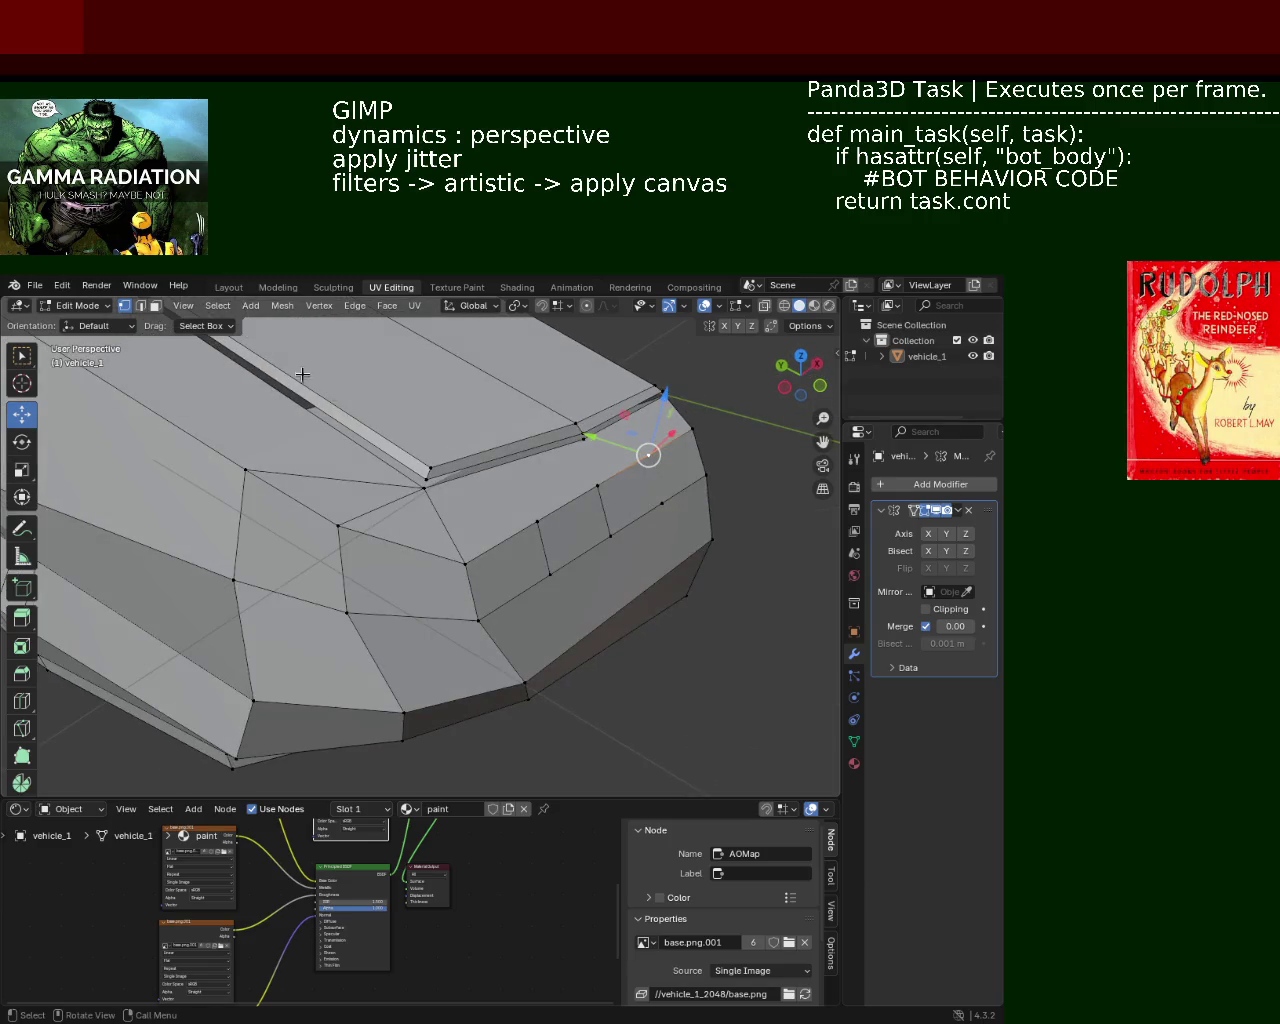
left_click(552, 541)
key("i")
left_click(543, 528)
left_click(571, 528)
key("e")
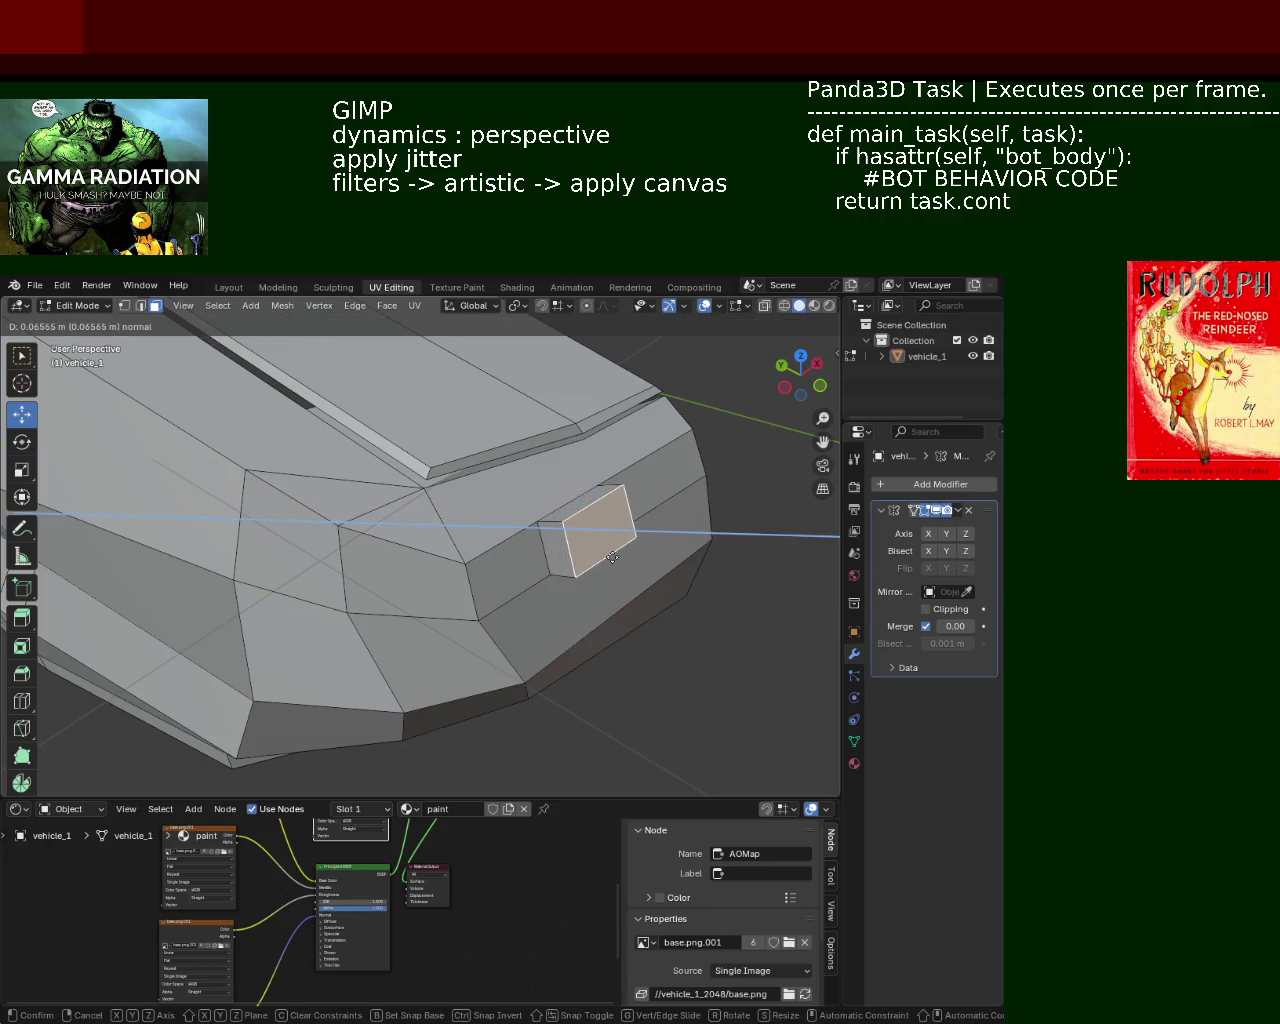
left_click(611, 556)
Step: Extrude the adjacent narrow front face outward and shift it along Y
mouse_move(592, 532)
middle_mouse_down()
mouse_move(503, 515)
mouse_move(510, 503)
middle_mouse_up()
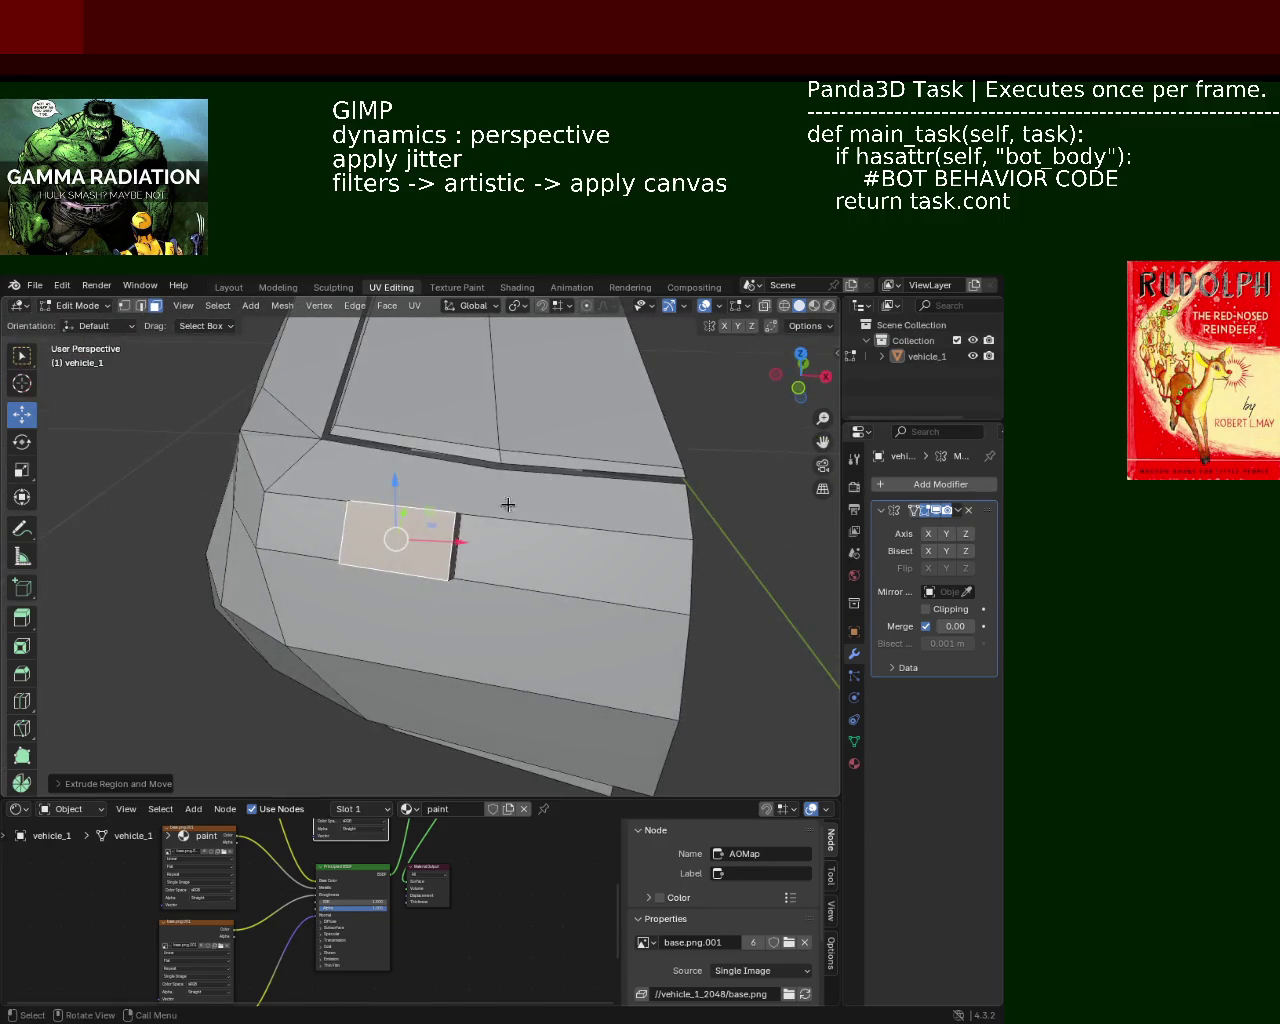
left_click(572, 552)
key("e")
key("Escape")
mouse_move(590, 580)
middle_mouse_down()
mouse_move(526, 525)
mouse_move(573, 605)
middle_mouse_up()
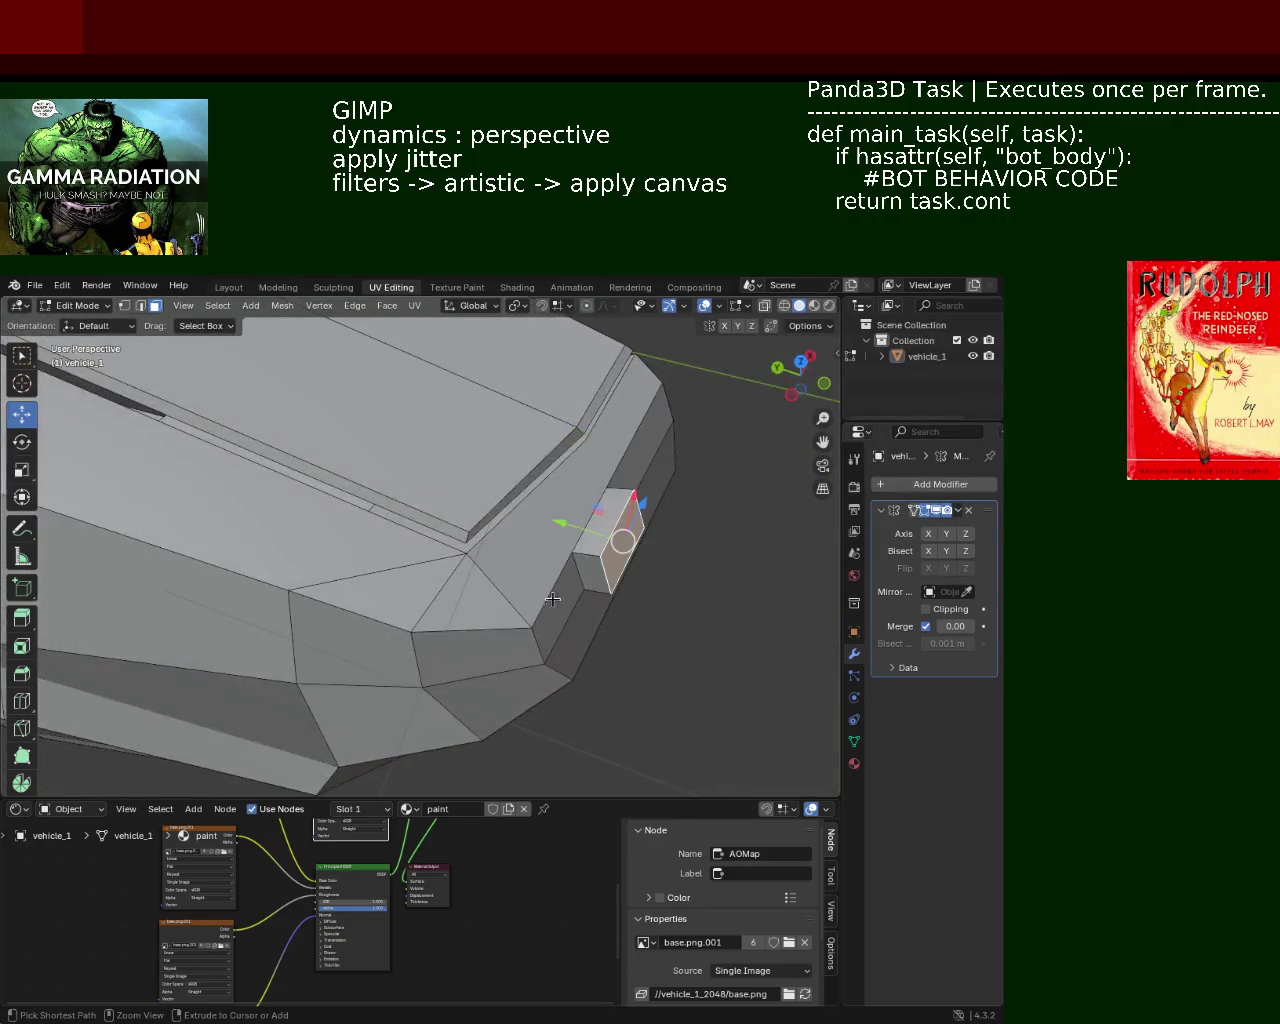
key("e")
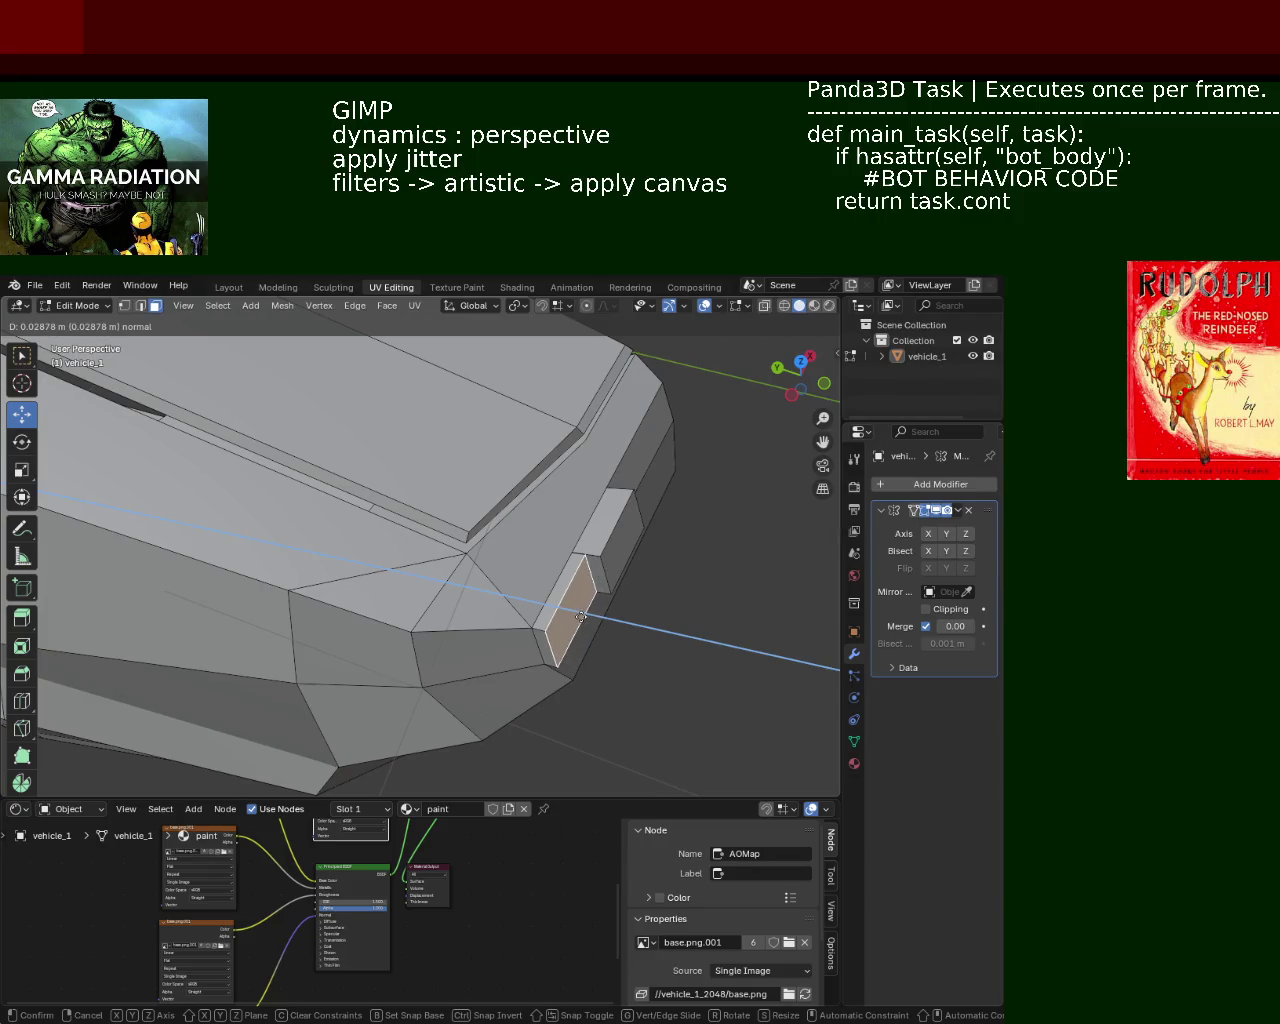
left_click(581, 617)
mouse_move(720, 594)
middle_mouse_down()
mouse_move(528, 474)
mouse_move(486, 523)
mouse_move(560, 630)
middle_mouse_up()
left_click_drag(564, 613, 538, 606)
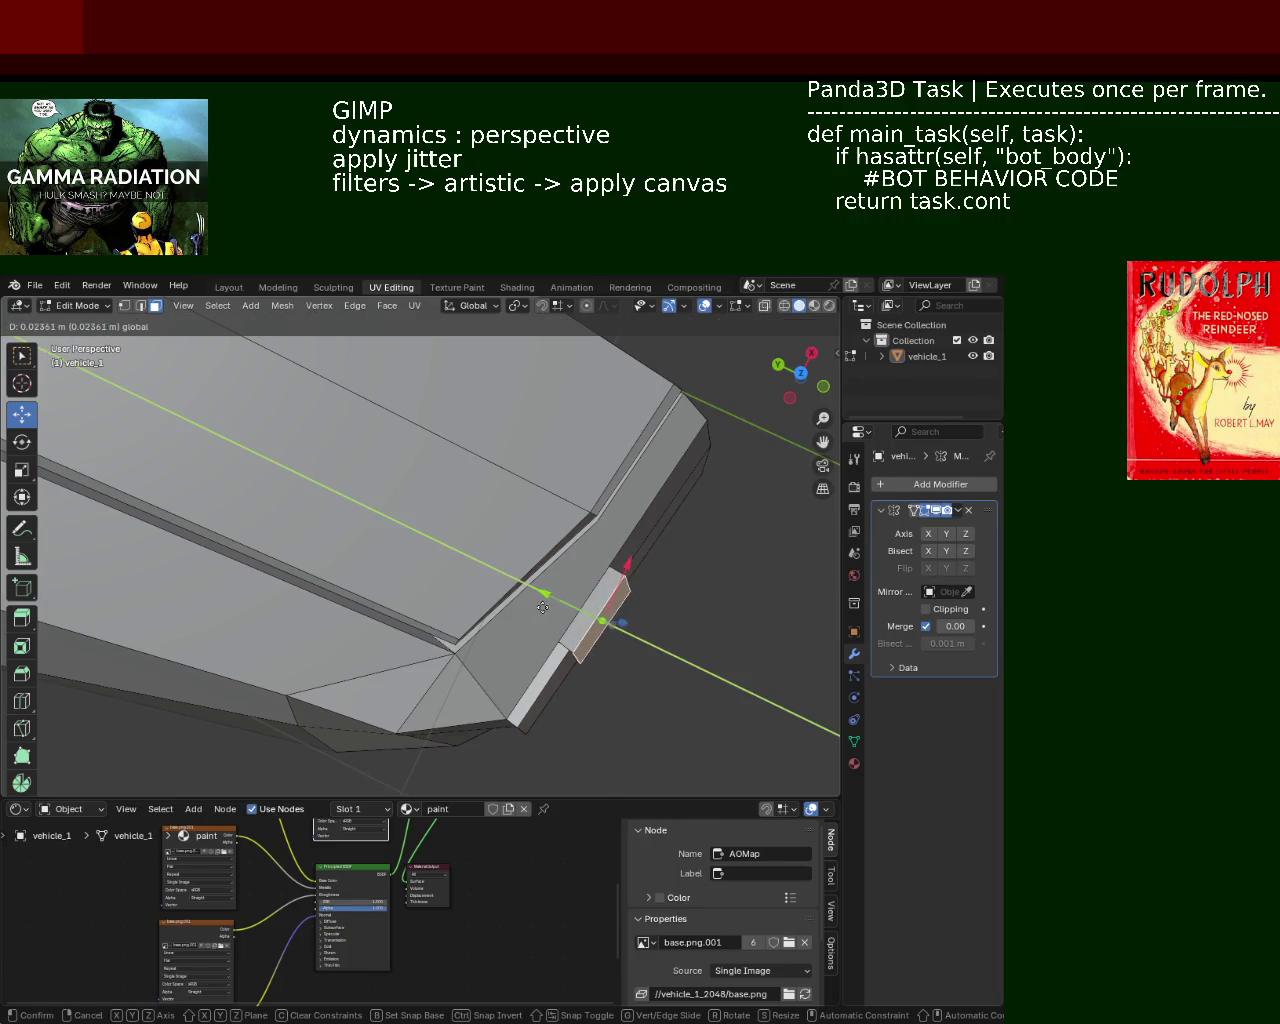
left_click(550, 610)
mouse_move(550, 610)
middle_mouse_down()
mouse_move(503, 526)
mouse_move(432, 500)
mouse_move(420, 594)
mouse_move(577, 540)
mouse_move(484, 593)
mouse_move(430, 560)
mouse_move(374, 509)
mouse_move(308, 371)
middle_mouse_up()
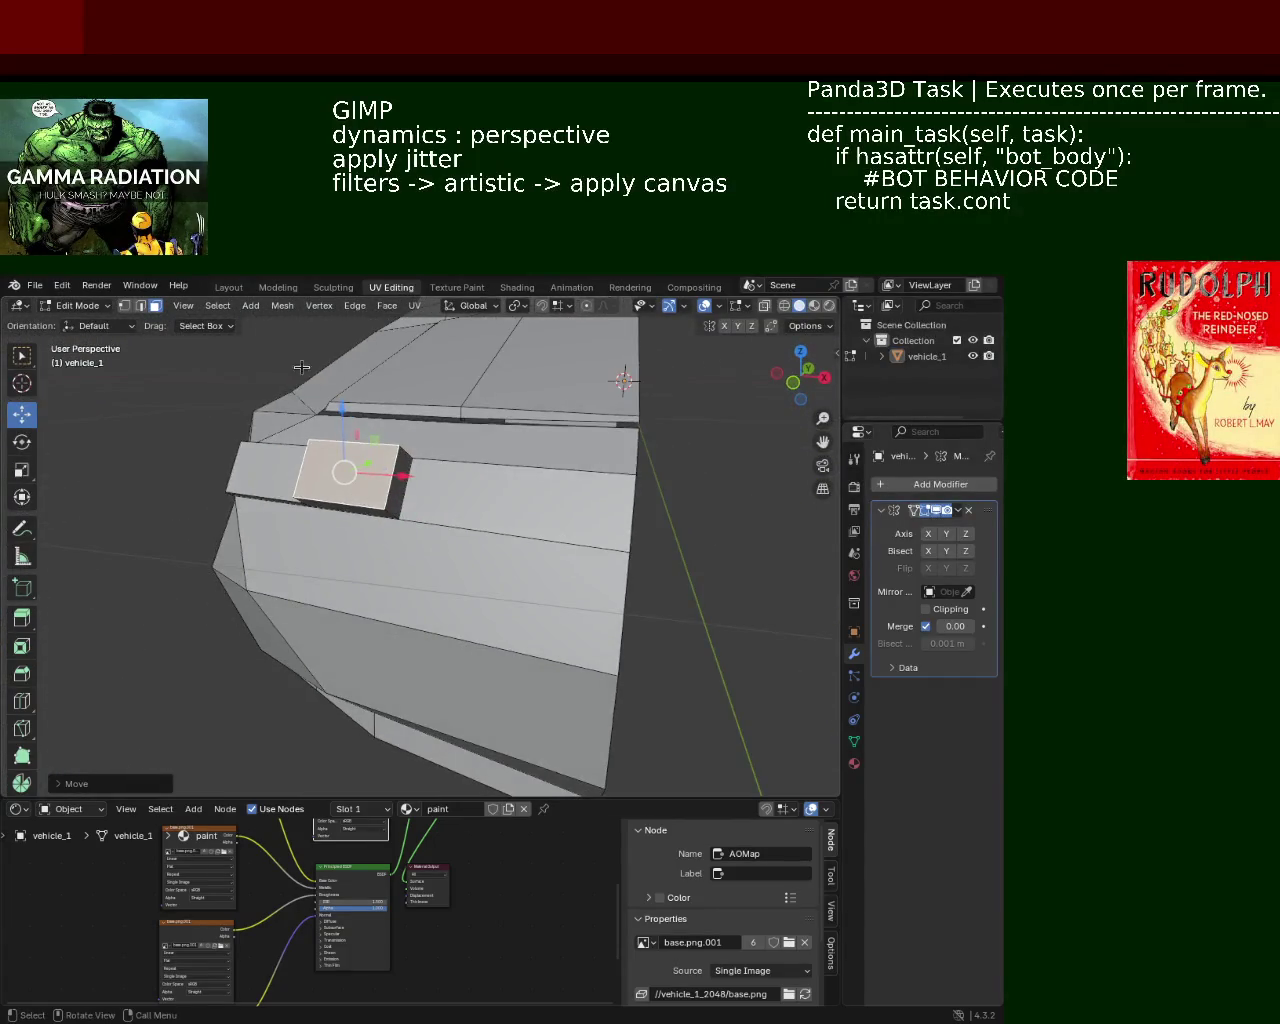
Step: In vertex mode, merge the selected hood vertices At Center
left_click(125, 306)
mouse_move(350, 500)
middle_mouse_down()
mouse_move(505, 450)
mouse_move(535, 490)
mouse_move(450, 478)
middle_mouse_up()
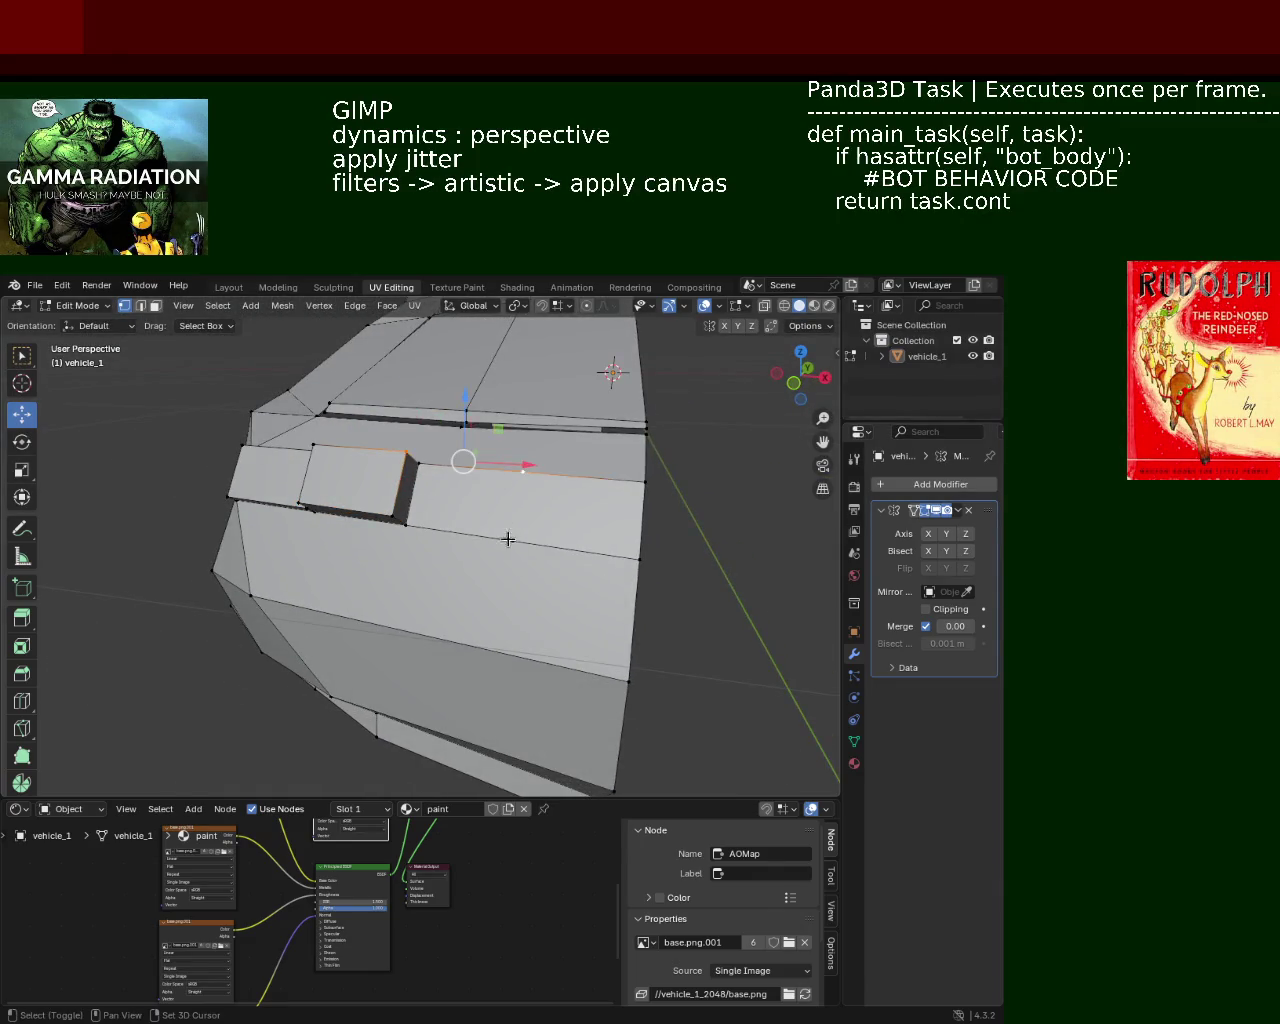
mouse_move(393, 505)
middle_mouse_down()
mouse_move(451, 443)
mouse_move(434, 500)
mouse_move(502, 499)
middle_mouse_up()
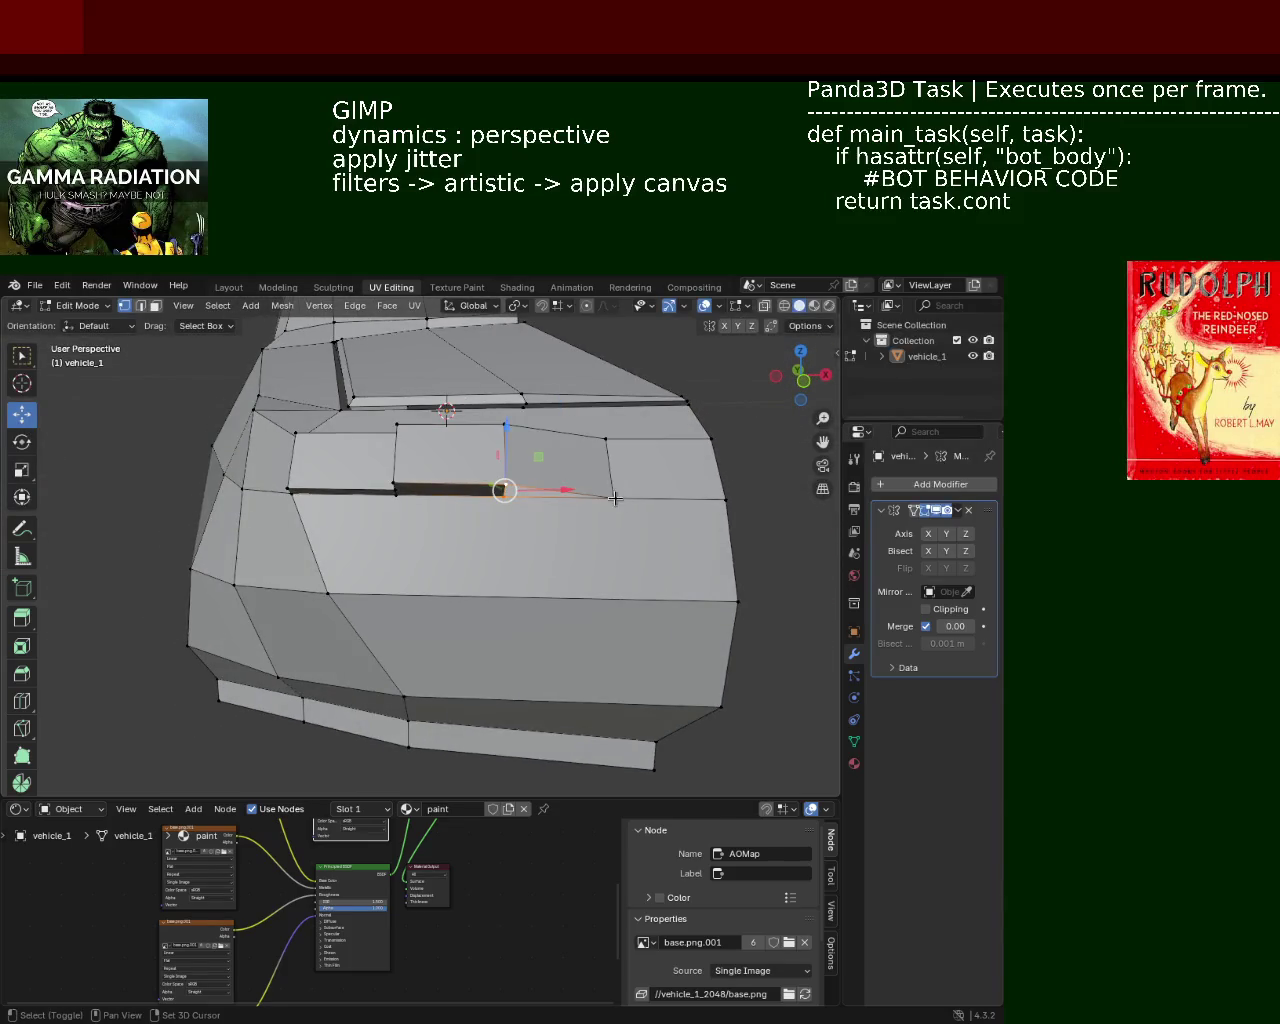
mouse_move(508, 477)
middle_mouse_down()
mouse_move(517, 585)
mouse_move(523, 443)
middle_mouse_up()
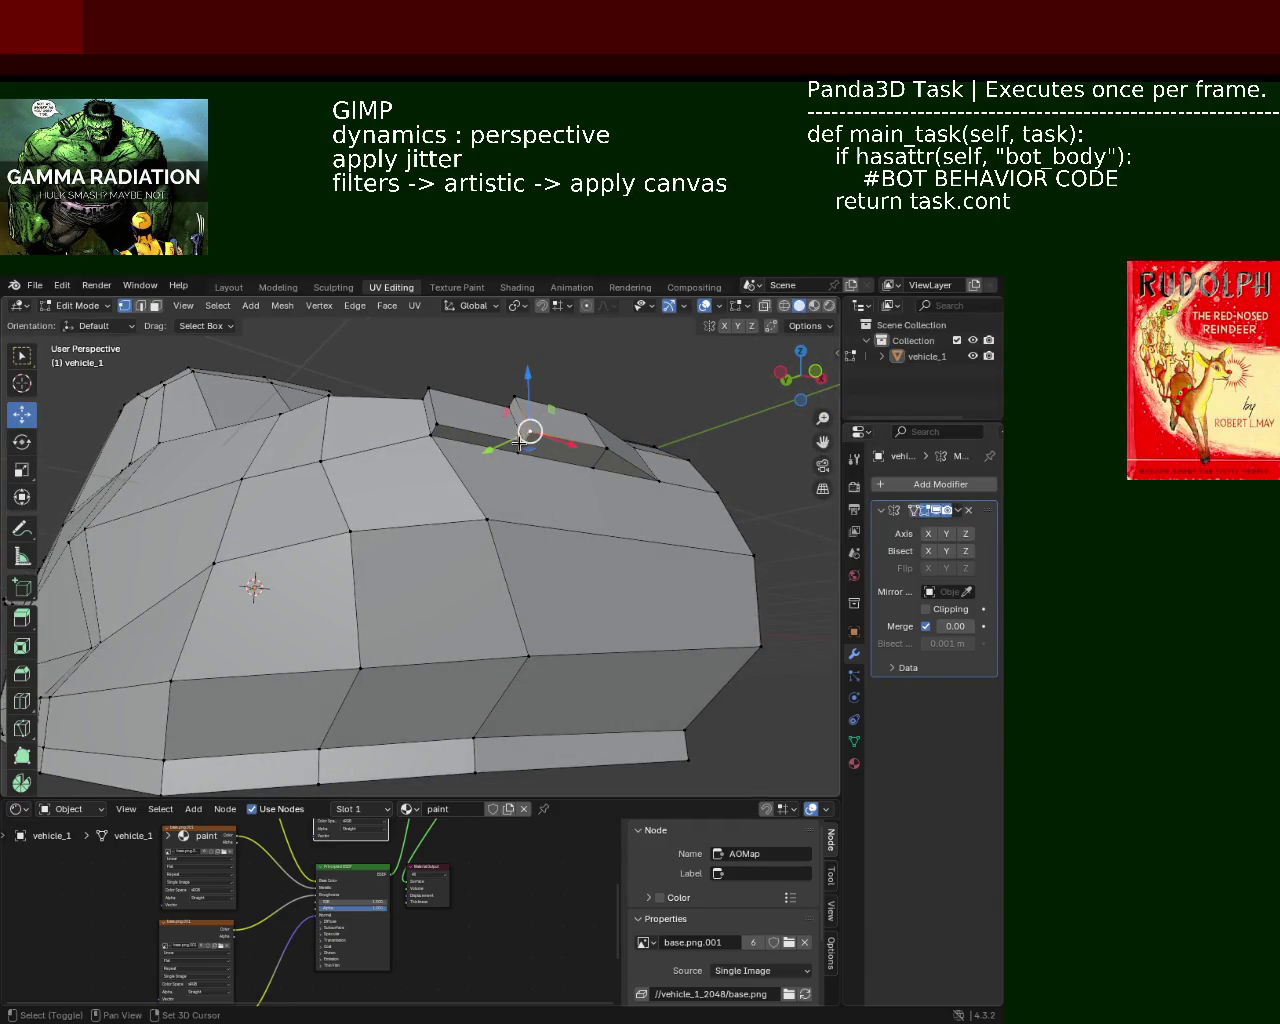
key("m")
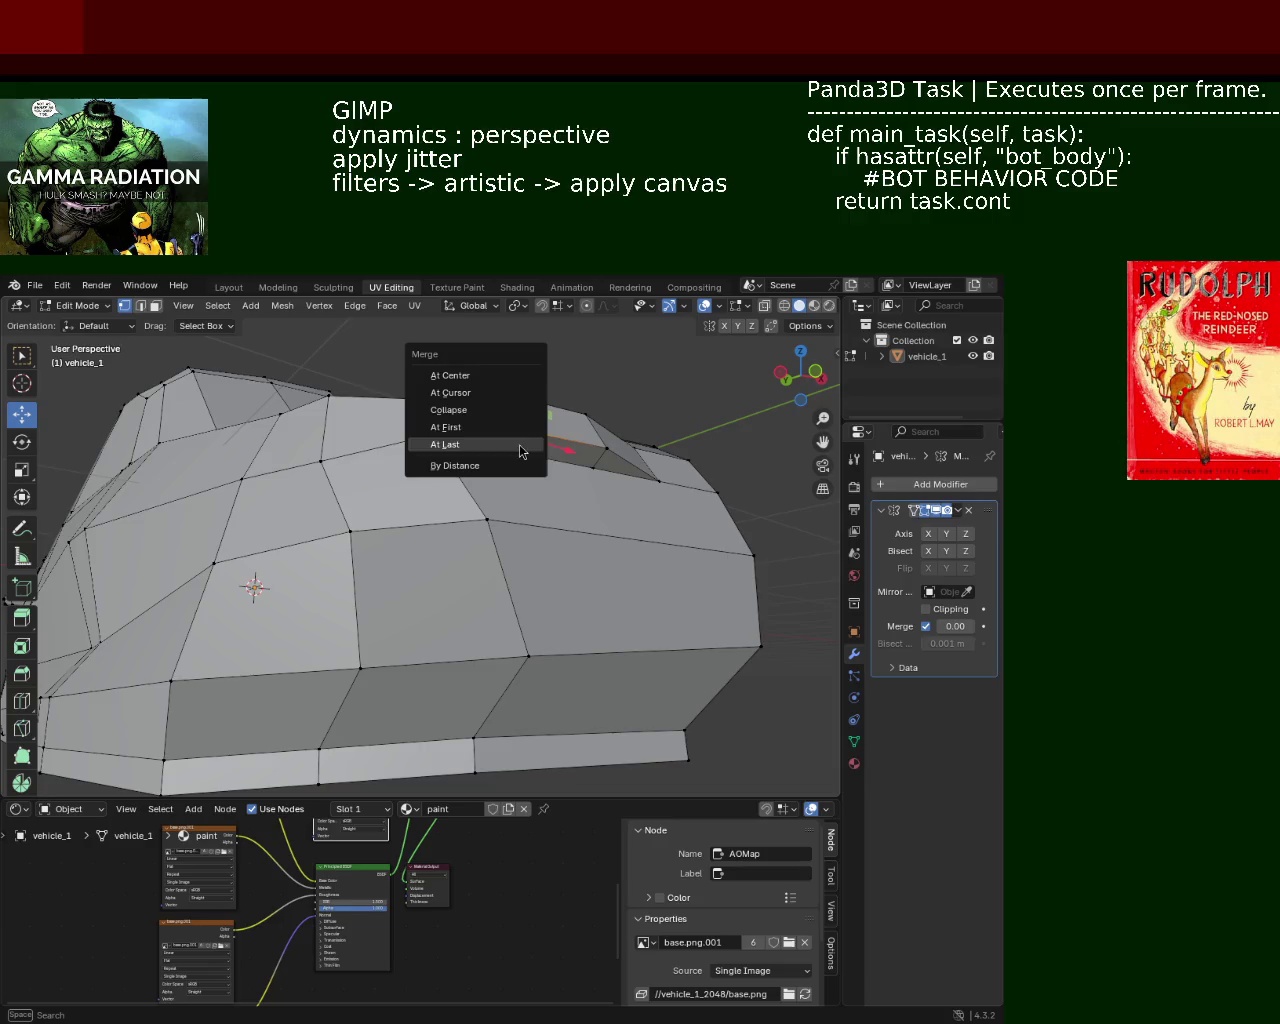
left_click(519, 376)
Step: Merge stray vertices on the lower front edge and at the front corner
mouse_move(526, 434)
middle_mouse_down()
mouse_move(497, 521)
mouse_move(497, 641)
middle_mouse_up()
left_click(497, 641)
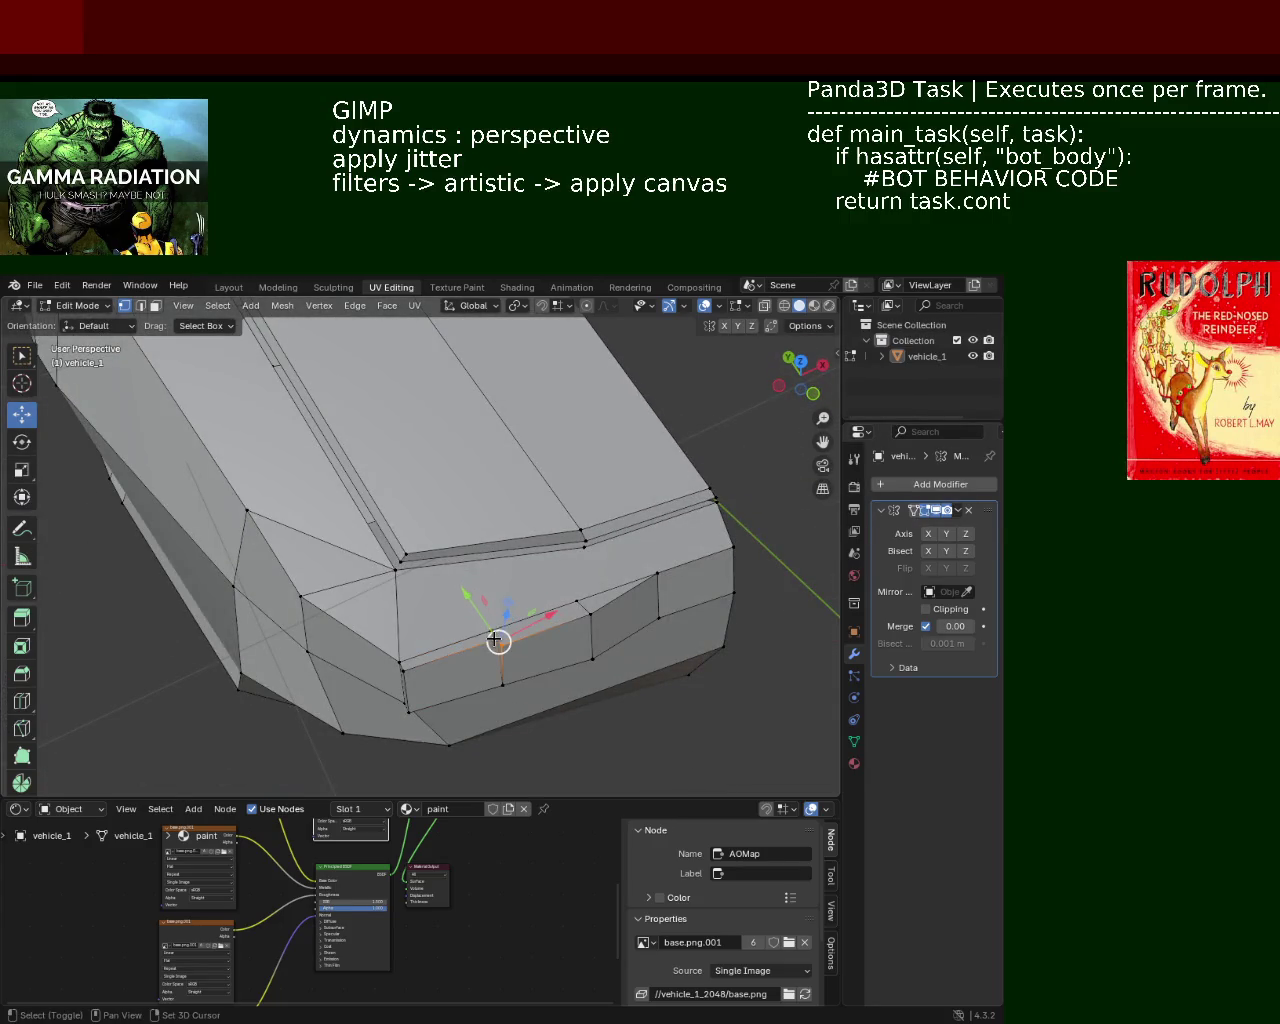
key("m")
left_click(494, 656)
mouse_move(500, 640)
middle_mouse_down()
mouse_move(516, 569)
mouse_move(586, 591)
mouse_move(503, 437)
mouse_move(514, 466)
mouse_move(500, 478)
mouse_move(520, 520)
mouse_move(580, 540)
mouse_move(634, 534)
mouse_move(658, 488)
mouse_move(435, 507)
middle_mouse_up()
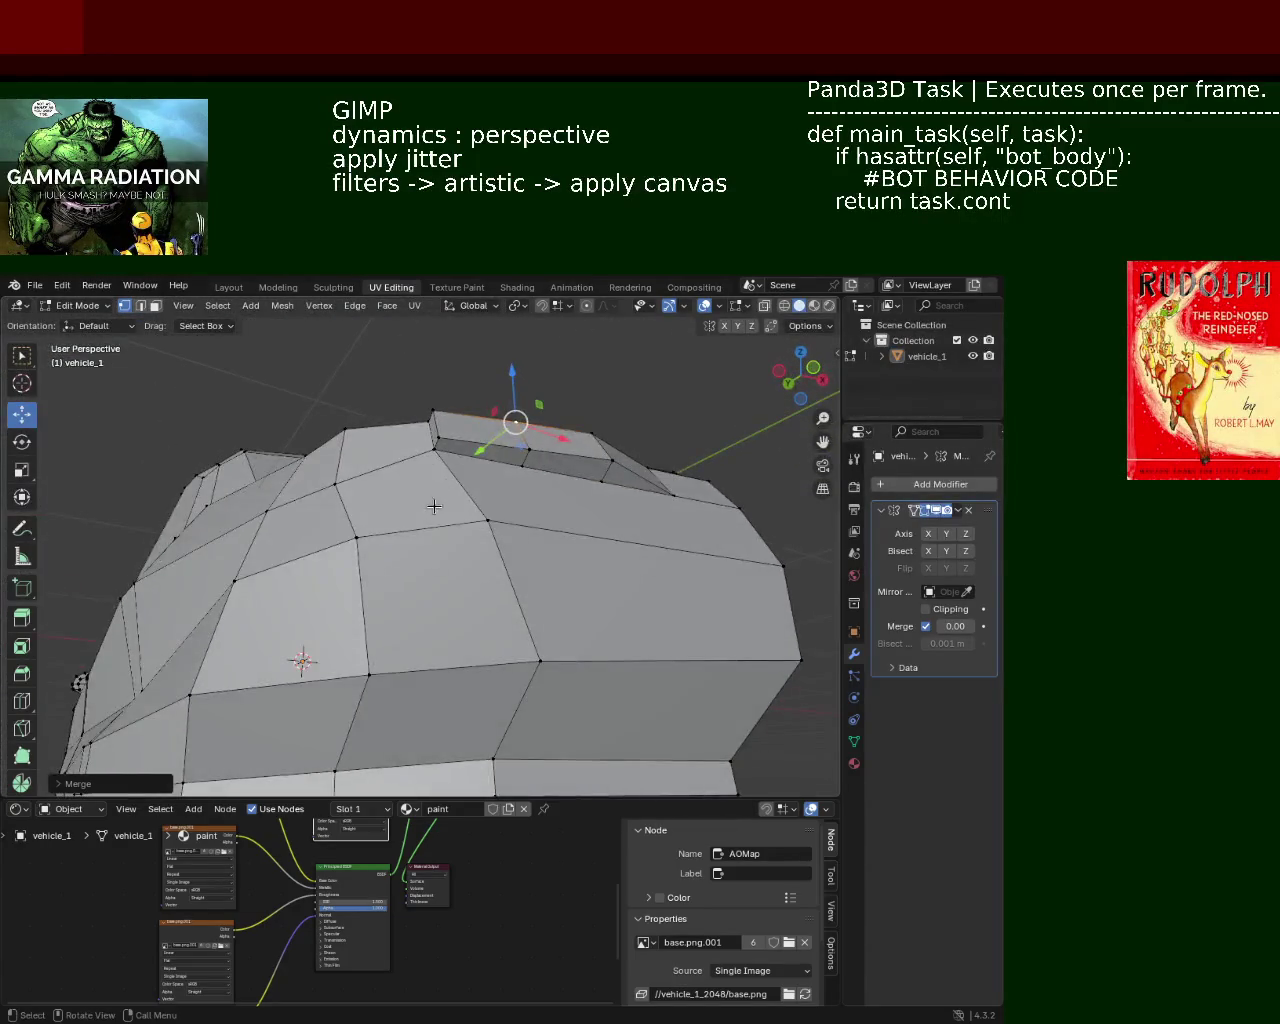
left_click(437, 440)
key("m")
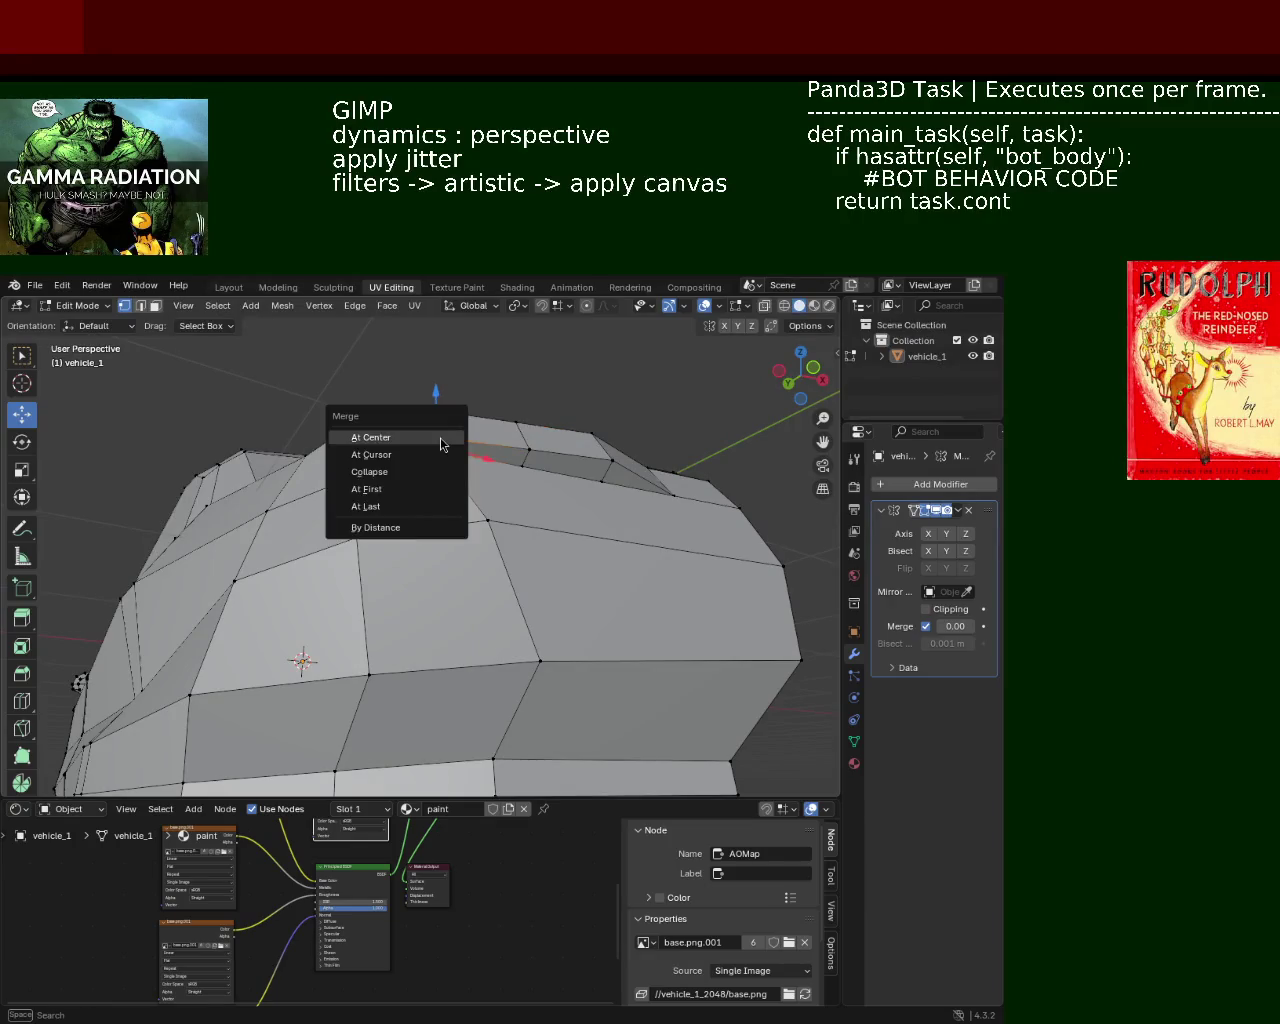
left_click(437, 440)
Step: Merge the remaining front-corner vertices and check the cleaned-up corner
middle_click_drag(437, 440, 483, 652)
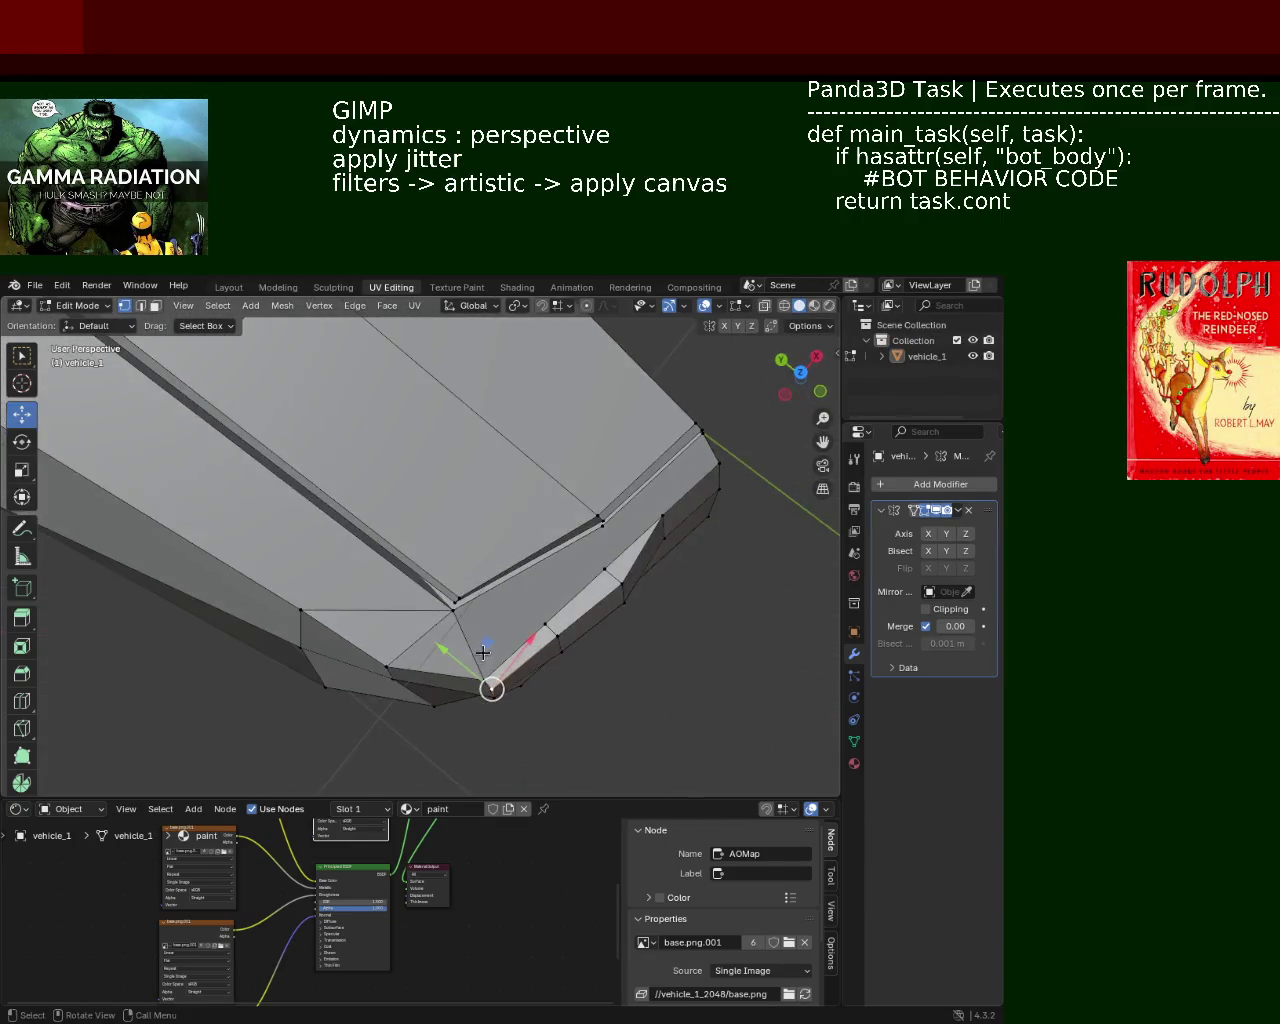
key("m")
left_click(477, 679)
mouse_move(477, 679)
middle_mouse_down()
mouse_move(480, 598)
mouse_move(495, 663)
mouse_move(534, 677)
middle_mouse_up()
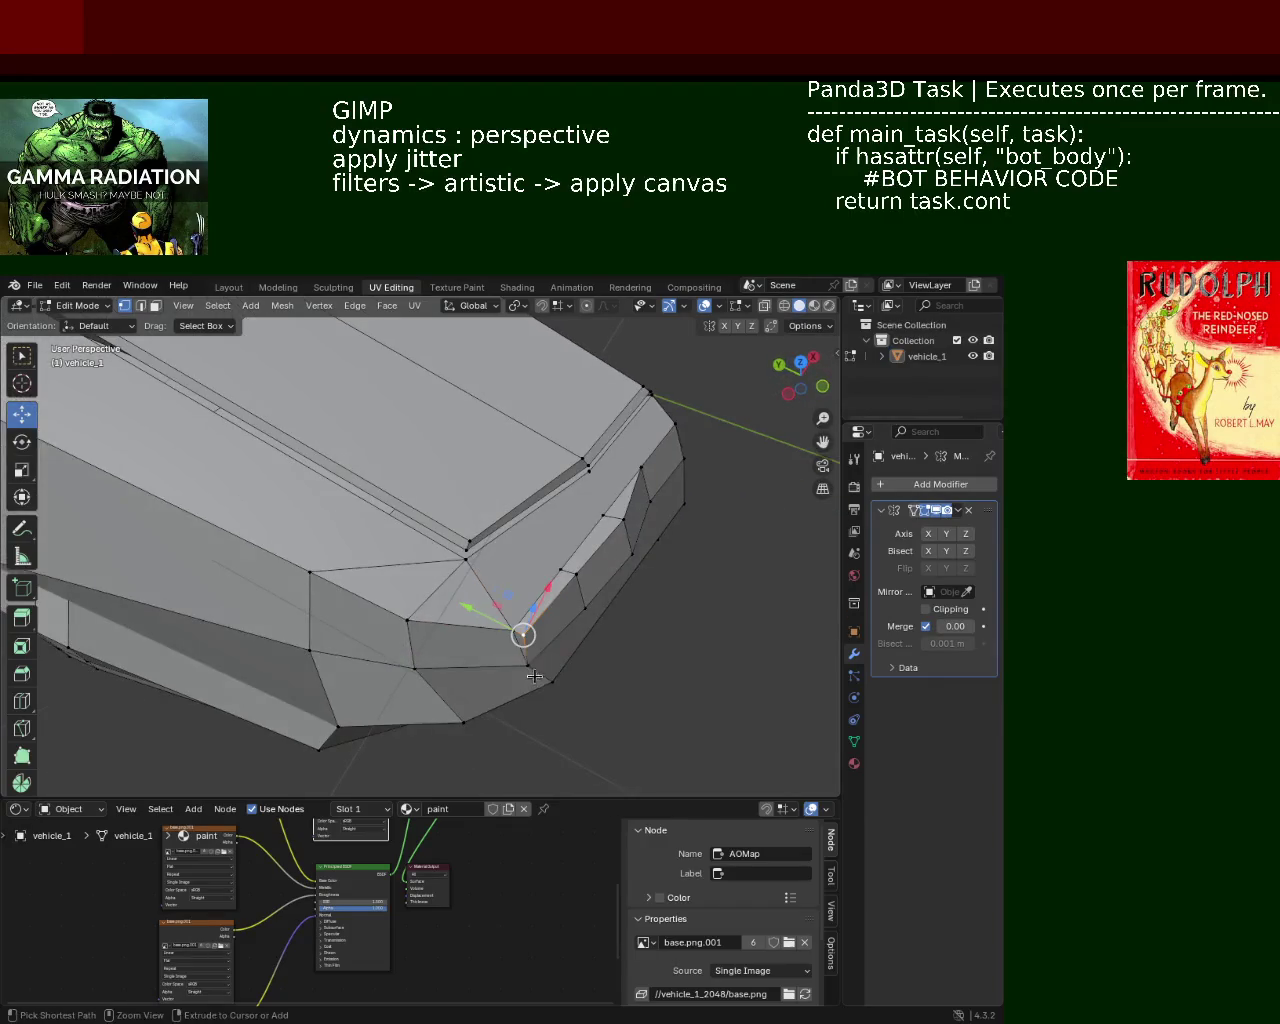
key("m")
left_click(508, 630)
middle_click_drag(508, 630, 503, 626)
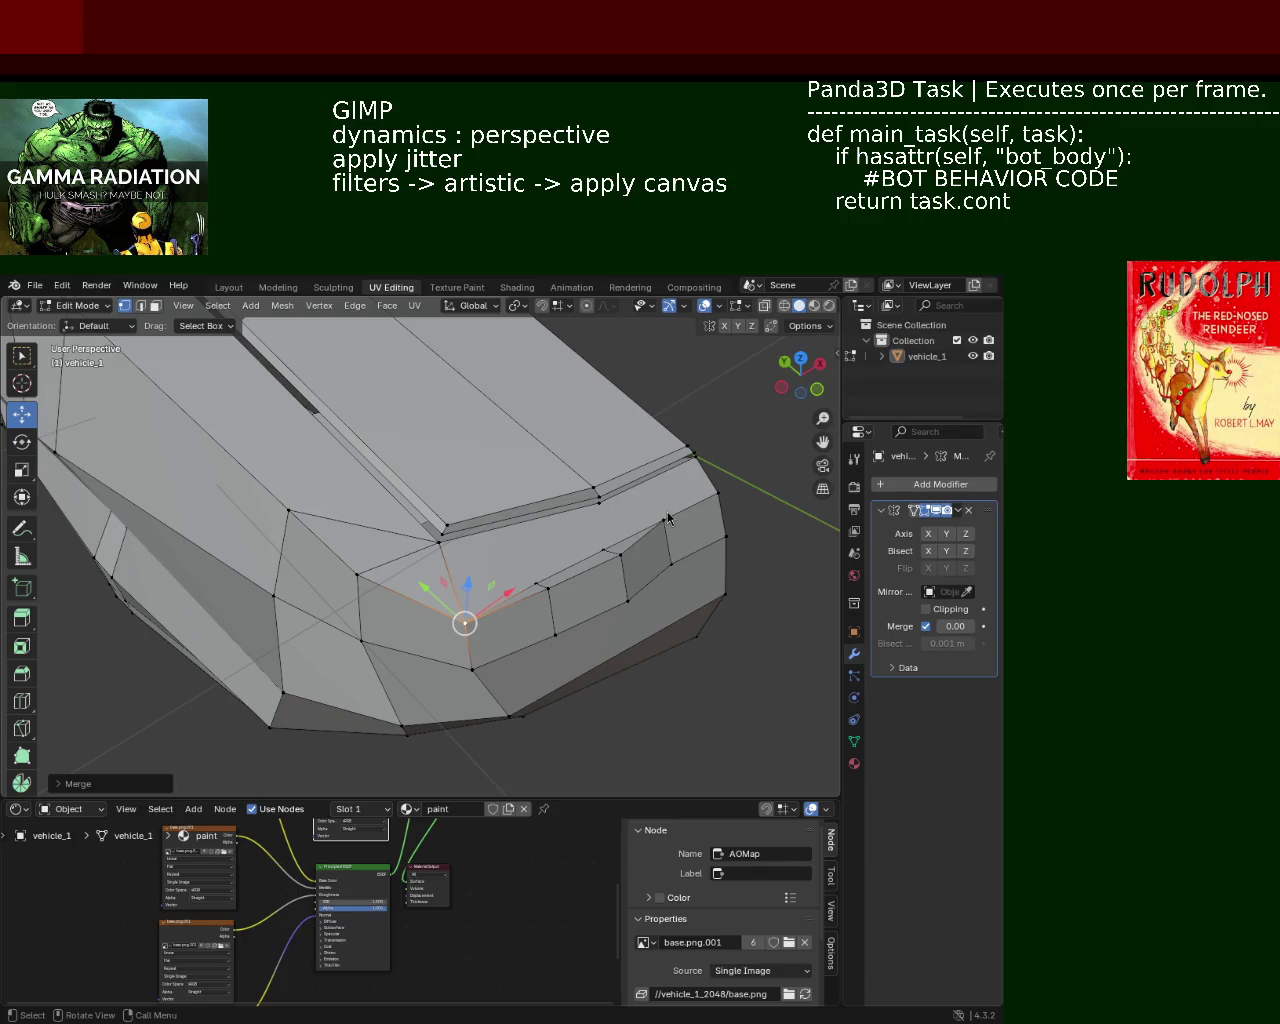
mouse_move(450, 551)
middle_mouse_down()
mouse_move(450, 457)
mouse_move(534, 600)
middle_mouse_up()
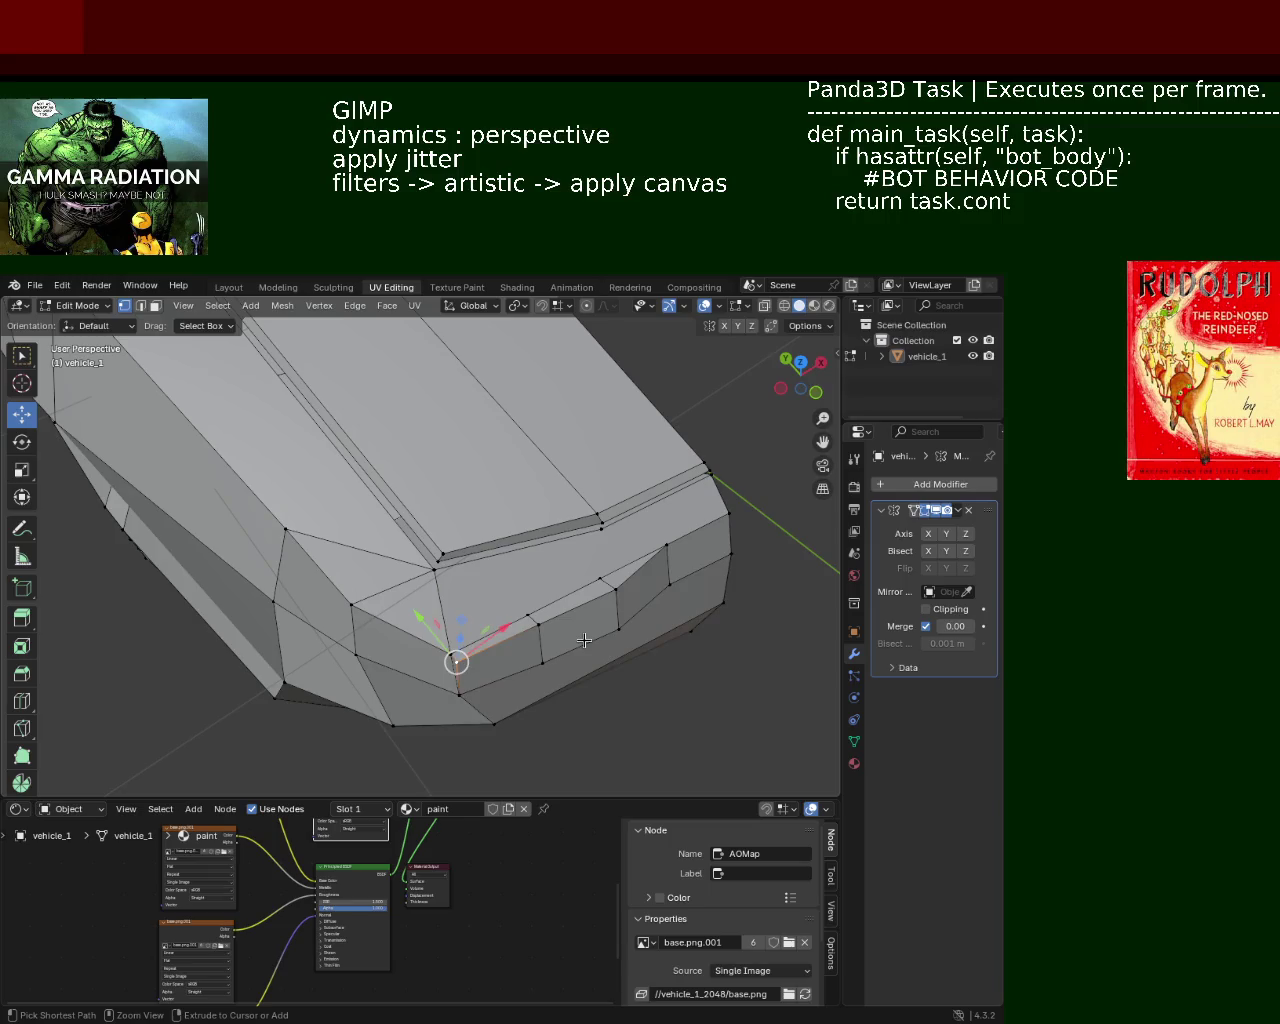
Step: Shift the selected front edge along the Y axis
middle_click_drag(569, 635, 490, 655)
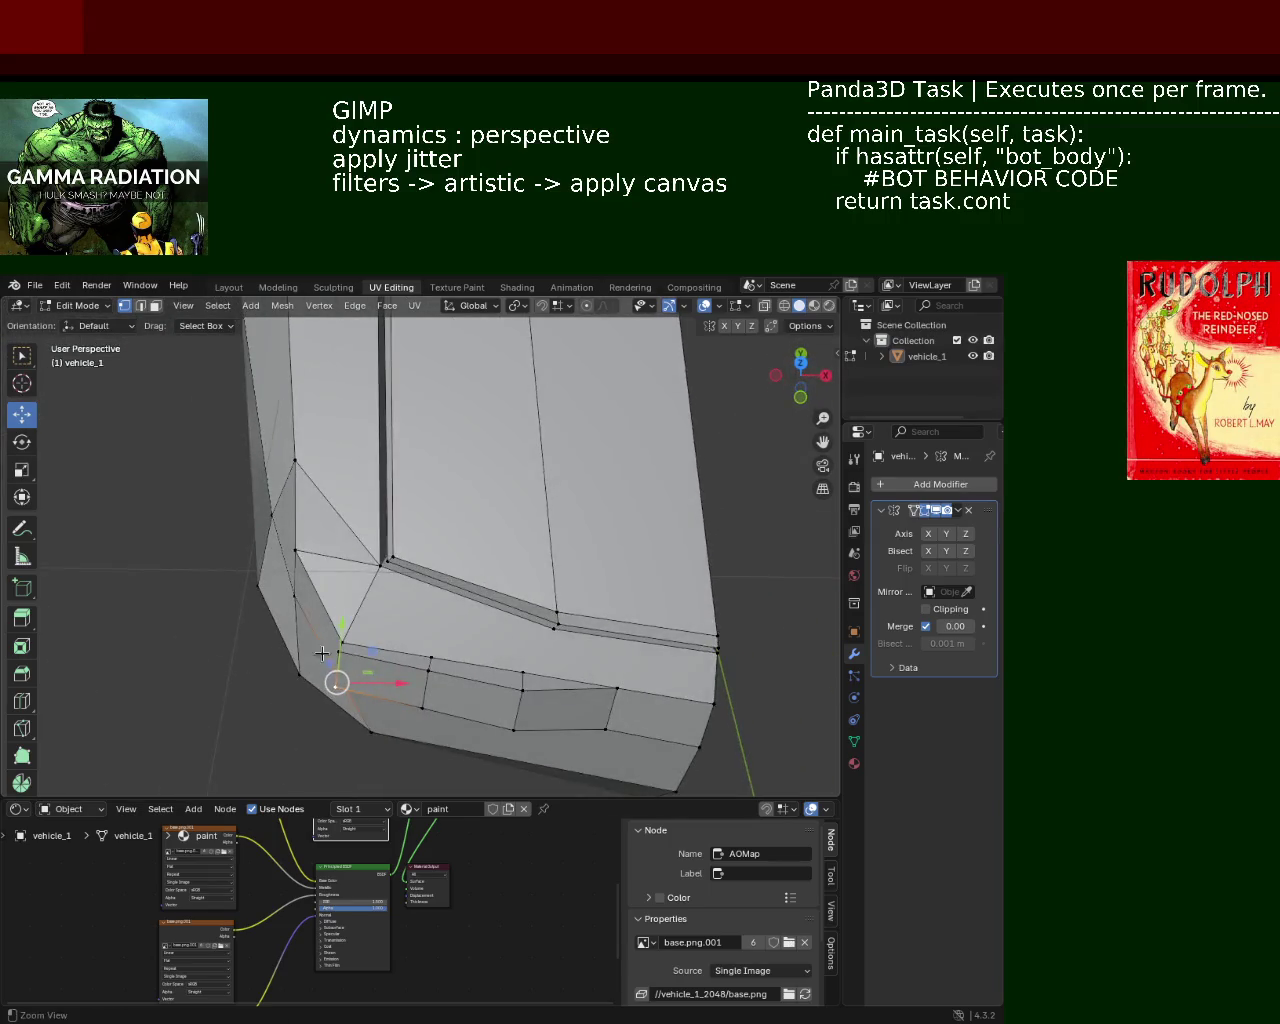
scroll(406, 537, "up", 5)
mouse_move(443, 600)
middle_mouse_down()
mouse_move(486, 670)
mouse_move(462, 432)
middle_mouse_up()
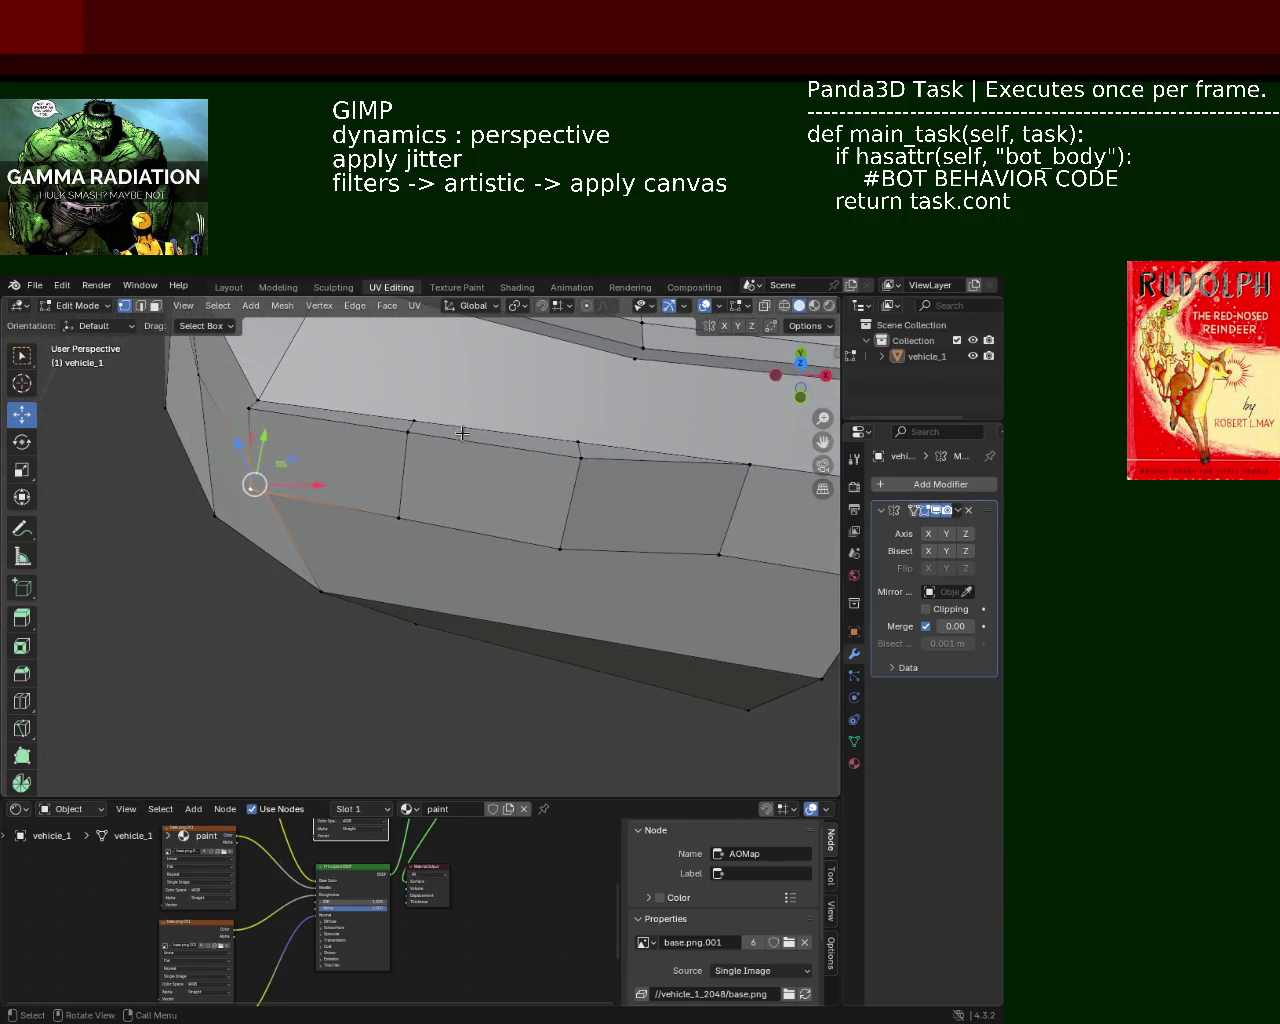
mouse_move(406, 521)
middle_mouse_down()
mouse_move(434, 560)
mouse_move(459, 547)
middle_mouse_up()
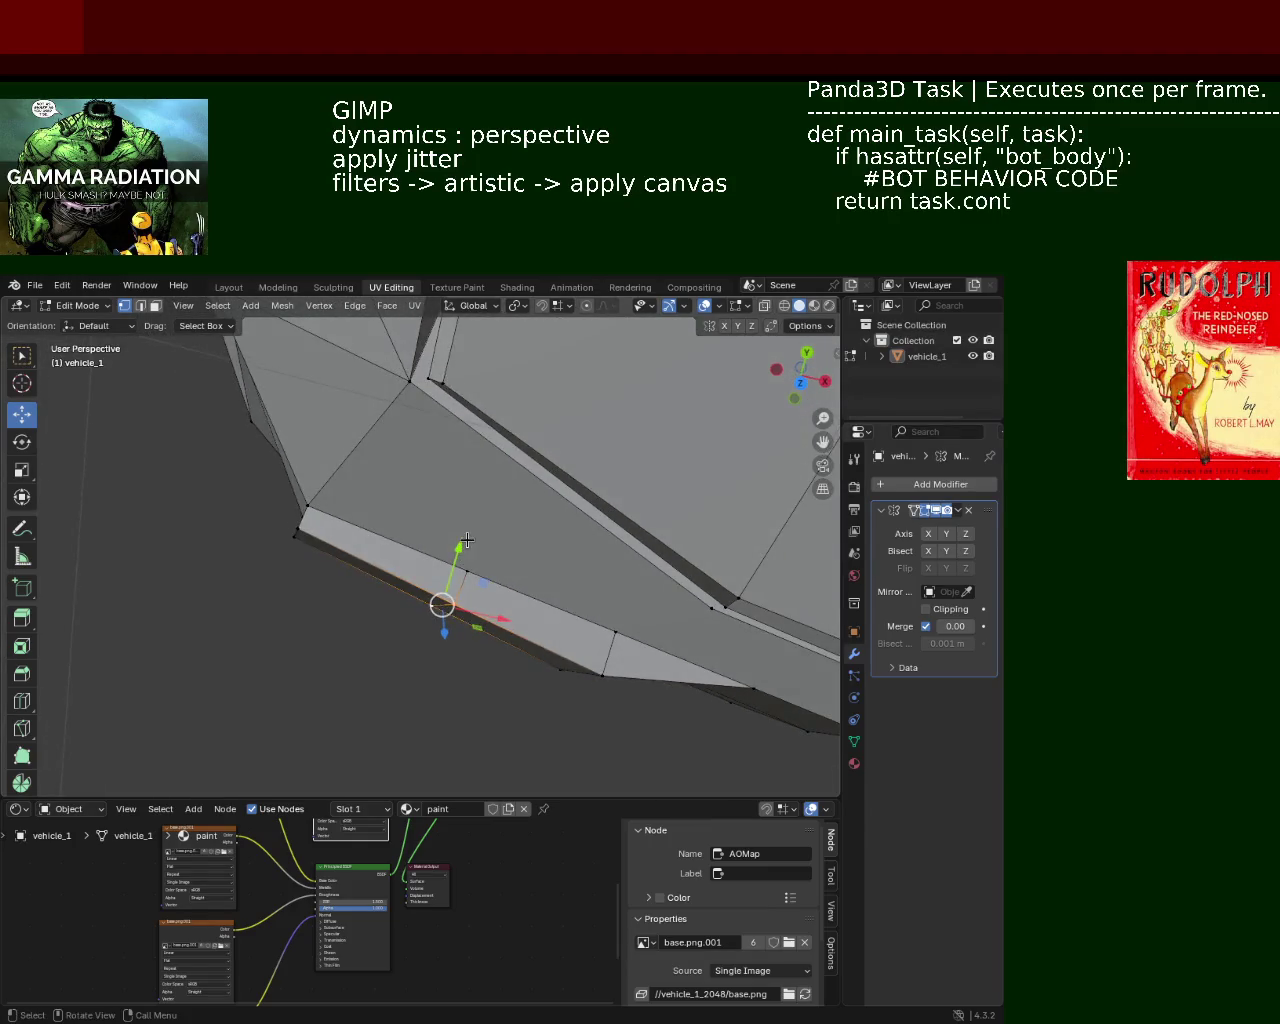
key("g")
key("y")
left_click(453, 554)
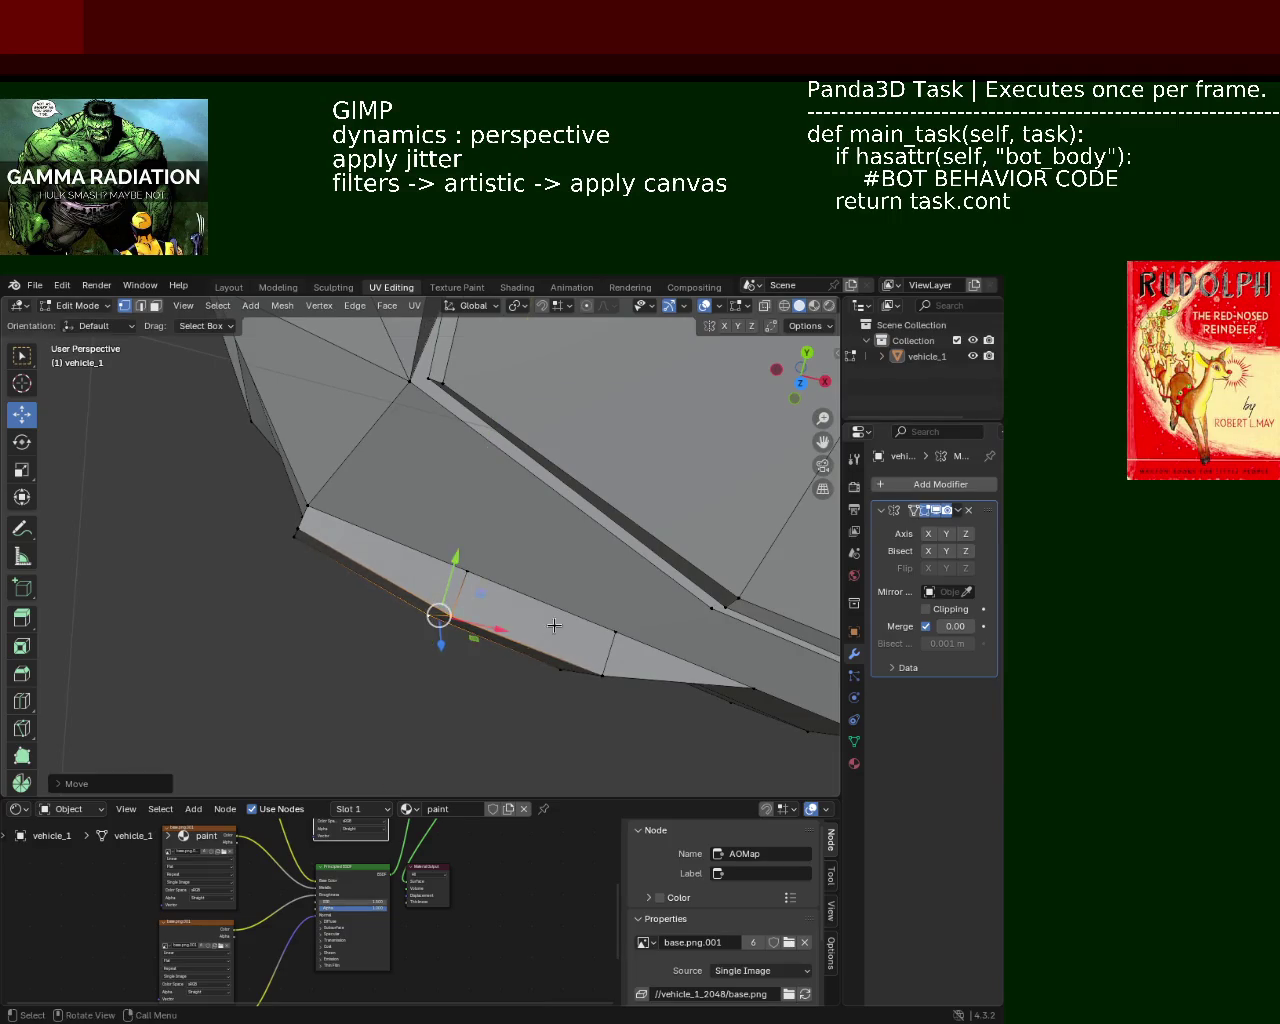
Step: Subdivide the lower front edge
middle_click_drag(453, 554, 410, 536)
left_click(418, 520)
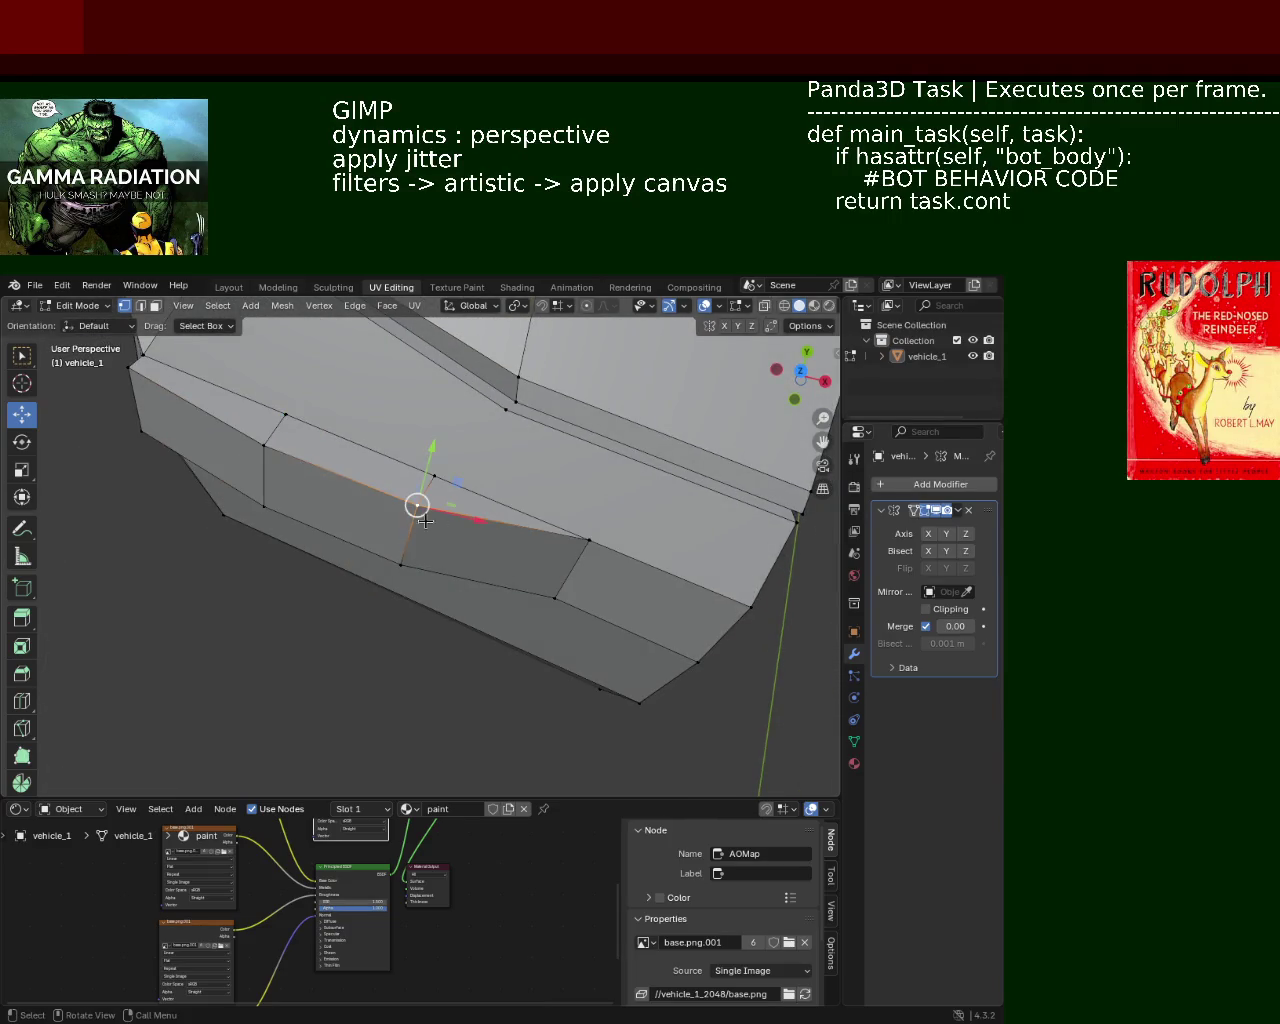
right_click(592, 541)
left_click(592, 556)
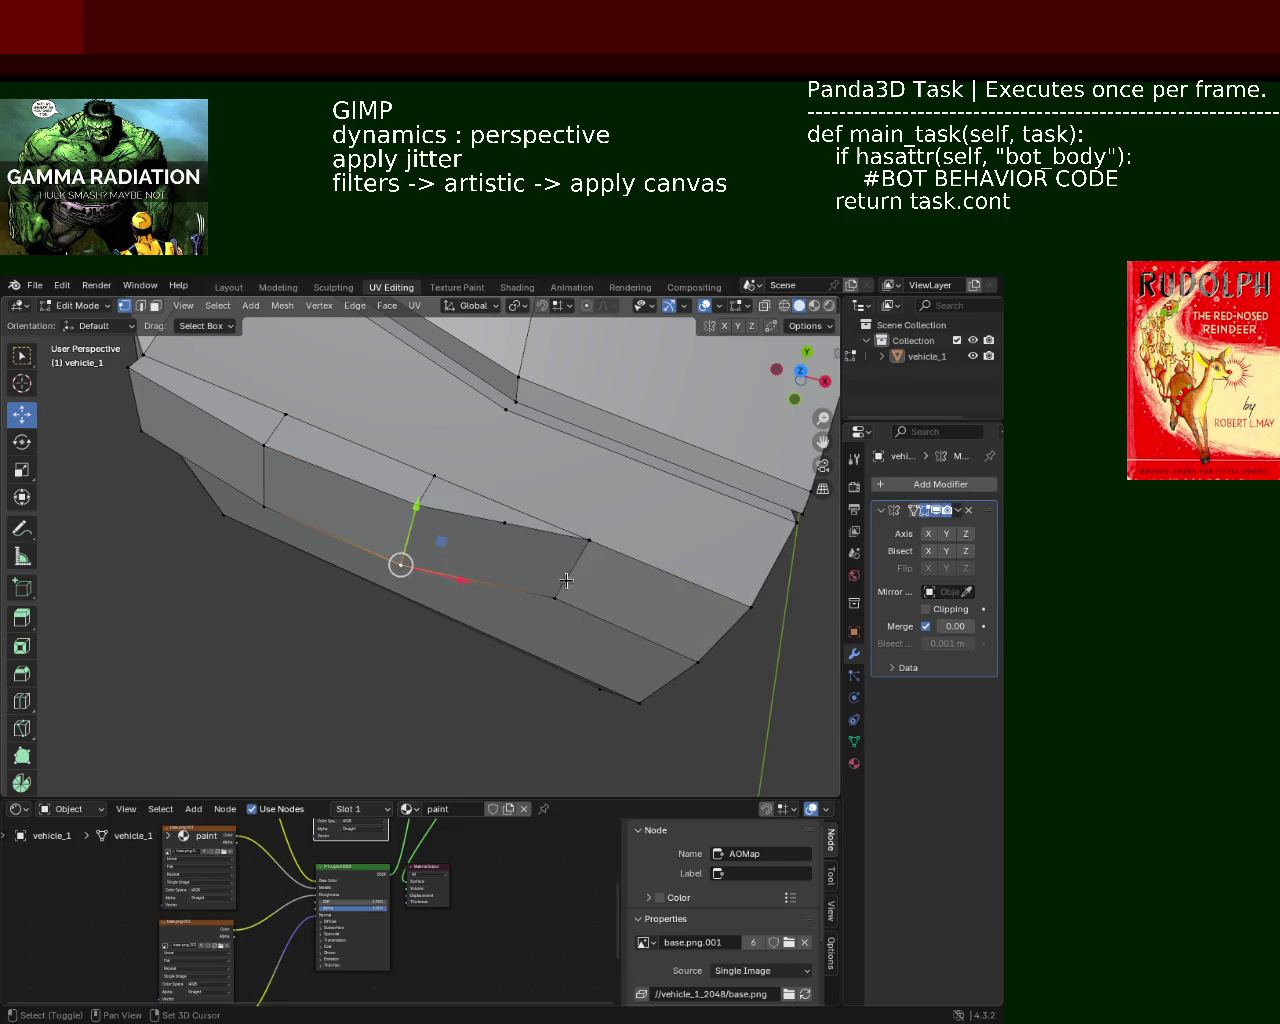
Step: Add the upper edge and slide both front edges along Y, then X
left_click(495, 515, "shift")
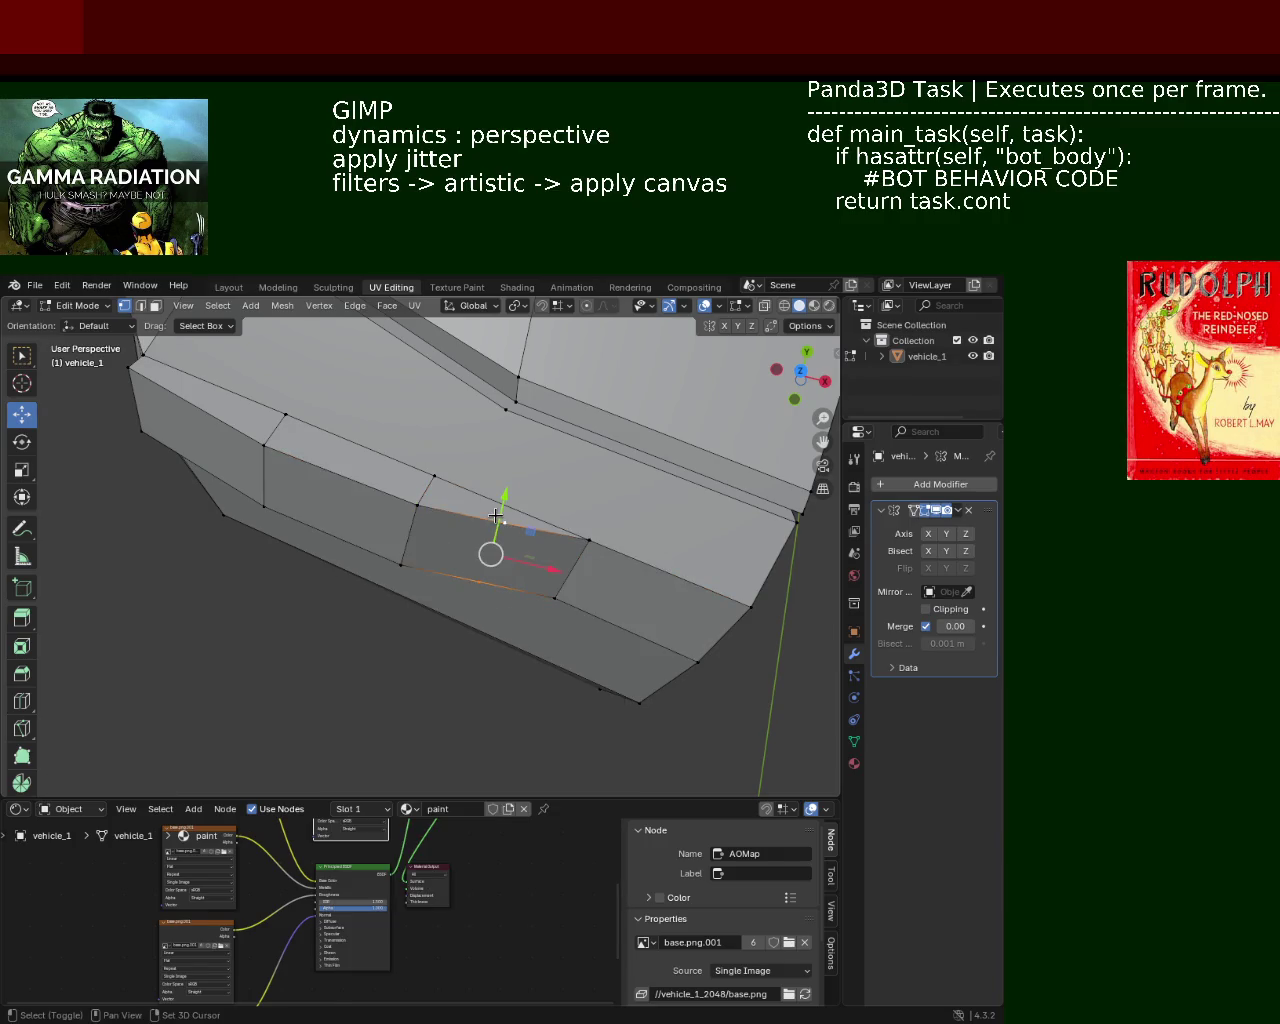
left_click_drag(516, 566, 592, 601)
mouse_move(592, 601)
middle_mouse_down()
mouse_move(522, 420)
mouse_move(514, 566)
mouse_move(490, 530)
middle_mouse_up()
left_click_drag(468, 455, 552, 476)
key("x")
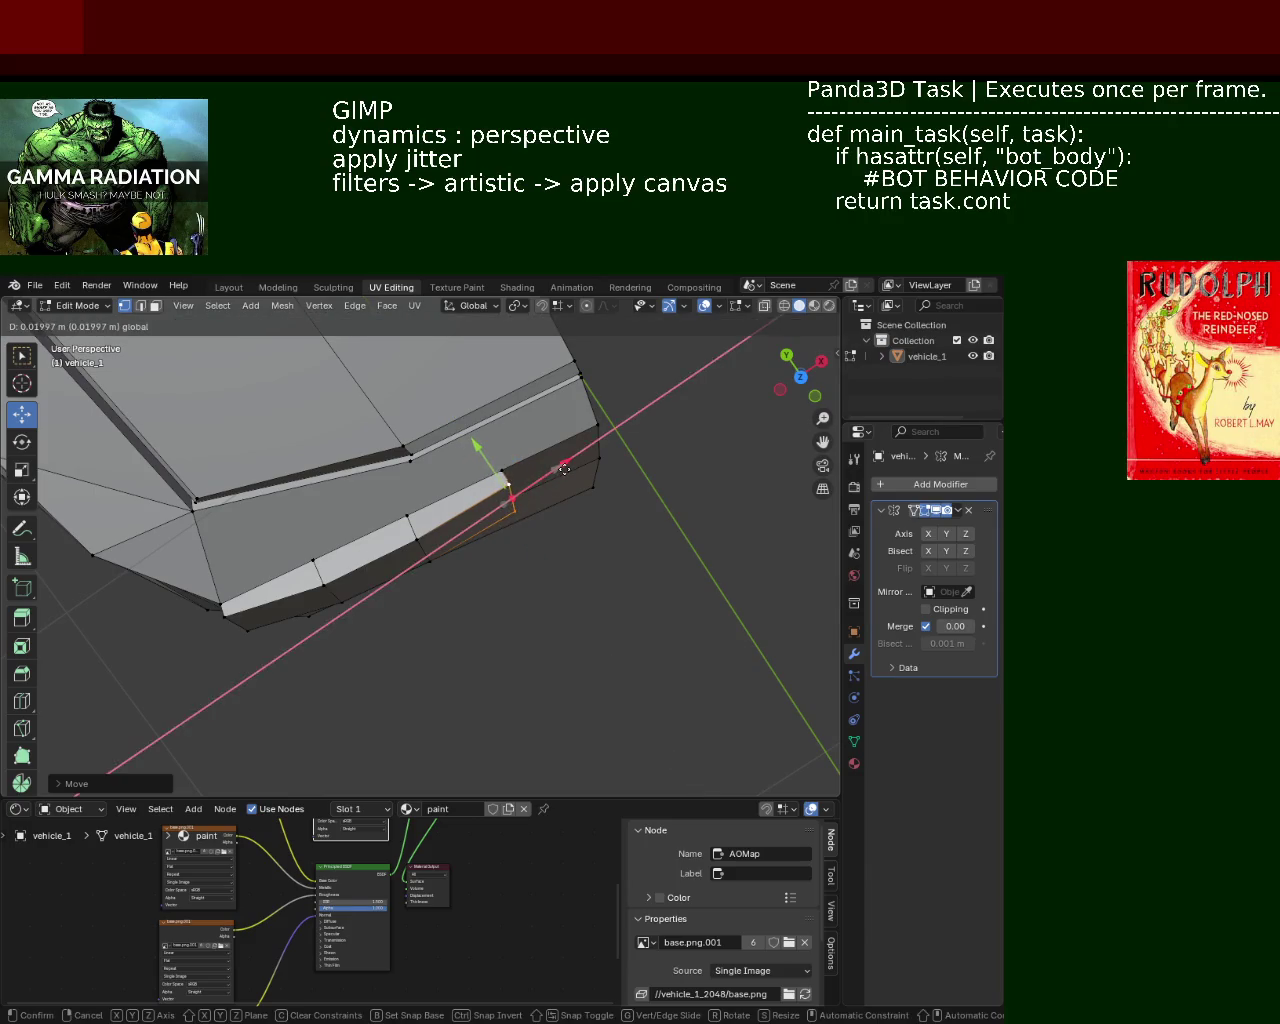
left_click(564, 467)
Step: Reposition the front corner vertex along a single axis
mouse_move(564, 467)
middle_mouse_down()
mouse_move(298, 494)
mouse_move(465, 547)
middle_mouse_up()
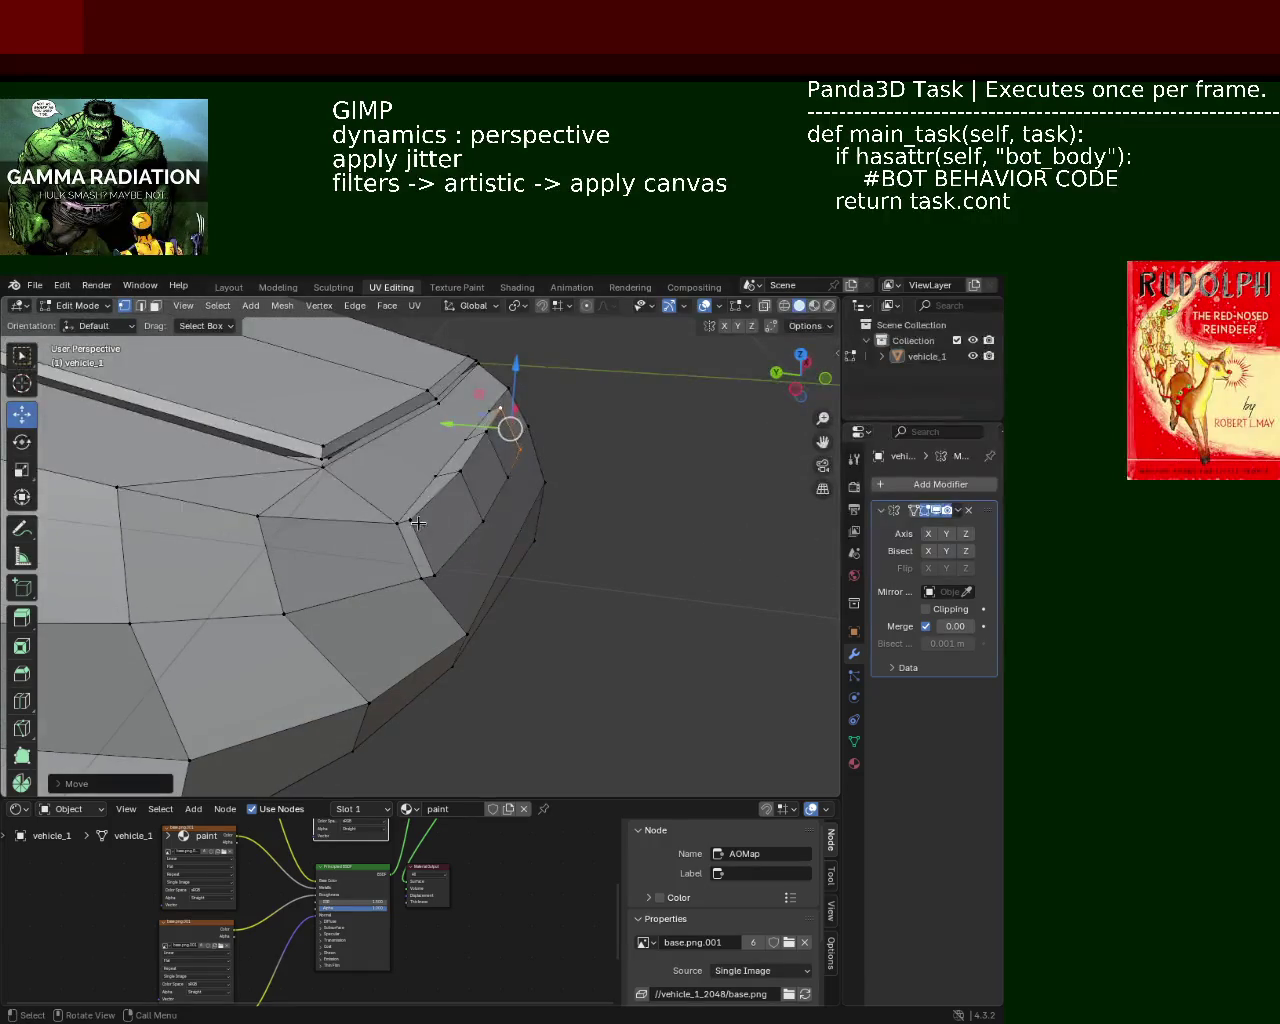
left_click(419, 523)
mouse_move(396, 546)
left_mouse_down()
mouse_move(378, 543)
mouse_move(414, 543)
mouse_move(418, 509)
left_mouse_up()
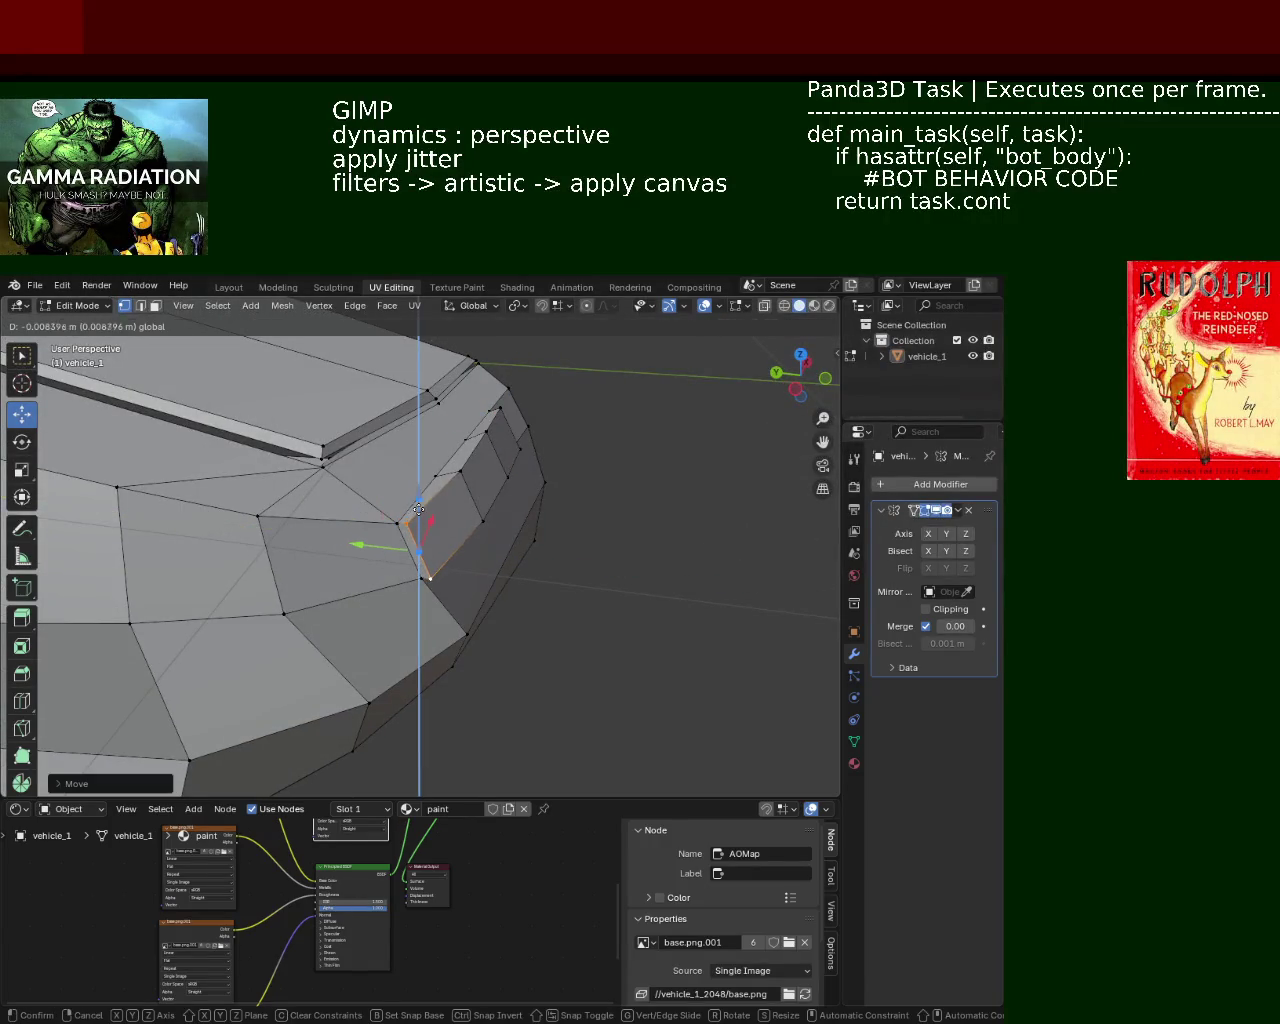
left_click(418, 509)
mouse_move(418, 509)
middle_mouse_down()
mouse_move(437, 584)
mouse_move(450, 563)
middle_mouse_up()
mouse_move(421, 510)
middle_mouse_down()
mouse_move(382, 433)
mouse_move(474, 489)
mouse_move(450, 457)
middle_mouse_up()
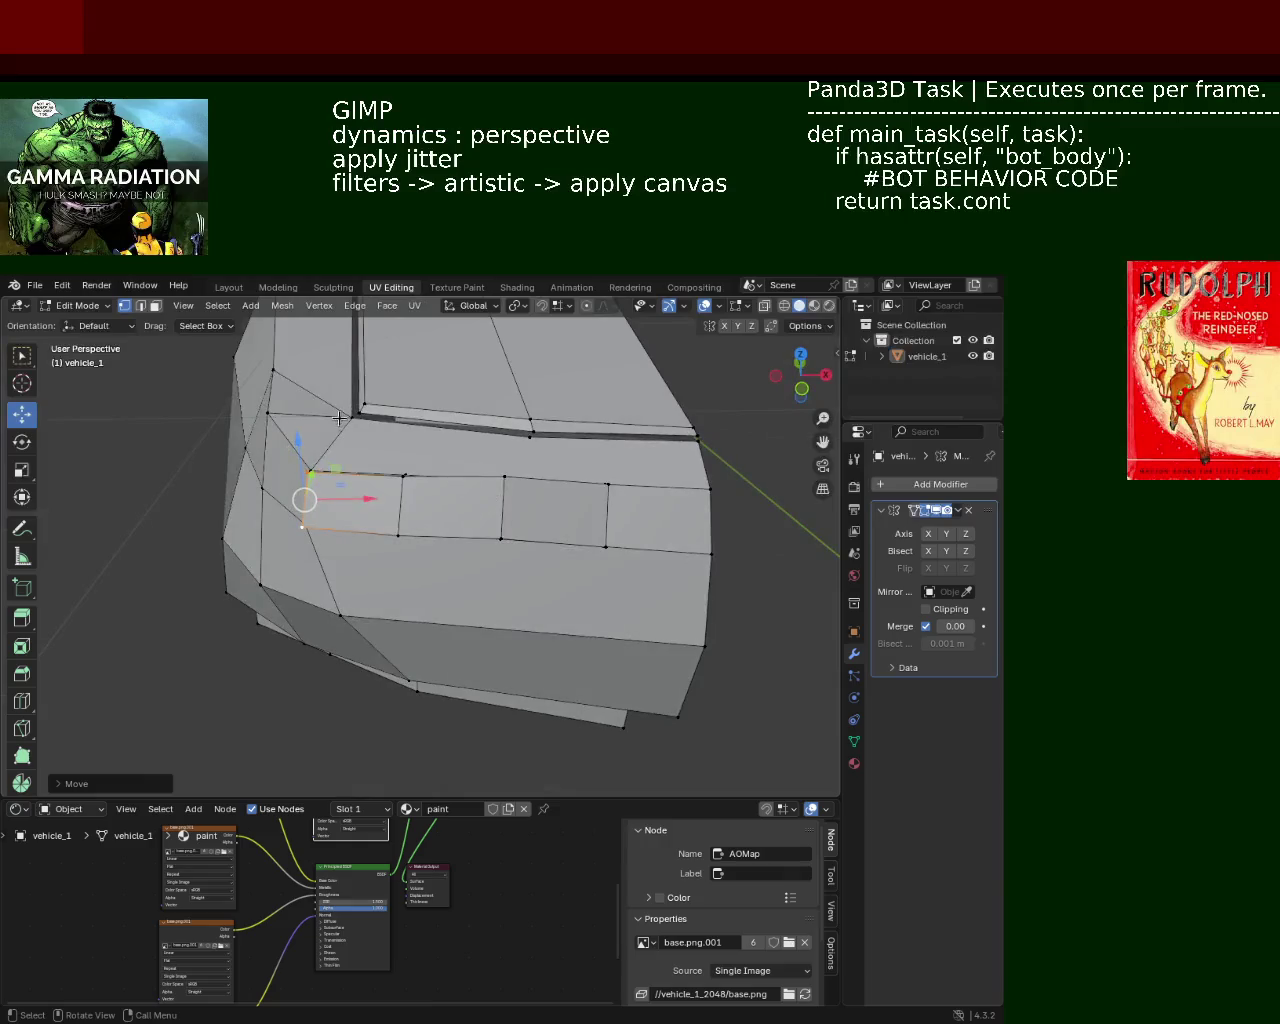
Step: Select vertices along the hood's front edge
left_click(320, 462, "shift")
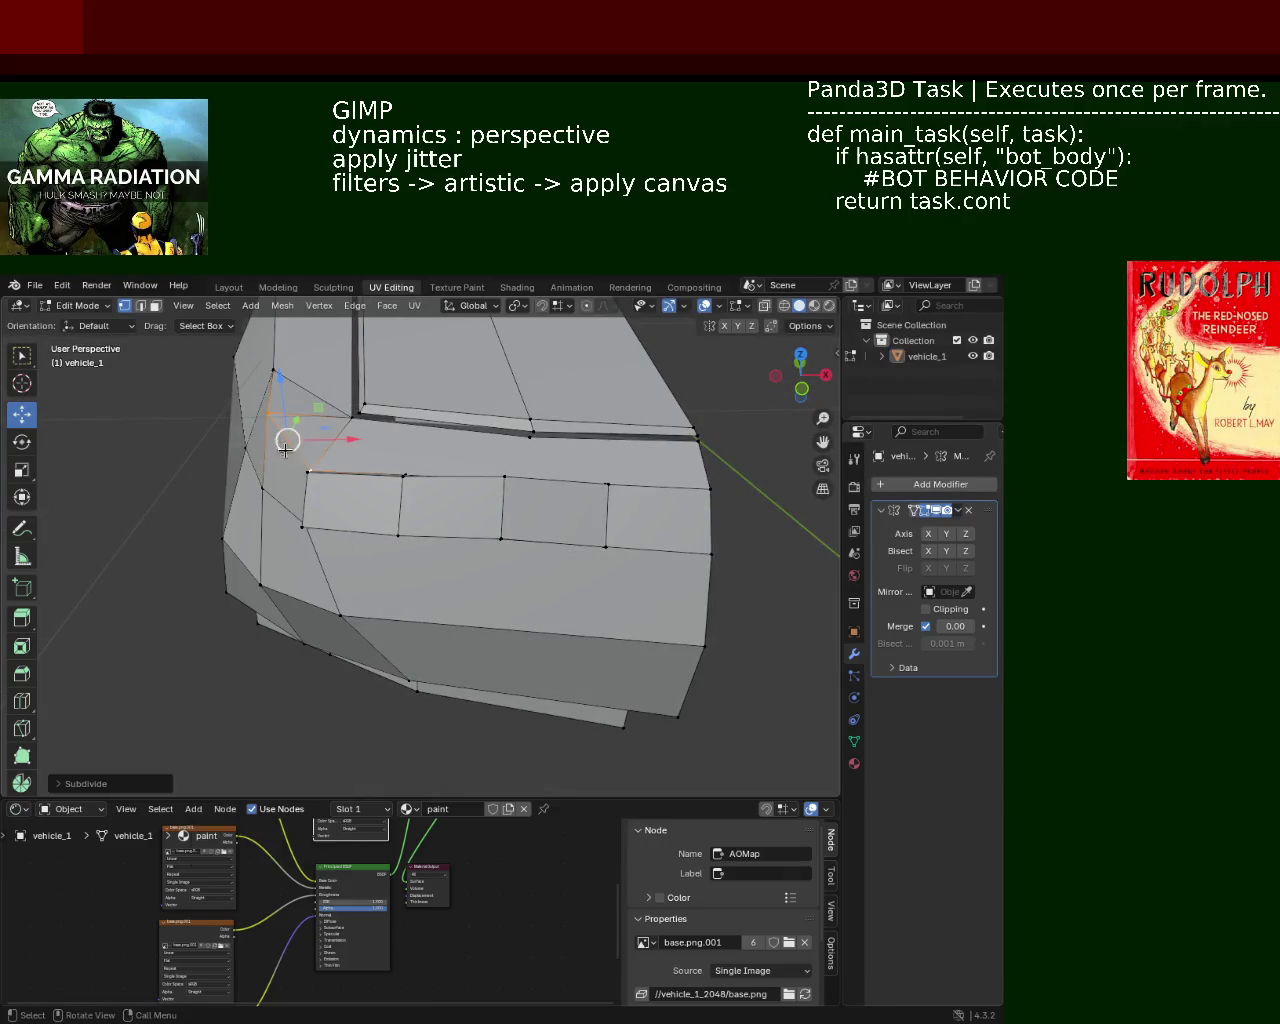
left_click(694, 434)
left_click(710, 489, "shift")
key("ctrl+e")
key("Escape")
Step: Lower the selected hood front-corner vertices straight down
left_click(293, 446, "shift")
middle_click_drag(293, 446, 405, 485)
left_click(460, 528, "ctrl")
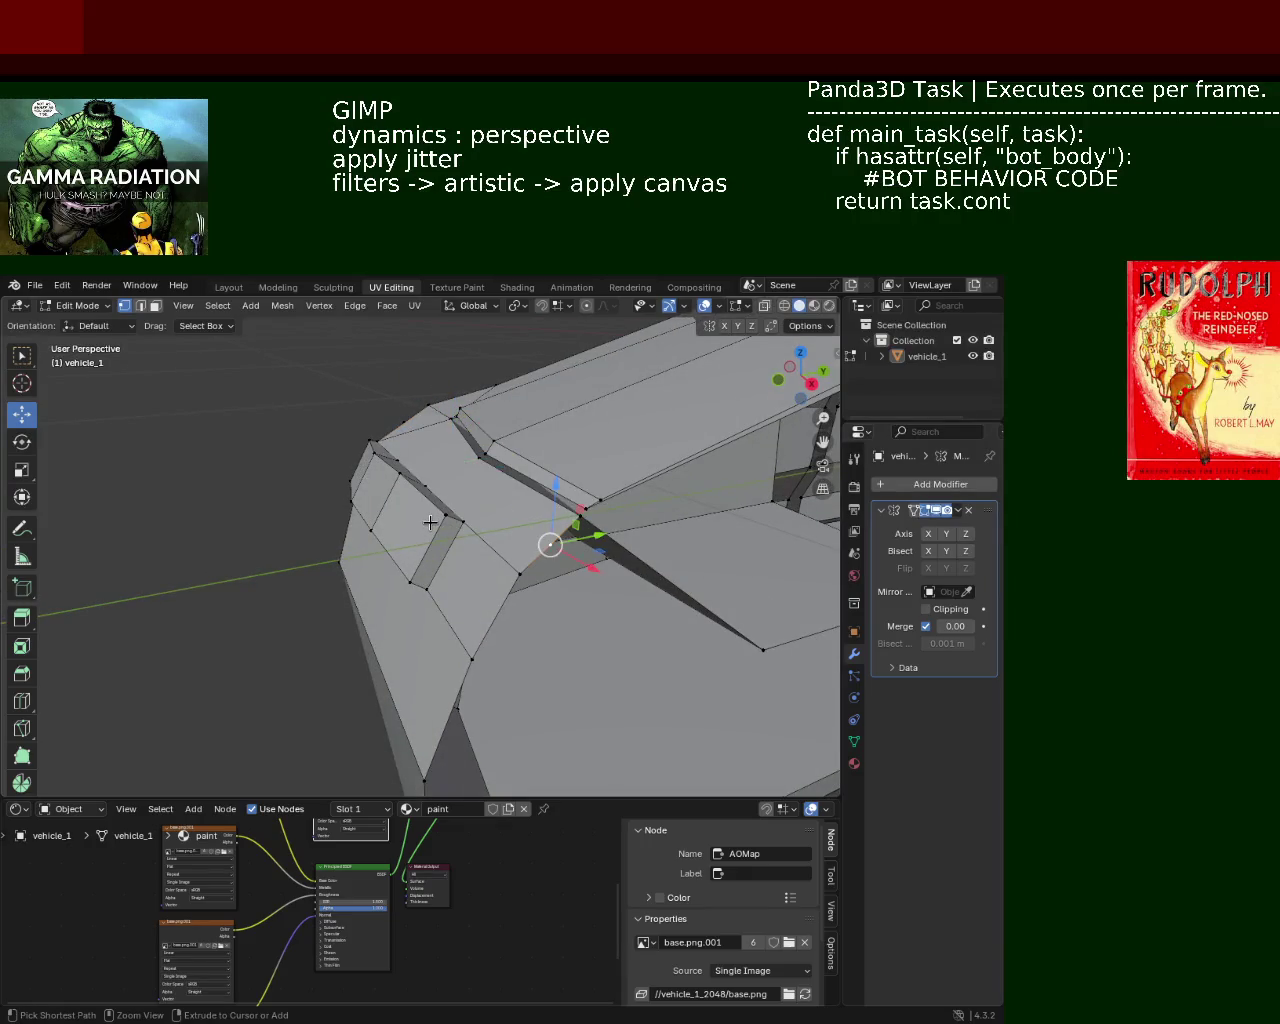
left_click(414, 517, "ctrl")
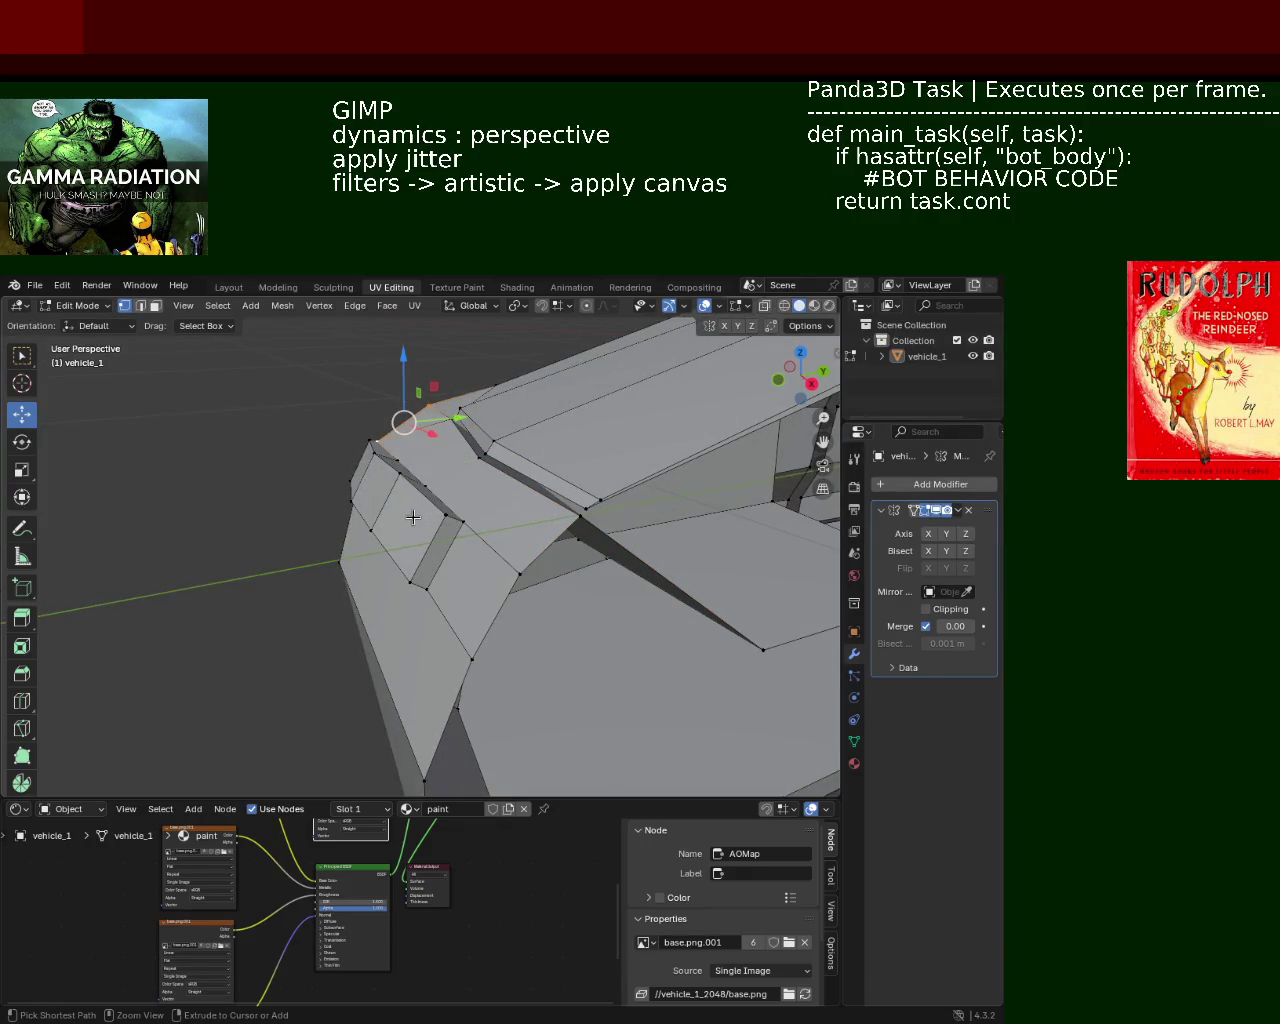
left_click(426, 516)
middle_click_drag(363, 458, 324, 455)
left_click_drag(383, 399, 378, 418)
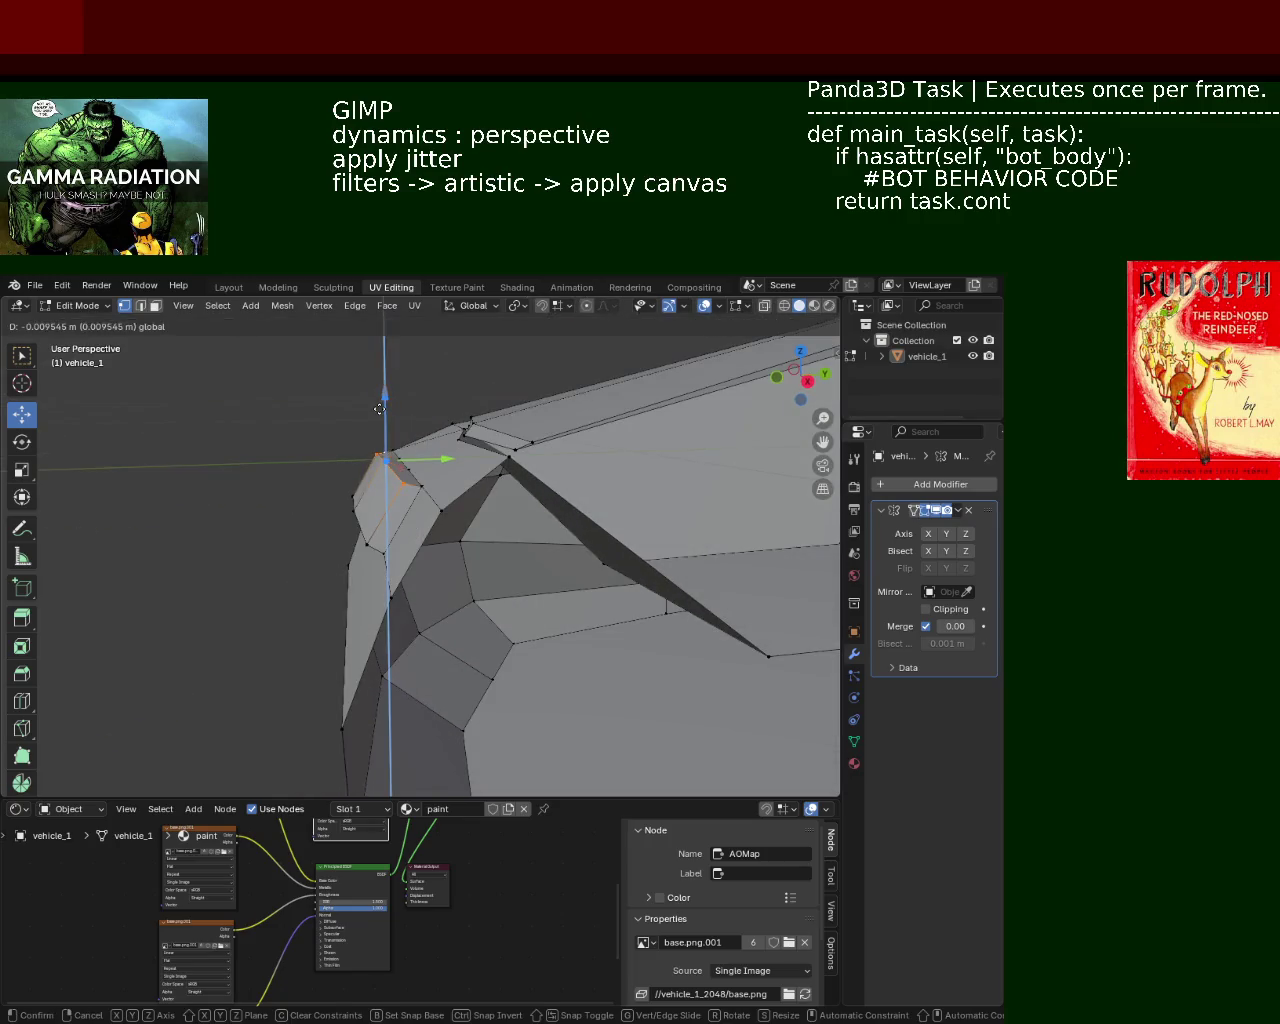
mouse_move(378, 418)
middle_mouse_down()
mouse_move(394, 486)
mouse_move(577, 504)
mouse_move(436, 451)
middle_mouse_up()
Step: Push another front-edge vertex down and nudge it slightly along Y
left_click(527, 479)
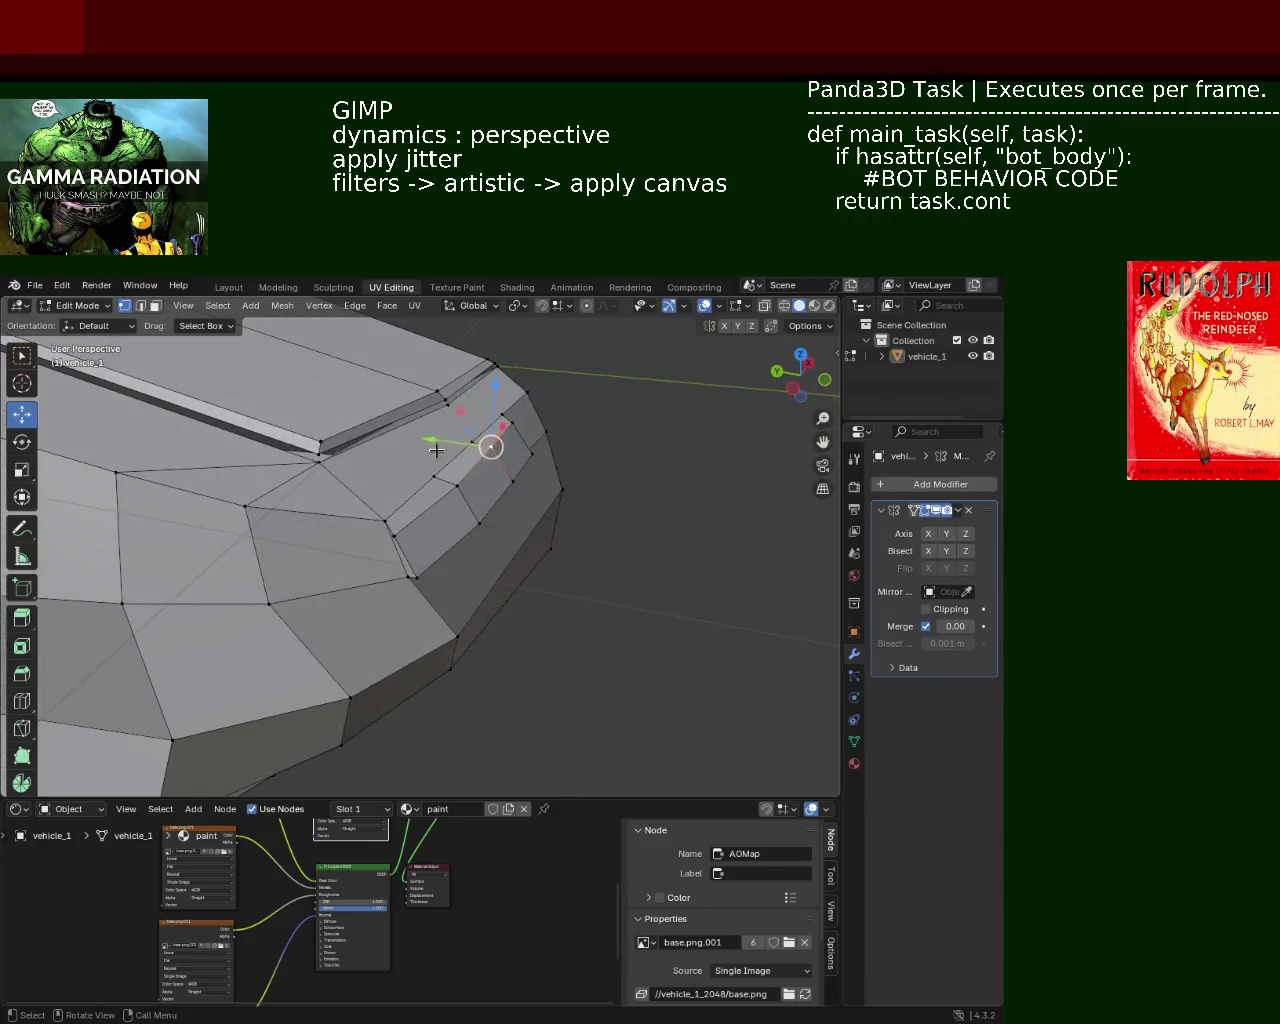
left_click_drag(499, 409, 499, 400)
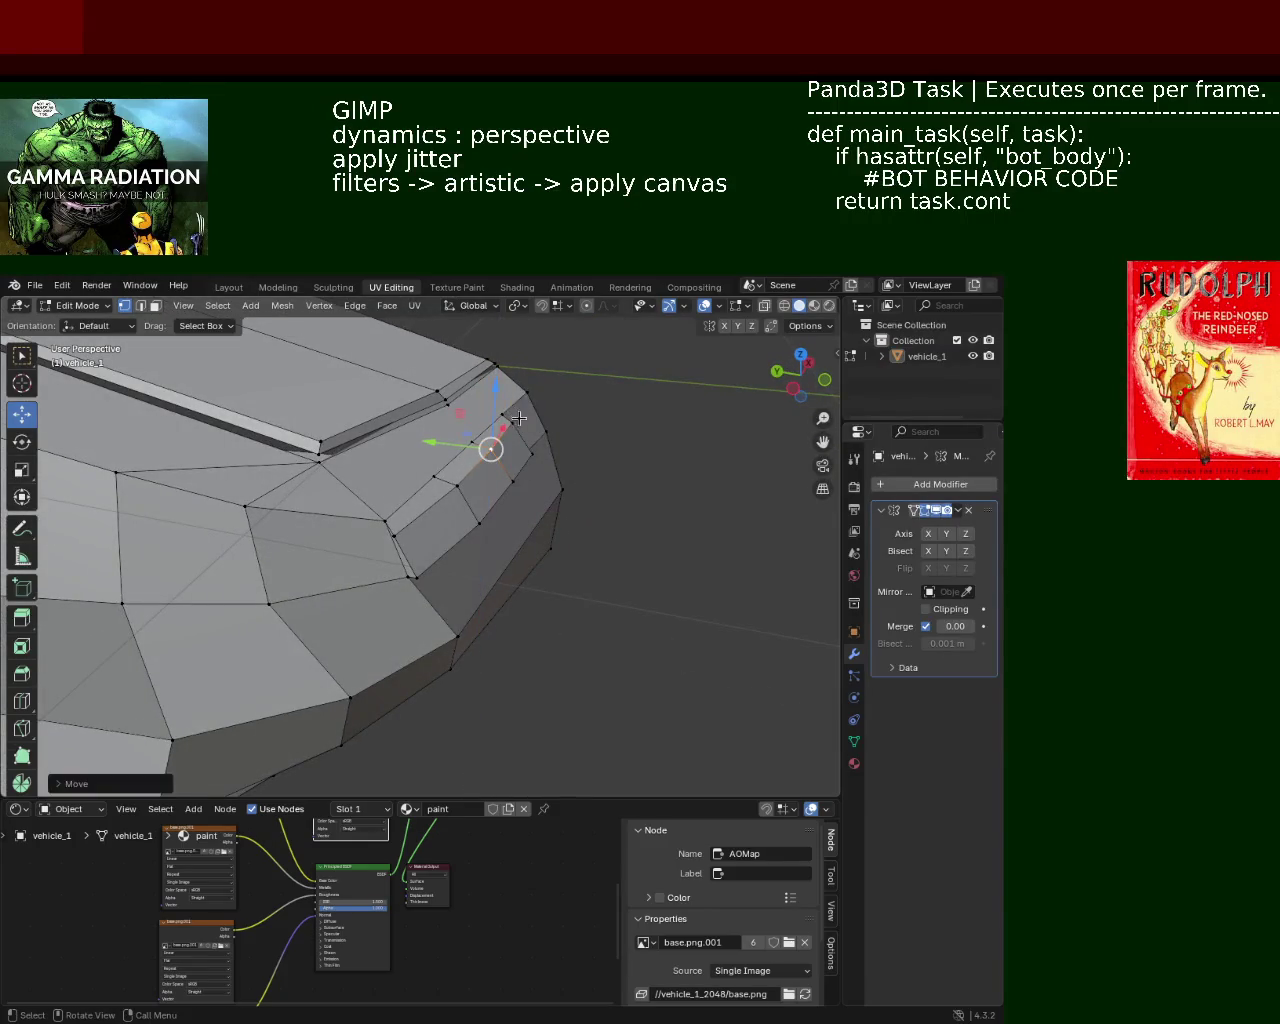
mouse_move(514, 400)
middle_mouse_down()
mouse_move(330, 428)
mouse_move(440, 530)
mouse_move(428, 564)
middle_mouse_up()
left_click_drag(452, 573, 451, 576)
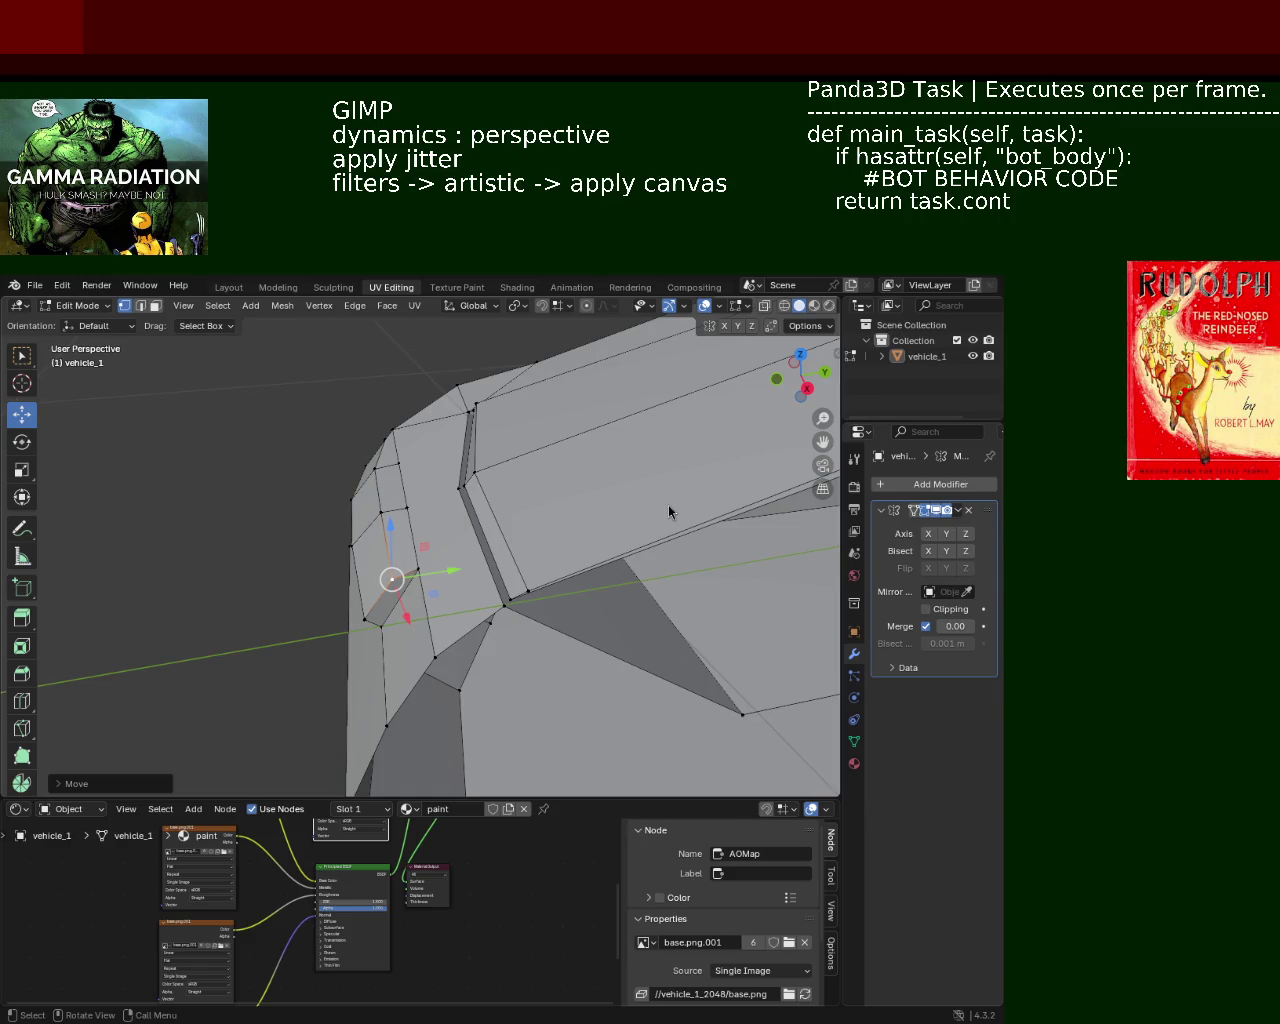
mouse_move(311, 449)
middle_mouse_down()
mouse_move(498, 557)
mouse_move(580, 485)
middle_mouse_up()
left_click_drag(578, 482, 574, 472)
left_click(487, 529)
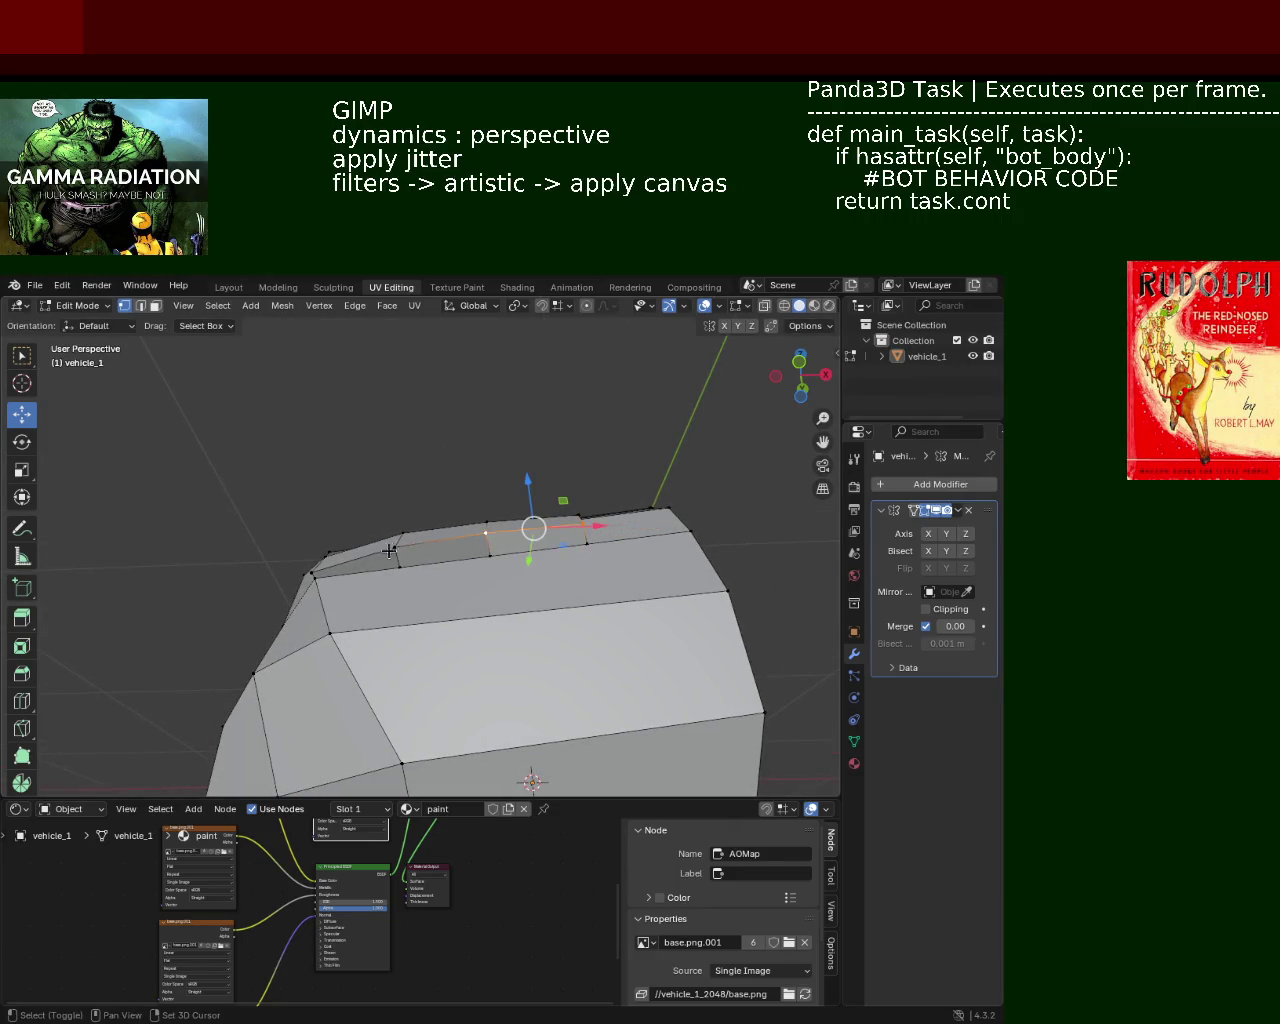
Step: Reposition the selected front vertex and edge around the grille opening
left_click(485, 530, "alt")
mouse_move(485, 530)
middle_mouse_down()
mouse_move(441, 626)
mouse_move(497, 546)
middle_mouse_up()
left_click(509, 526)
mouse_move(407, 577)
middle_mouse_down()
mouse_move(491, 623)
mouse_move(486, 574)
middle_mouse_up()
left_click_drag(486, 520, 486, 540)
mouse_move(500, 560)
middle_mouse_down()
mouse_move(515, 572)
mouse_move(347, 590)
middle_mouse_up()
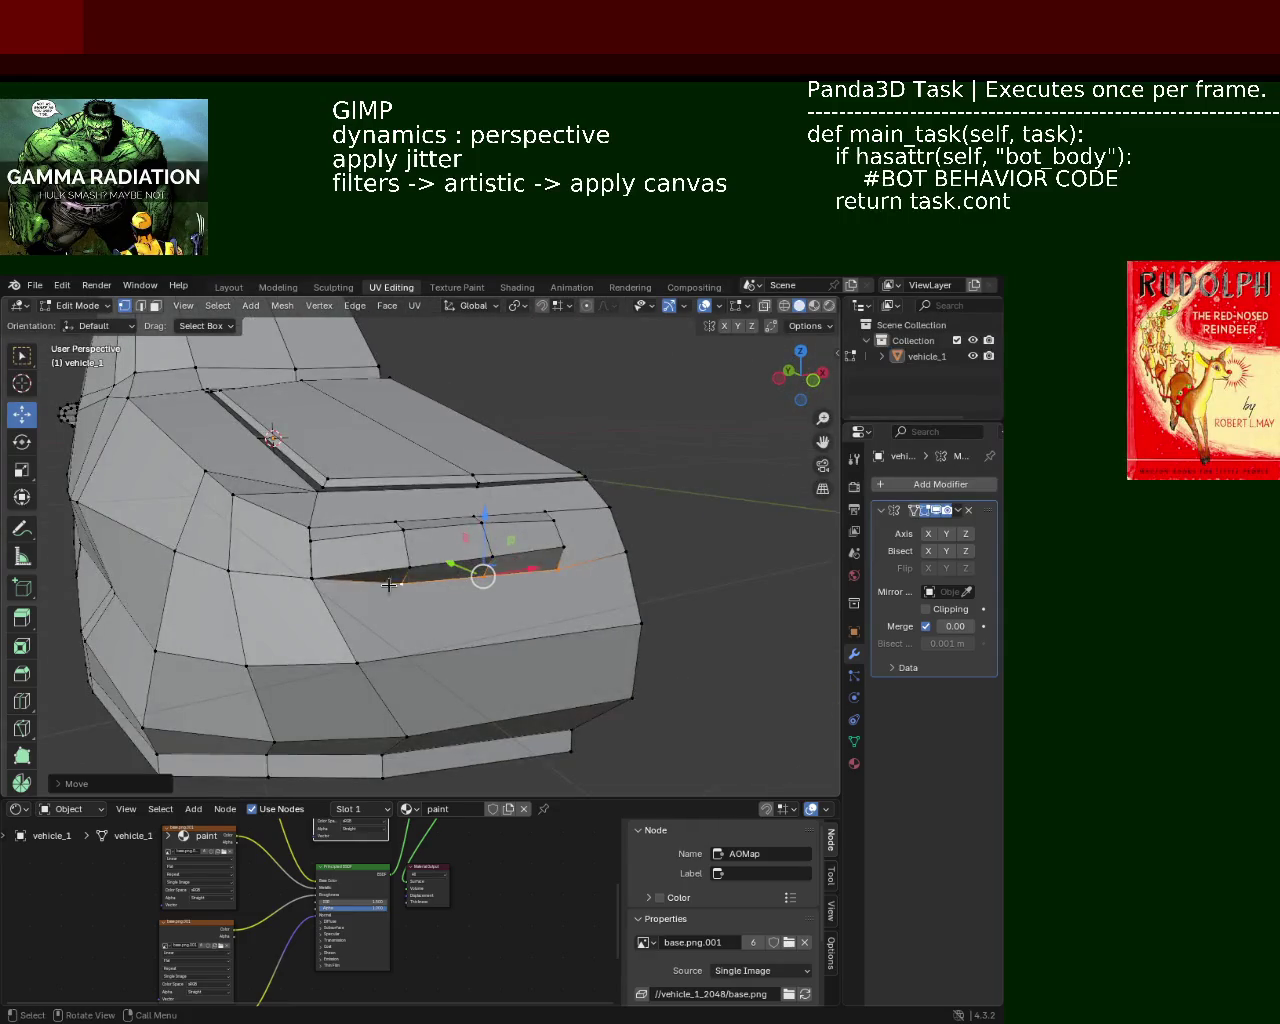
middle_click_drag(468, 592, 550, 605)
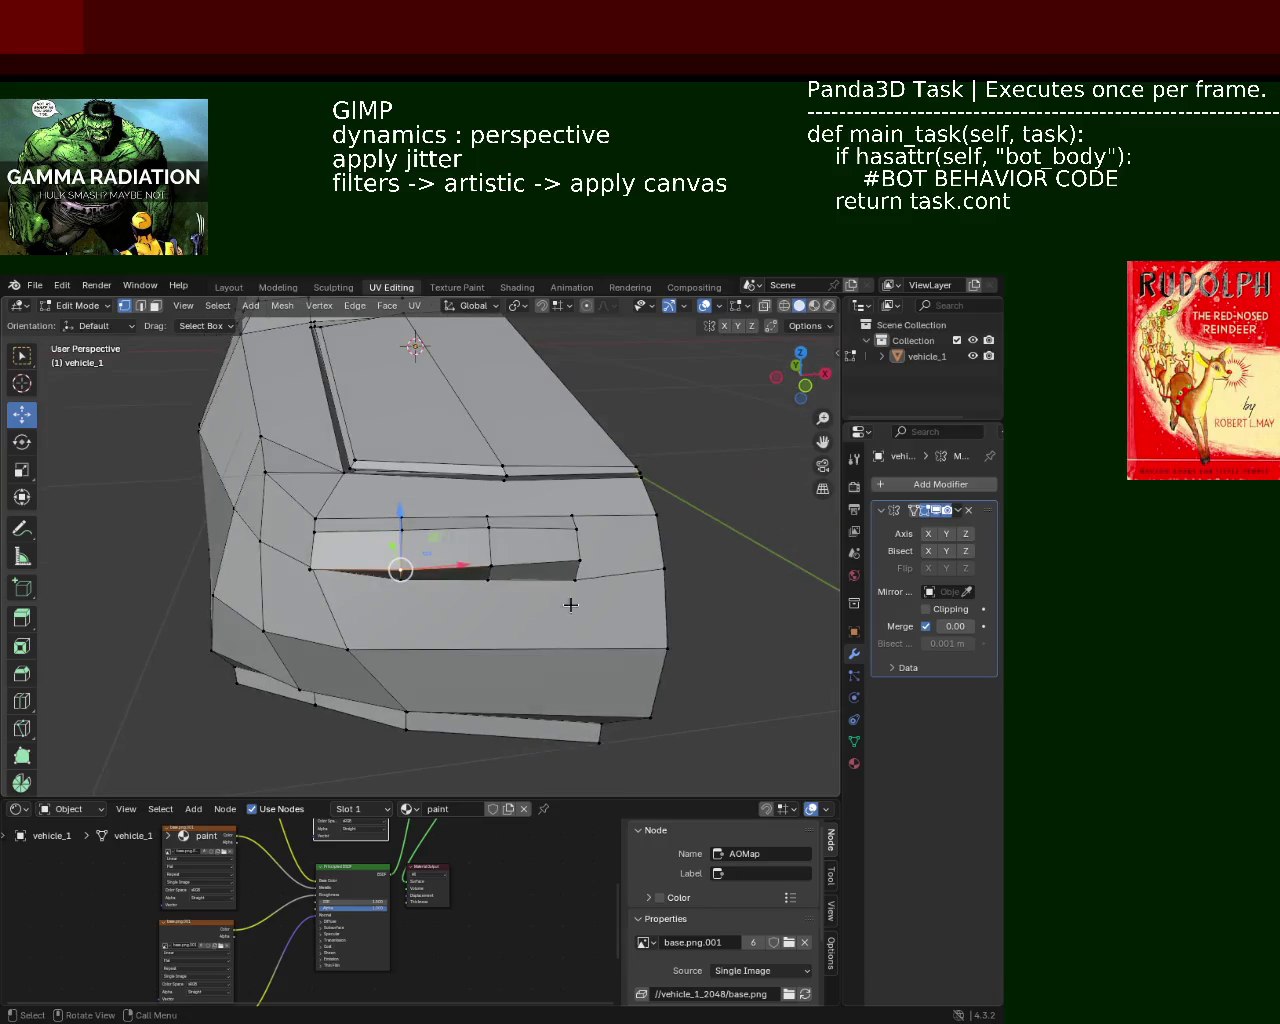
left_click_drag(586, 492, 582, 486)
mouse_move(582, 486)
middle_mouse_down()
mouse_move(470, 560)
mouse_move(373, 549)
mouse_move(400, 540)
mouse_move(603, 617)
mouse_move(711, 475)
mouse_move(389, 589)
mouse_move(349, 579)
mouse_move(415, 525)
mouse_move(386, 529)
mouse_move(442, 510)
middle_mouse_up()
Step: Move a grille edge element vertically along Z
left_click(358, 573)
key("g")
key("z")
left_click(351, 521)
scroll(389, 589, "down", 3)
scroll(349, 579, "up", 5)
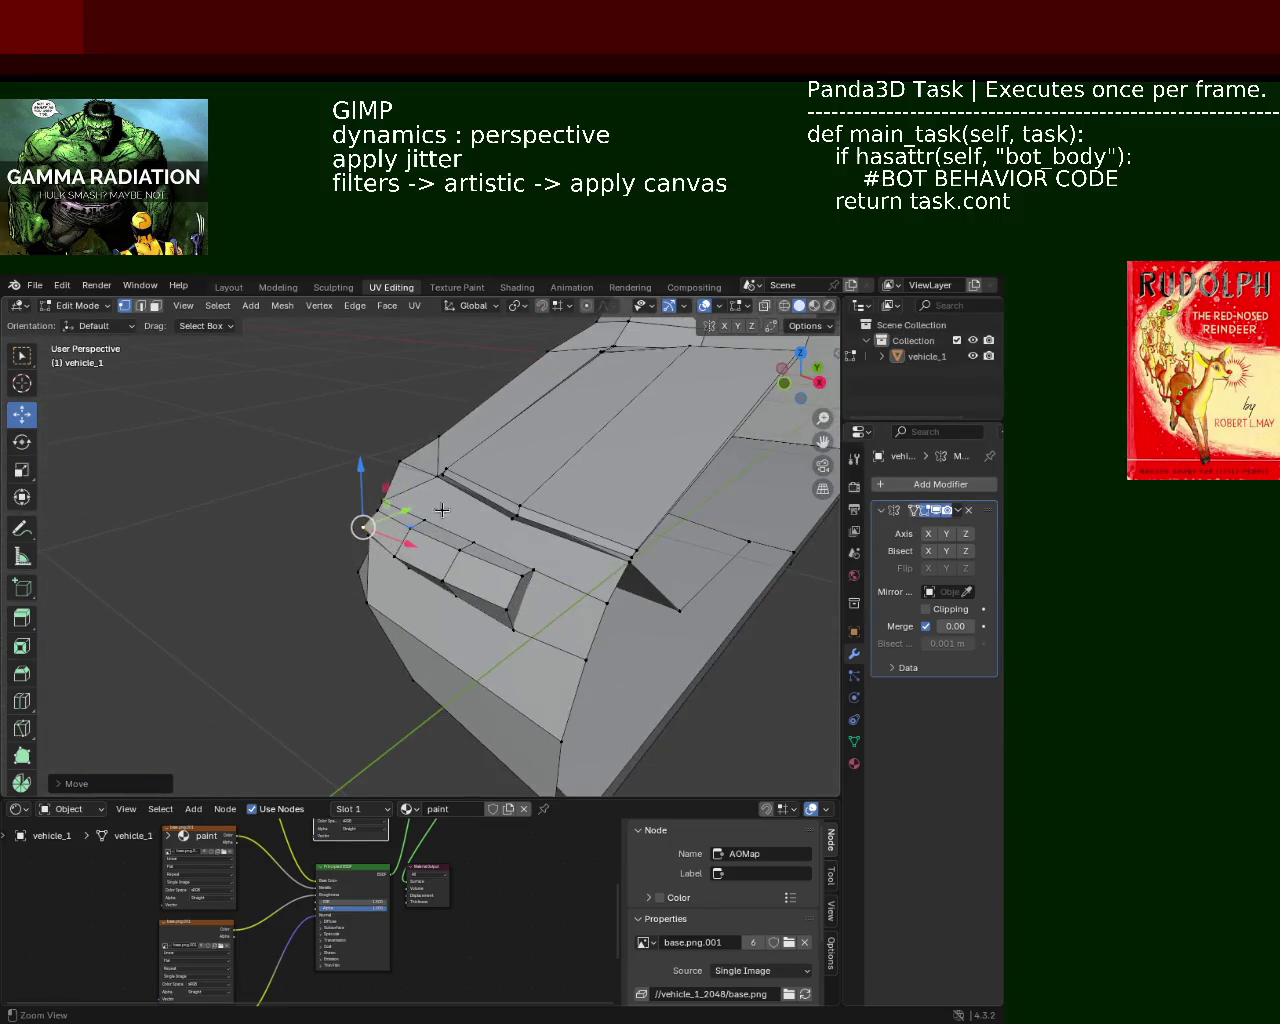
Step: Switch to Edge select and slide two front grille edges along the Y axis
left_click(141, 306)
mouse_move(494, 556)
middle_mouse_down()
mouse_move(440, 585)
mouse_move(458, 584)
middle_mouse_up()
mouse_move(458, 584)
left_mouse_down()
mouse_move(467, 589)
mouse_move(414, 586)
left_mouse_up()
mouse_move(414, 586)
middle_mouse_down()
mouse_move(580, 531)
mouse_move(474, 511)
mouse_move(428, 543)
mouse_move(457, 517)
mouse_move(471, 543)
mouse_move(543, 581)
mouse_move(527, 540)
middle_mouse_up()
left_click(545, 530)
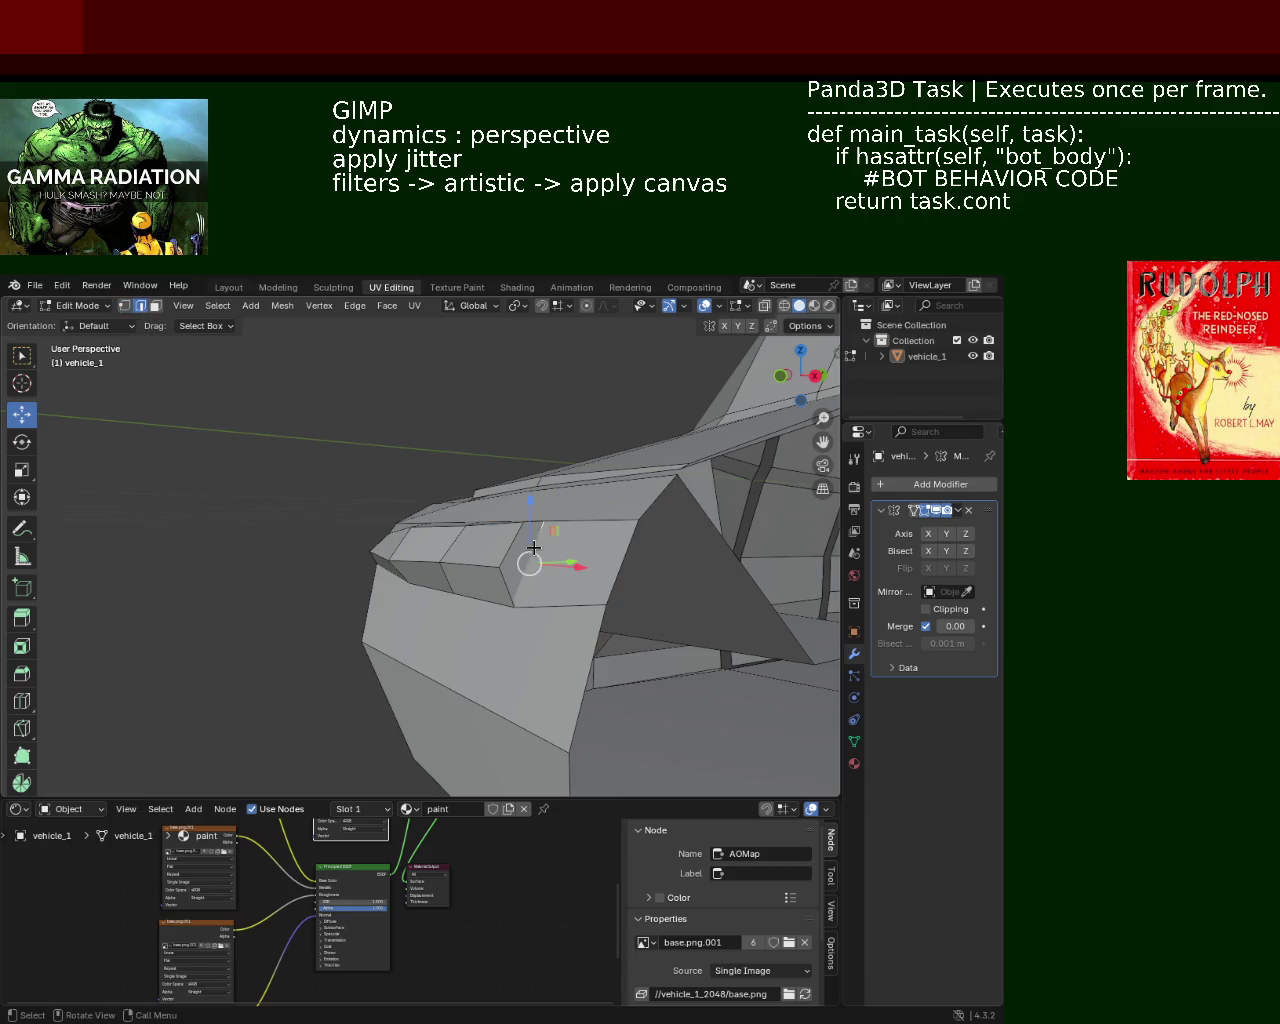
mouse_move(580, 566)
middle_mouse_down()
mouse_move(655, 677)
mouse_move(628, 571)
mouse_move(464, 631)
mouse_move(724, 613)
mouse_move(560, 592)
middle_mouse_up()
left_click(640, 617)
key("g")
key("y")
left_click(464, 631)
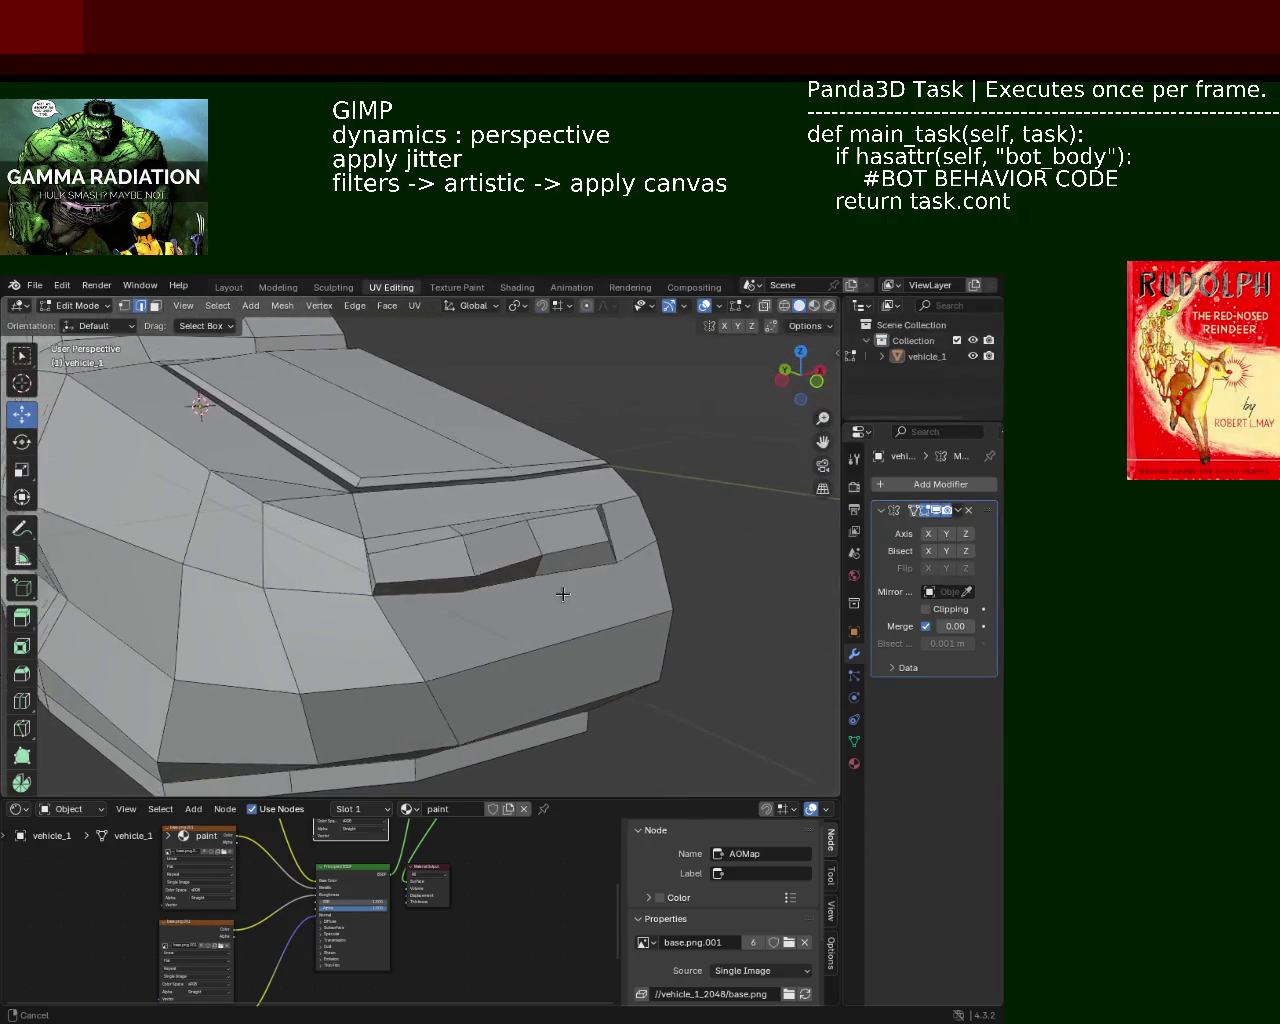
Step: Slide the selected vertex along X and clear the selection
key("g")
key("x")
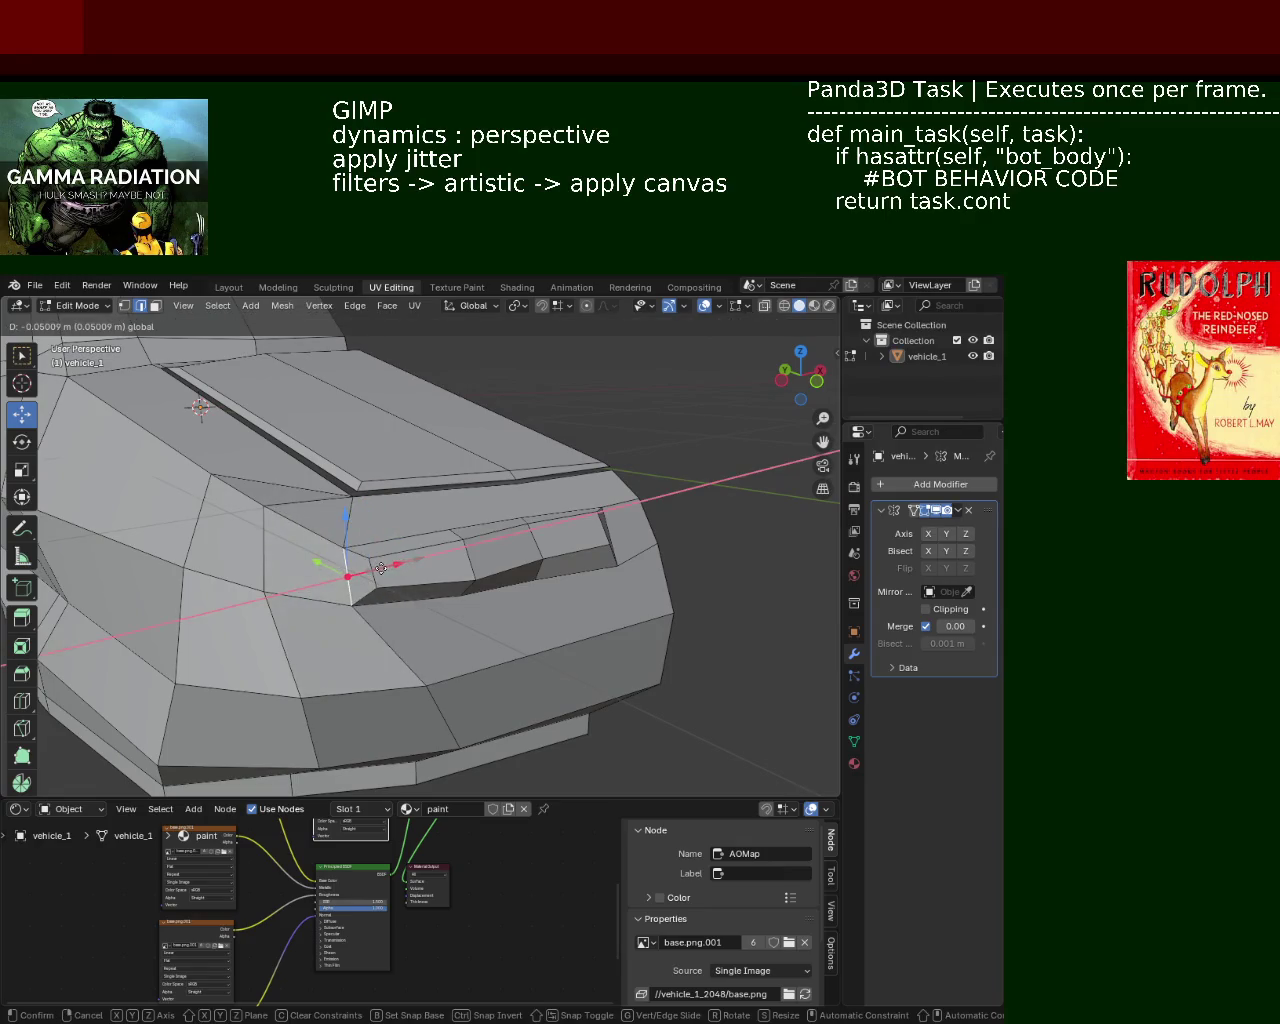
left_click(554, 614)
middle_click_drag(554, 614, 596, 575)
left_click(537, 492)
mouse_move(537, 492)
middle_mouse_down()
mouse_move(609, 624)
mouse_move(510, 576)
mouse_move(508, 666)
mouse_move(574, 589)
mouse_move(551, 626)
mouse_move(288, 527)
mouse_move(620, 474)
mouse_move(503, 574)
mouse_move(488, 551)
mouse_move(543, 587)
middle_mouse_up()
Step: Select the grille face and push it in to deepen the recess
left_click_drag(533, 567, 526, 595)
left_click_drag(528, 514, 528, 548)
left_click(400, 570)
mouse_move(467, 581)
middle_mouse_down()
mouse_move(566, 606)
mouse_move(467, 609)
middle_mouse_up()
Step: Enable Y in the Mirror modifier's axis and adjust a front vertex
left_click(946, 533)
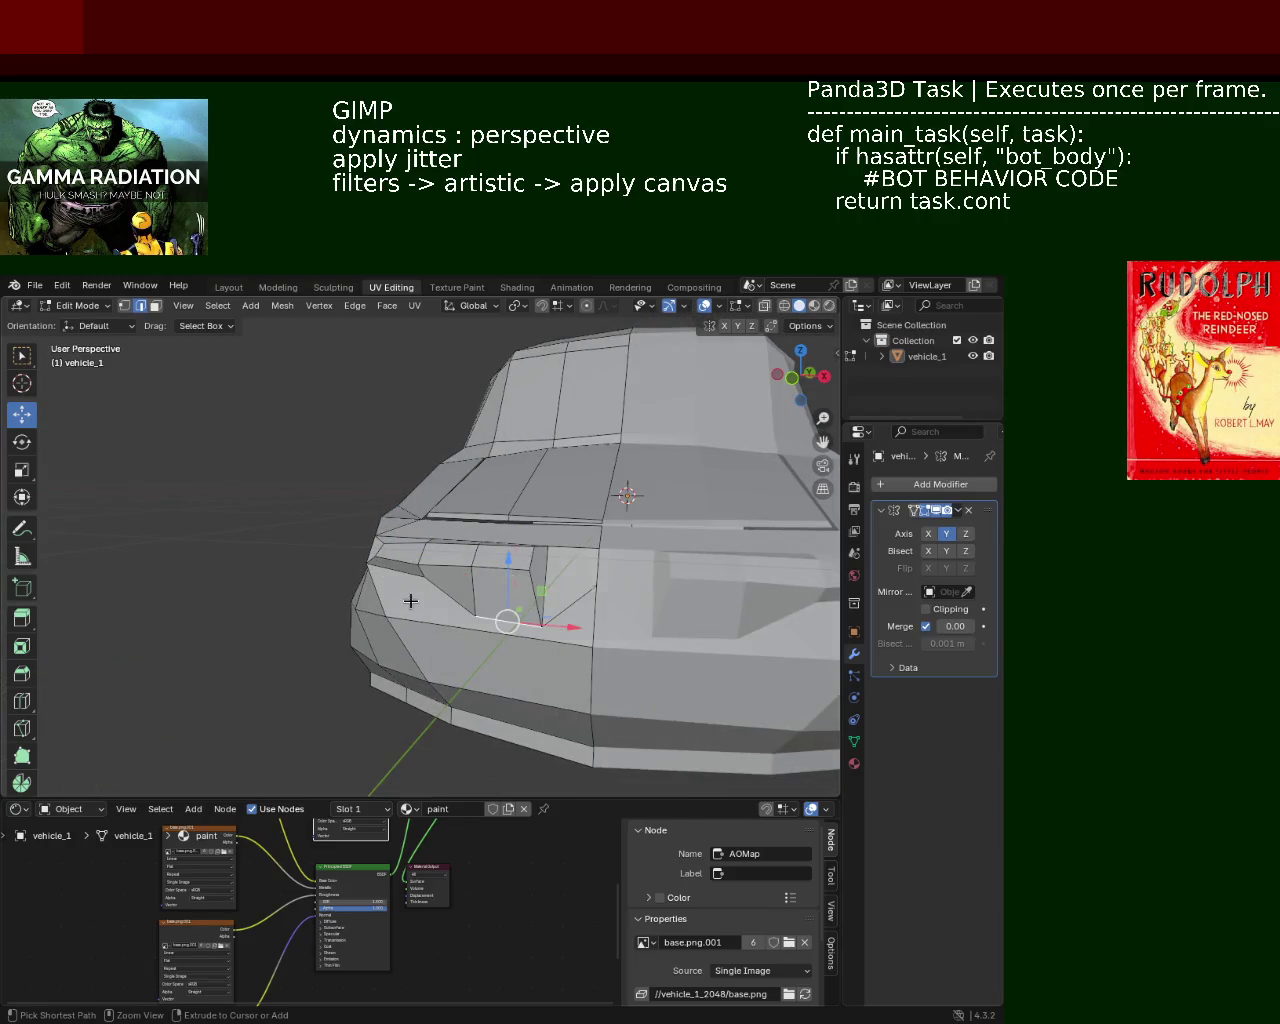
key("ctrl+z")
left_click_drag(399, 532, 404, 534)
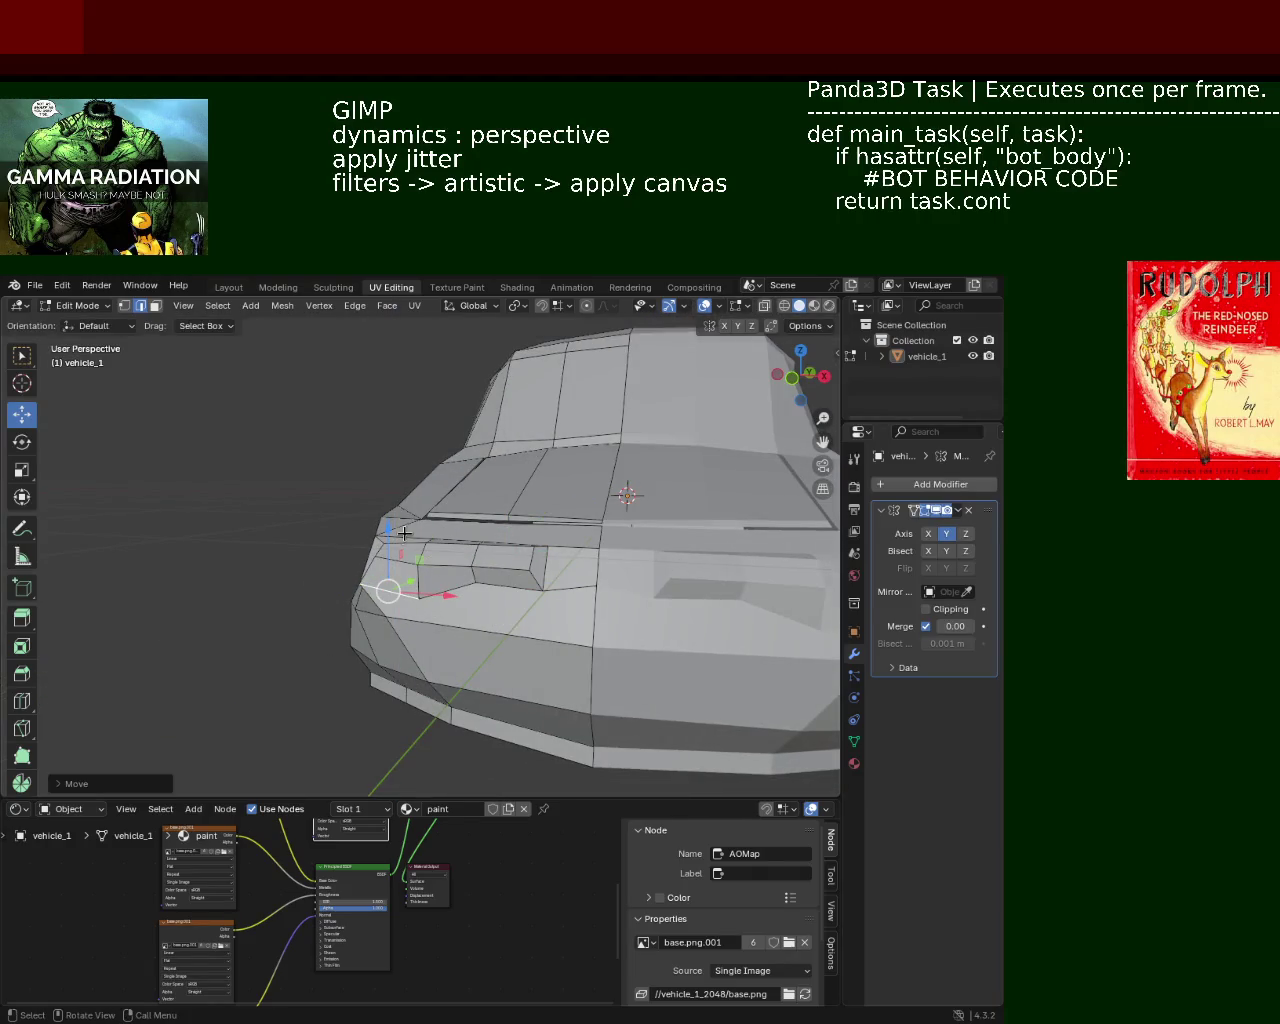
mouse_move(401, 540)
middle_mouse_down()
mouse_move(589, 606)
mouse_move(412, 608)
mouse_move(350, 575)
middle_mouse_up()
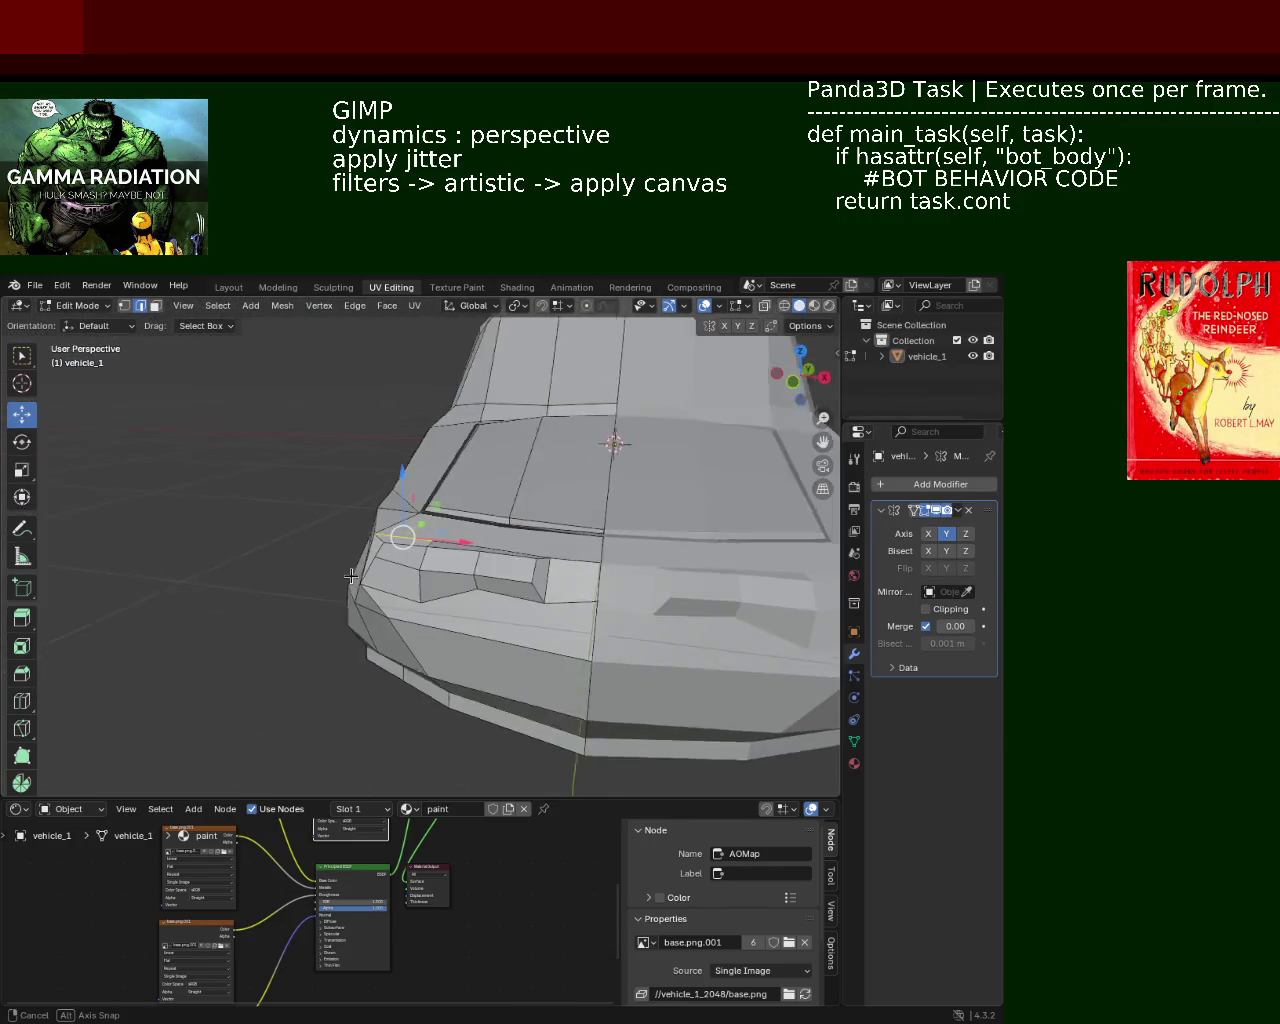
Step: Slide a grille-edge vertex along X to even out the inner edge
left_click(550, 577)
mouse_move(607, 588)
left_mouse_down()
mouse_move(626, 590)
mouse_move(613, 591)
left_mouse_up()
middle_click_drag(613, 591, 594, 628)
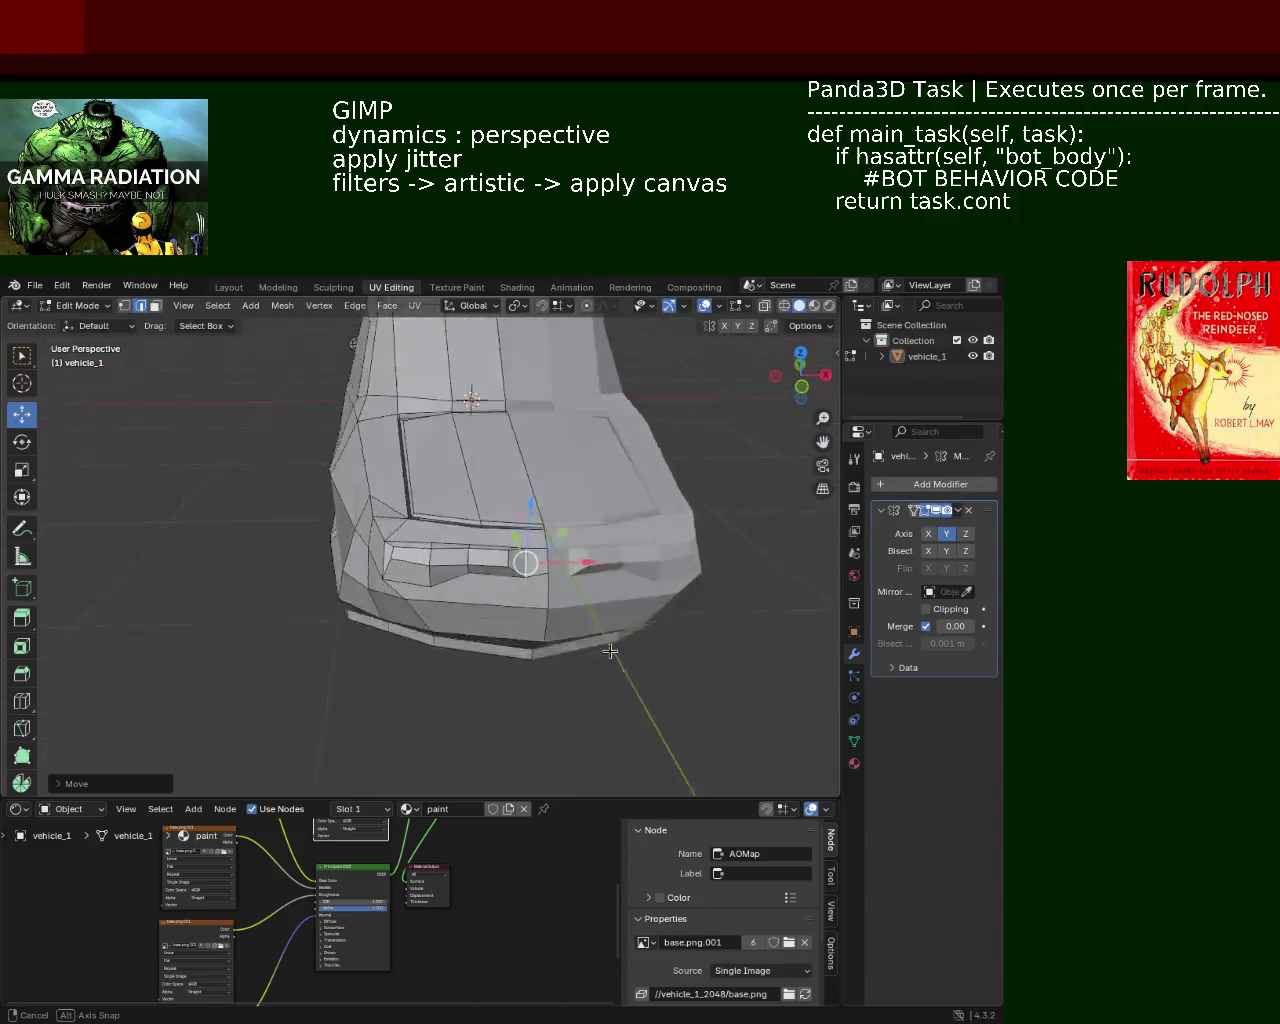
scroll(594, 628, "up", 4)
scroll(517, 600, "down", 3)
middle_click_drag(517, 600, 450, 590)
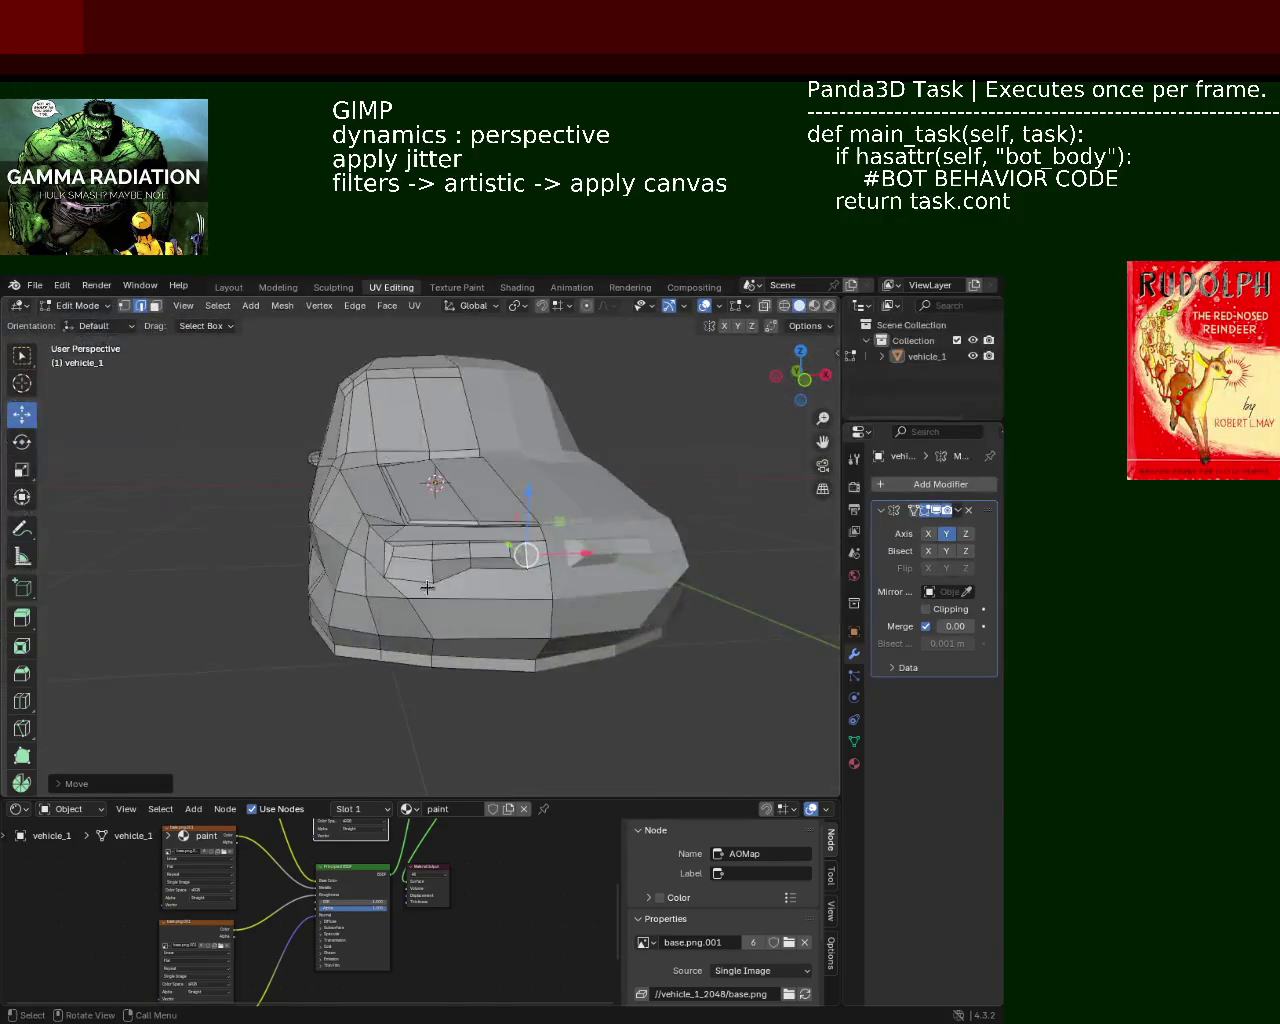
Step: Raise two front grille vertices along Z, nudging the second slightly higher
scroll(399, 495, "up", 4)
middle_click_drag(399, 495, 403, 546)
left_click(401, 540)
key("g")
key("z")
left_click(504, 528)
left_click(569, 526)
key("g")
key("z")
left_click(573, 485)
key("g")
key("z")
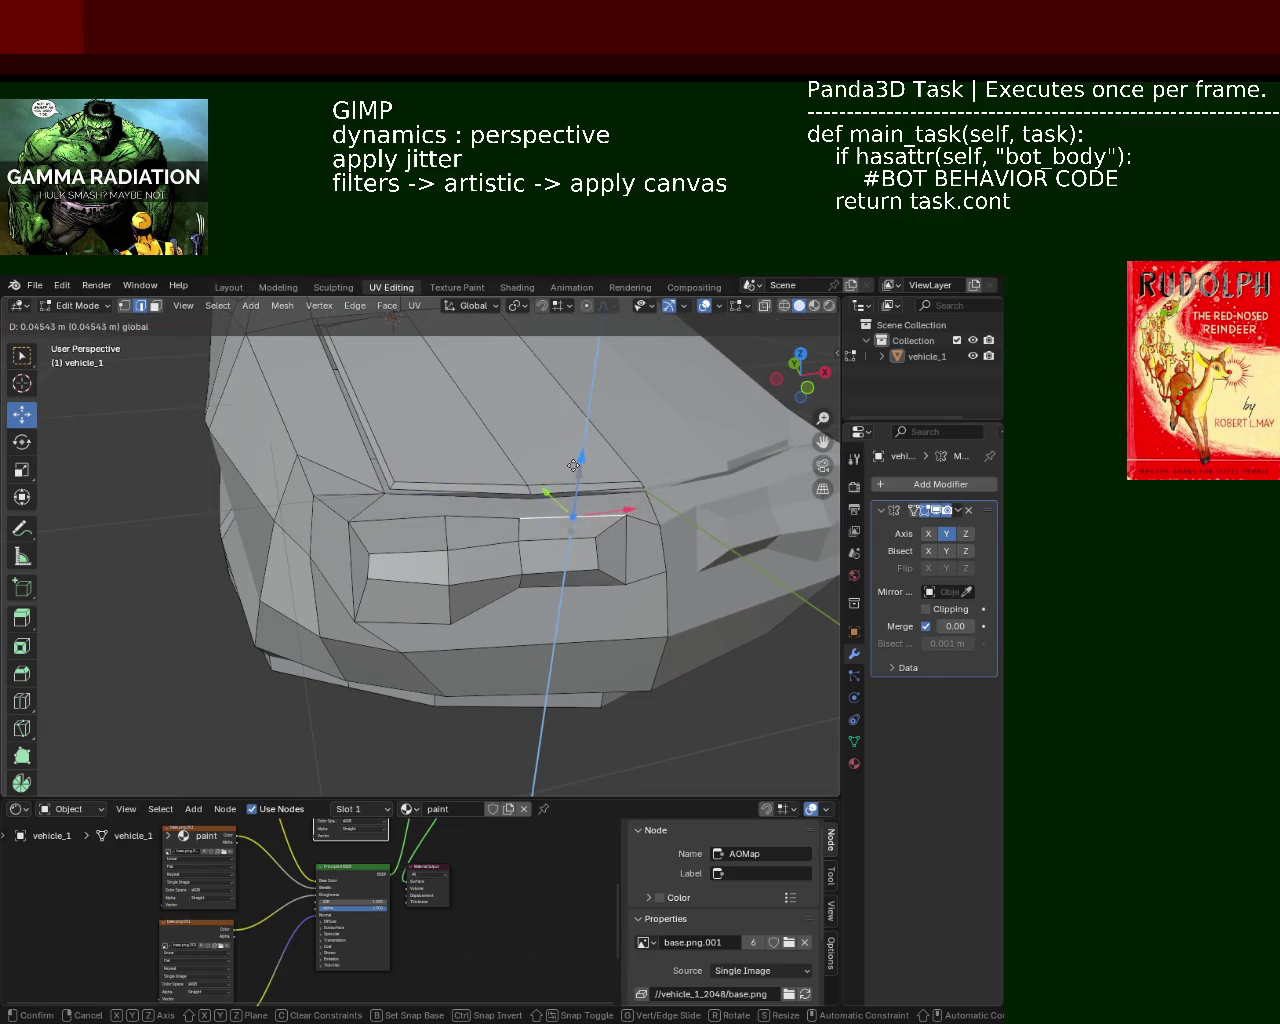
left_click(586, 603)
Step: Move the lower, lower-left and lower-right front vertices vertically along Z
left_click(572, 598)
key("g")
key("z")
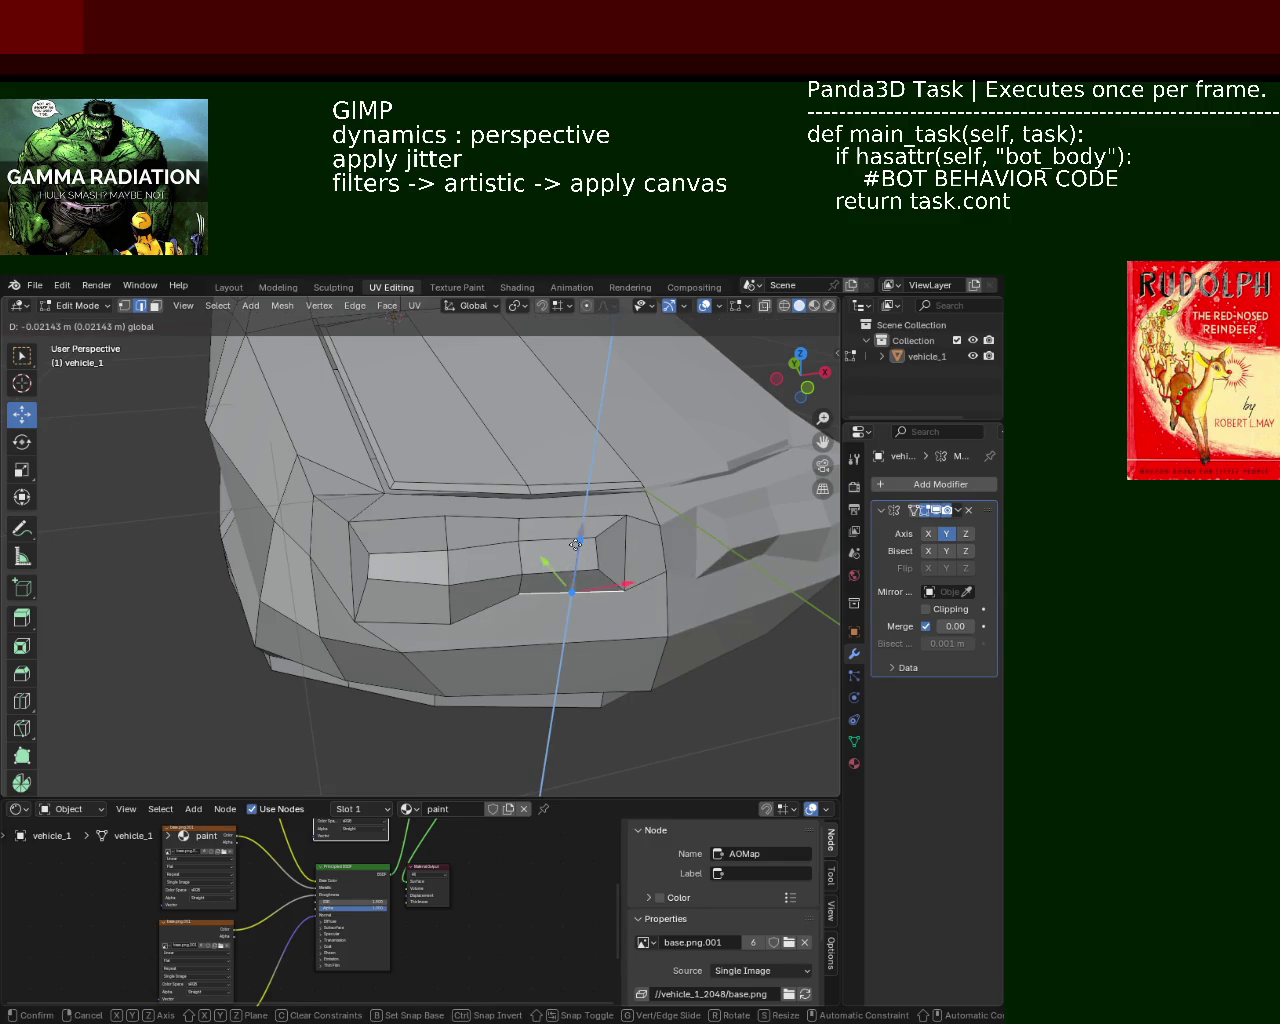
left_click(575, 550)
left_click(403, 623)
key("g")
key("z")
left_click(600, 600)
left_click(572, 592)
key("g")
key("z")
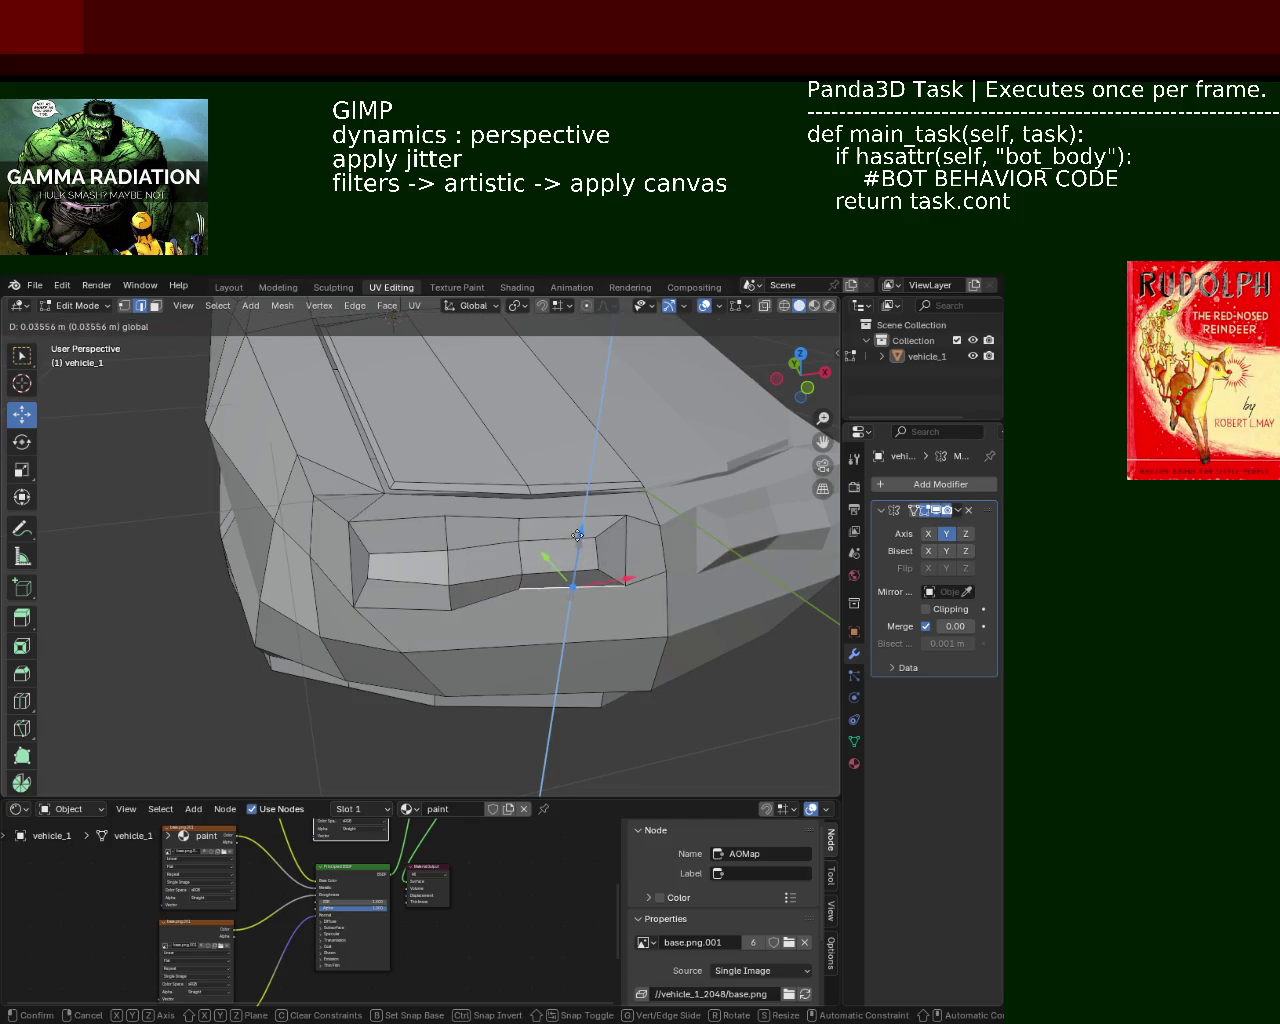
left_click(575, 543)
Step: Raise the upper-left and upper-right grille vertices along Z
left_click(395, 522)
key("g")
key("z")
left_click(393, 500)
left_click(580, 497)
key("g")
key("z")
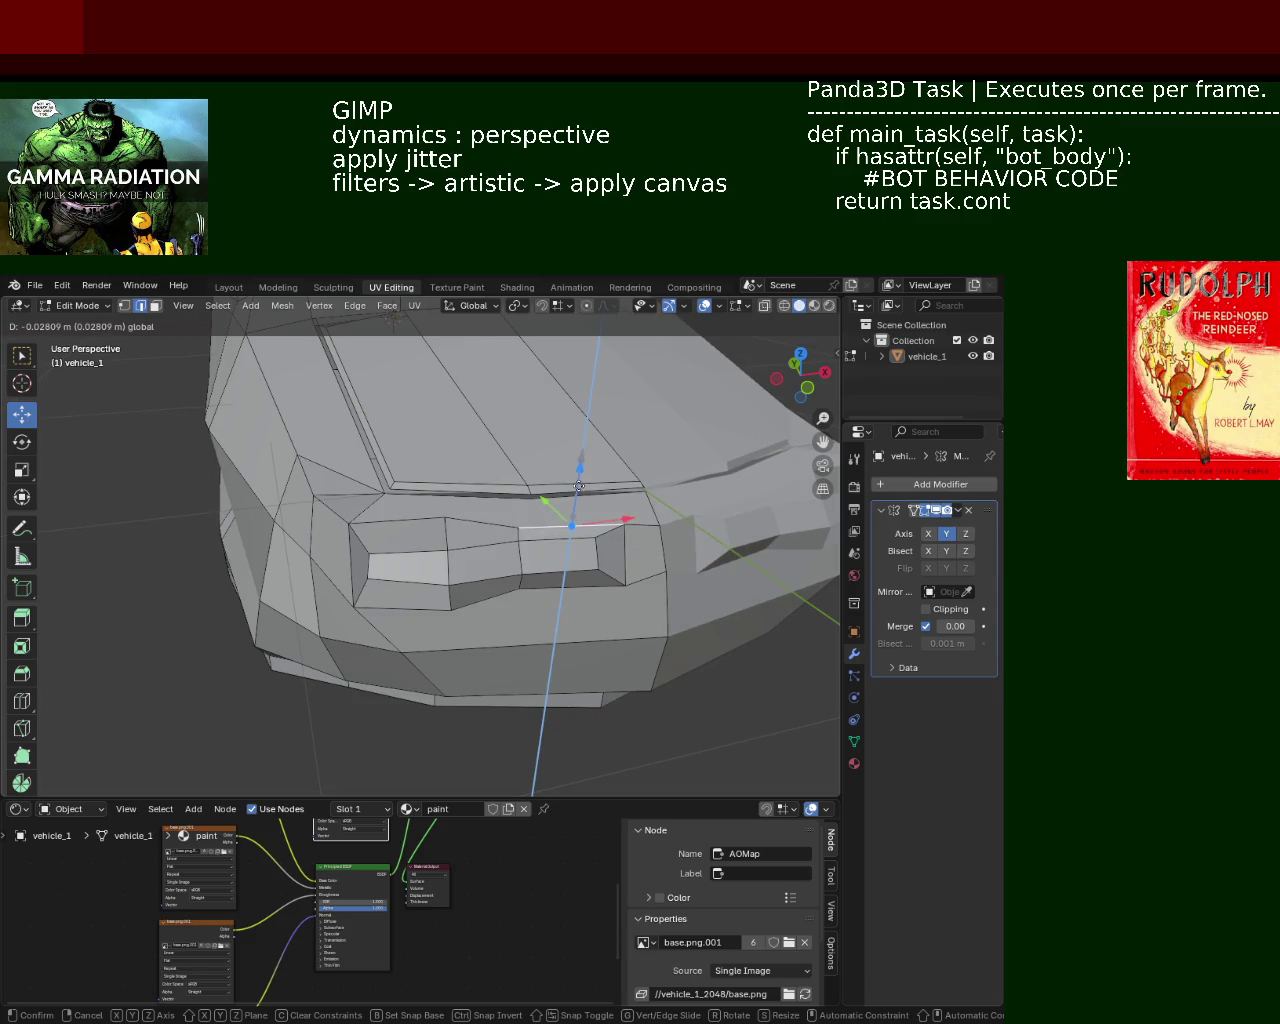
left_click(575, 500)
Step: In vertex select mode, lift a vertex at the top of the grille slightly
mouse_move(480, 570)
middle_mouse_down()
mouse_move(434, 571)
mouse_move(419, 597)
middle_mouse_up()
left_click(124, 305)
mouse_move(300, 640)
middle_mouse_down()
mouse_move(309, 651)
mouse_move(384, 617)
mouse_move(289, 600)
mouse_move(397, 580)
mouse_move(325, 616)
mouse_move(346, 594)
mouse_move(346, 514)
mouse_move(337, 591)
middle_mouse_up()
left_click(391, 614)
left_click(505, 565, "shift")
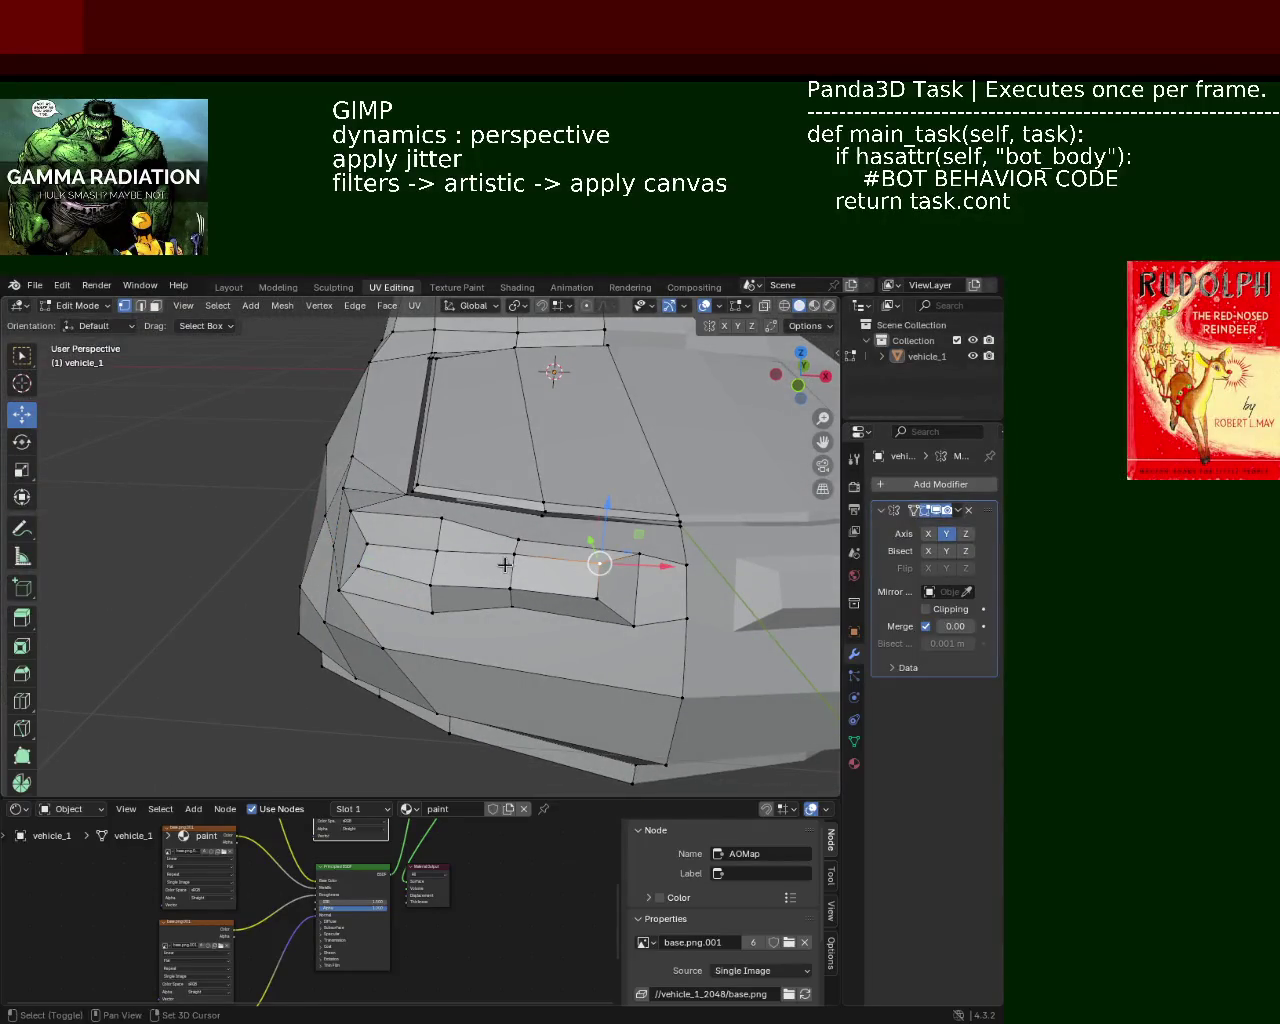
key("g")
left_click(605, 522)
left_click(497, 562)
left_click(521, 540)
left_click_drag(521, 540, 524, 537)
Step: Slide the vertex at the grille's left corner slightly along X
left_click(432, 584)
middle_click_drag(430, 584, 360, 556)
left_click(362, 553)
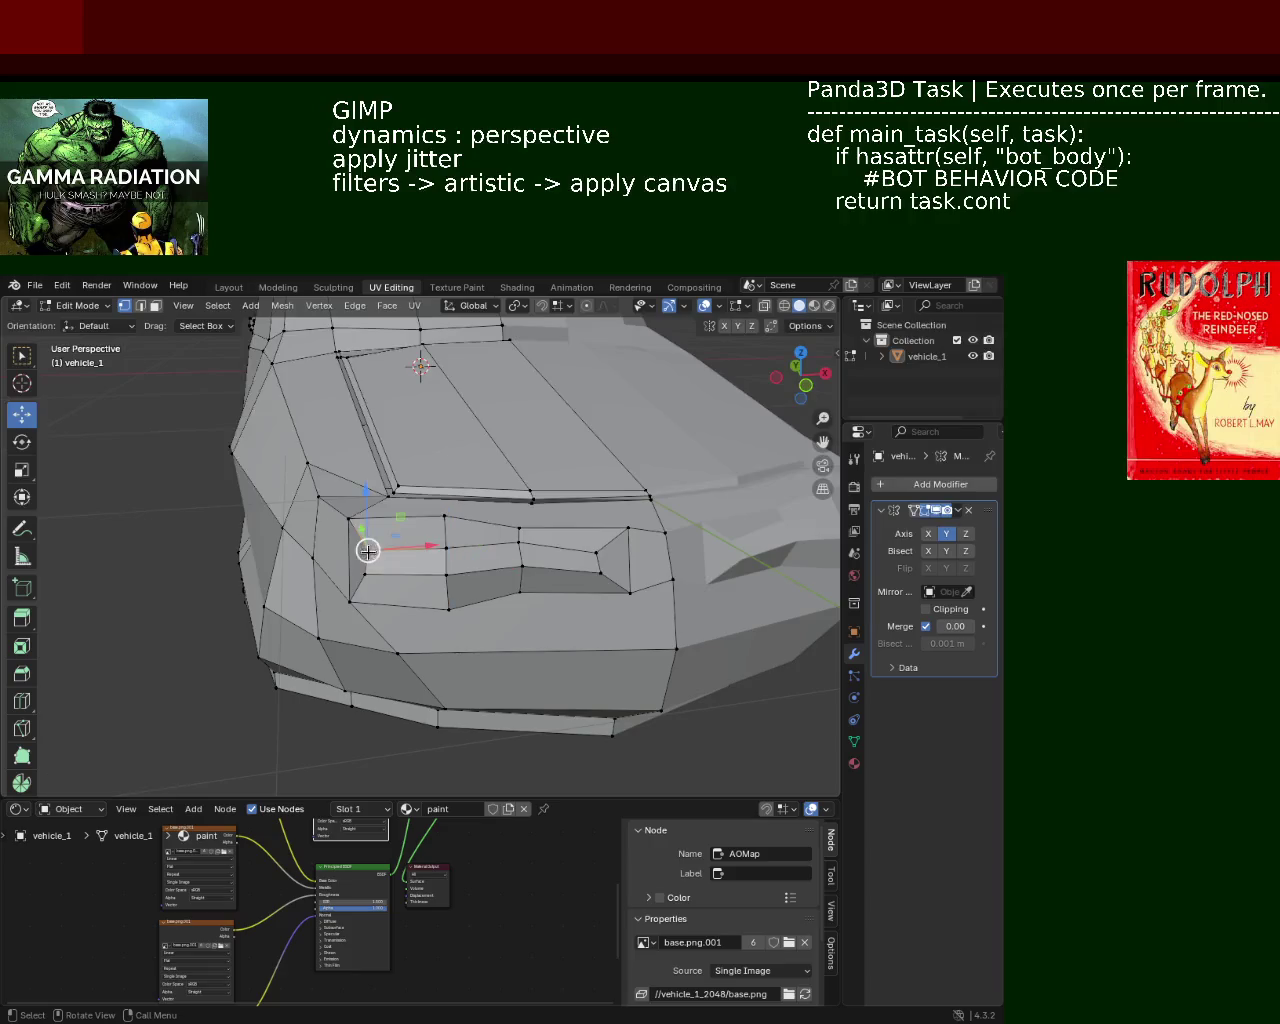
left_click_drag(368, 550, 363, 548)
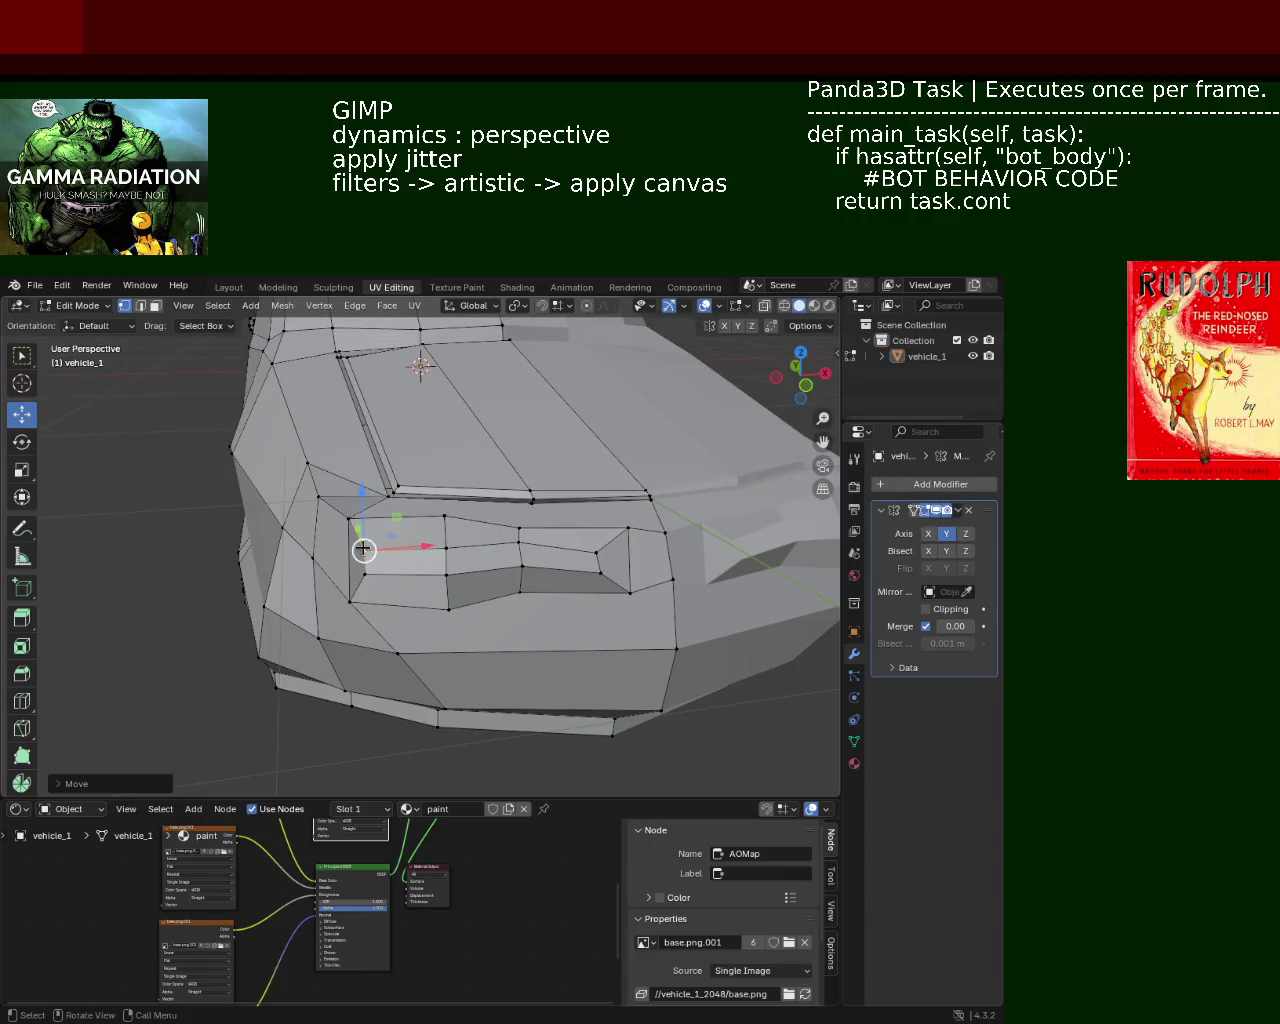
middle_click_drag(330, 566, 384, 560)
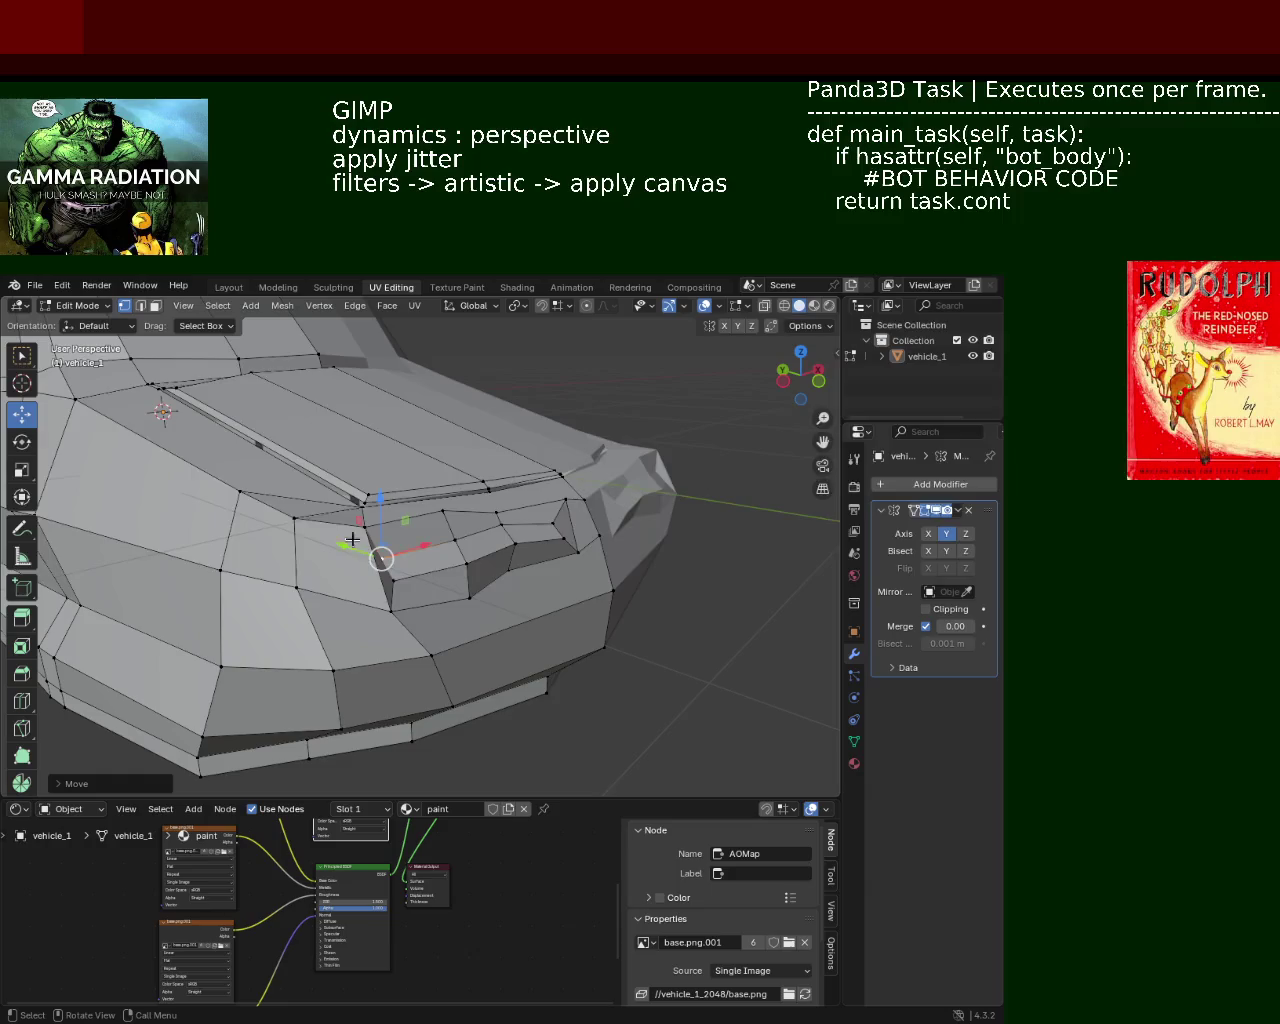
Step: Subdivide two edges at the front corner, then select the neighbouring edge
left_click(297, 548)
right_click(301, 568)
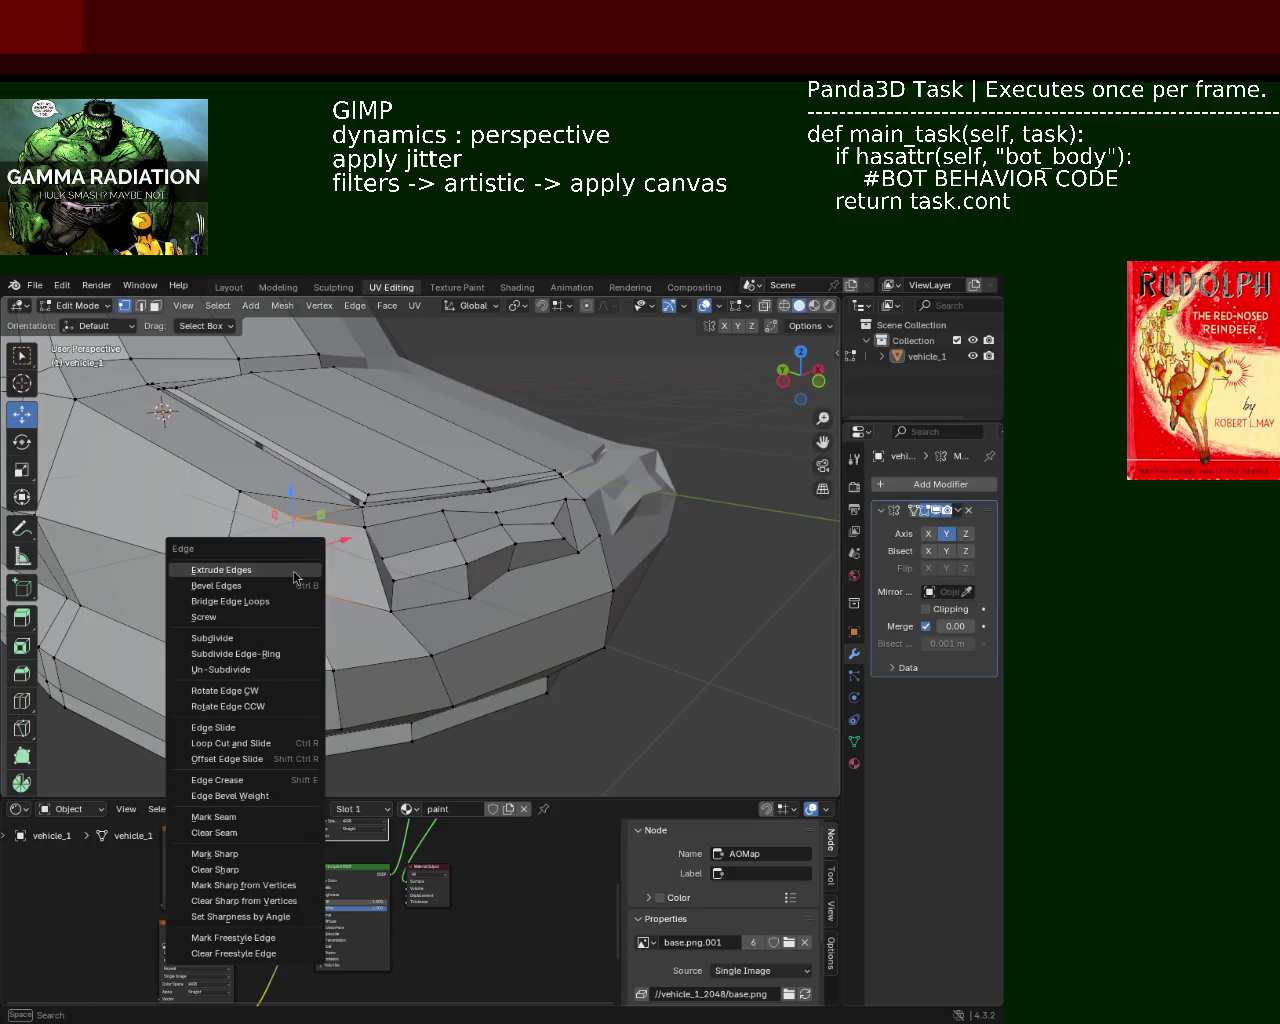
left_click(305, 570)
left_click(297, 550, "shift")
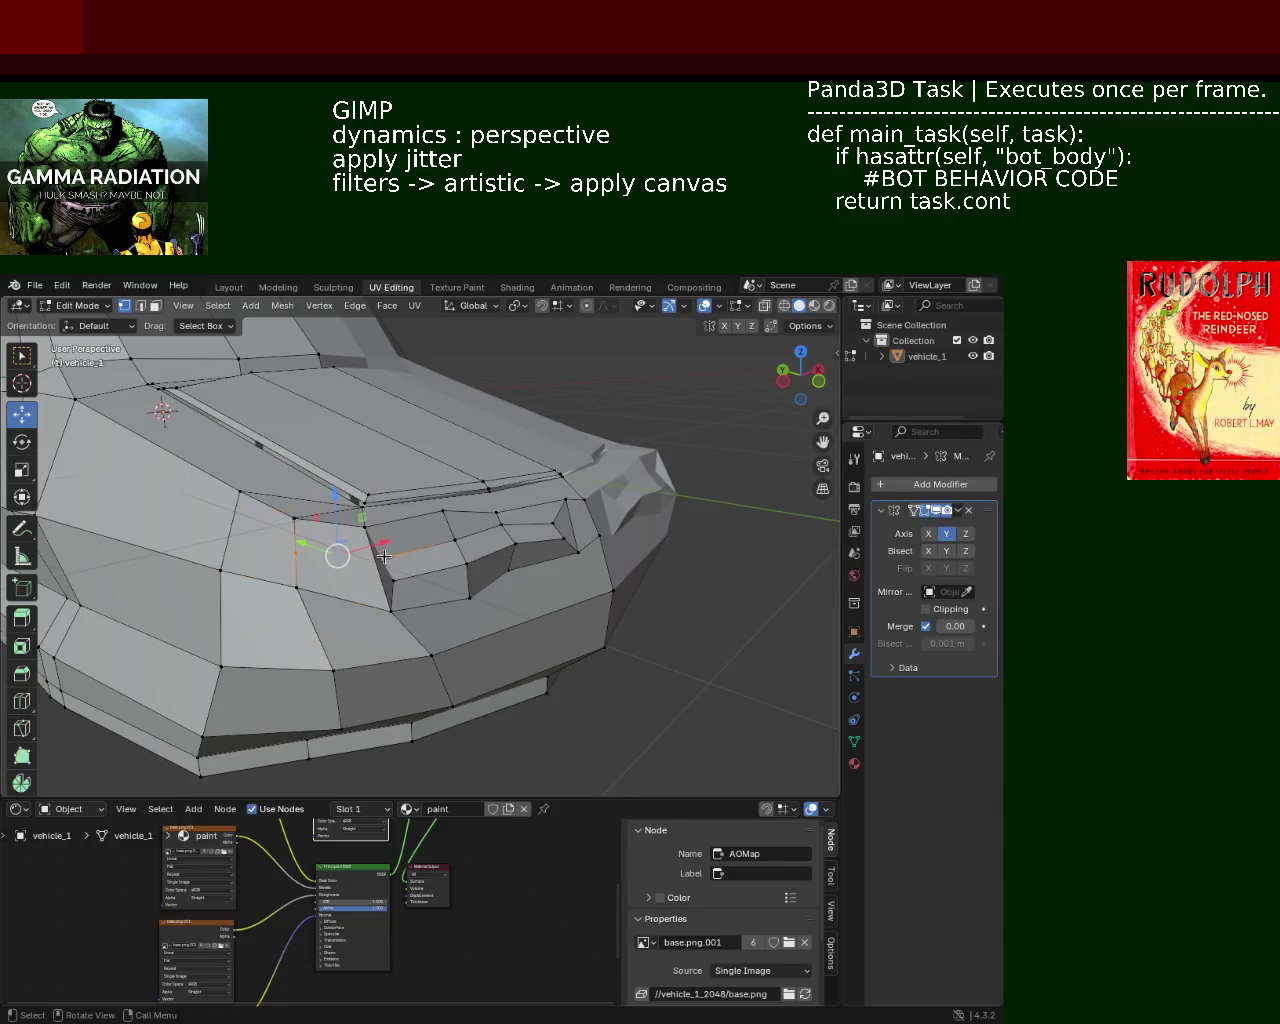
left_click(300, 571)
right_click(330, 580)
left_click(330, 580)
left_click(403, 573, "shift")
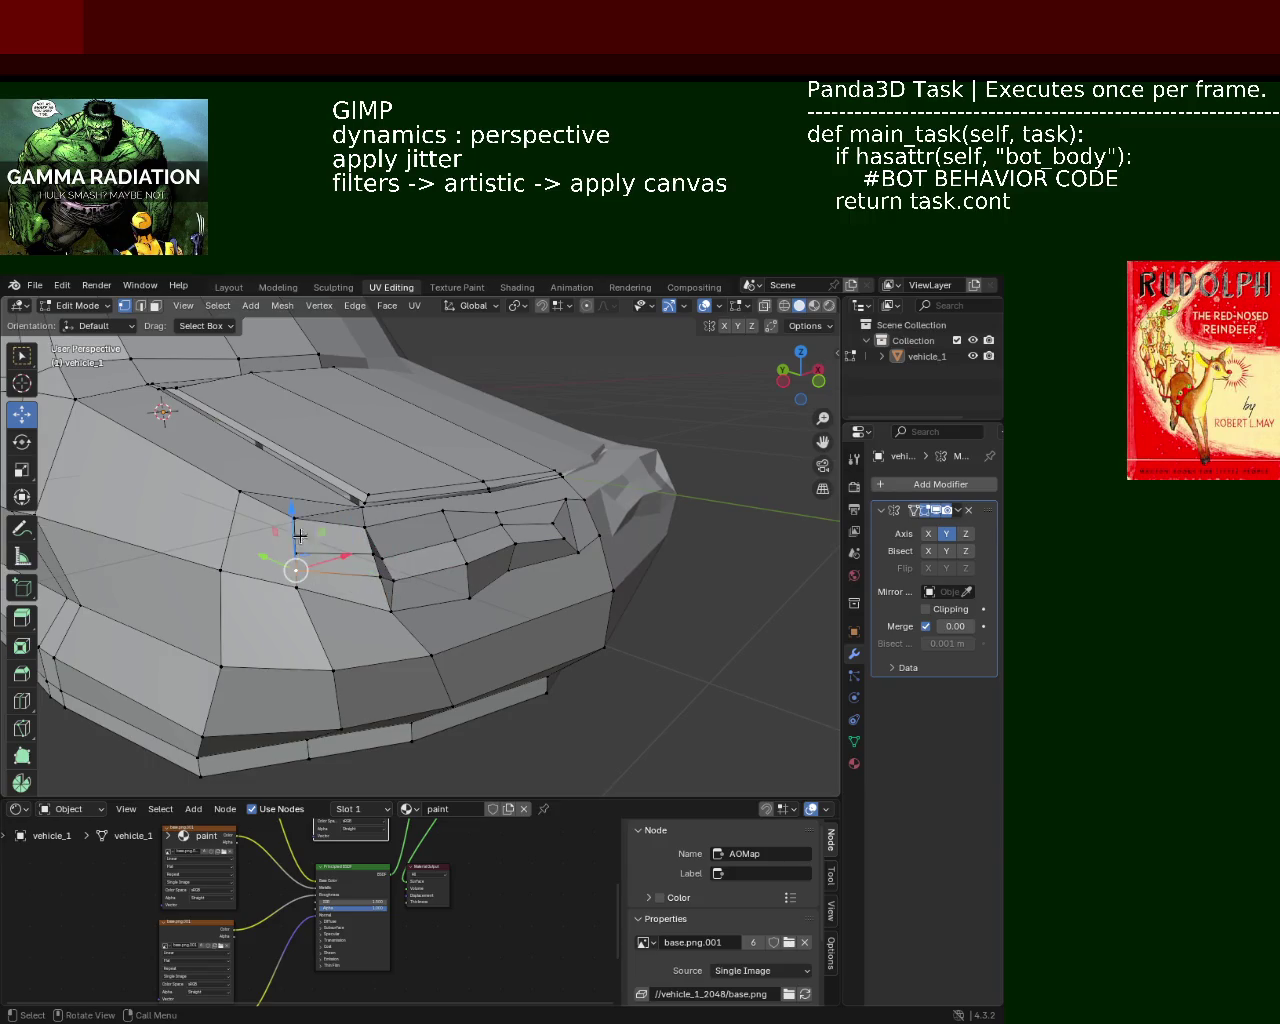
mouse_move(298, 528)
middle_mouse_down()
mouse_move(337, 563)
mouse_move(490, 616)
middle_mouse_up()
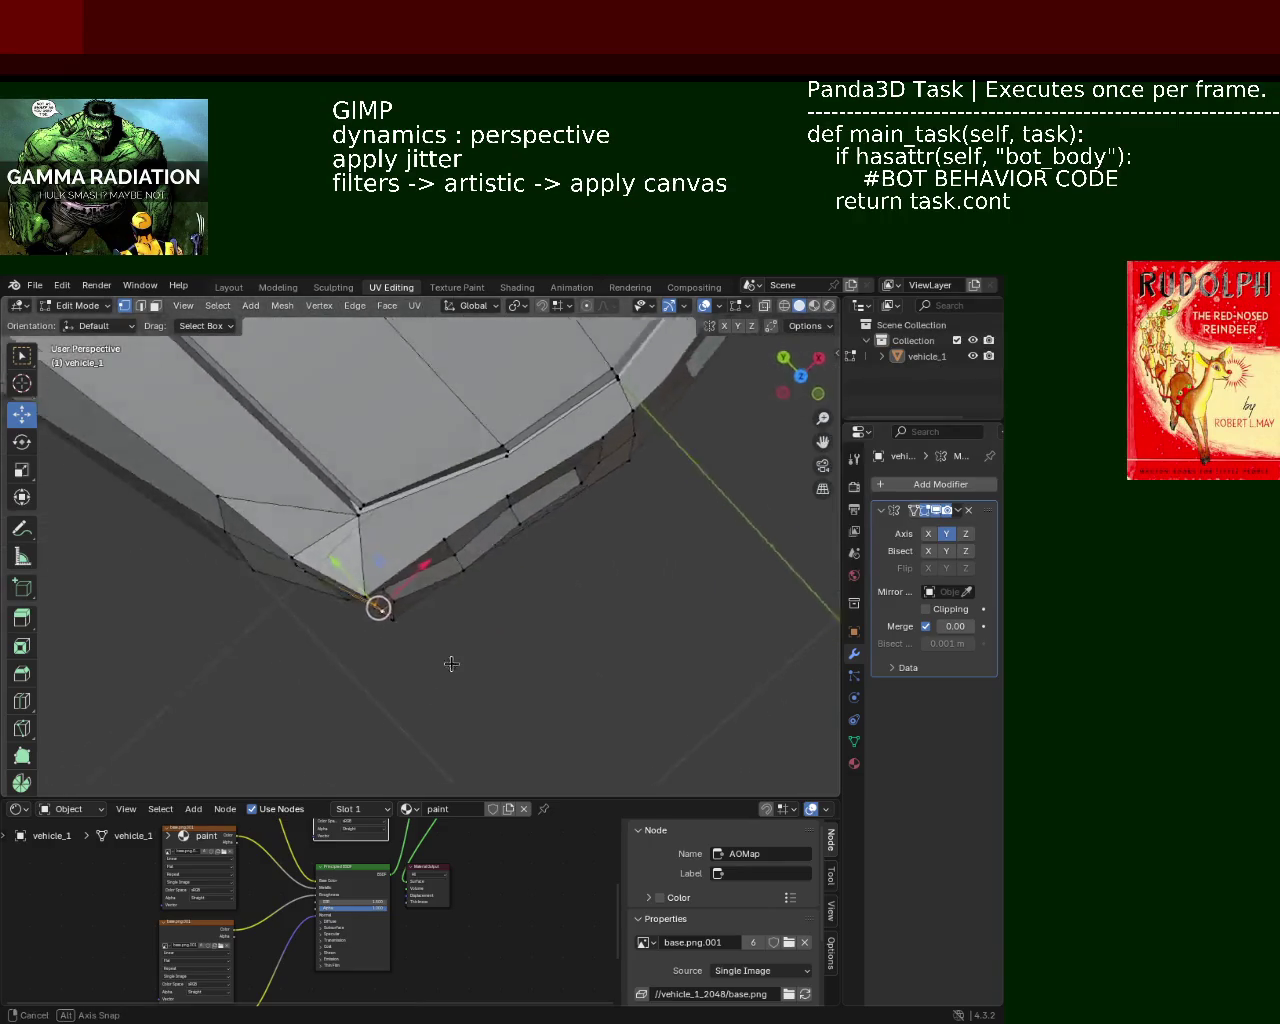
Step: Move the selected nose corner vertex along Y and then adjust it vertically
left_click_drag(400, 619, 386, 627)
middle_click_drag(386, 620, 369, 585)
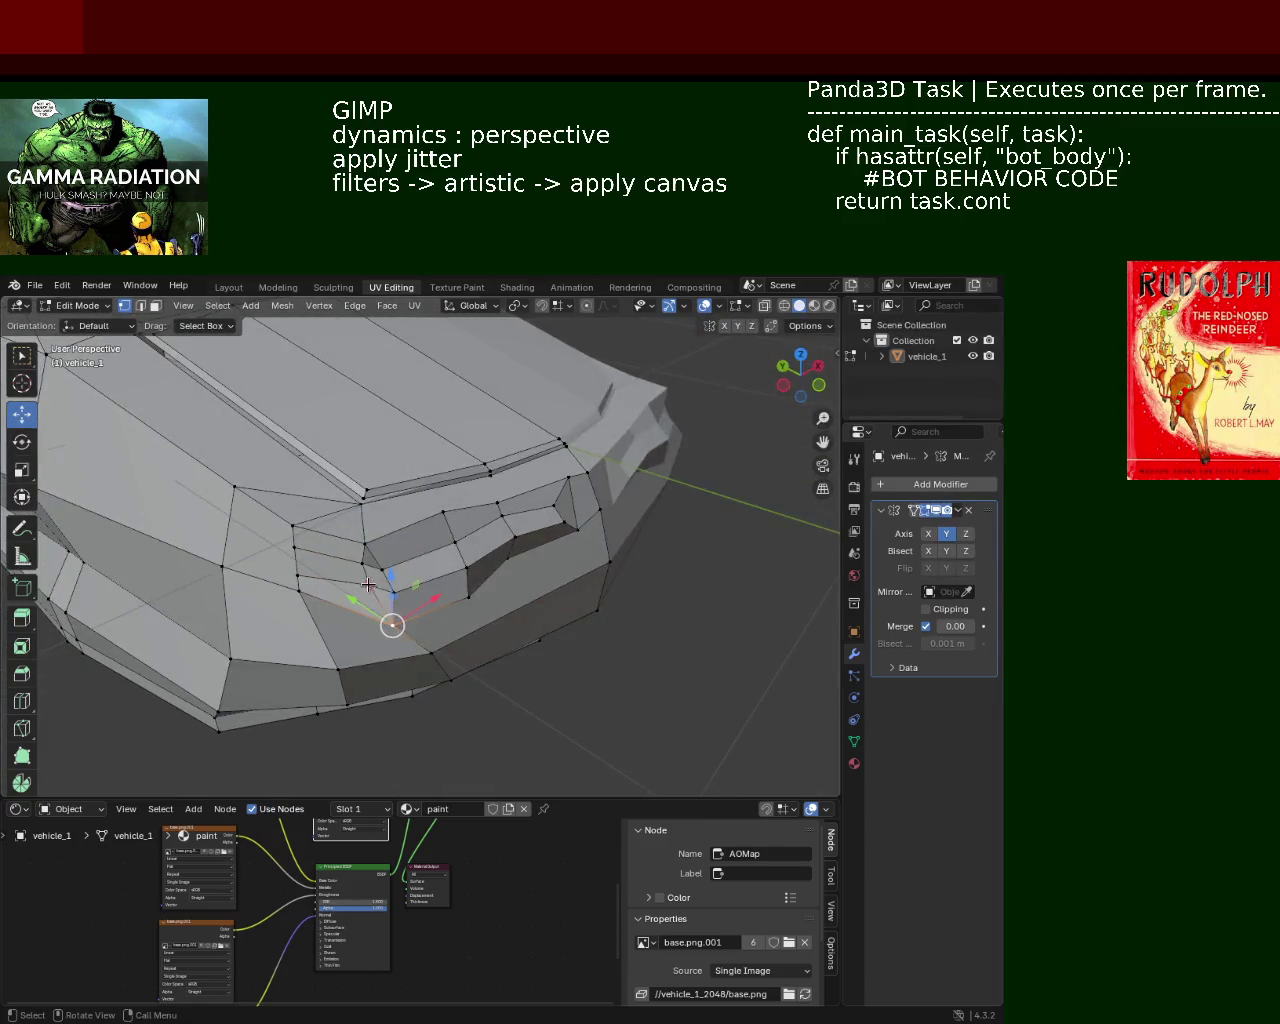
left_click_drag(363, 539, 365, 572)
mouse_move(363, 571)
middle_mouse_down()
mouse_move(505, 628)
mouse_move(389, 608)
mouse_move(458, 598)
middle_mouse_up()
left_click_drag(471, 553, 444, 597)
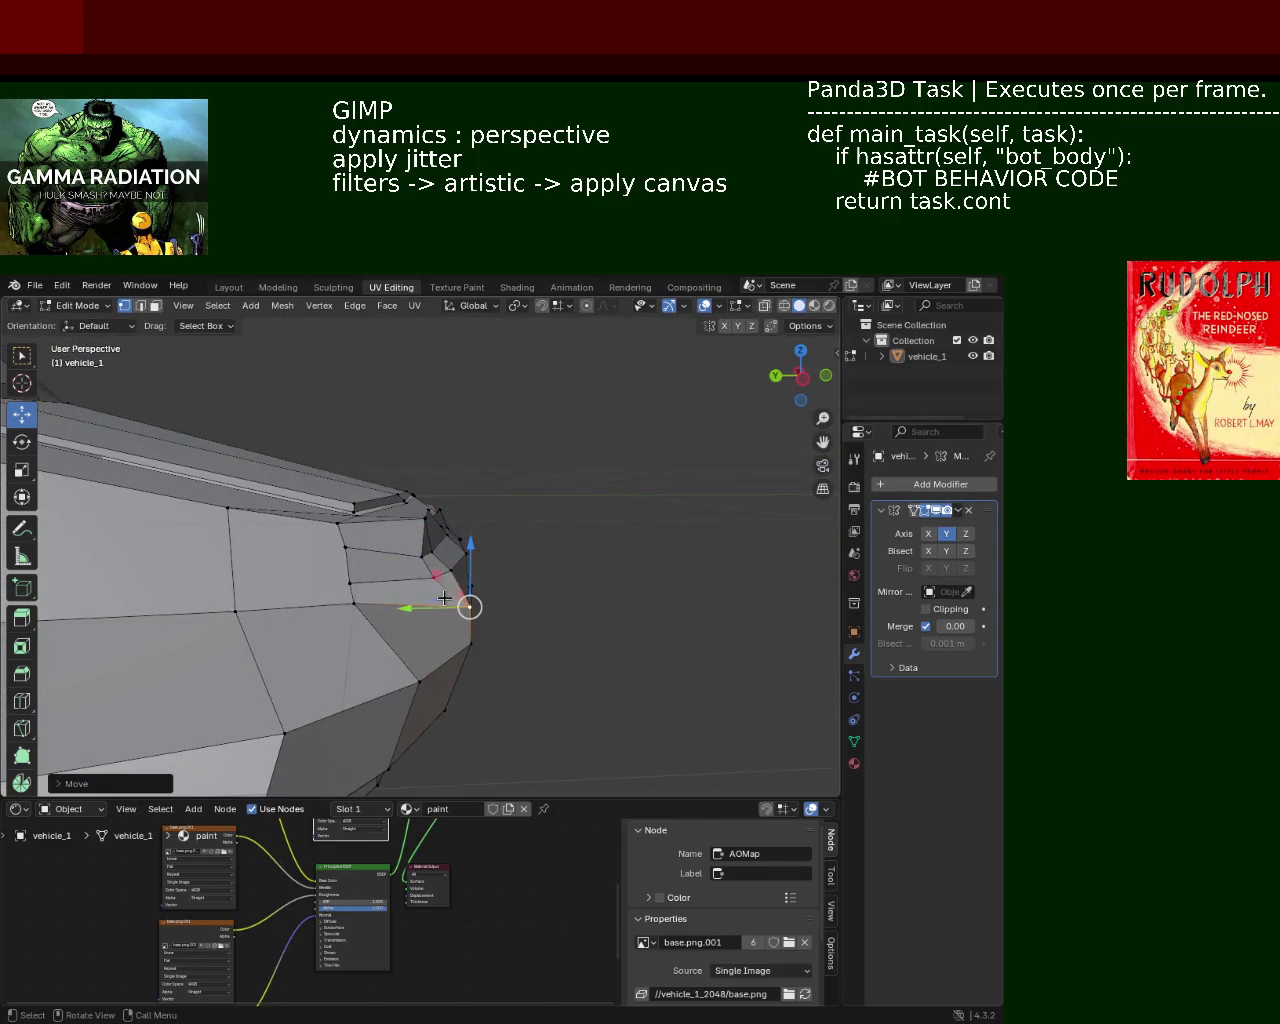
scroll(385, 626, "down", 5)
scroll(523, 651, "up", 4)
mouse_move(523, 651)
middle_mouse_down()
mouse_move(541, 584)
mouse_move(463, 575)
mouse_move(478, 539)
mouse_move(457, 509)
mouse_move(420, 540)
mouse_move(403, 506)
mouse_move(516, 572)
middle_mouse_up()
Step: Slide the vertex along X, then select another vertex on the nose
key("g")
key("x")
left_click(423, 506)
left_click(518, 574)
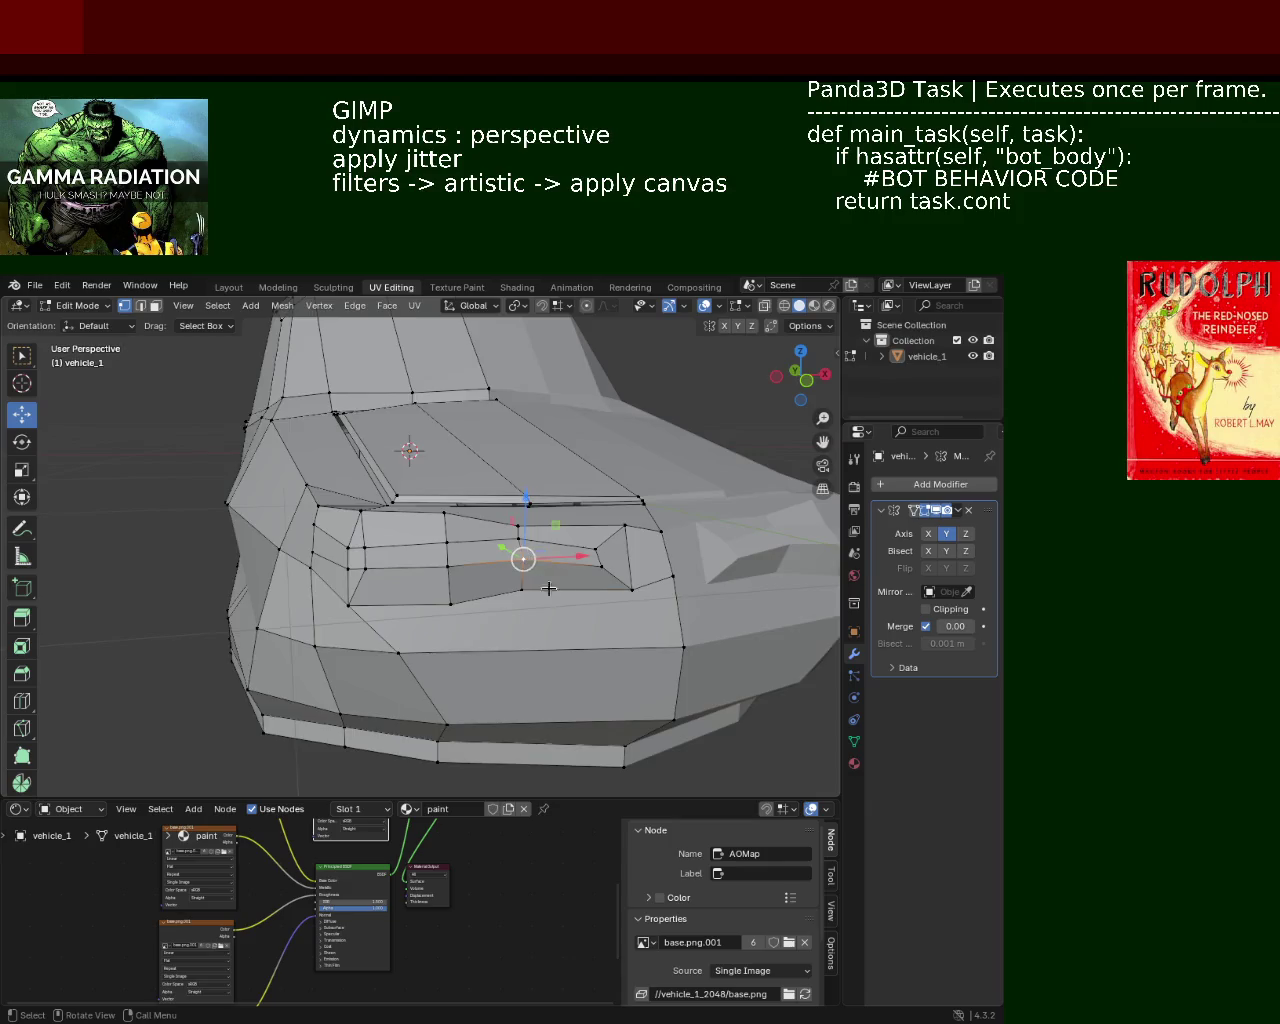
Step: Shift the selected front vertices sideways and raise them
middle_click_drag(548, 587, 540, 564)
mouse_move(540, 564)
left_mouse_down()
mouse_move(633, 560)
mouse_move(519, 532)
mouse_move(511, 553)
left_mouse_up()
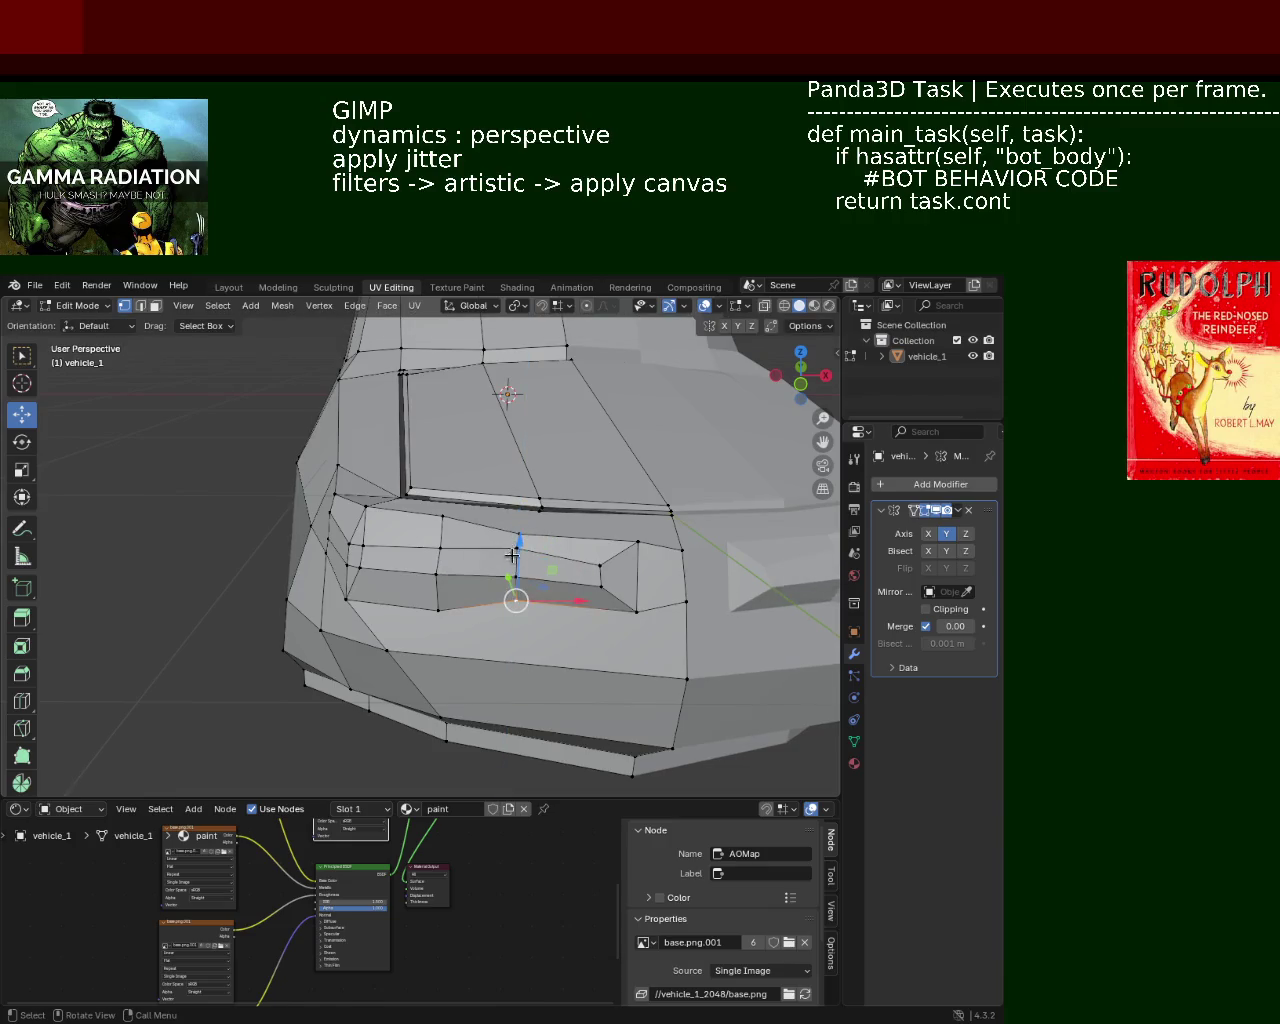
mouse_move(511, 553)
left_mouse_down()
mouse_move(516, 510)
mouse_move(540, 537)
left_mouse_up()
mouse_move(540, 537)
middle_mouse_down()
mouse_move(400, 613)
mouse_move(414, 522)
mouse_move(532, 521)
middle_mouse_up()
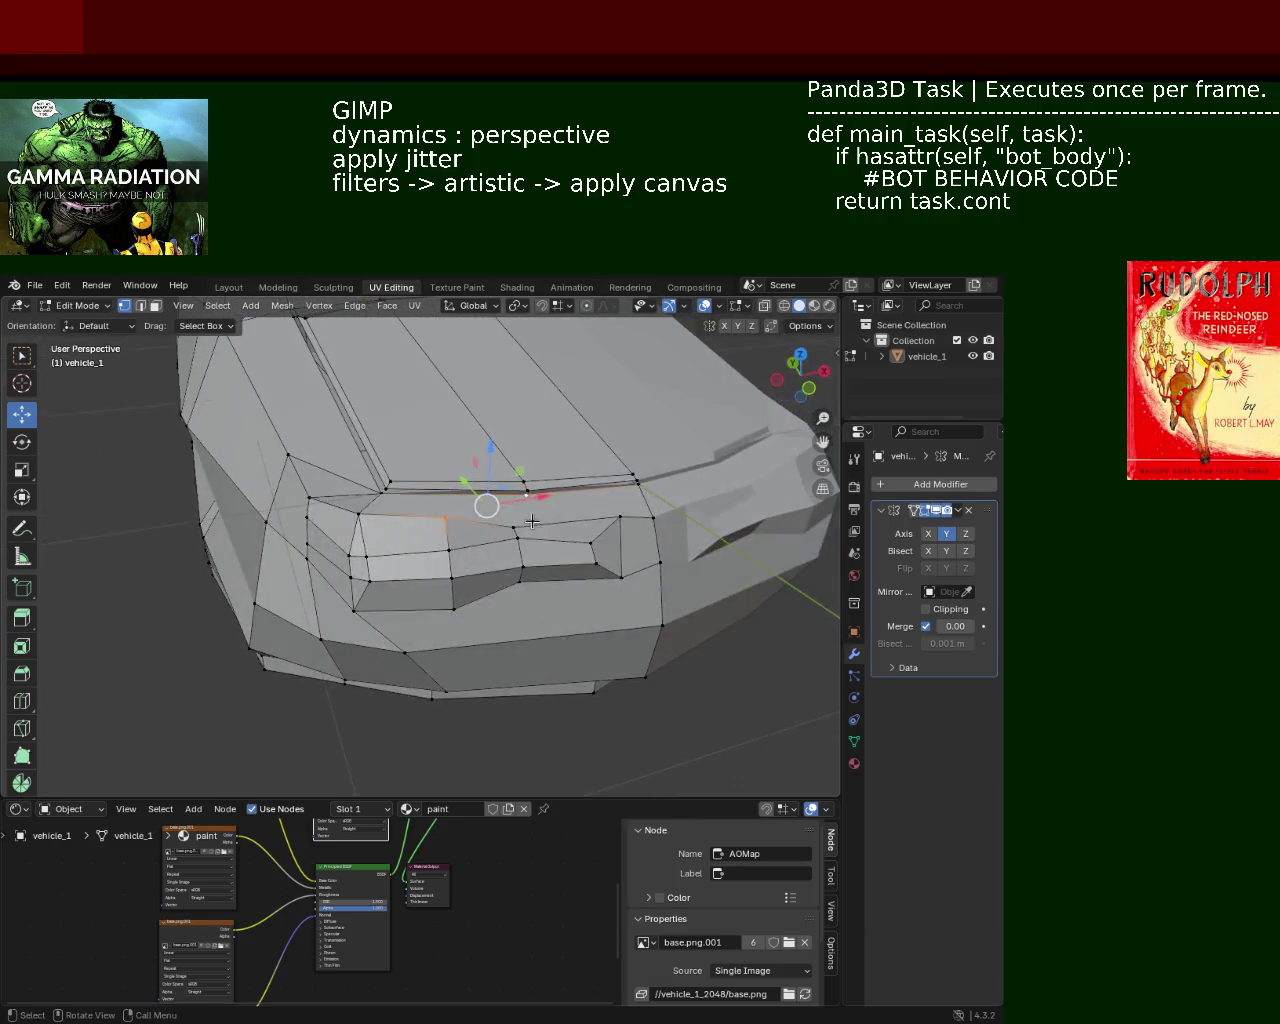
Step: Select edges and a vertex along the hood's front edge
left_click(528, 497)
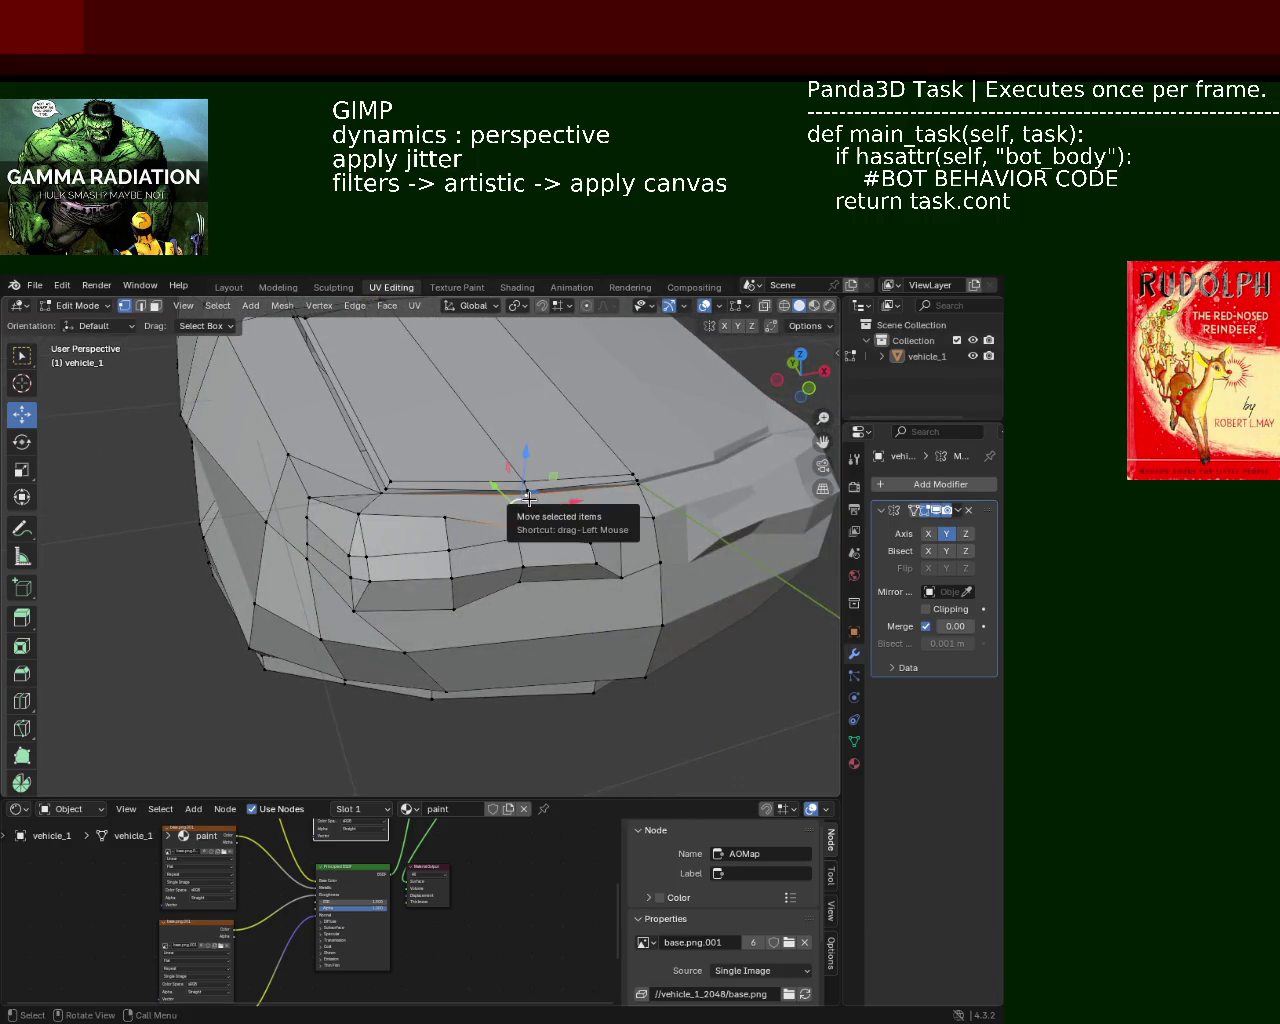
scroll(523, 491, "up", 3)
middle_click_drag(543, 529, 614, 586)
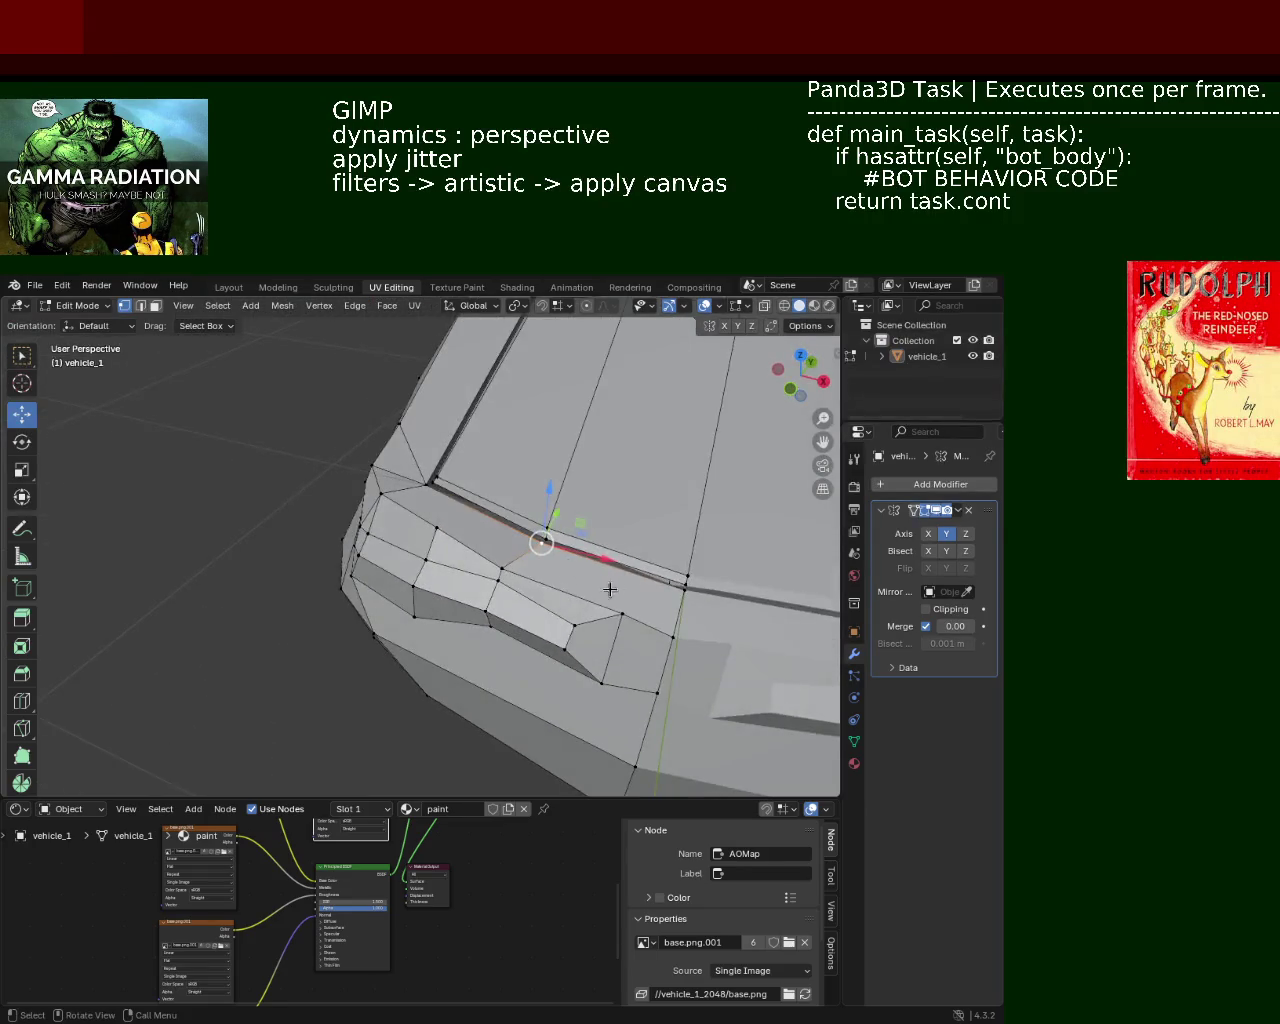
left_click(676, 594, "shift")
left_click(676, 594)
mouse_move(676, 594)
middle_mouse_down()
mouse_move(543, 617)
mouse_move(453, 530)
middle_mouse_up()
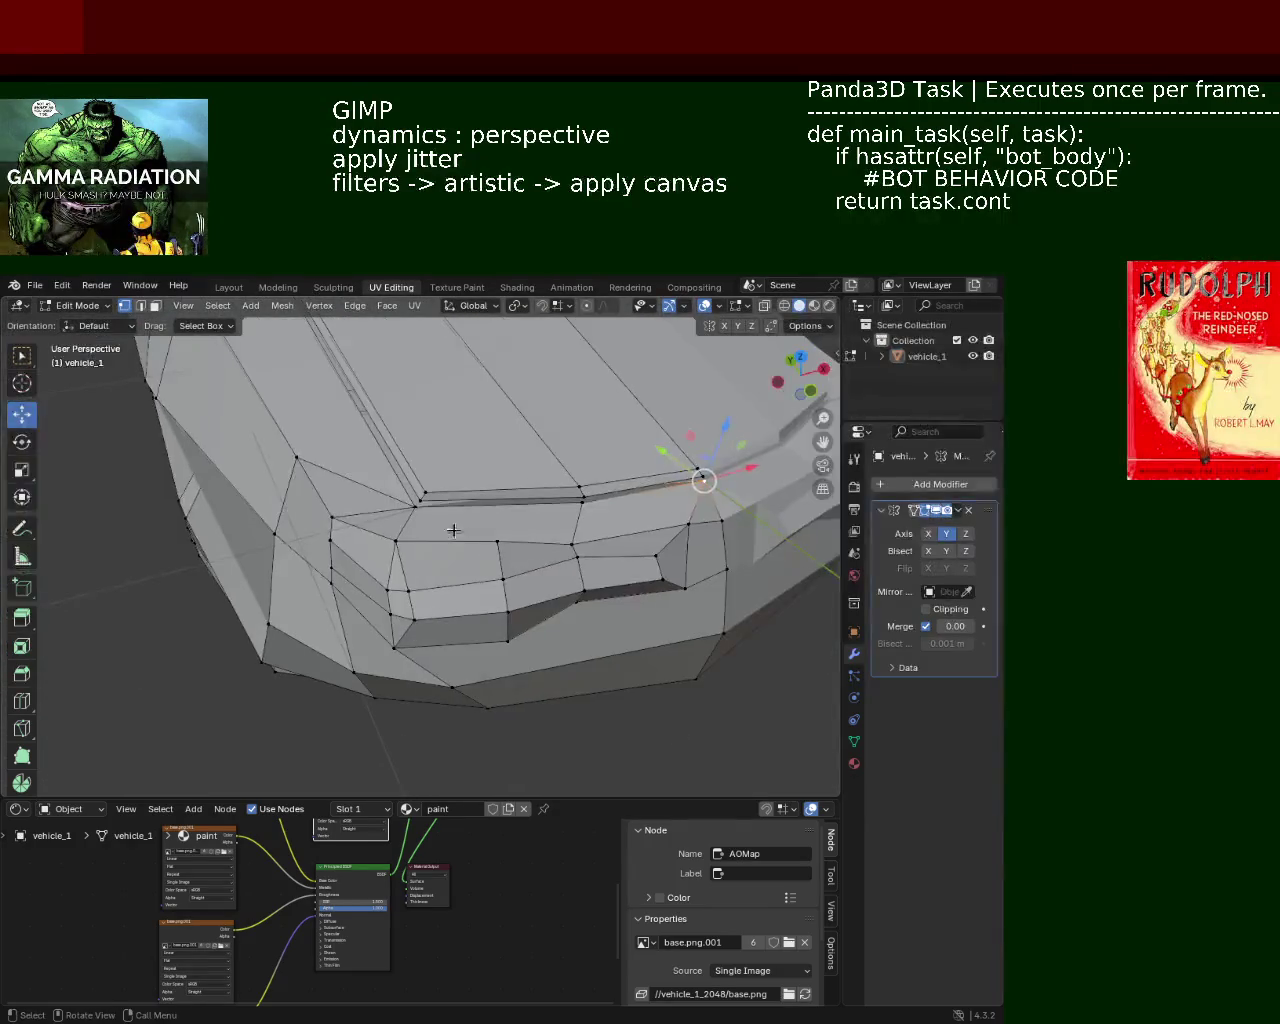
Step: Pull a vertex below the grille downward
middle_click_drag(556, 549, 470, 490)
left_click(440, 490)
left_click(366, 482)
left_click_drag(366, 482, 346, 540)
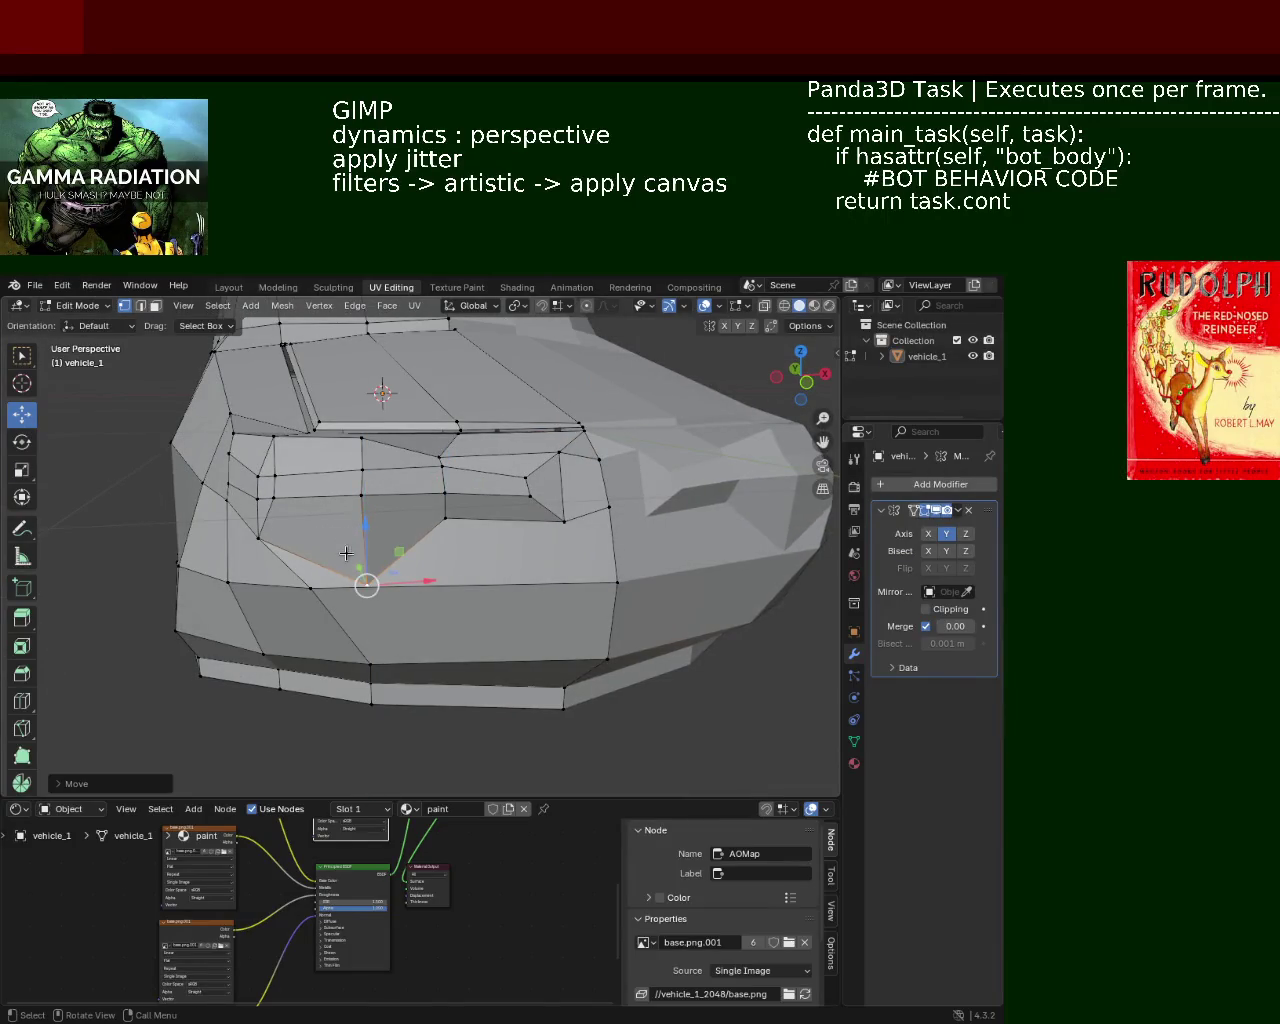
Step: Slide the vertex along X and merge it with its neighbouring vertex
key("g")
key("x")
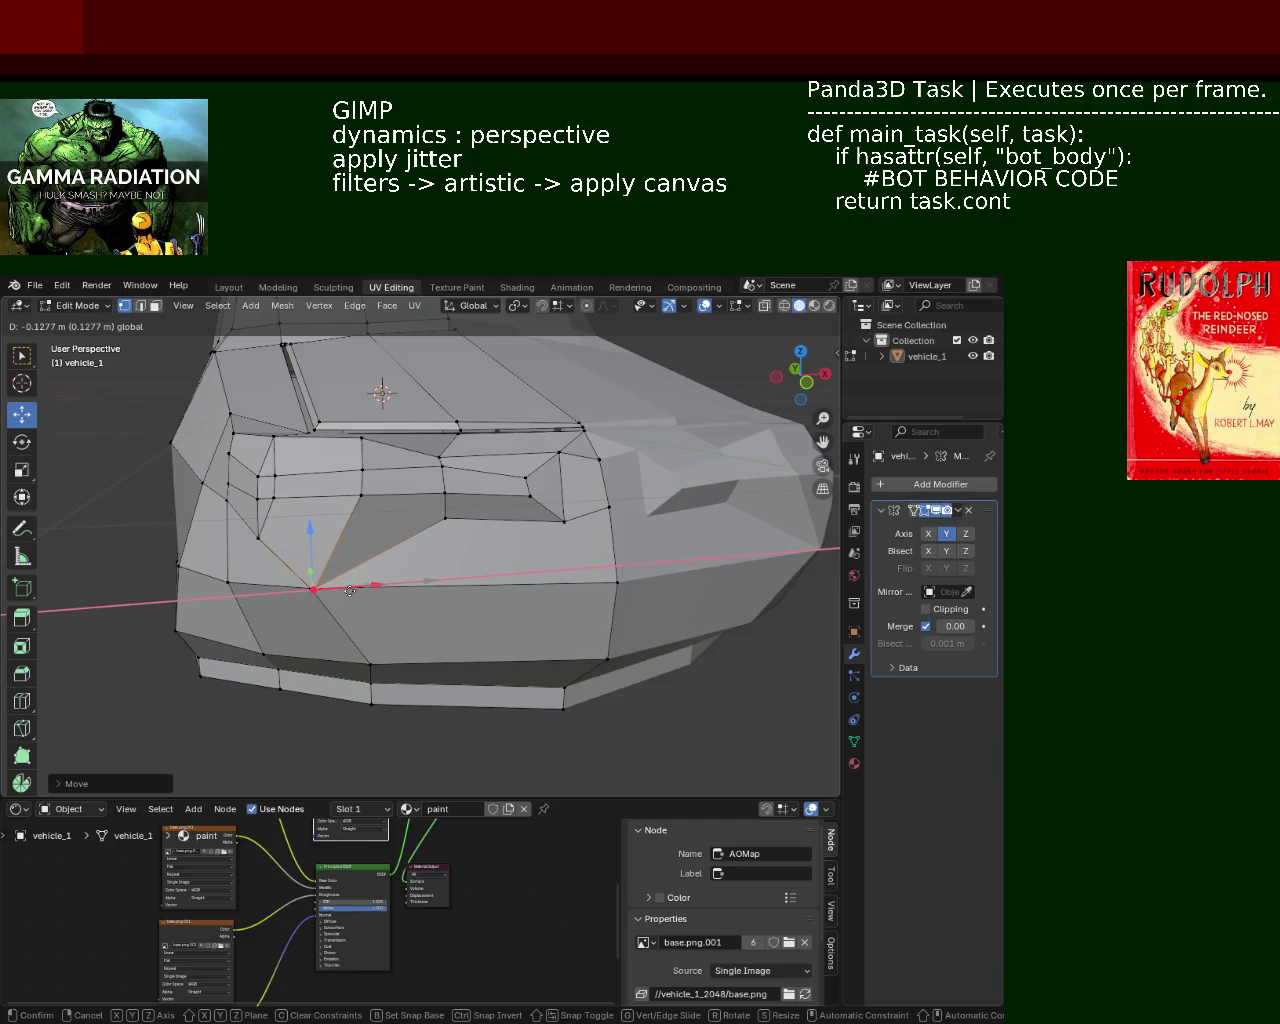
left_click(350, 591)
left_click(351, 584)
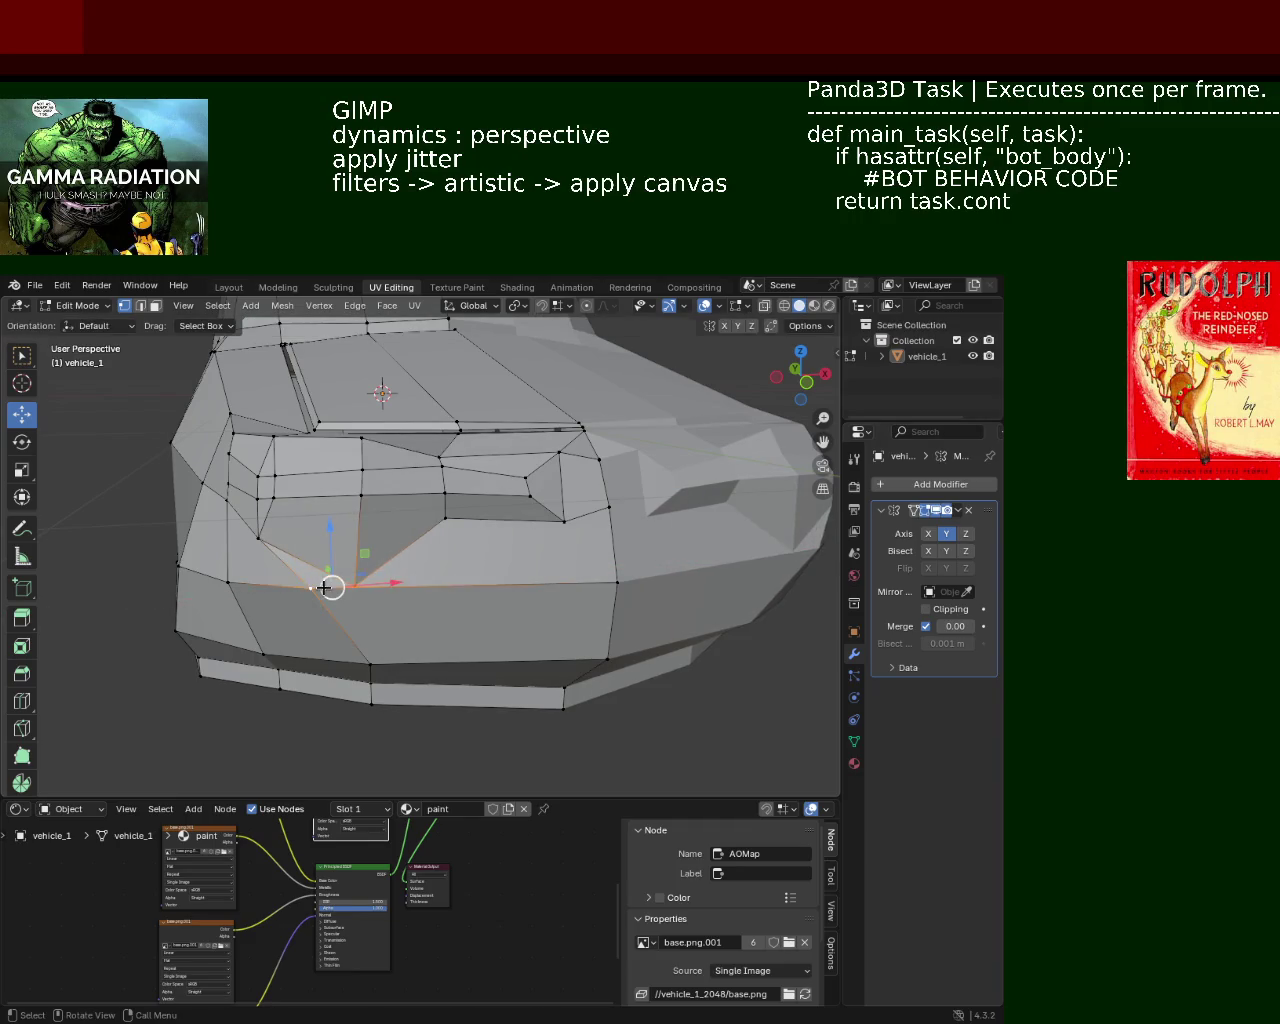
key("n")
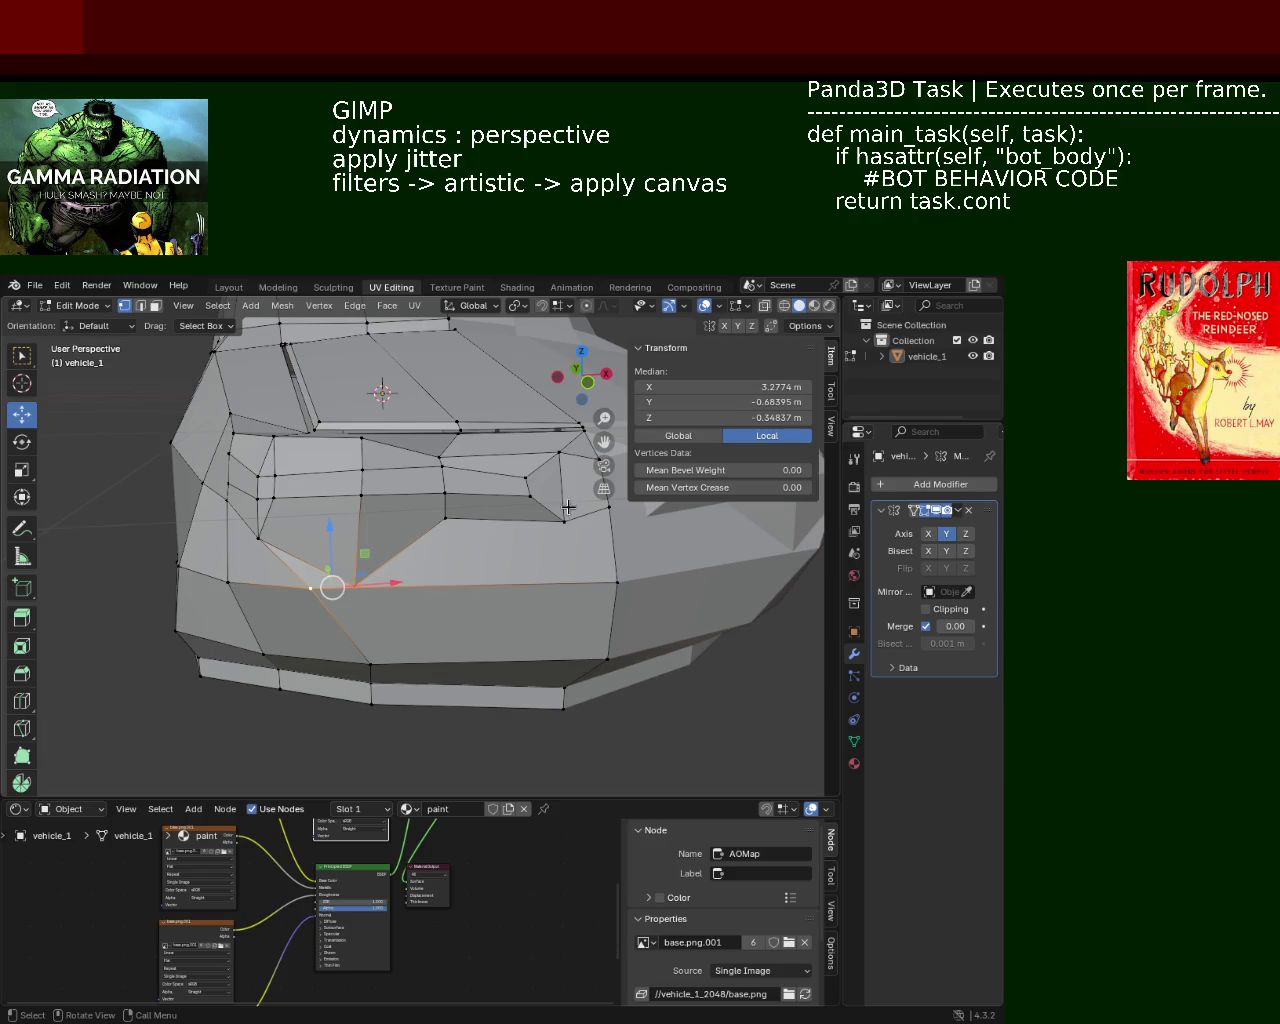
key("n")
key("m")
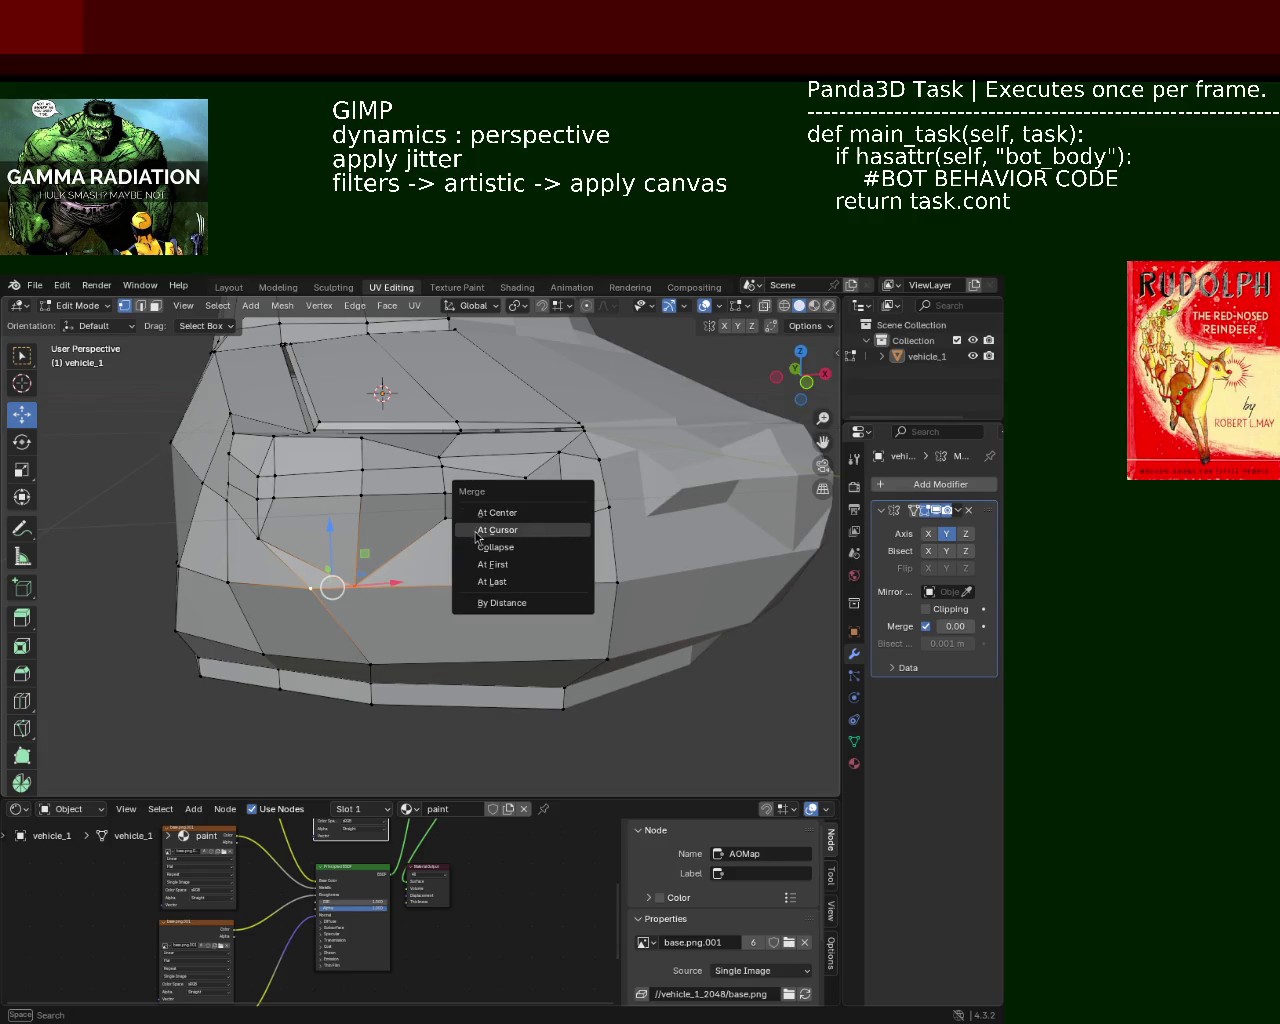
left_click(480, 530)
Step: Merge the remaining extra front-corner vertices onto the first one
left_click(333, 588)
left_click(333, 588, "shift")
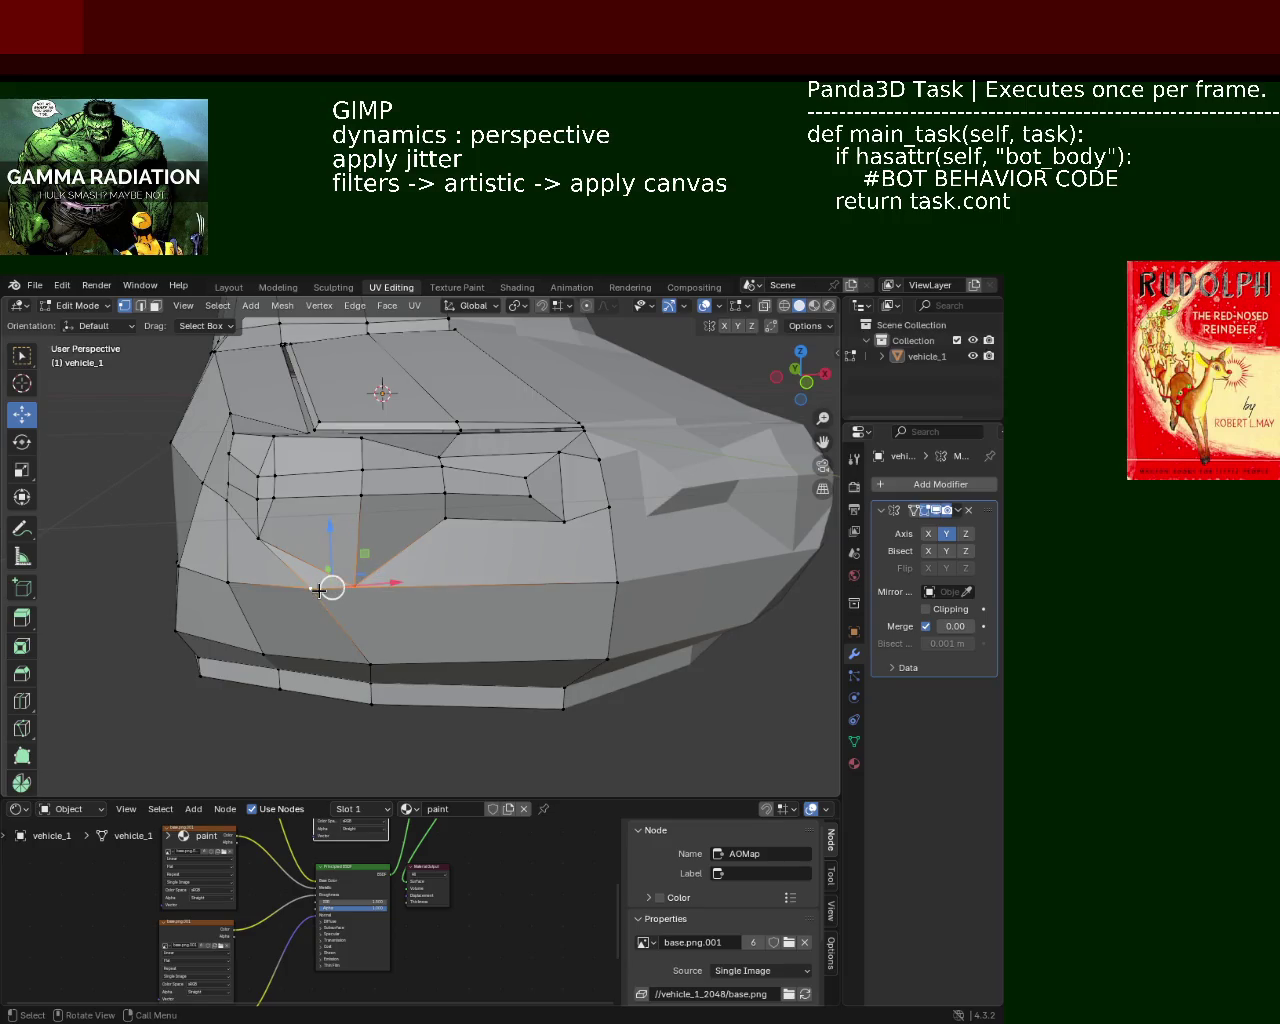
key("m")
left_click(292, 645)
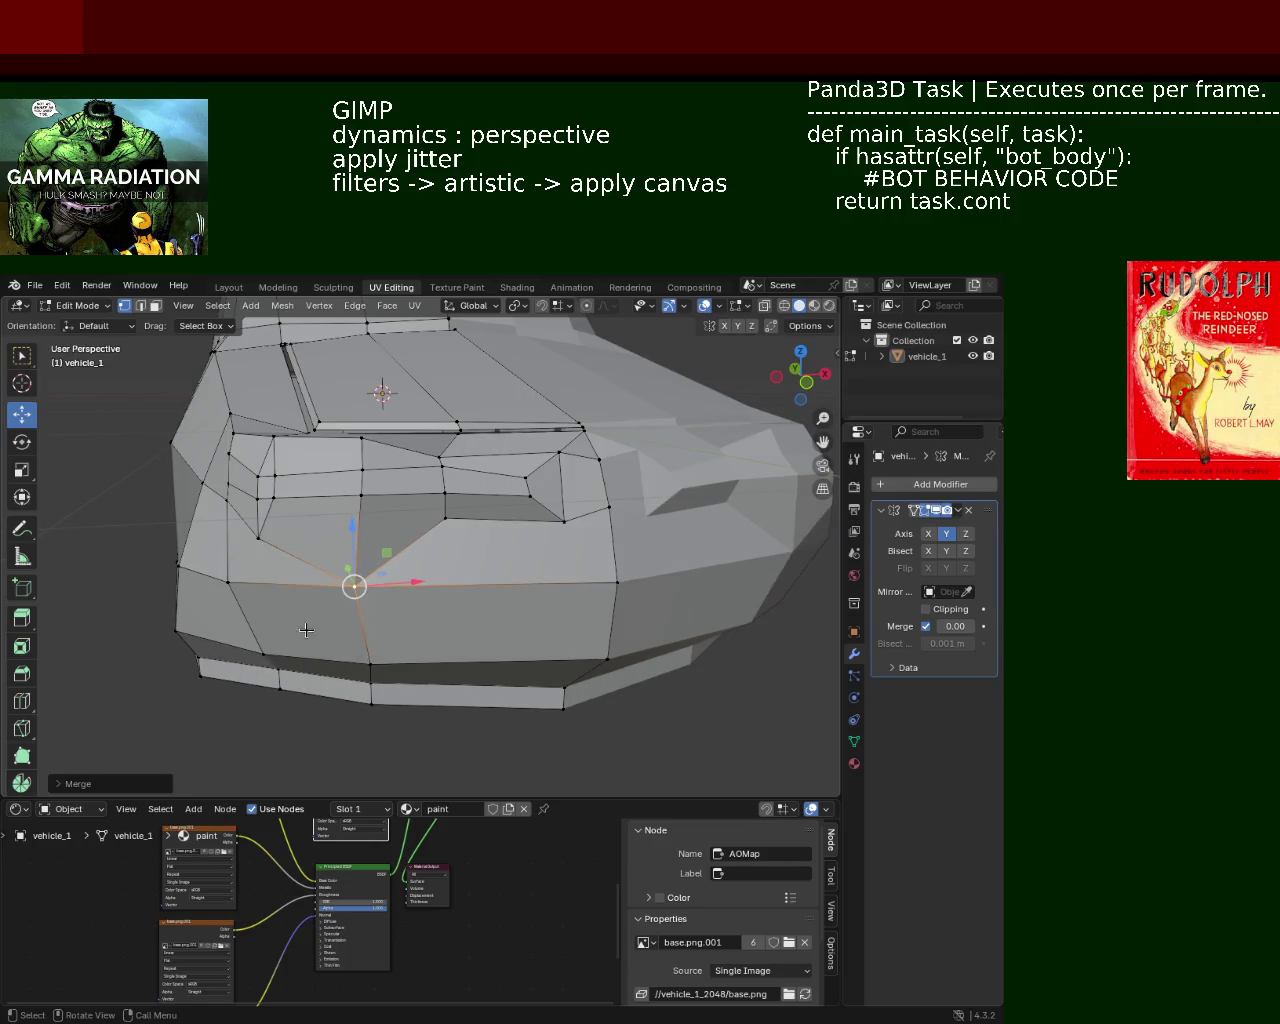
key("m")
left_click(318, 637)
Step: Lower a vertex on the grille's lower edge by 0.1097 m along Z
mouse_move(318, 637)
middle_mouse_down()
mouse_move(434, 572)
mouse_move(435, 540)
middle_mouse_up()
left_click(435, 515)
key("g")
key("z")
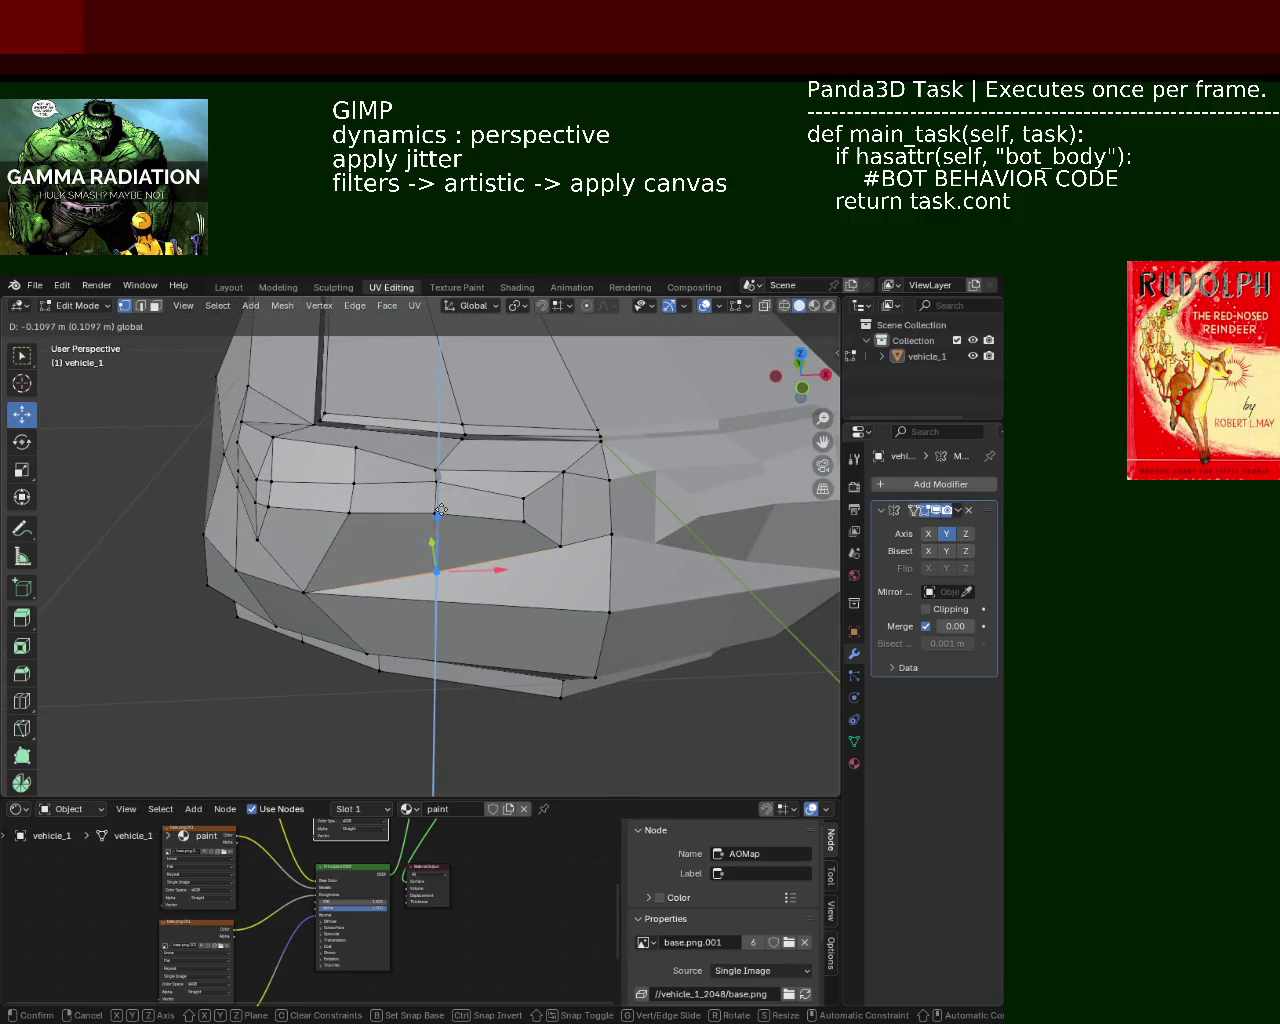
middle_click_drag(441, 468, 443, 552)
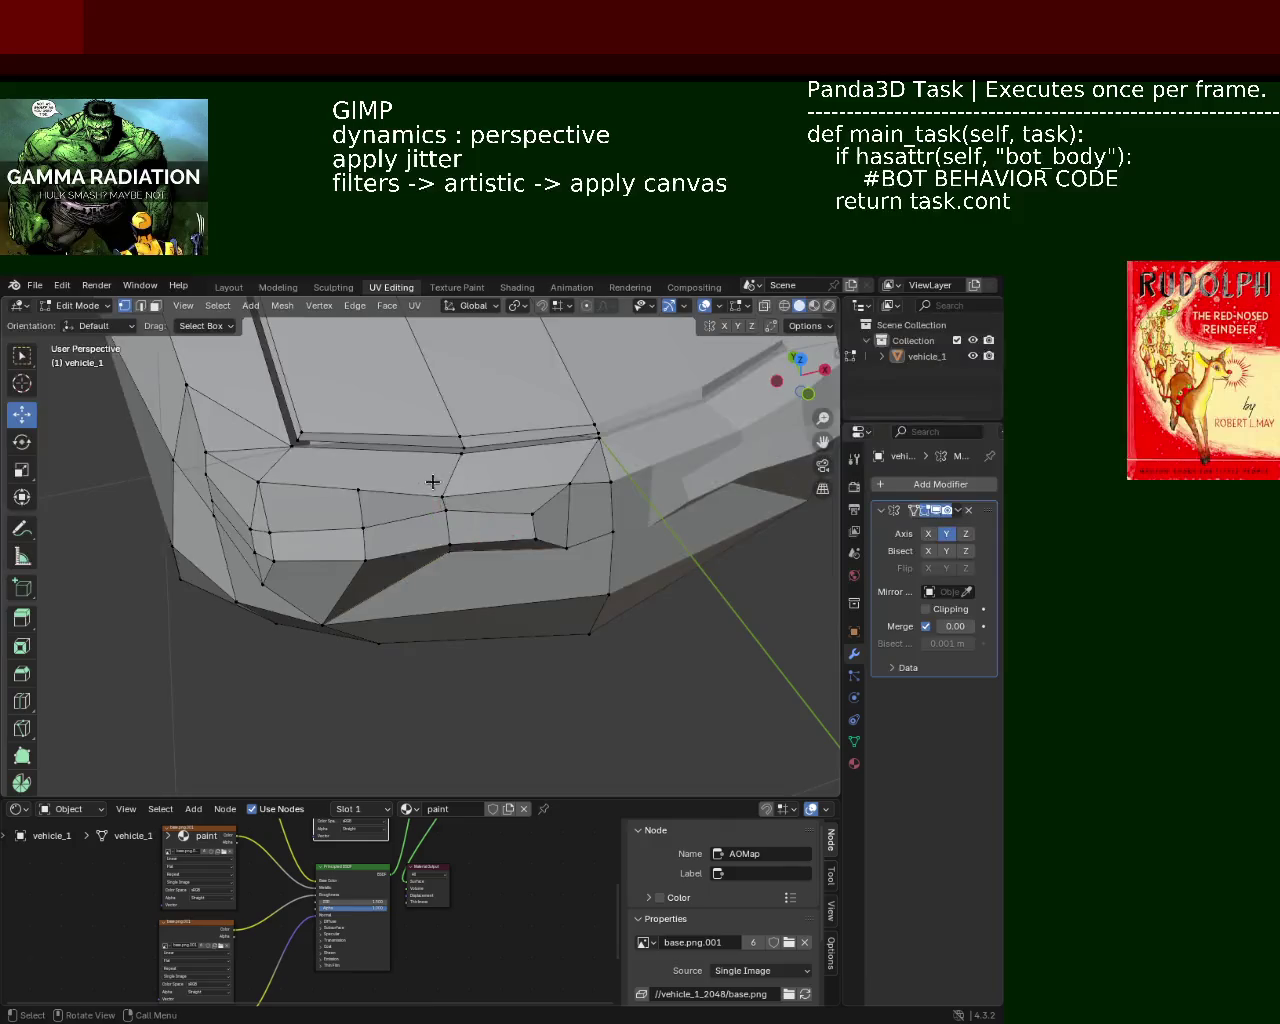
left_click(500, 481)
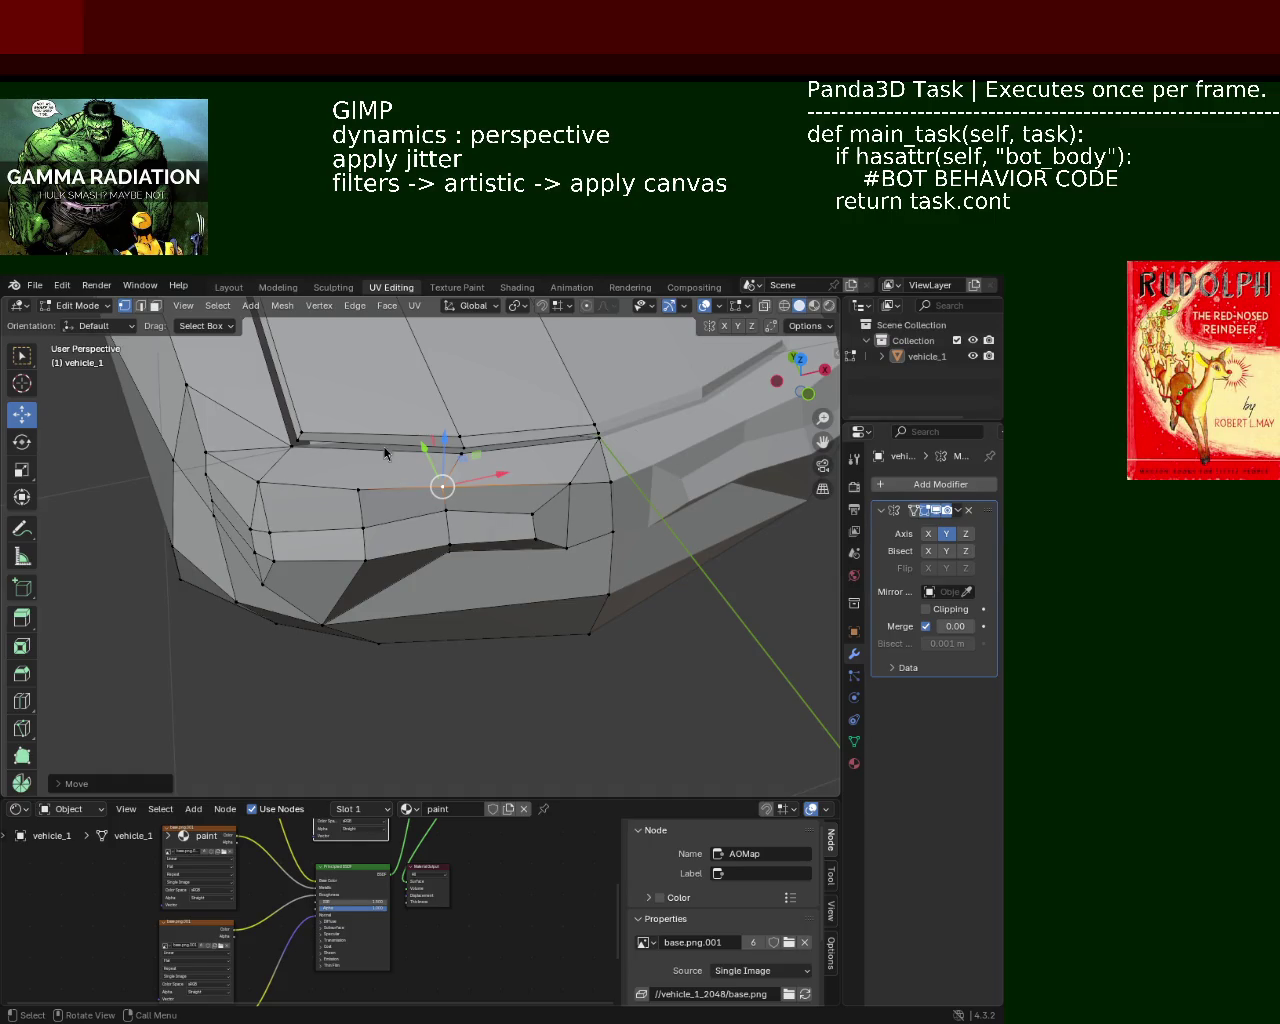
Step: Slide the grille's centre vertex sideways along X
middle_click_drag(400, 495, 433, 447)
scroll(433, 450, "up", 3)
scroll(434, 466, "down", 1)
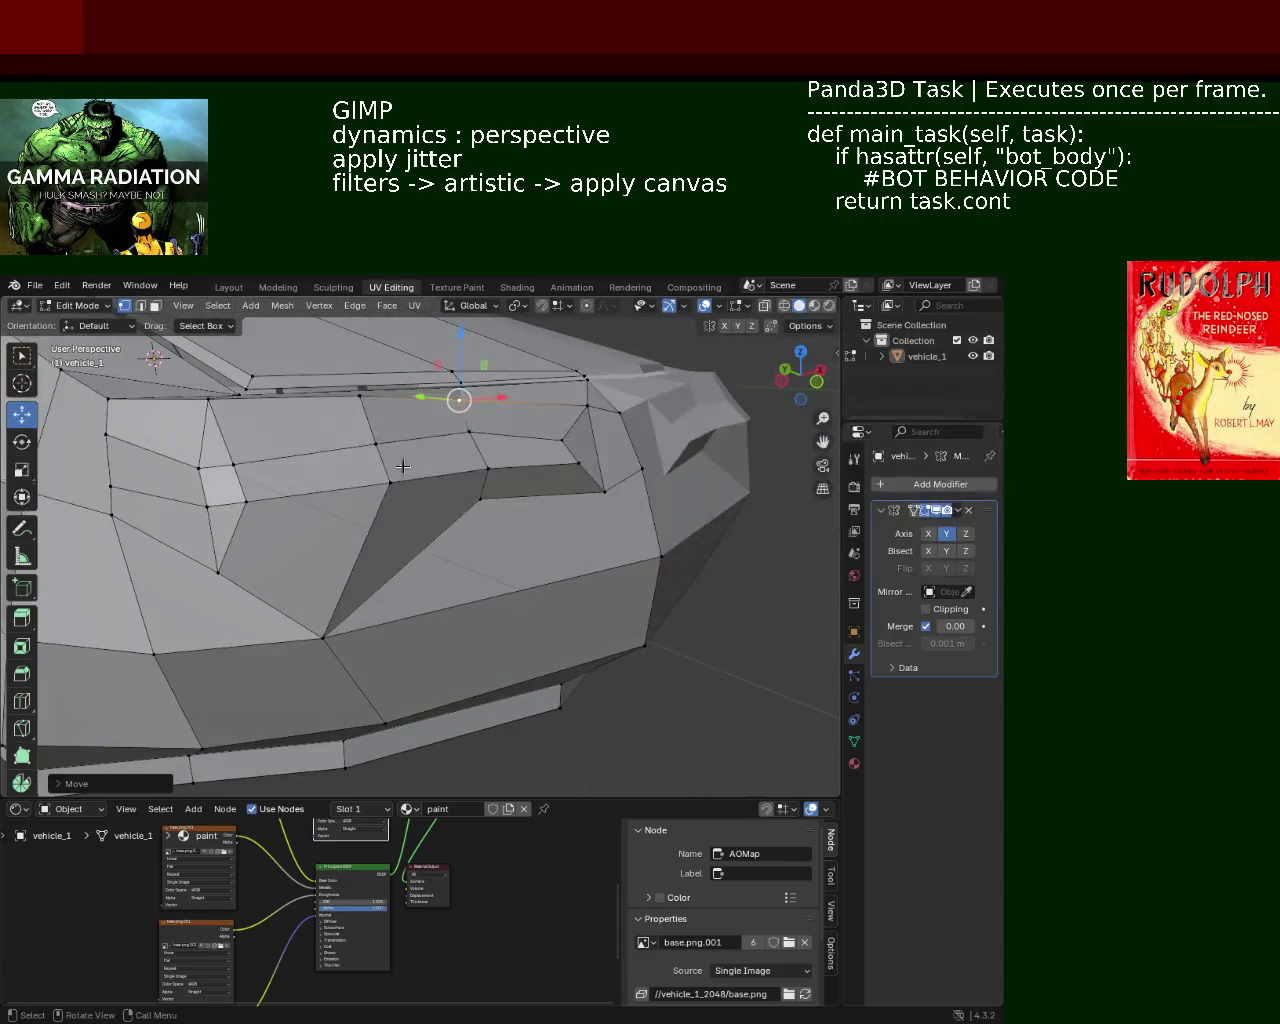
middle_click_drag(359, 545, 209, 529)
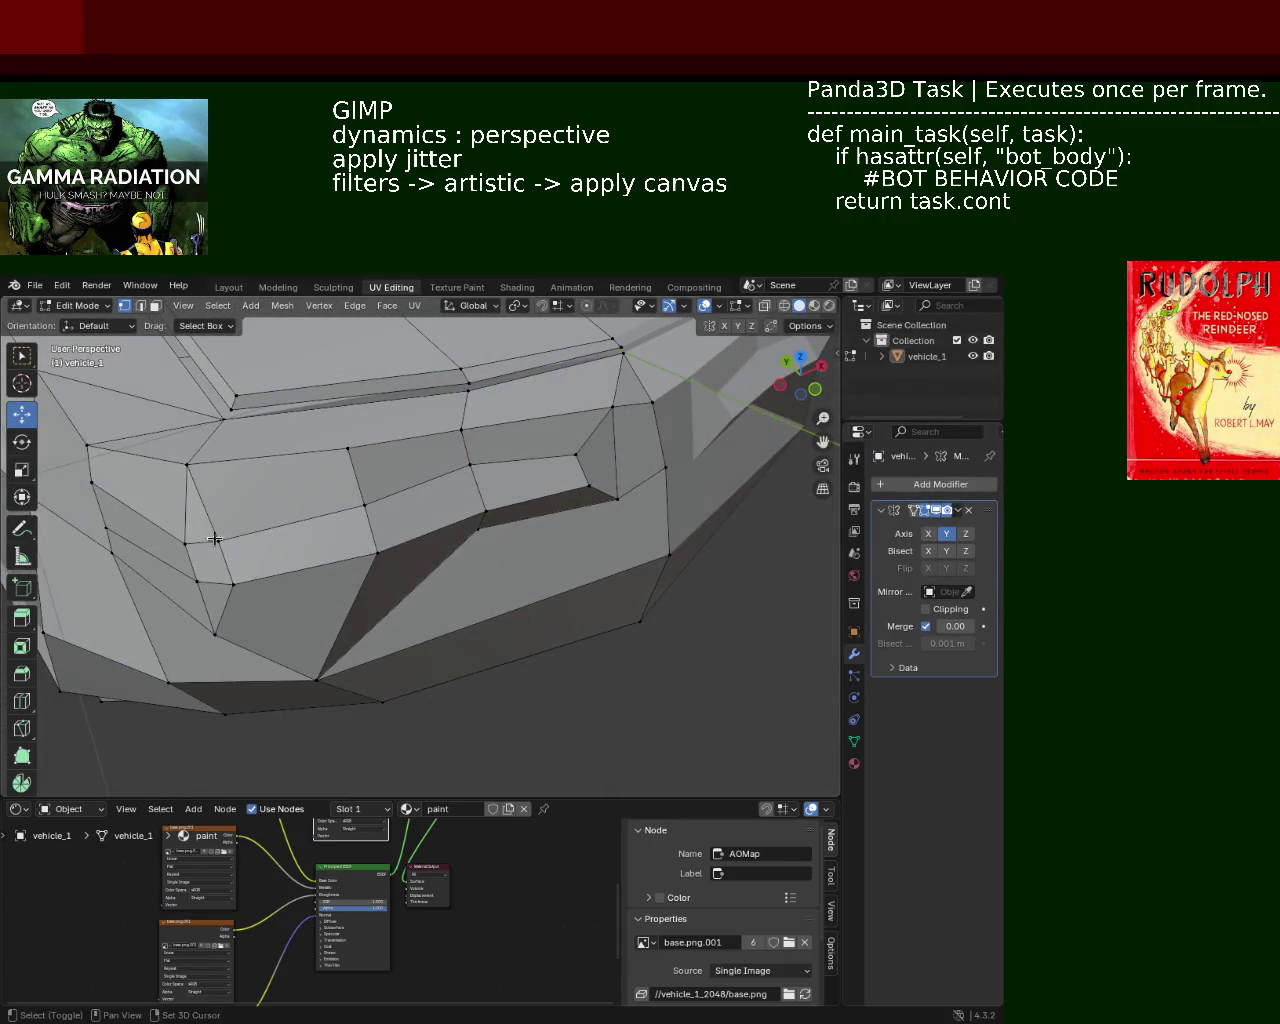
left_click(216, 546)
key("g")
key("x")
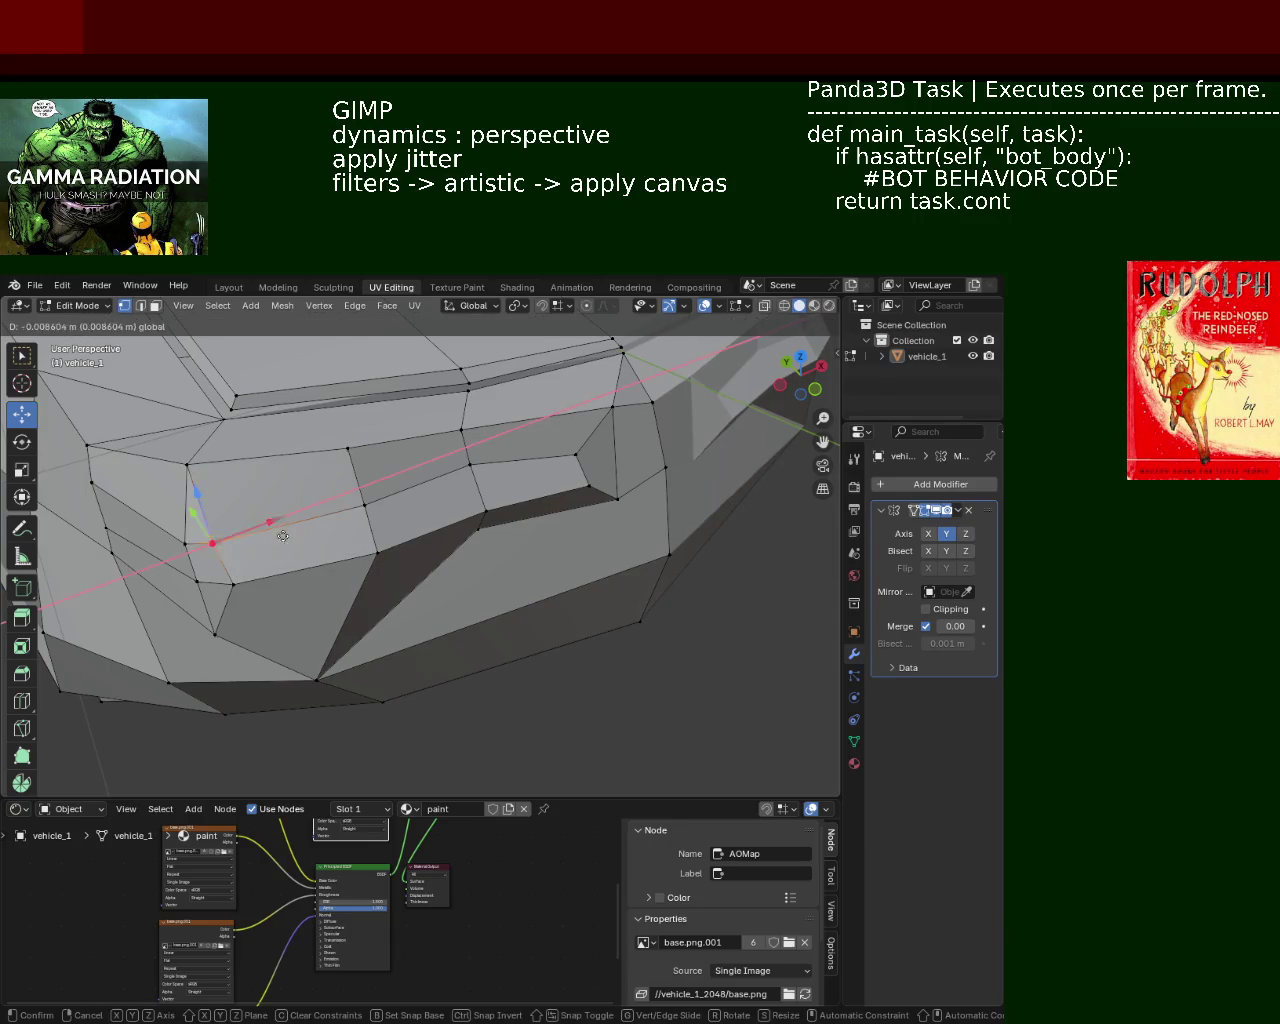
key("Escape")
mouse_move(589, 510)
middle_mouse_down()
mouse_move(420, 446)
mouse_move(440, 452)
middle_mouse_up()
left_click(434, 450)
key("g")
key("x")
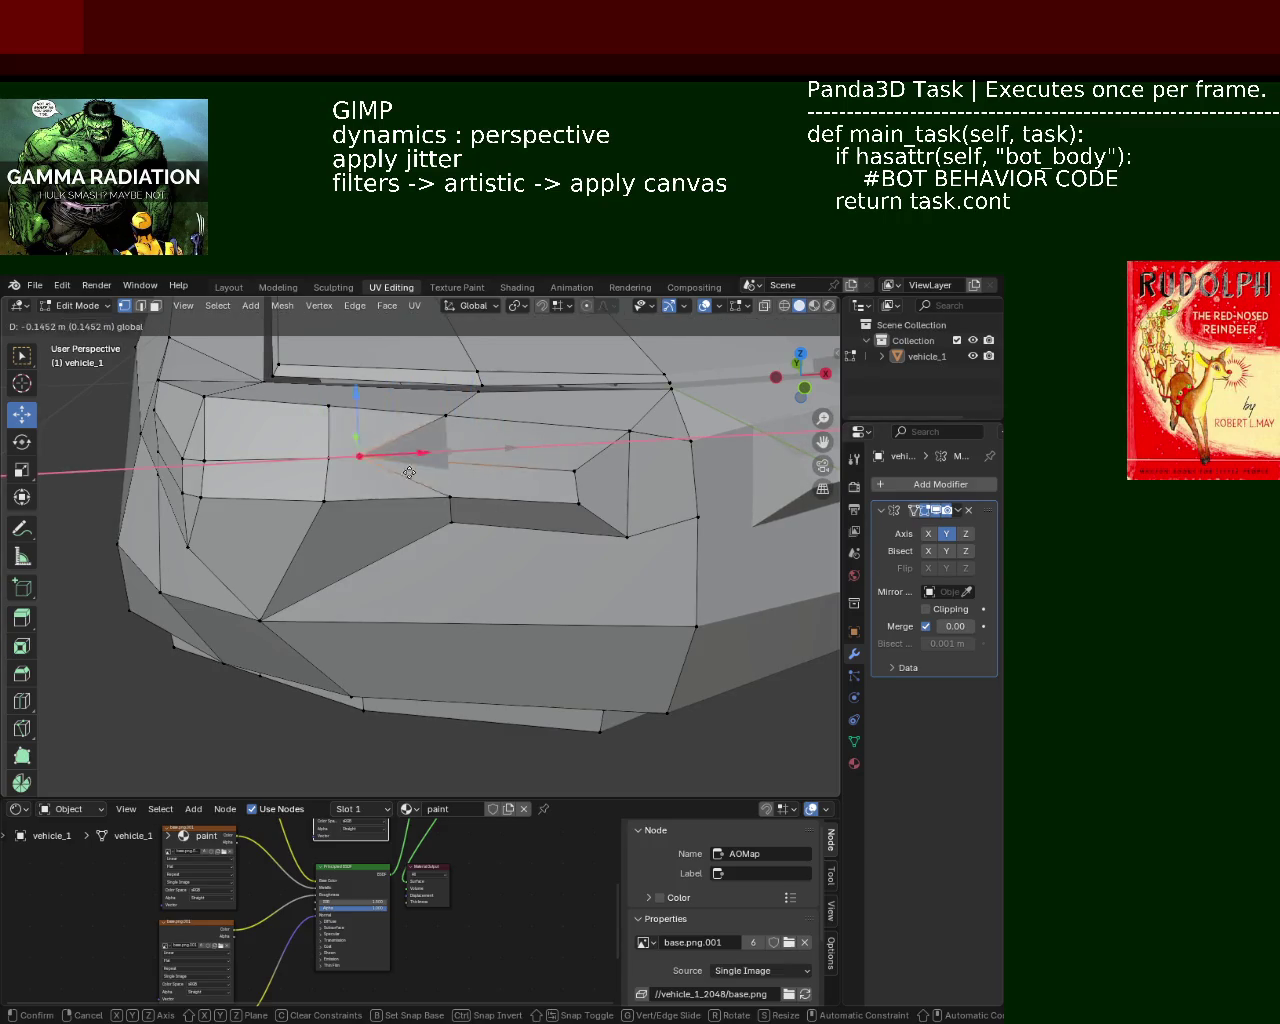
left_click(503, 478)
Step: Delete the grille face and fill the resulting hole from its border vertices
key("x")
left_click(468, 452)
mouse_move(473, 479)
middle_mouse_down()
mouse_move(519, 510)
mouse_move(494, 466)
mouse_move(391, 493)
mouse_move(345, 450)
middle_mouse_up()
left_click(340, 458, "alt")
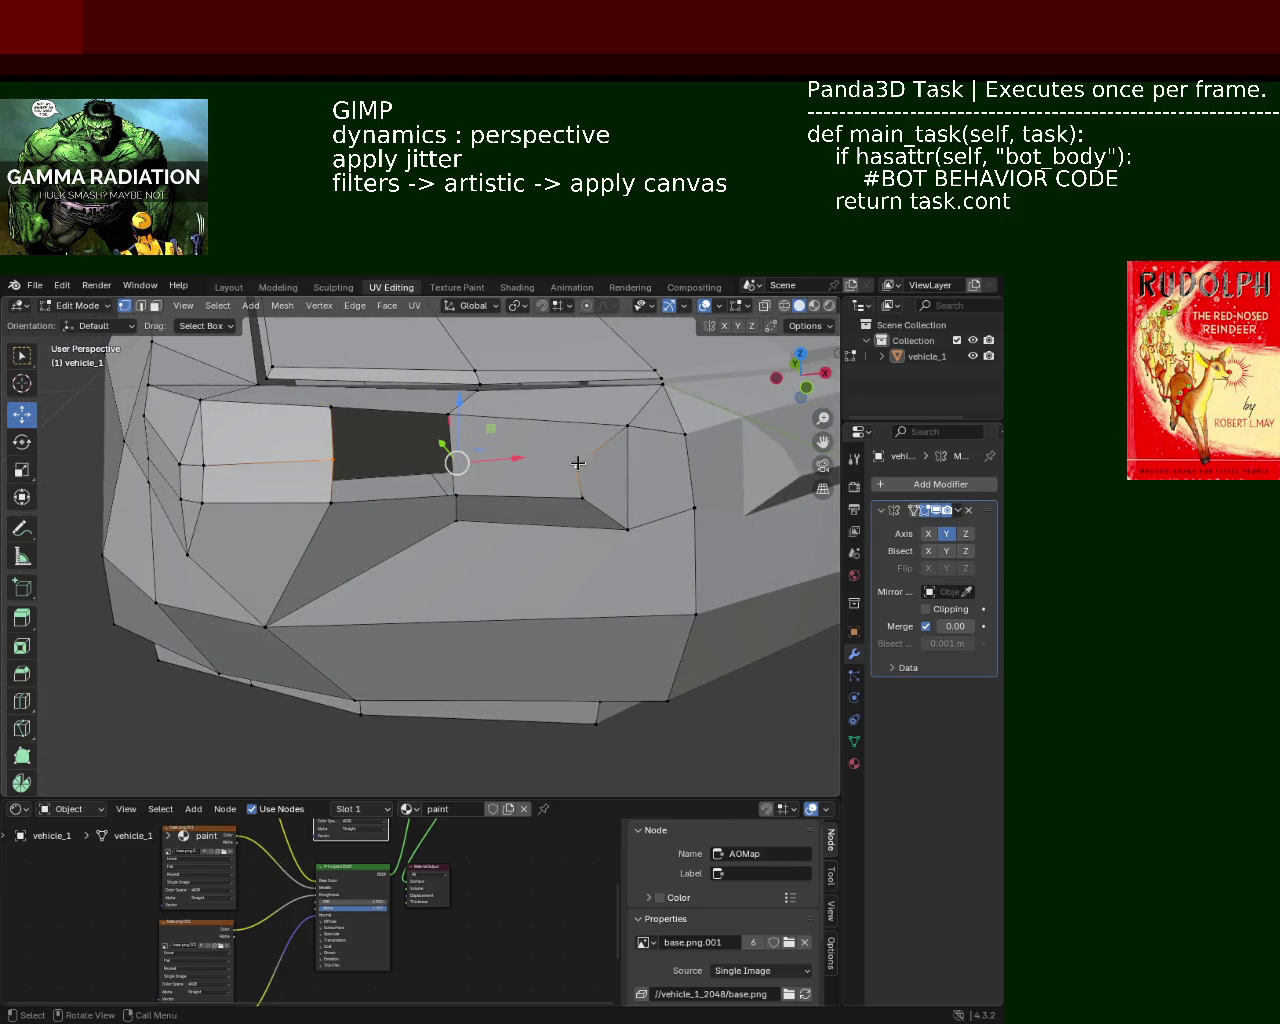
key("j")
left_click(331, 408)
left_click(333, 477, "shift")
left_click(330, 503, "shift")
left_click(456, 495, "shift")
key("f")
Step: Try joining the new face's left and right vertices, then select the right-hand grille face
left_click(560, 468)
key("j")
left_click(311, 455)
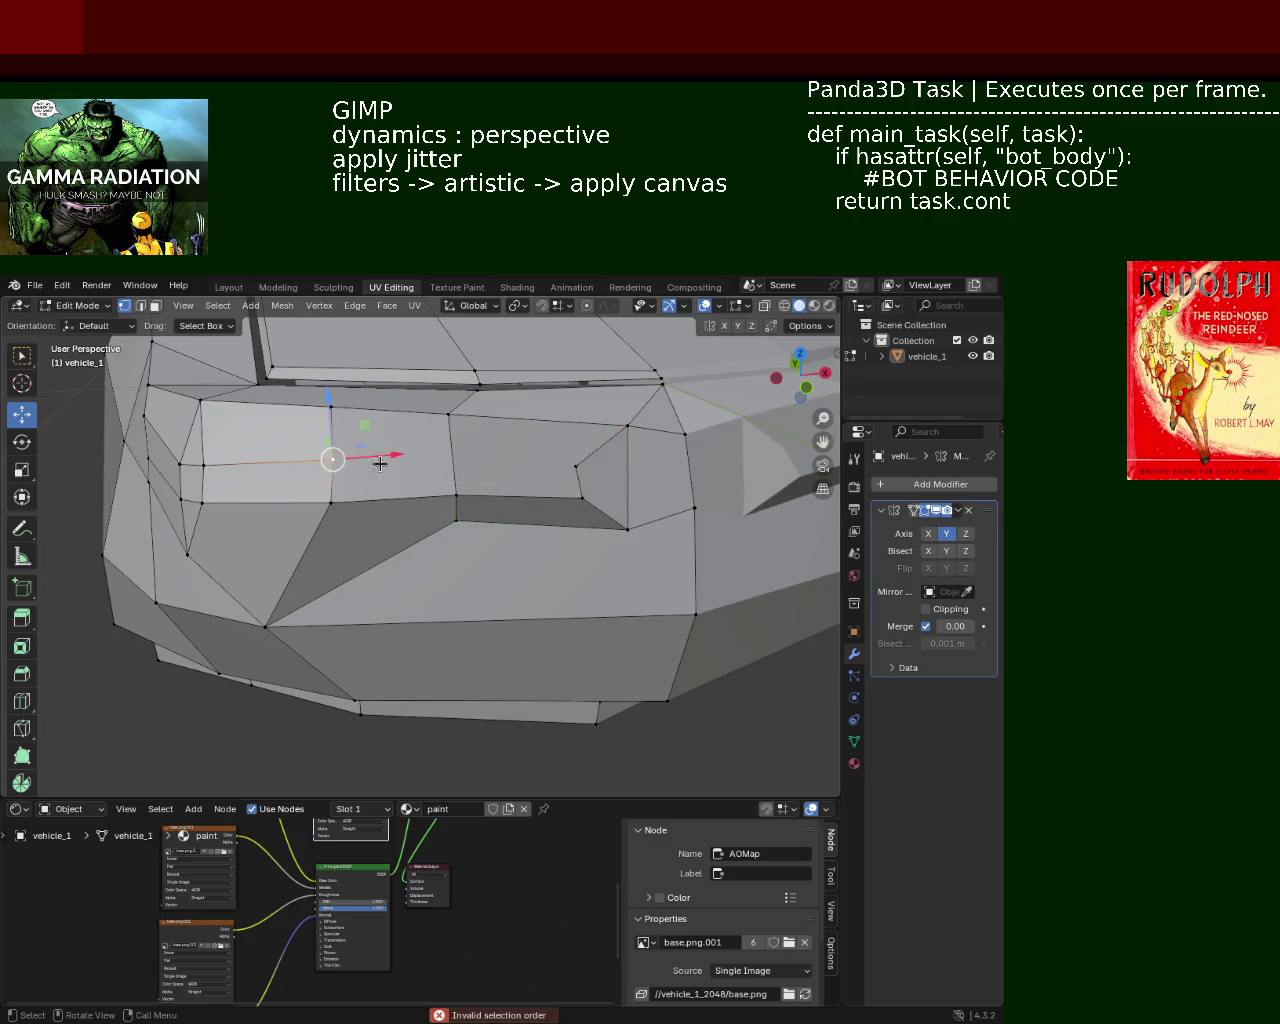
left_click(561, 468, "shift")
key("j")
left_click(332, 459)
middle_click_drag(332, 459, 335, 495)
left_click(155, 305)
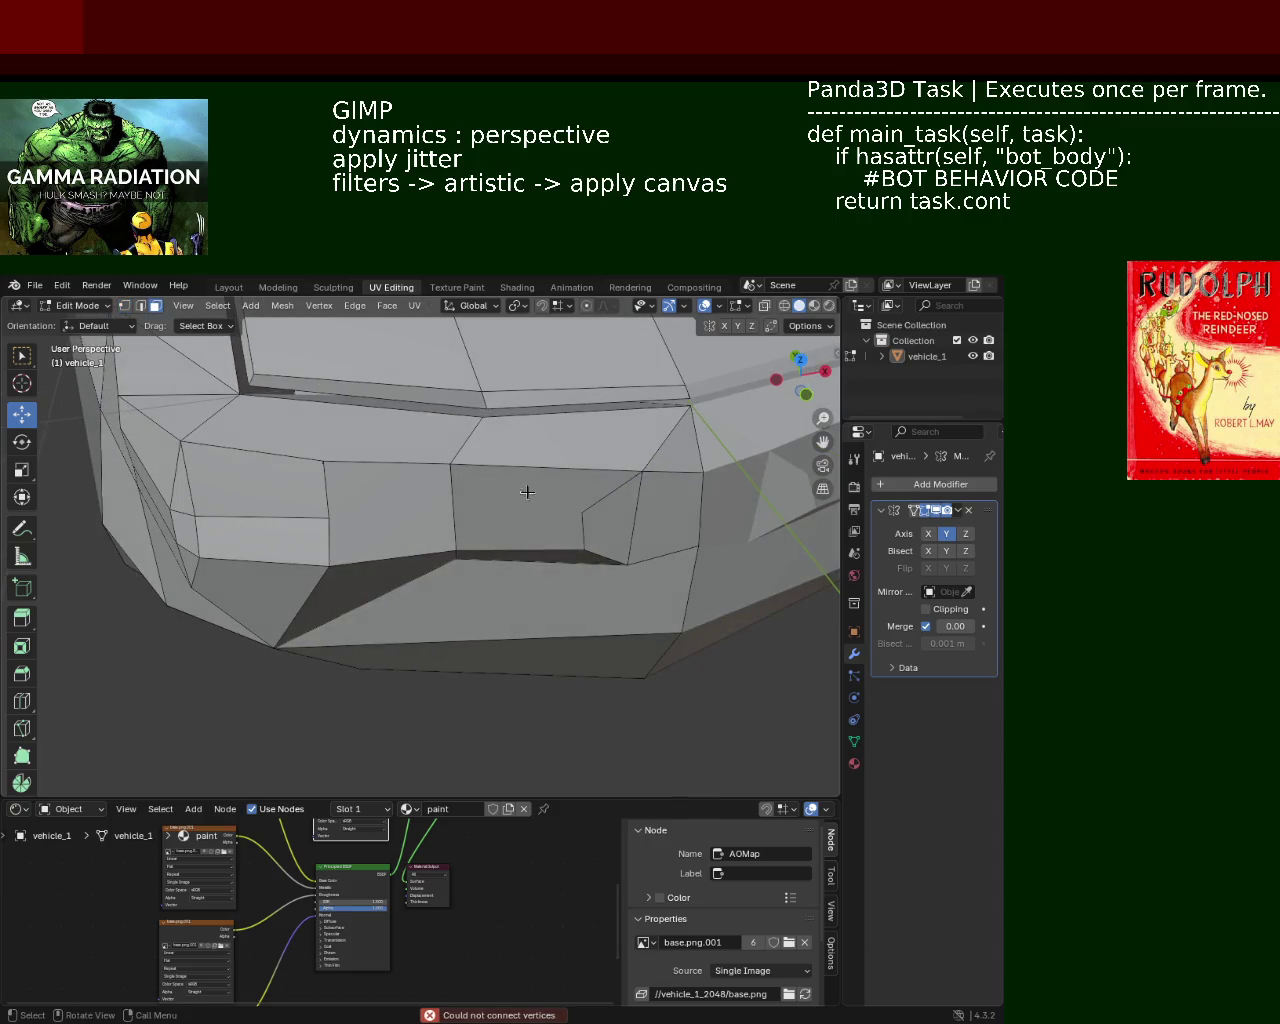
left_click(465, 515)
Step: Delete the selected right-hand grille face, leaving a hole in the front
key("x")
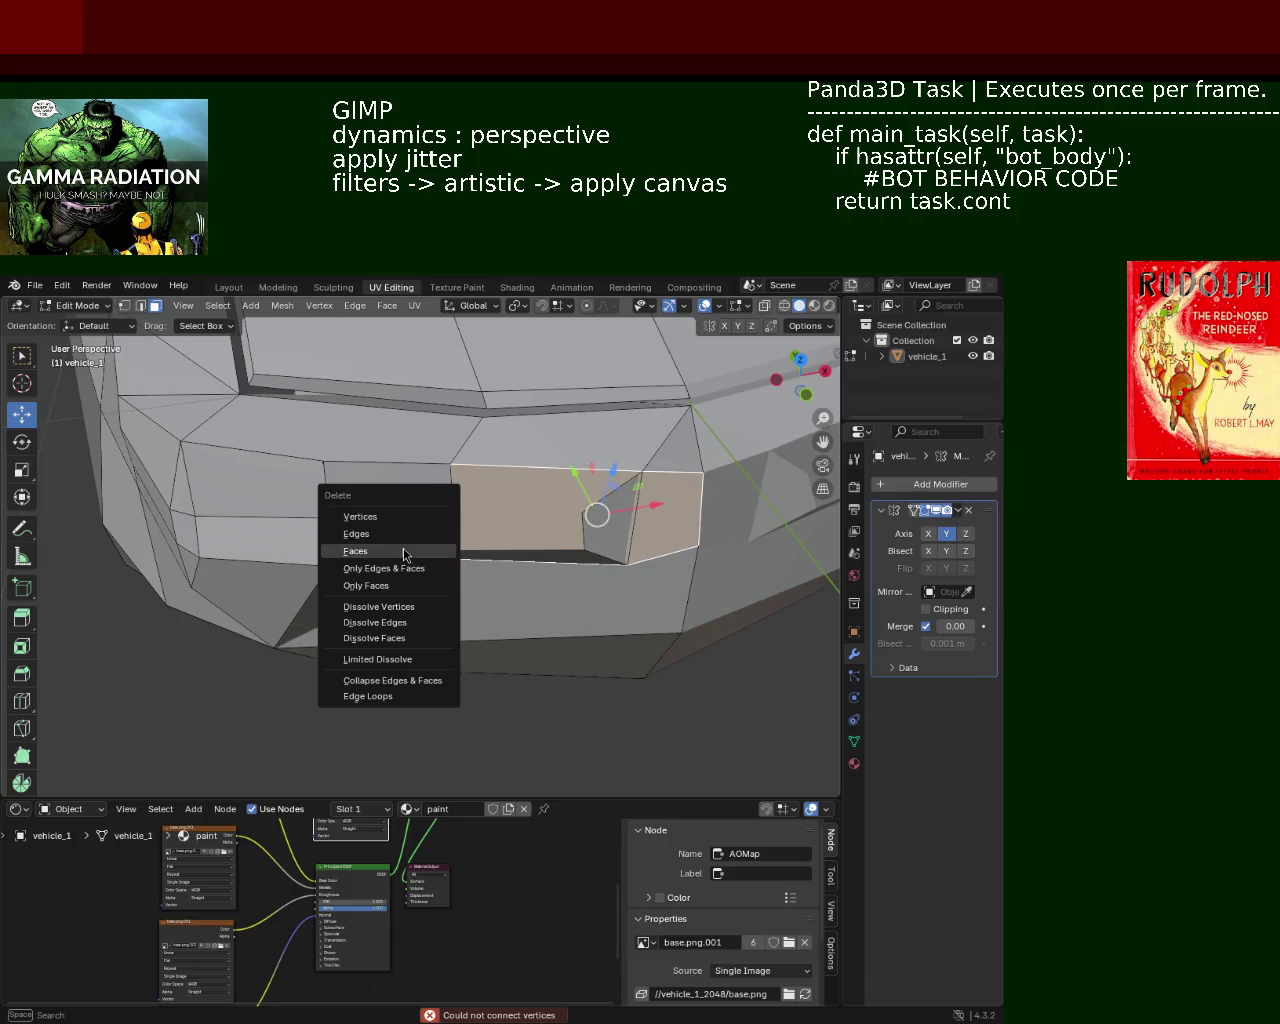
left_click(406, 551)
middle_click_drag(420, 523, 487, 453)
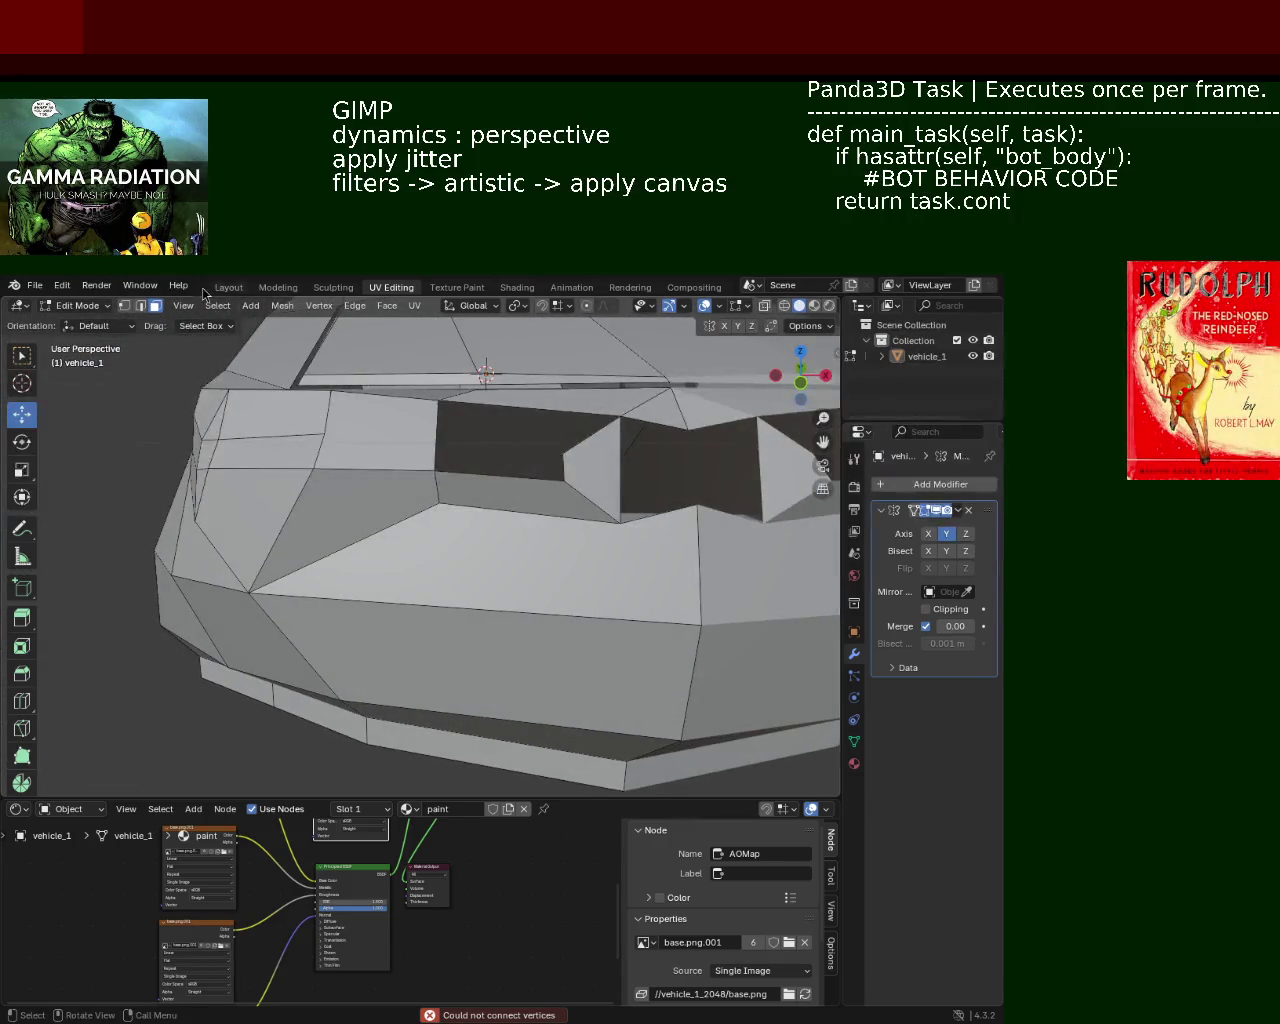
Step: In vertex mode, select the right-hand face's top-right vertex together with the dark quad's corners
left_click(124, 305)
left_click(684, 432)
left_click(697, 505, "shift")
left_click(621, 521, "shift")
left_click(620, 416, "shift")
middle_click_drag(620, 416, 602, 444)
left_click(577, 452)
left_click(620, 416)
left_click(456, 406, "shift")
left_click(462, 482, "shift")
left_click(582, 481, "shift")
Step: Reposition the grille's right vertex, then nudge the front-corner vertex up and right
mouse_move(600, 447)
middle_mouse_down()
mouse_move(494, 474)
mouse_move(440, 466)
mouse_move(571, 480)
middle_mouse_up()
left_click(560, 468)
left_click(580, 467)
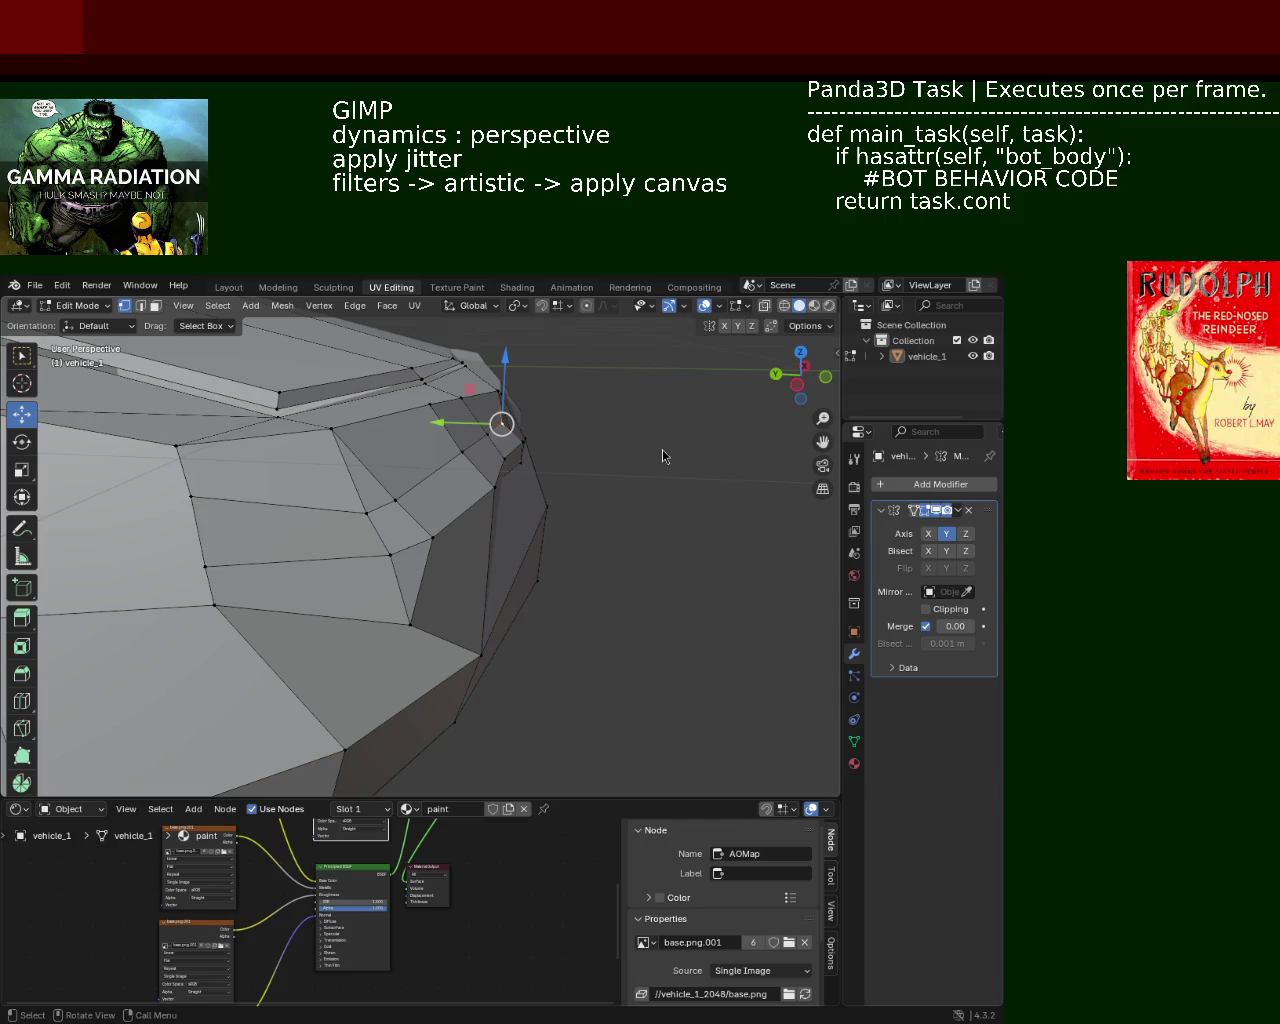
mouse_move(712, 466)
middle_mouse_down()
mouse_move(404, 520)
mouse_move(366, 500)
middle_mouse_up()
left_click_drag(366, 500, 523, 517)
mouse_move(523, 517)
middle_mouse_down()
mouse_move(517, 543)
mouse_move(434, 537)
mouse_move(470, 536)
mouse_move(451, 514)
mouse_move(549, 477)
middle_mouse_up()
left_click_drag(567, 459, 578, 445)
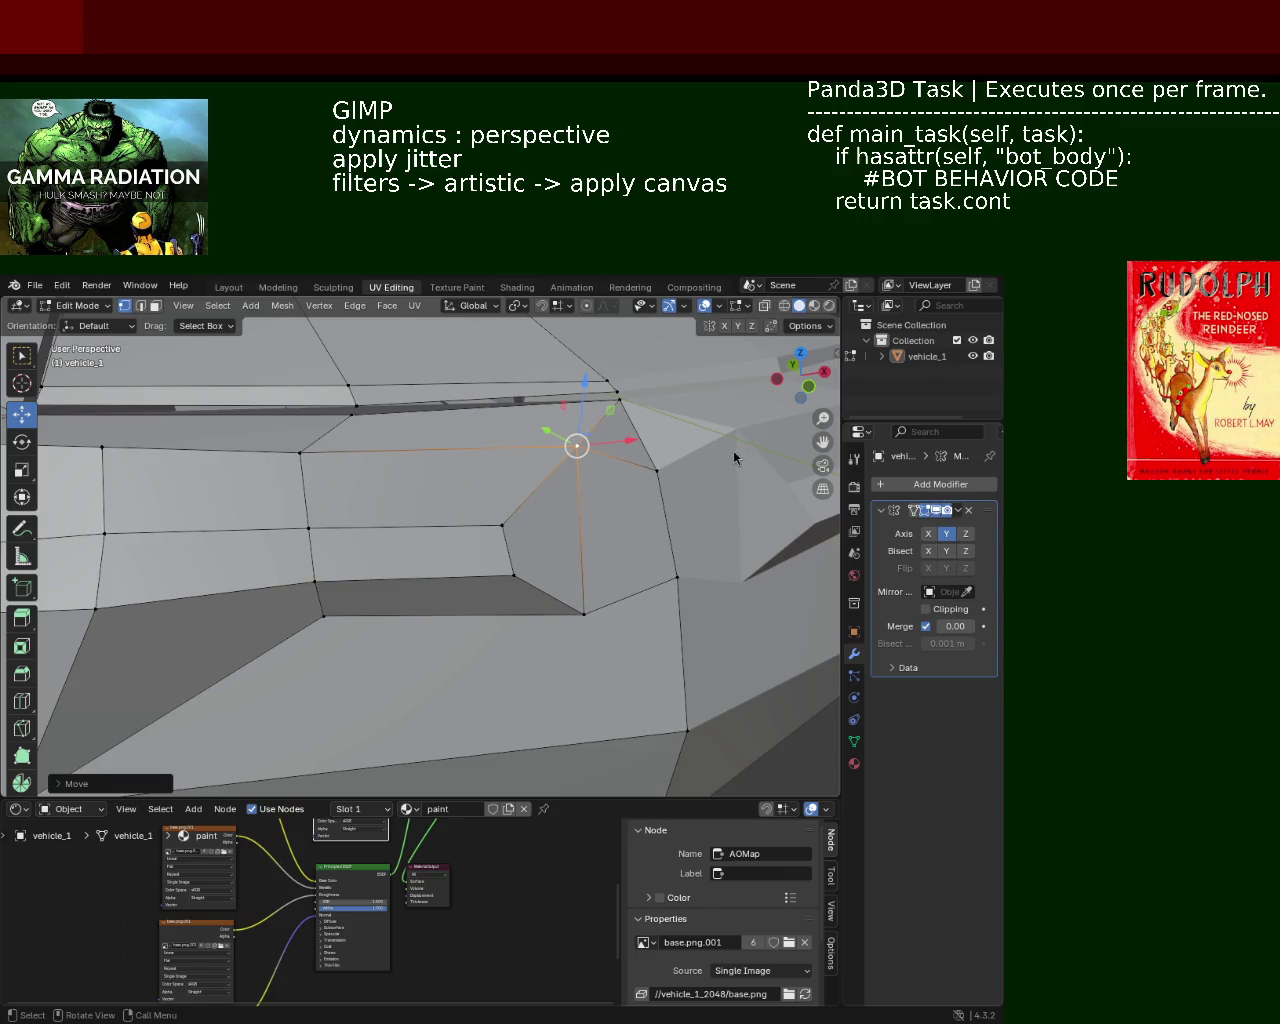
Step: Move the corner vertex vertically along Z, then sideways along X
middle_click_drag(313, 449, 480, 589)
key("g")
key("z")
left_click(504, 475)
mouse_move(504, 475)
middle_mouse_down()
mouse_move(512, 505)
mouse_move(544, 532)
middle_mouse_up()
key("g")
key("x")
left_click(620, 532)
Step: Shift the grille opening's lower vertex along X, then move it vertically
left_click(548, 618)
key("g")
key("x")
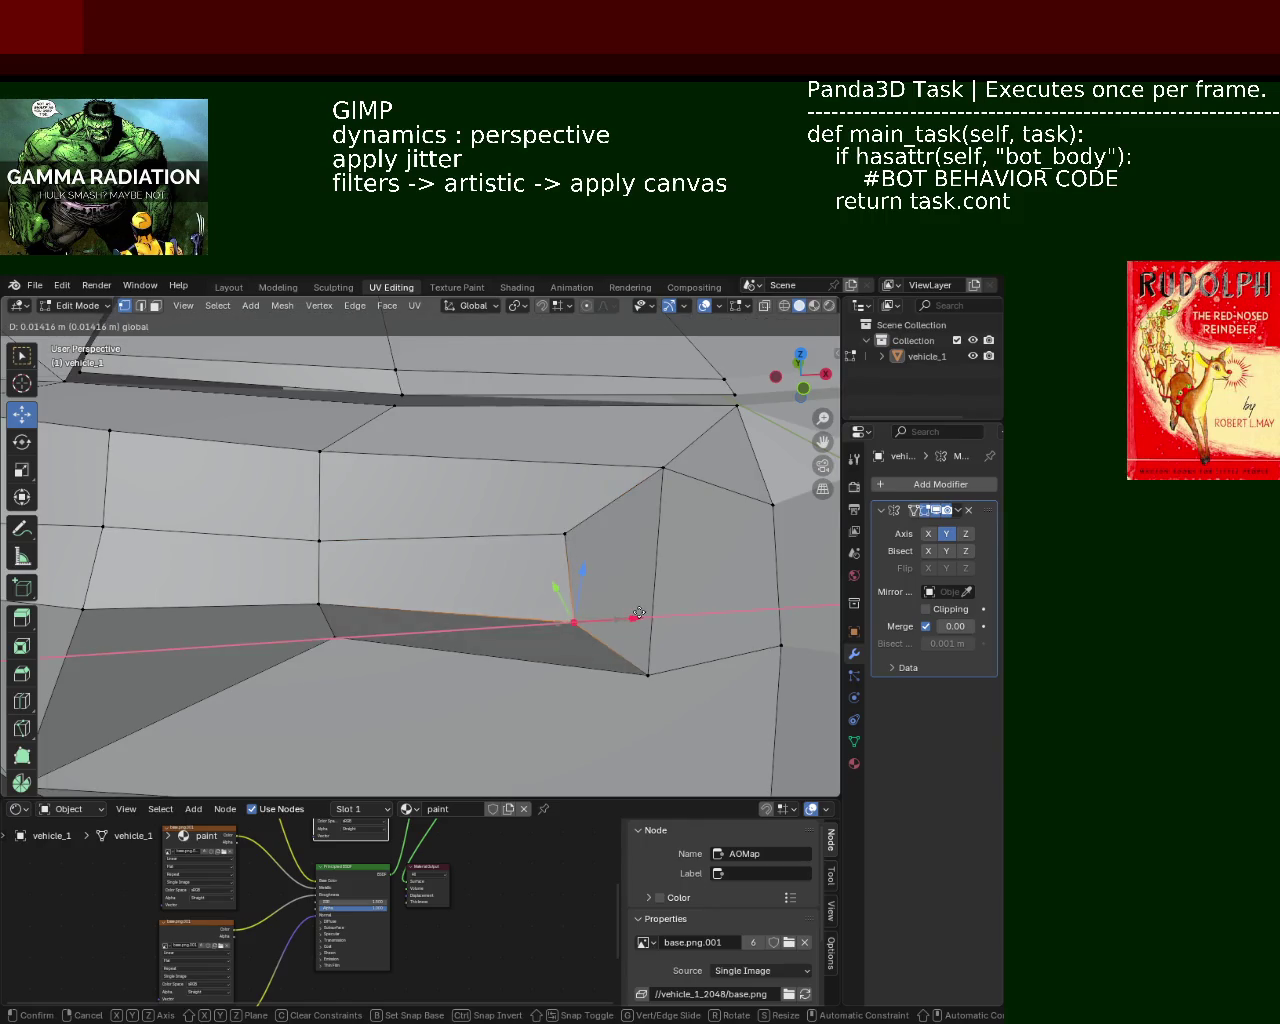
left_click(537, 585)
middle_click_drag(537, 585, 606, 537, "shift")
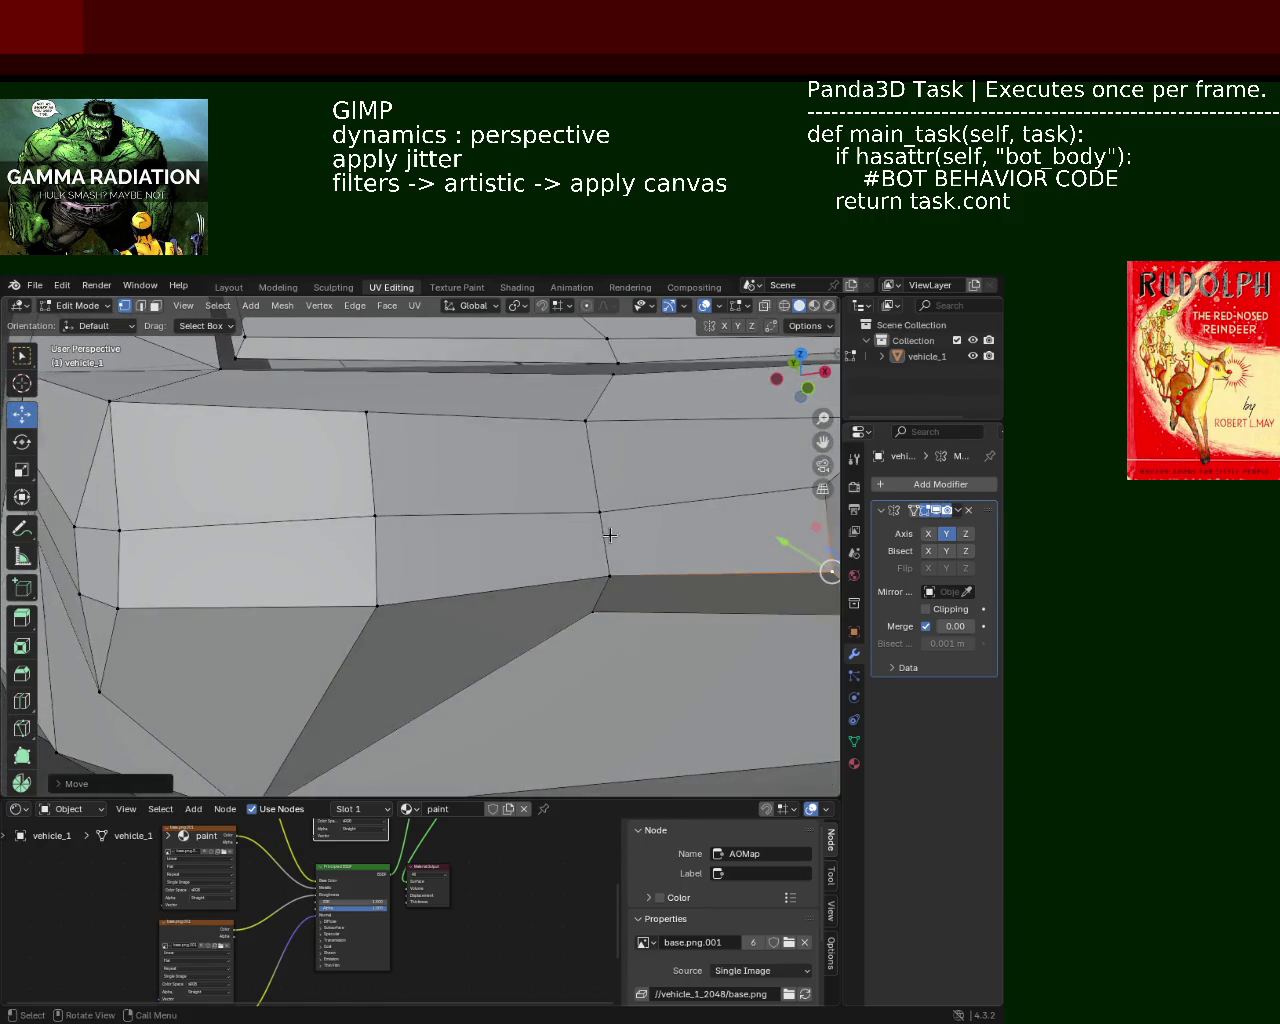
key("g")
key("z")
left_click(509, 509)
Step: Raise two vertices on the grille's upper edge along Z
mouse_move(509, 509)
middle_mouse_down()
mouse_move(545, 557)
mouse_move(460, 520)
middle_mouse_up()
scroll(555, 530, "down", 3)
left_click(603, 491)
key("g")
key("z")
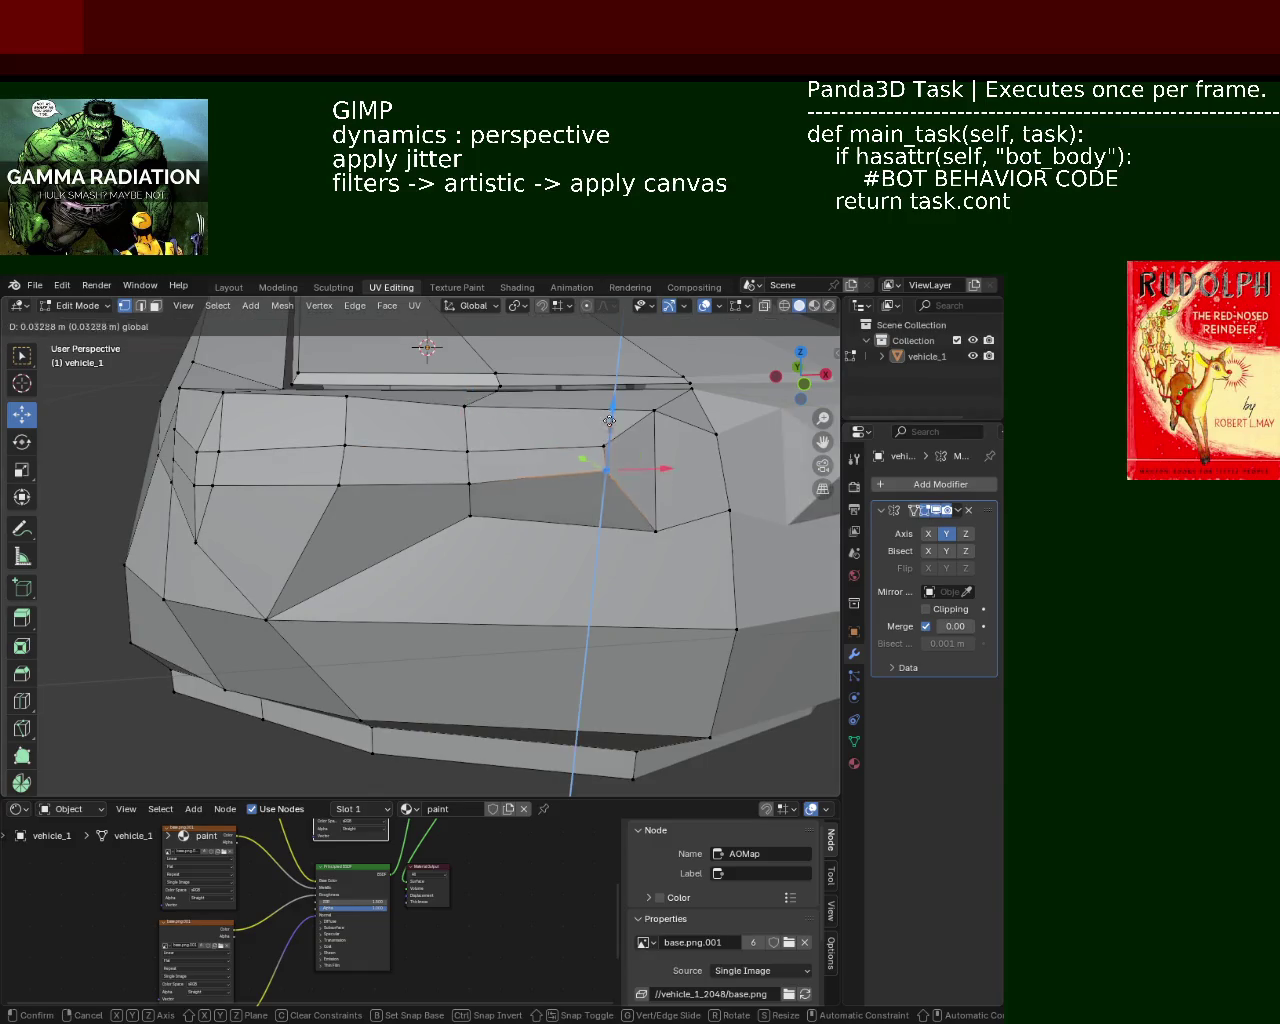
left_click(377, 497)
middle_click_drag(377, 497, 420, 503)
left_click(440, 464)
mouse_move(448, 566)
middle_mouse_down()
mouse_move(451, 537)
mouse_move(423, 528)
mouse_move(438, 510)
mouse_move(523, 551)
mouse_move(505, 569)
middle_mouse_up()
key("g")
key("z")
left_click(430, 500)
Step: Pull the grille's lower-right vertex down along the vertical axis
left_click(513, 585)
left_click(530, 548)
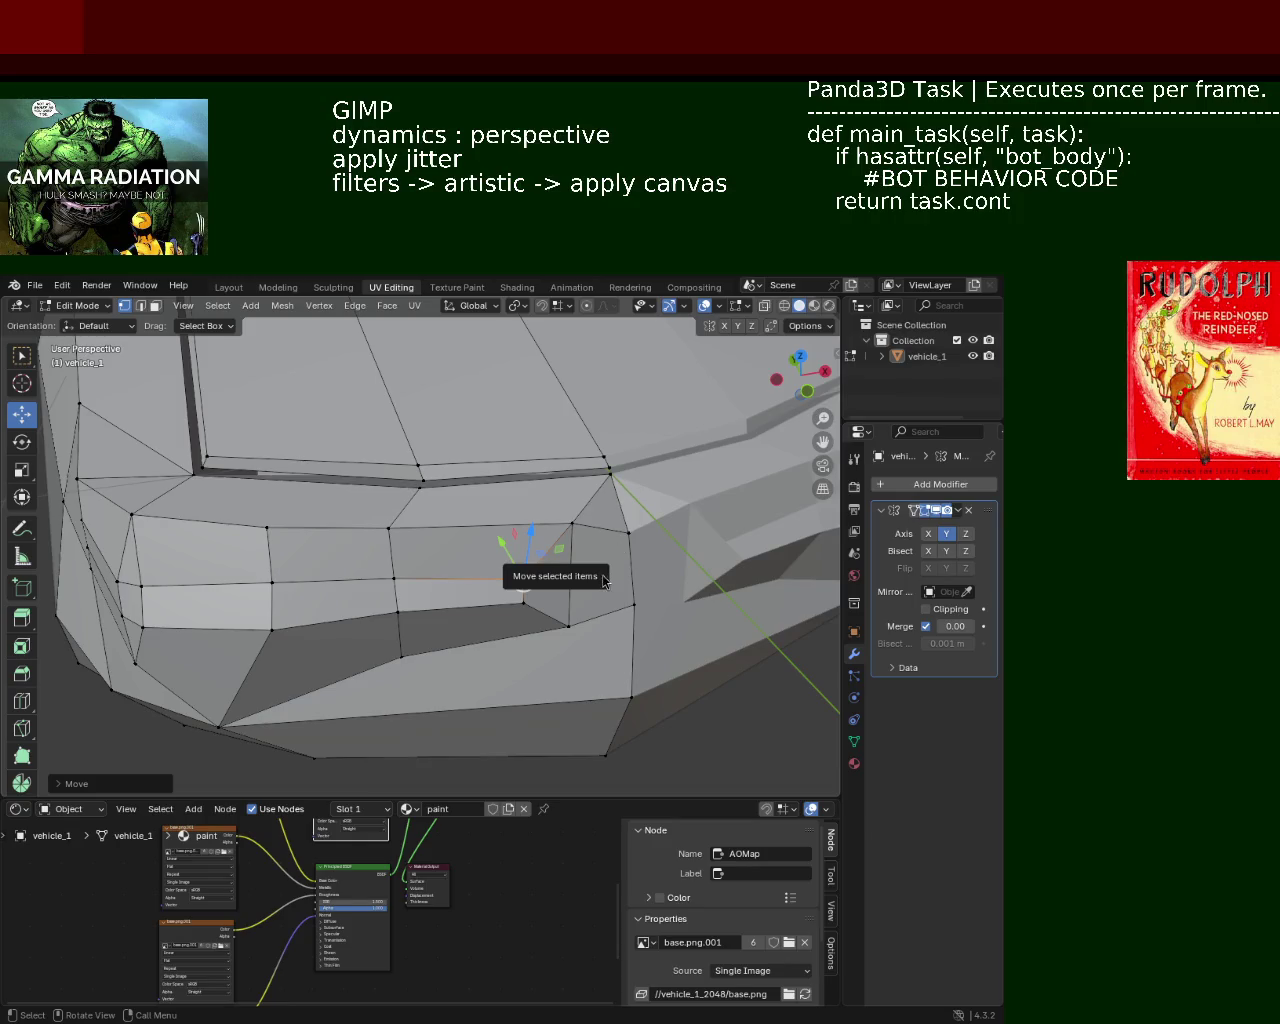
left_click_drag(552, 593, 544, 619)
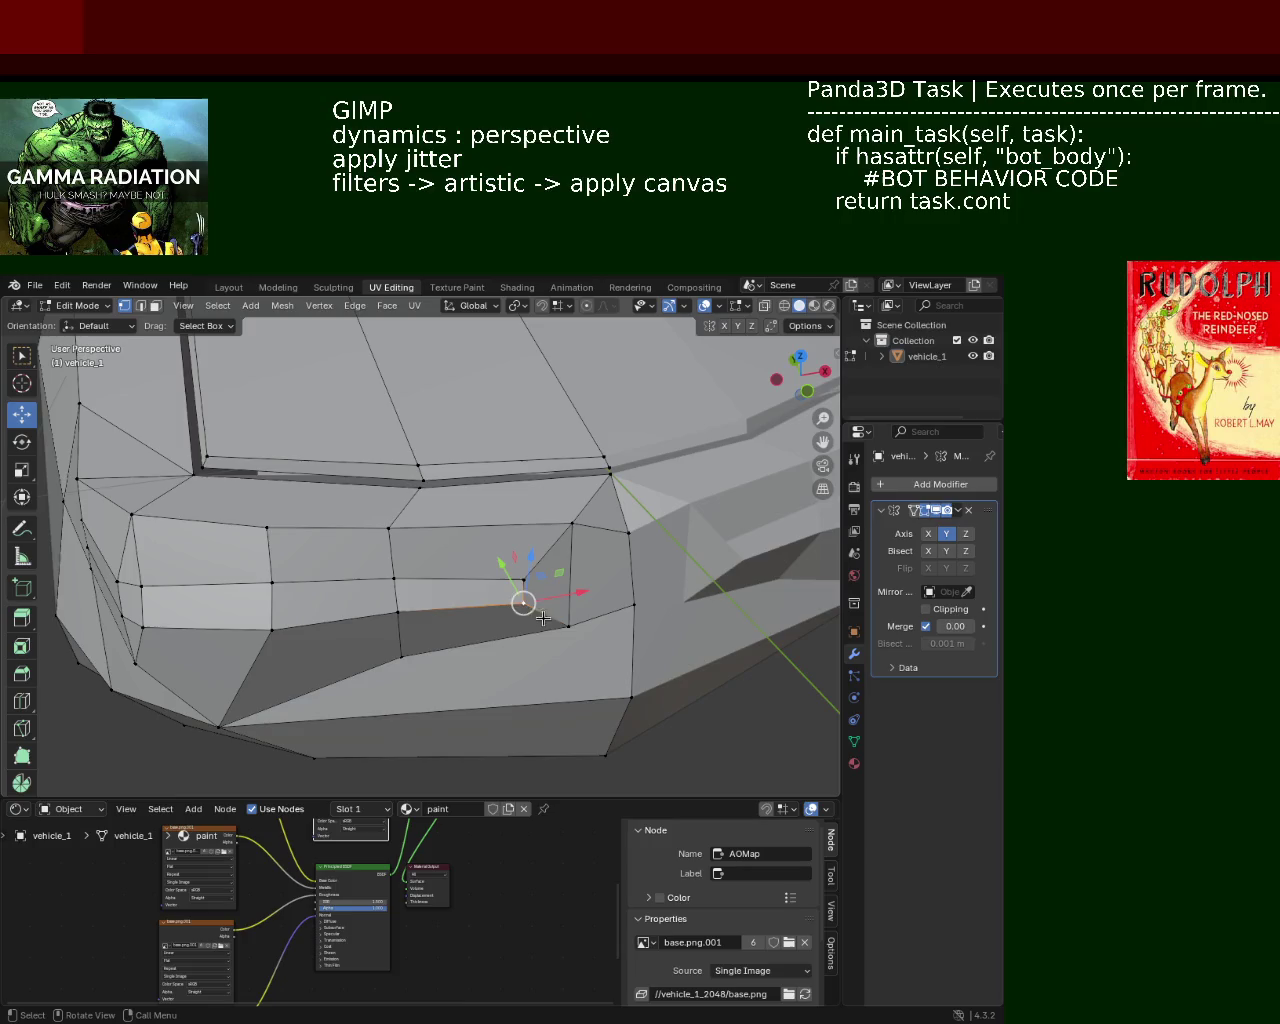
left_click_drag(527, 558, 525, 522)
Step: Select the diagonal edge on the front panel and dissolve it
mouse_move(525, 522)
middle_mouse_down()
mouse_move(656, 514)
mouse_move(631, 537)
mouse_move(634, 506)
mouse_move(457, 563)
mouse_move(400, 530)
mouse_move(328, 524)
middle_mouse_up()
left_click(345, 527)
left_click(660, 541, "shift")
left_click(660, 541)
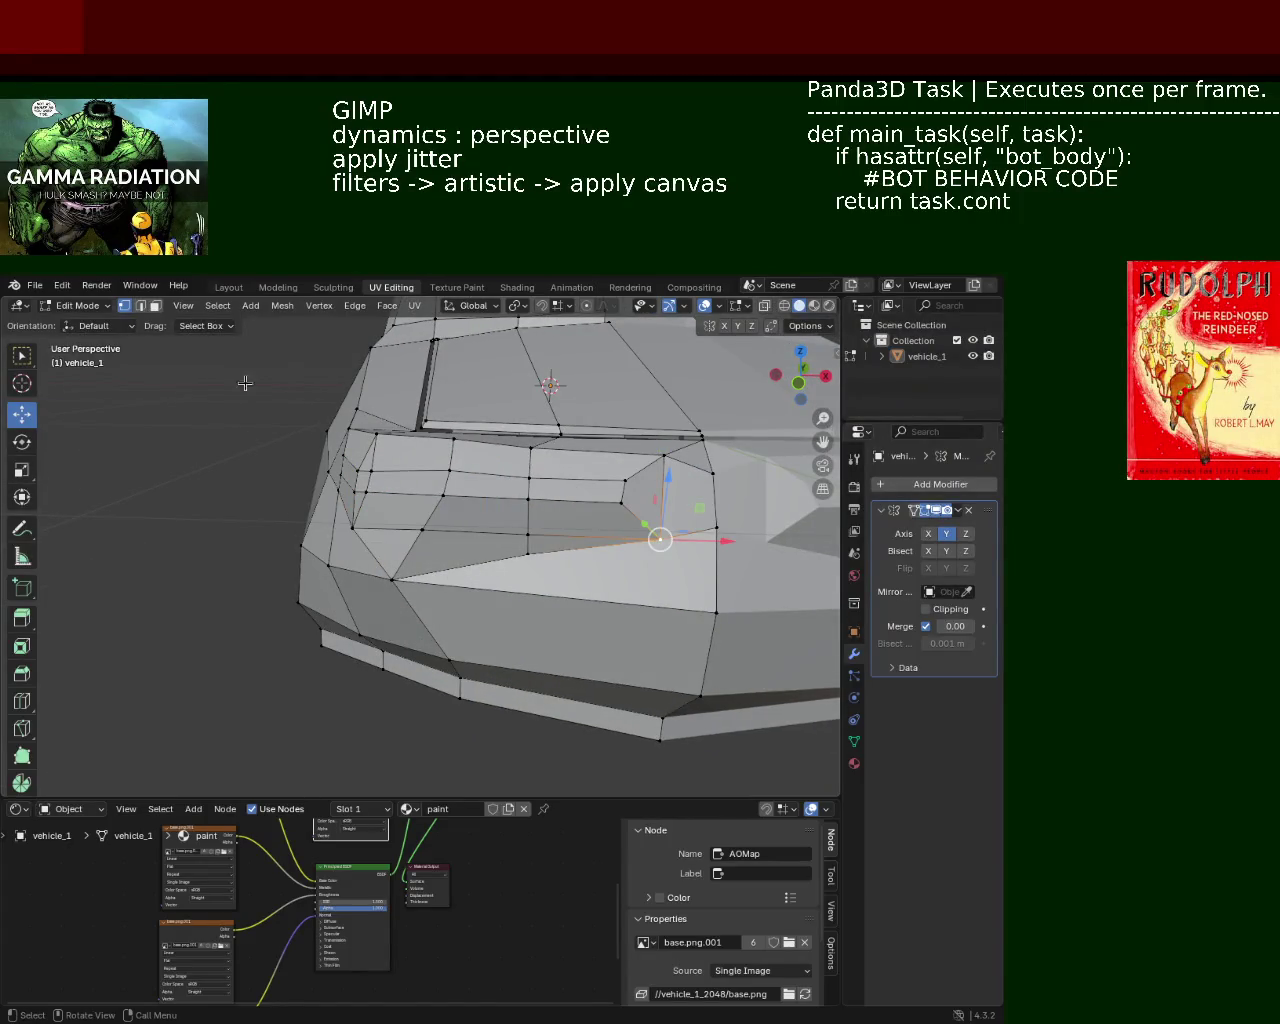
left_click(140, 306)
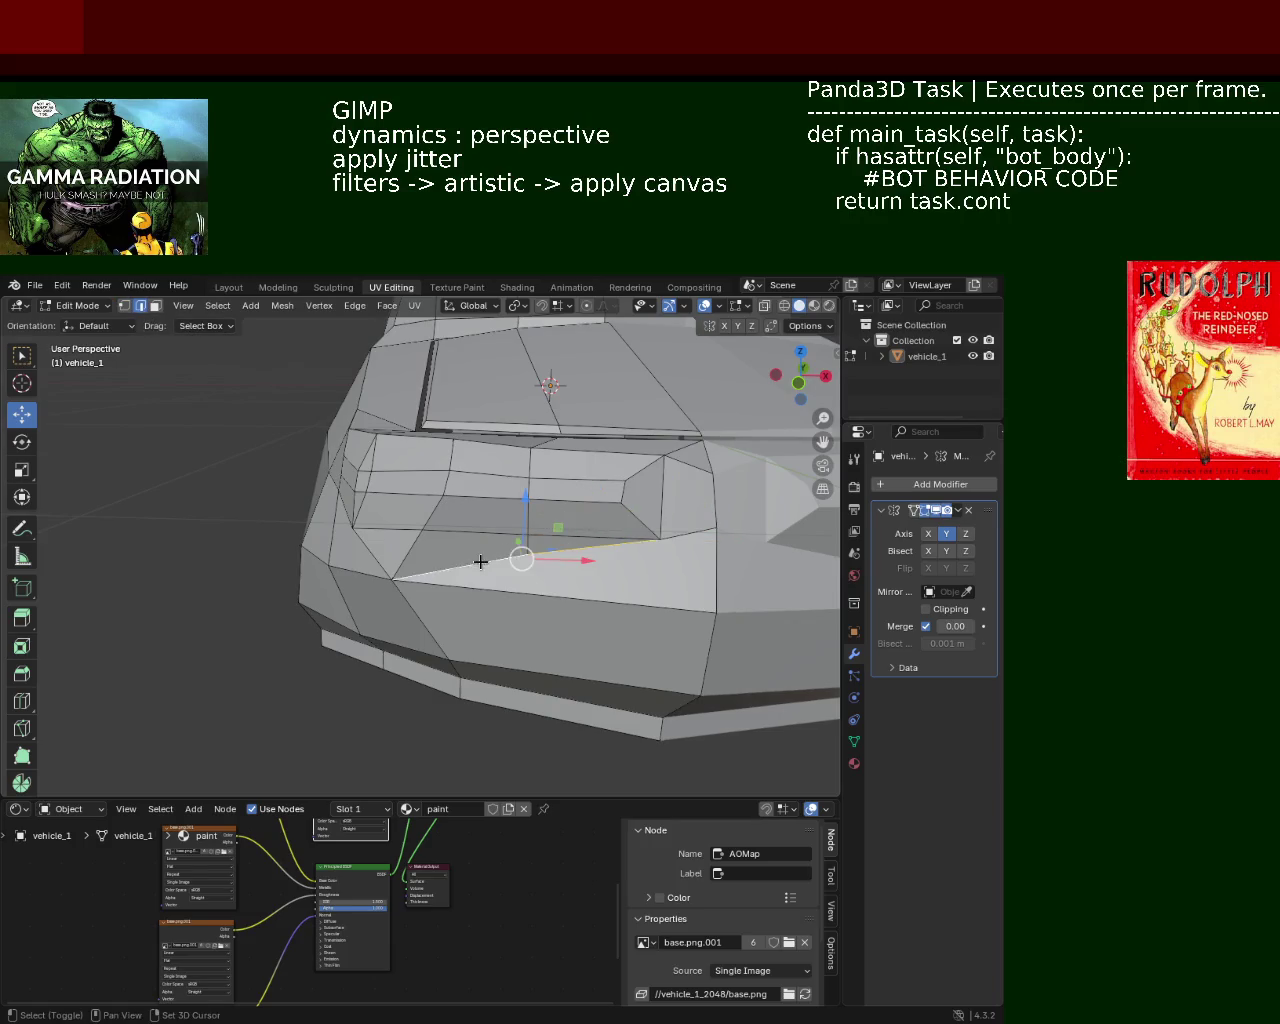
key("x")
left_click(470, 632)
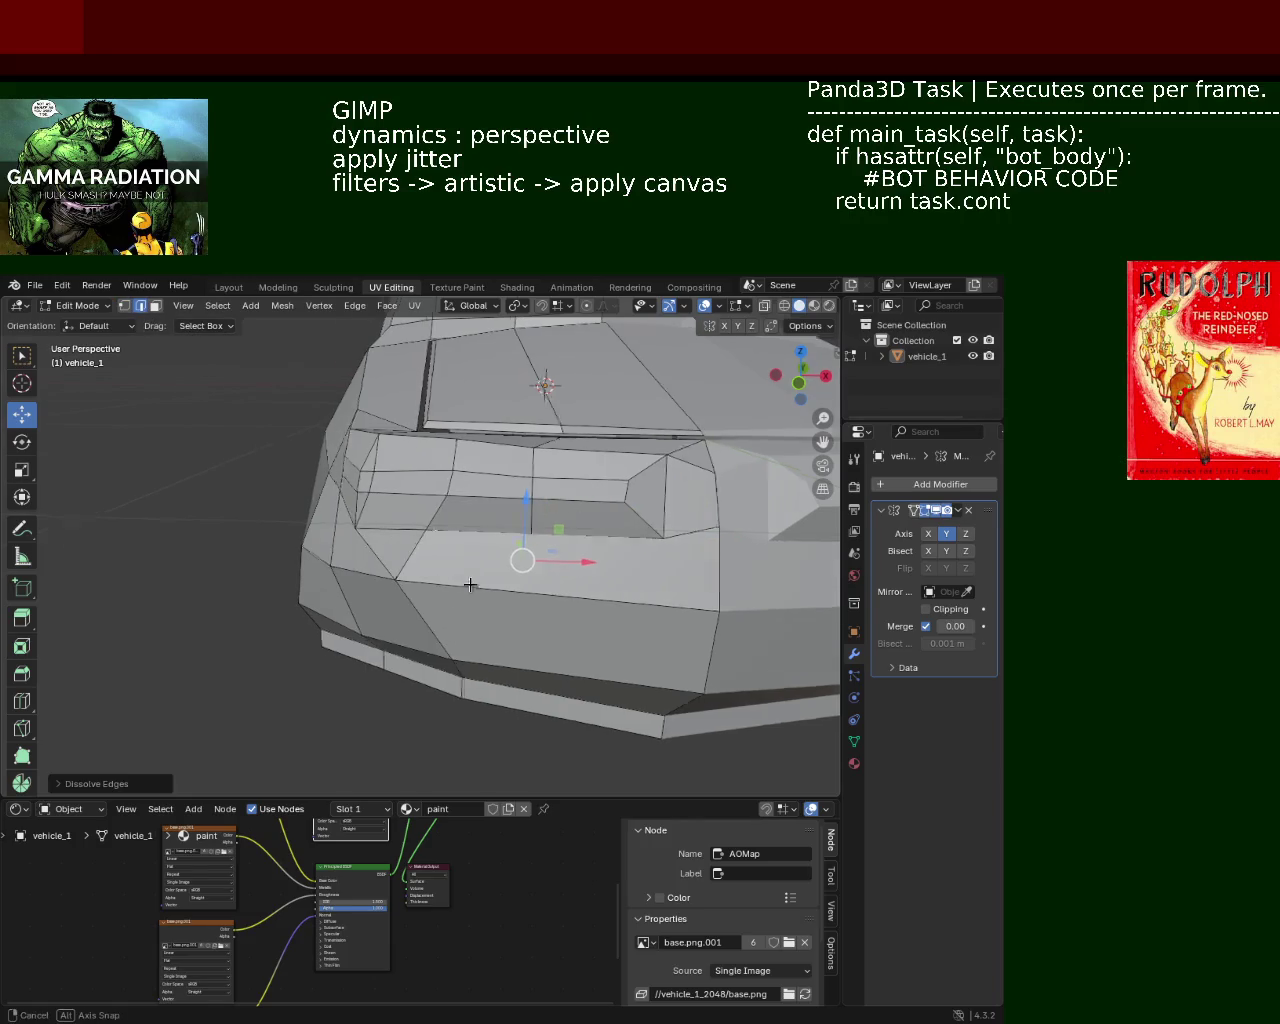
Step: Back in vertex mode, nudge the front edge slightly along the panel
mouse_move(470, 584)
middle_mouse_down()
mouse_move(563, 532)
mouse_move(517, 491)
mouse_move(480, 520)
middle_mouse_up()
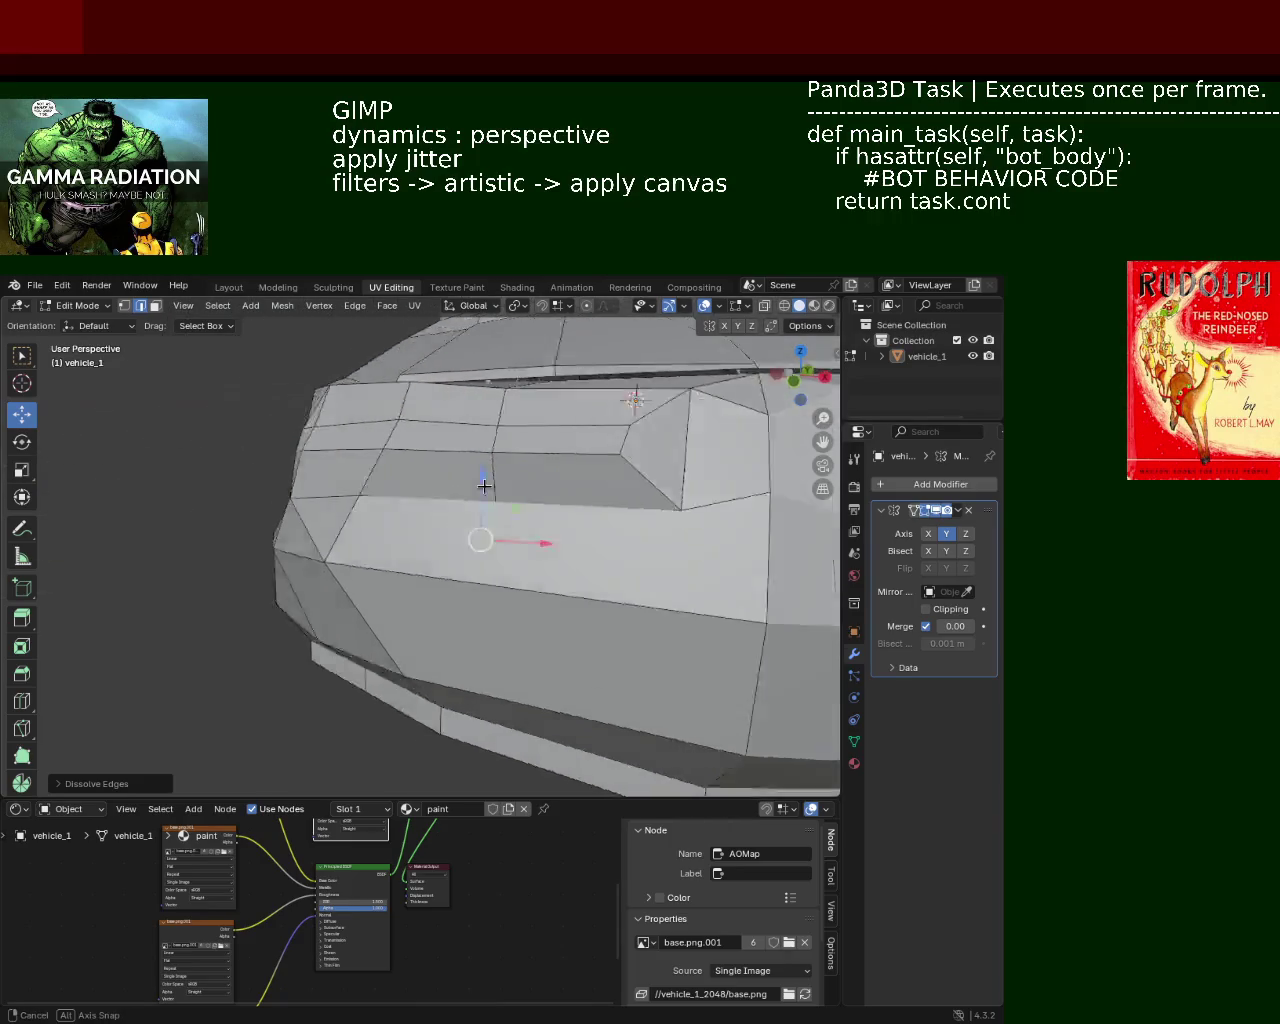
left_click(124, 305)
left_click(570, 492)
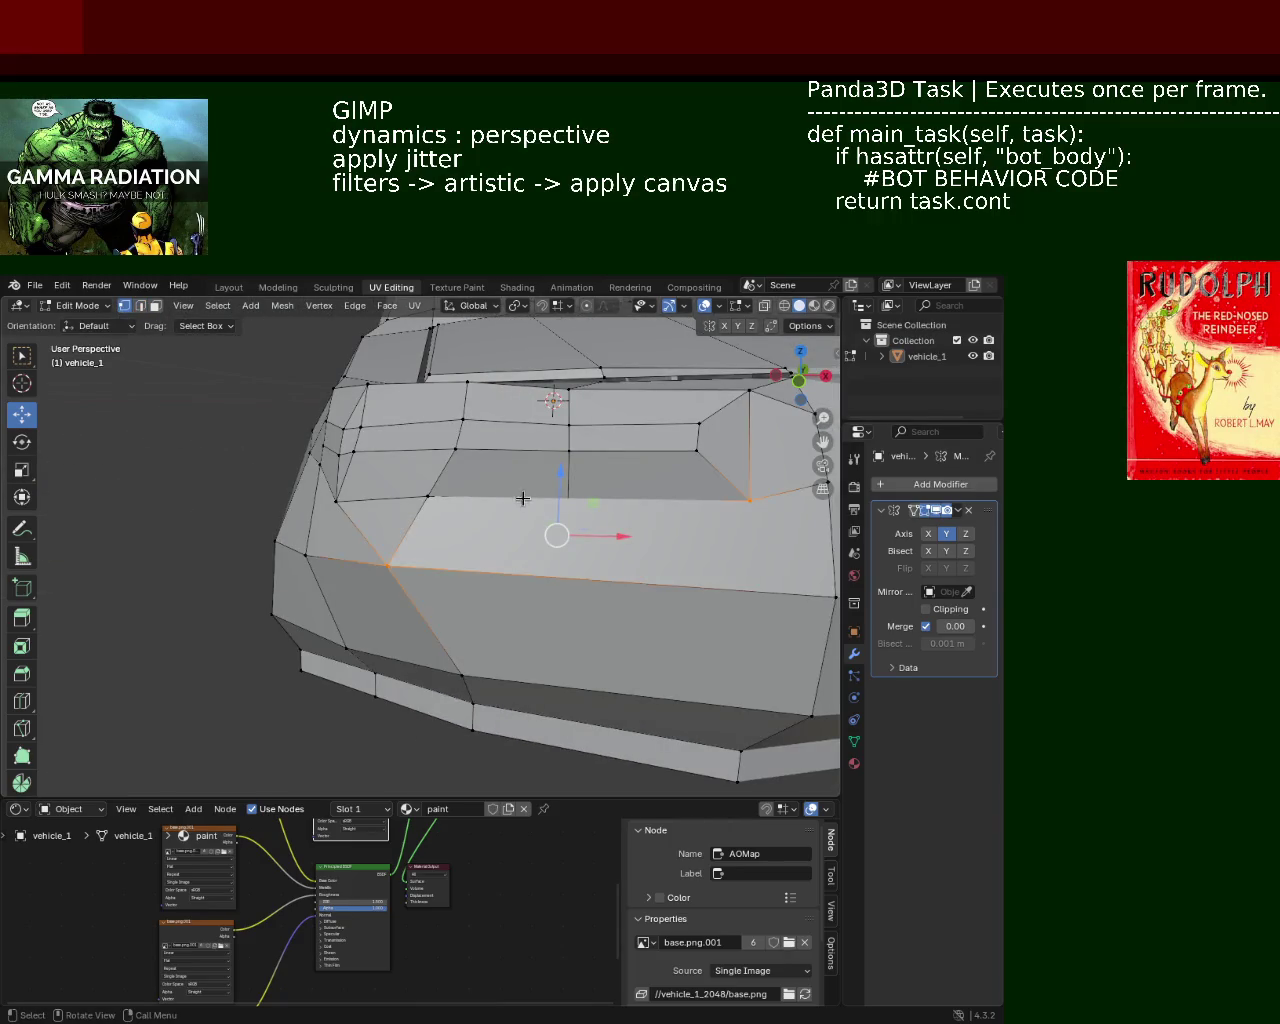
middle_click_drag(579, 498, 526, 619)
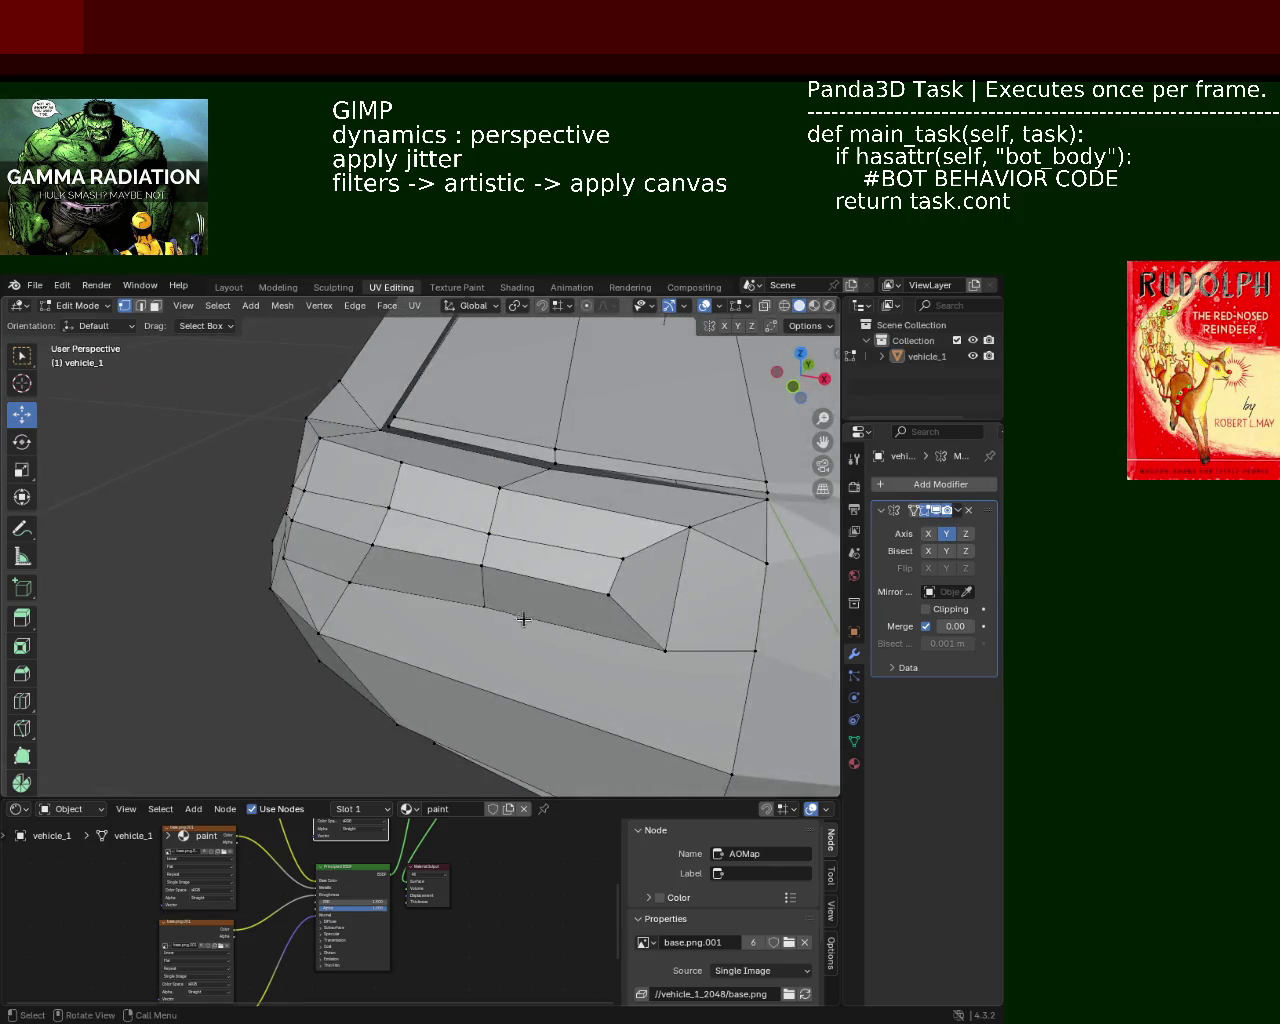
left_click_drag(482, 600, 486, 620)
middle_click_drag(486, 620, 740, 586)
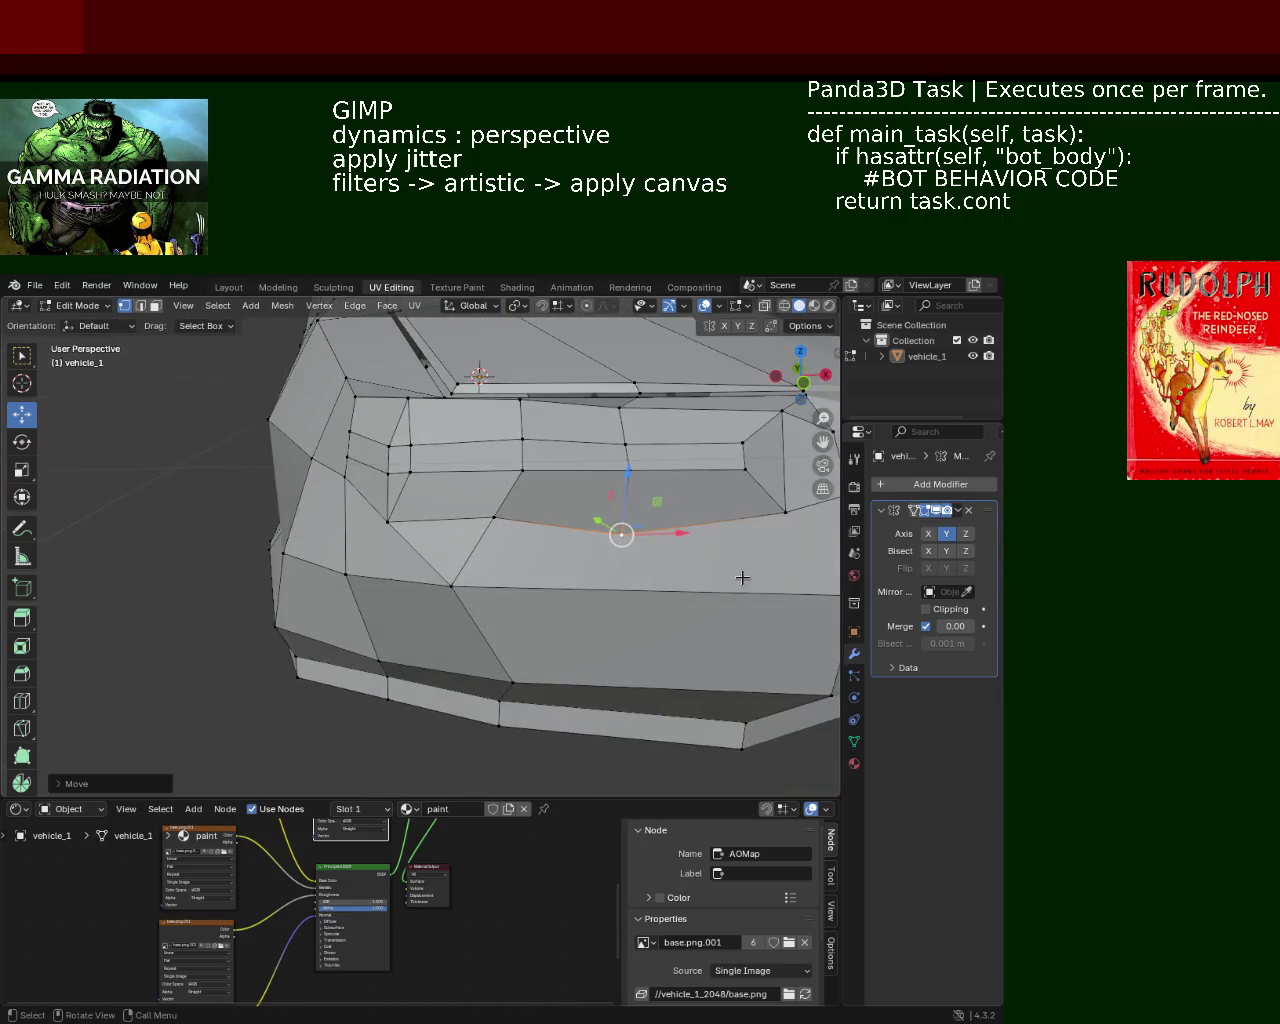
mouse_move(778, 520)
middle_mouse_down()
mouse_move(770, 535)
mouse_move(640, 566)
mouse_move(574, 498)
mouse_move(541, 434)
mouse_move(540, 445)
mouse_move(589, 449)
mouse_move(597, 529)
middle_mouse_up()
mouse_move(471, 514)
middle_mouse_down()
mouse_move(512, 512)
mouse_move(504, 535)
middle_mouse_up()
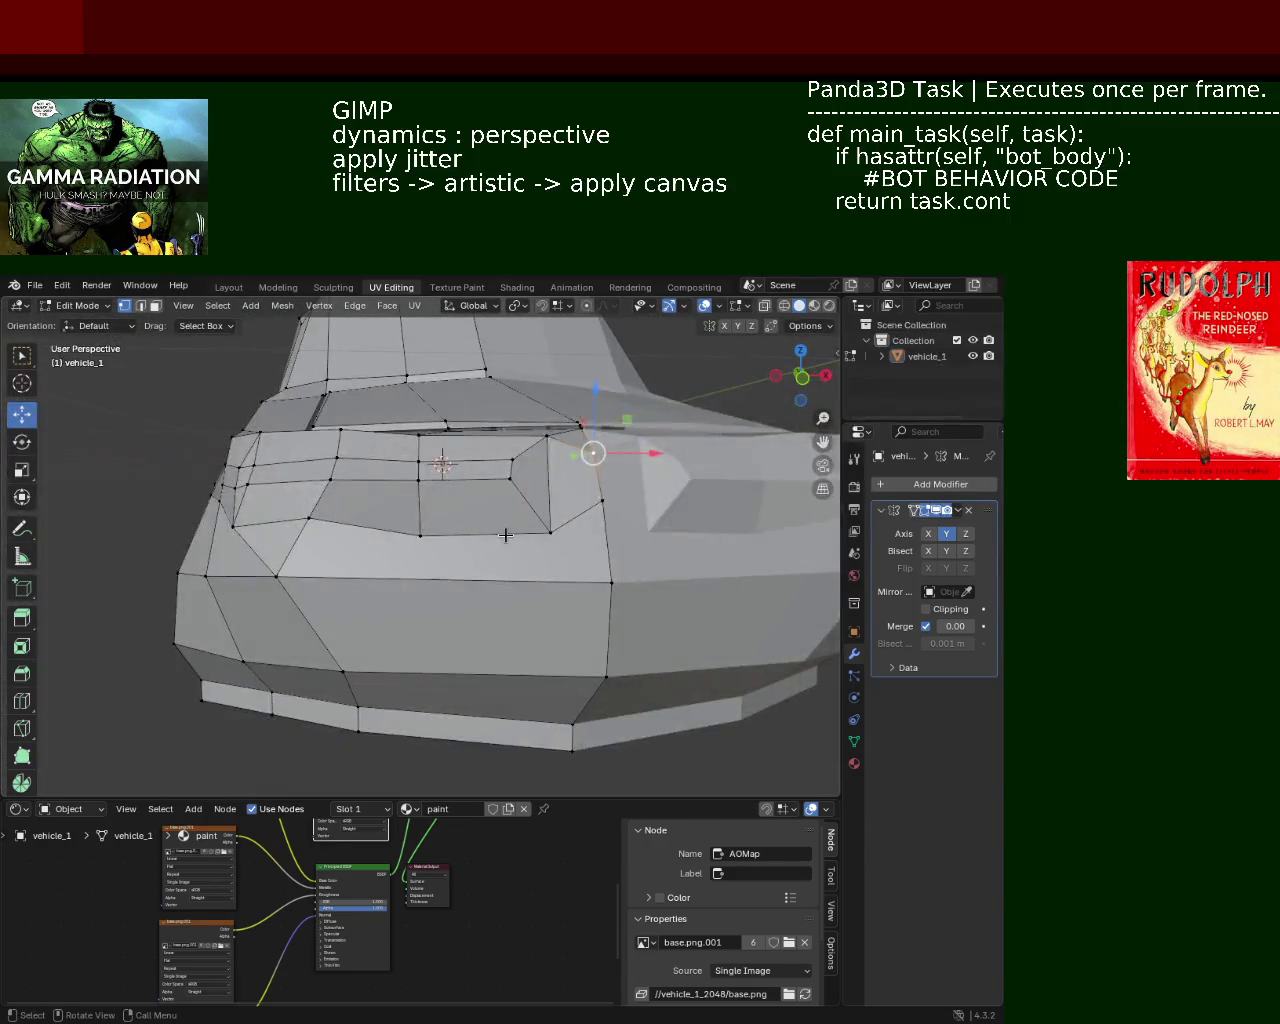
Step: Raise two front-corner vertices along Z
key("g")
key("z")
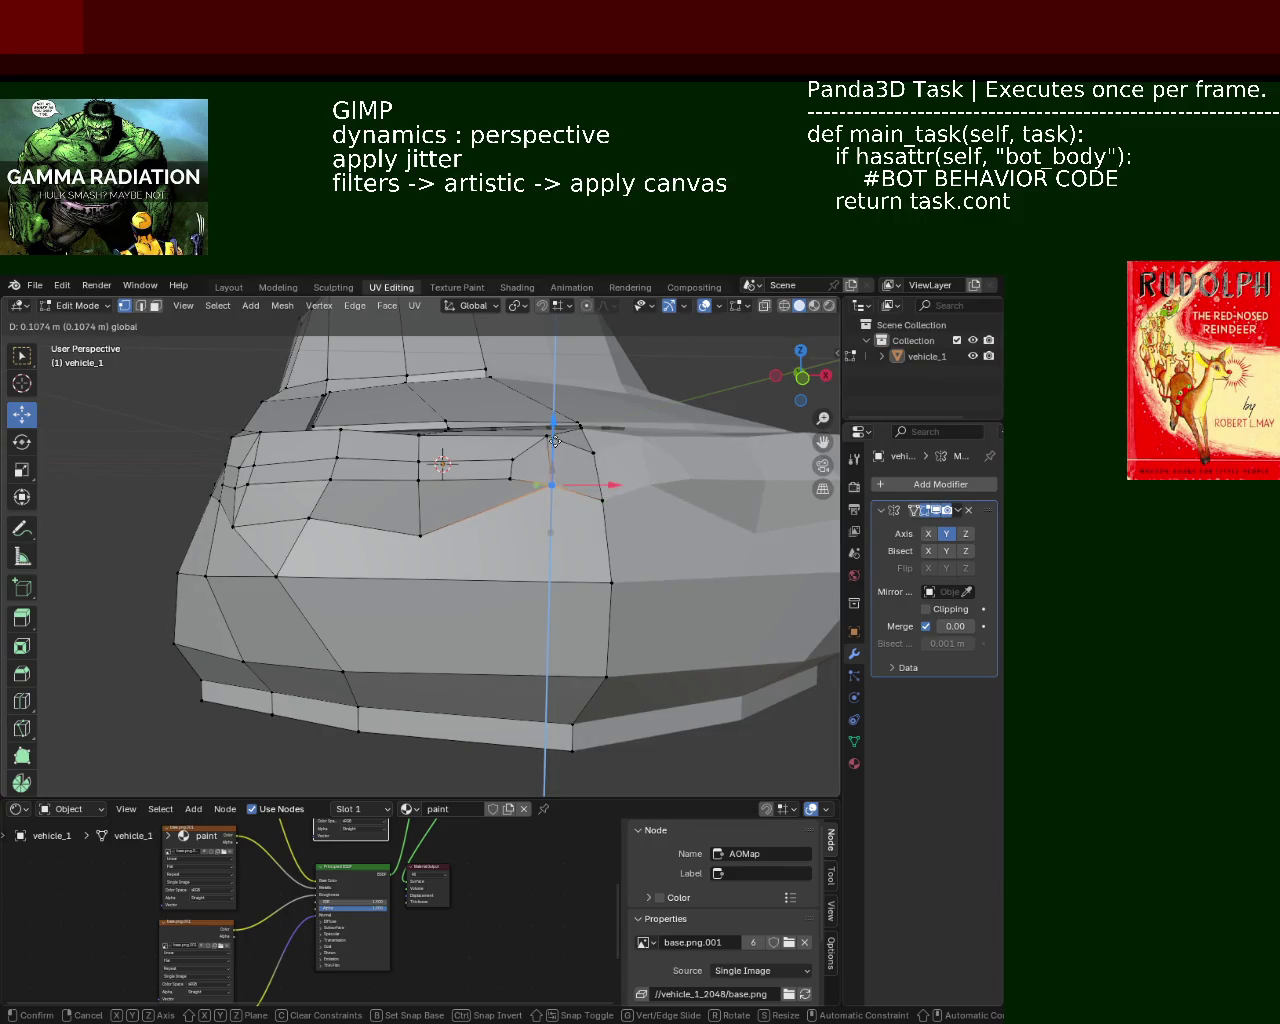
left_click(557, 435)
left_click(604, 440)
key("g")
key("z")
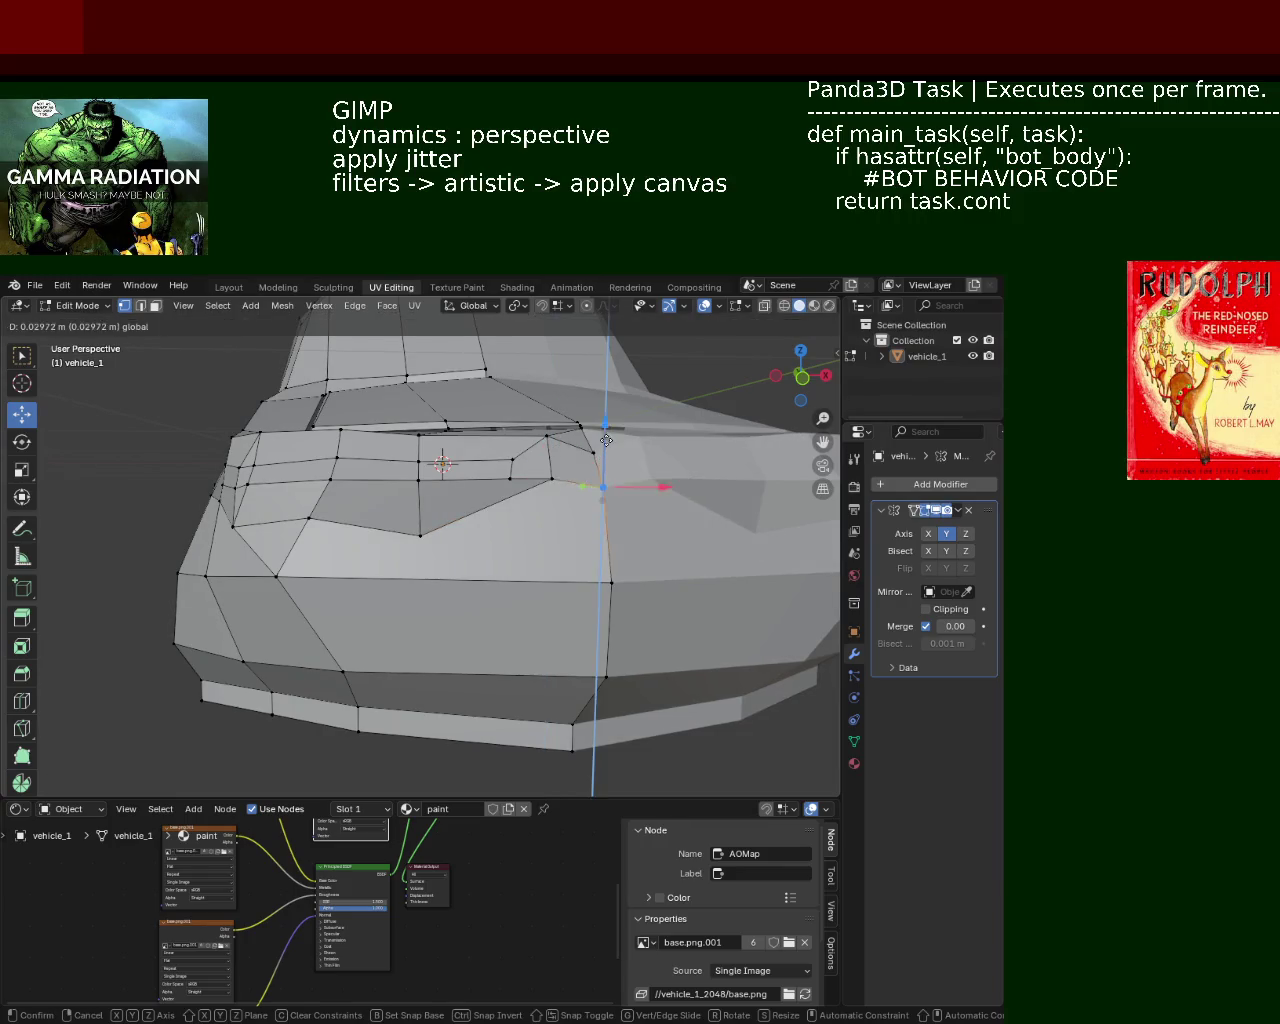
left_click(605, 437)
Step: Shift the front panel's corner vertex along X, then adjust it vertically
middle_click_drag(605, 437, 531, 560)
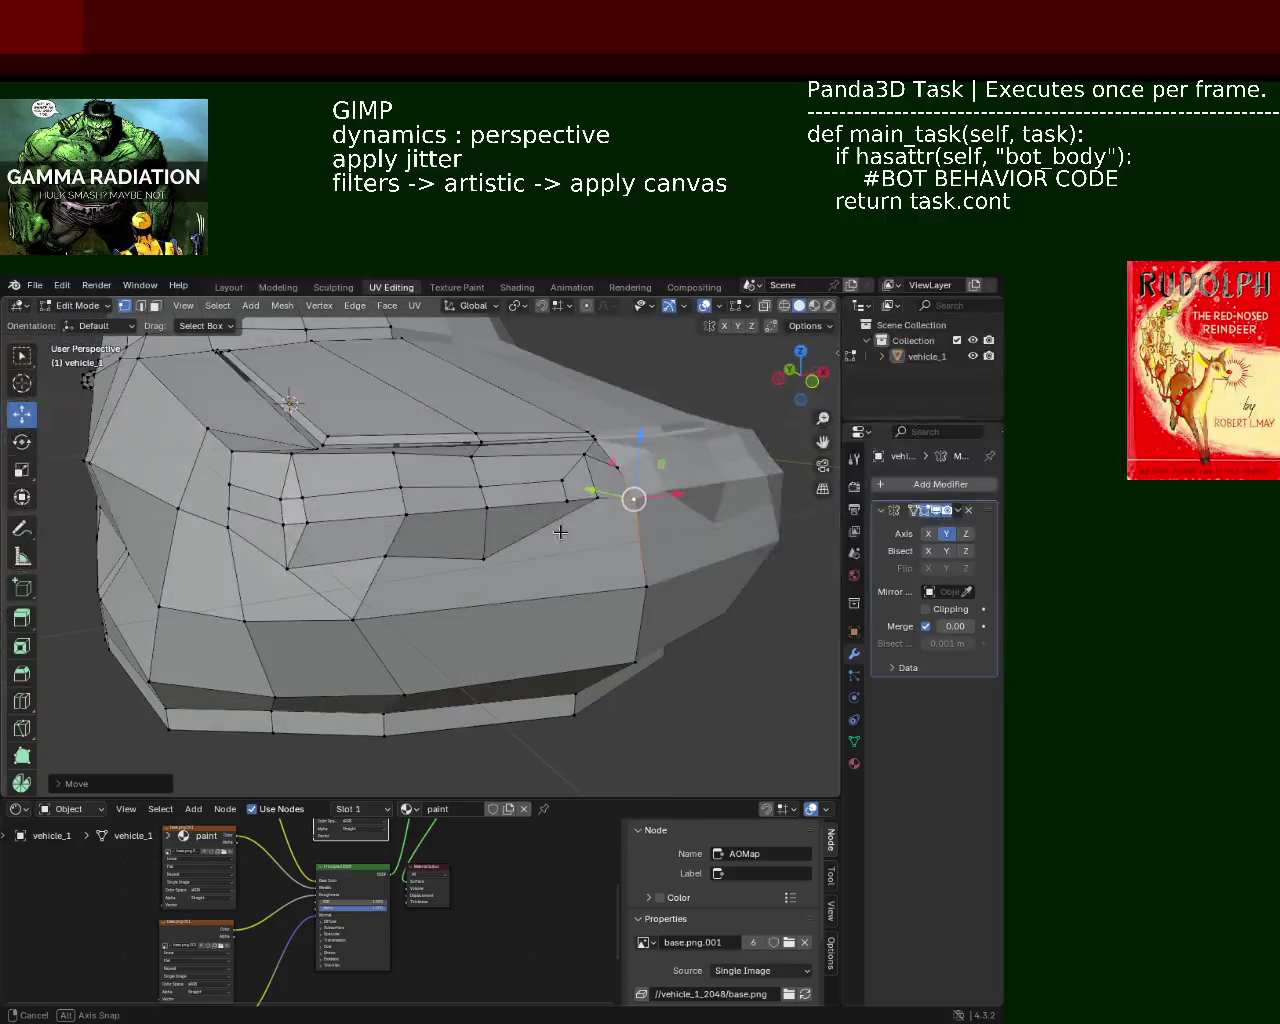
middle_click_drag(531, 560, 420, 558)
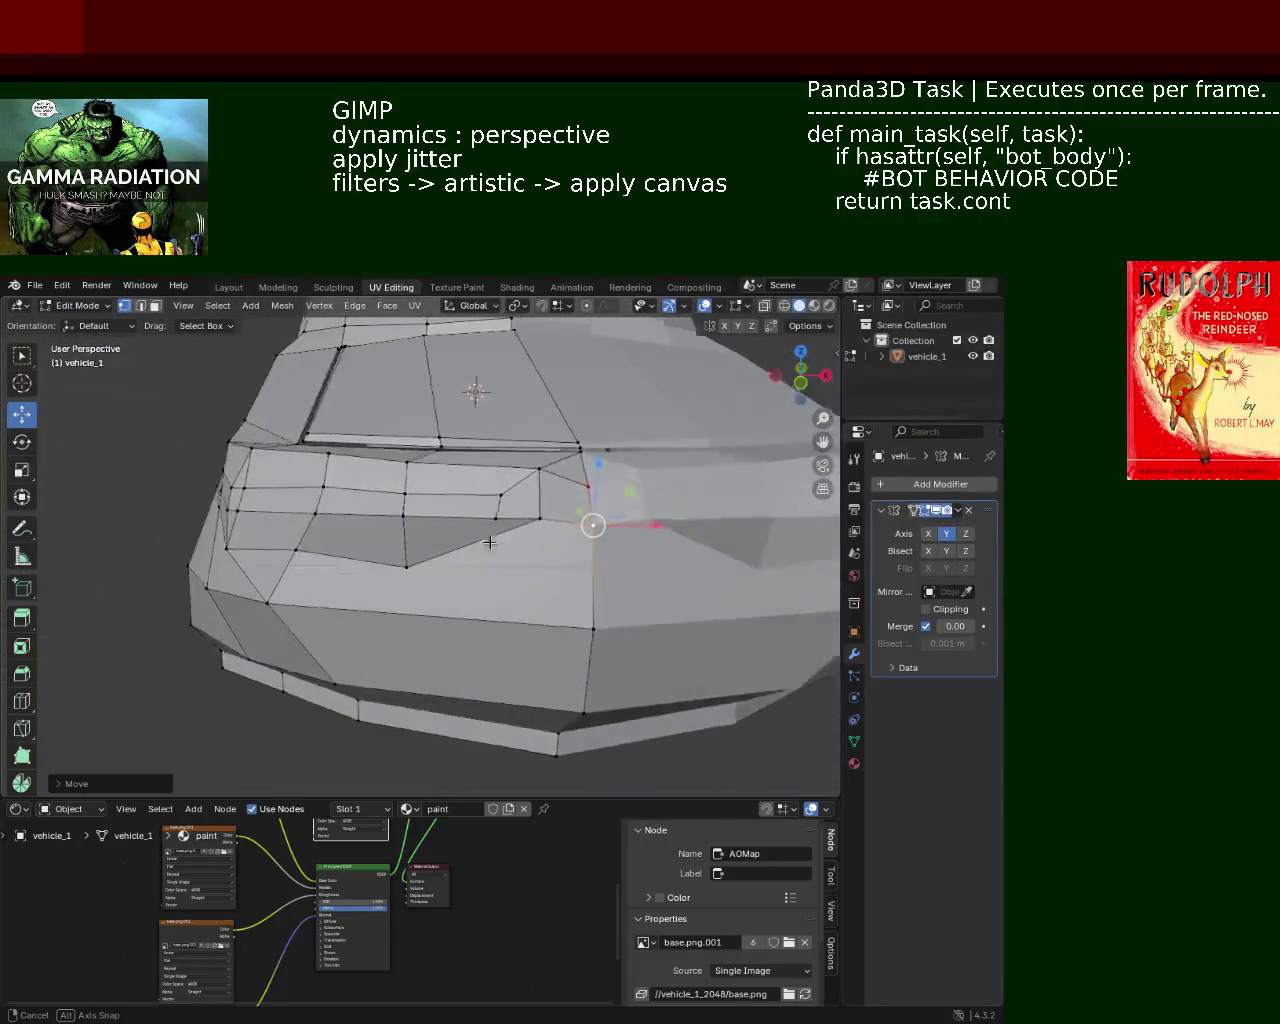
left_click(416, 563)
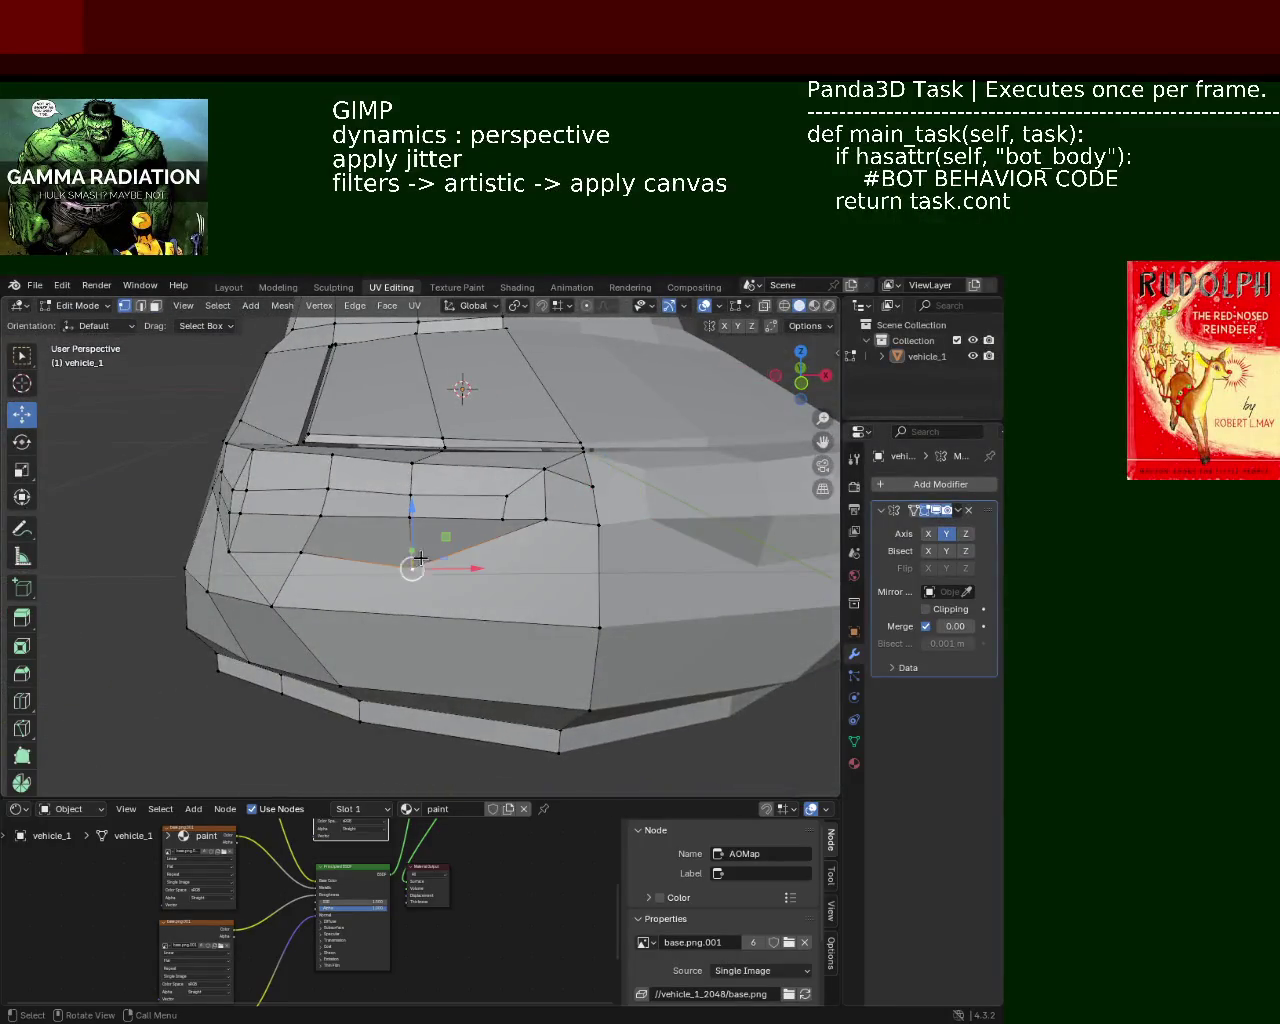
left_click(508, 521, "shift")
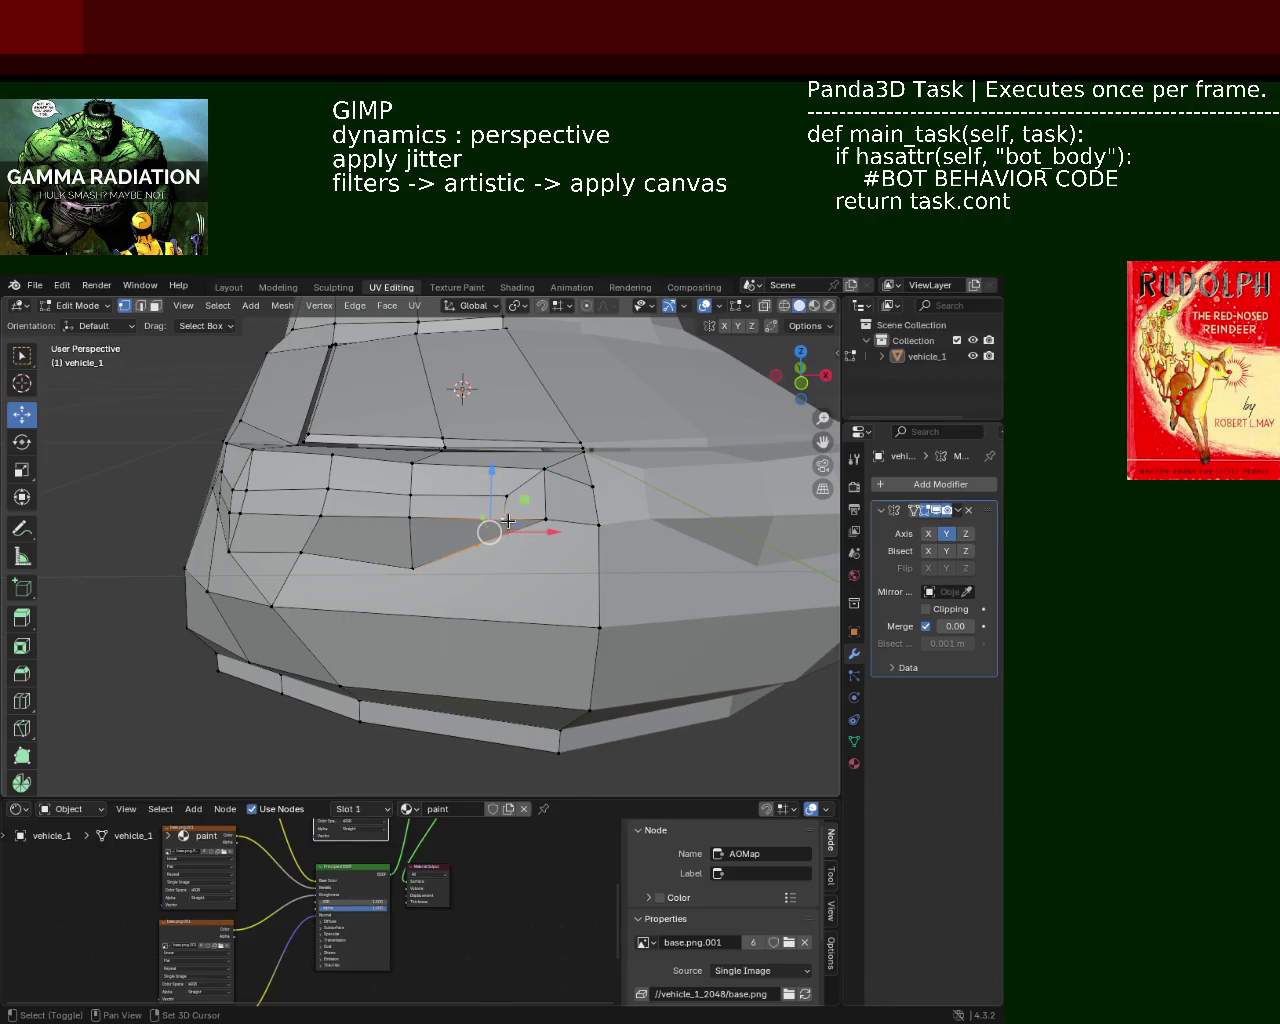
left_click(504, 519)
key("g")
key("x")
left_click(500, 548)
key("g")
key("z")
left_click(455, 544)
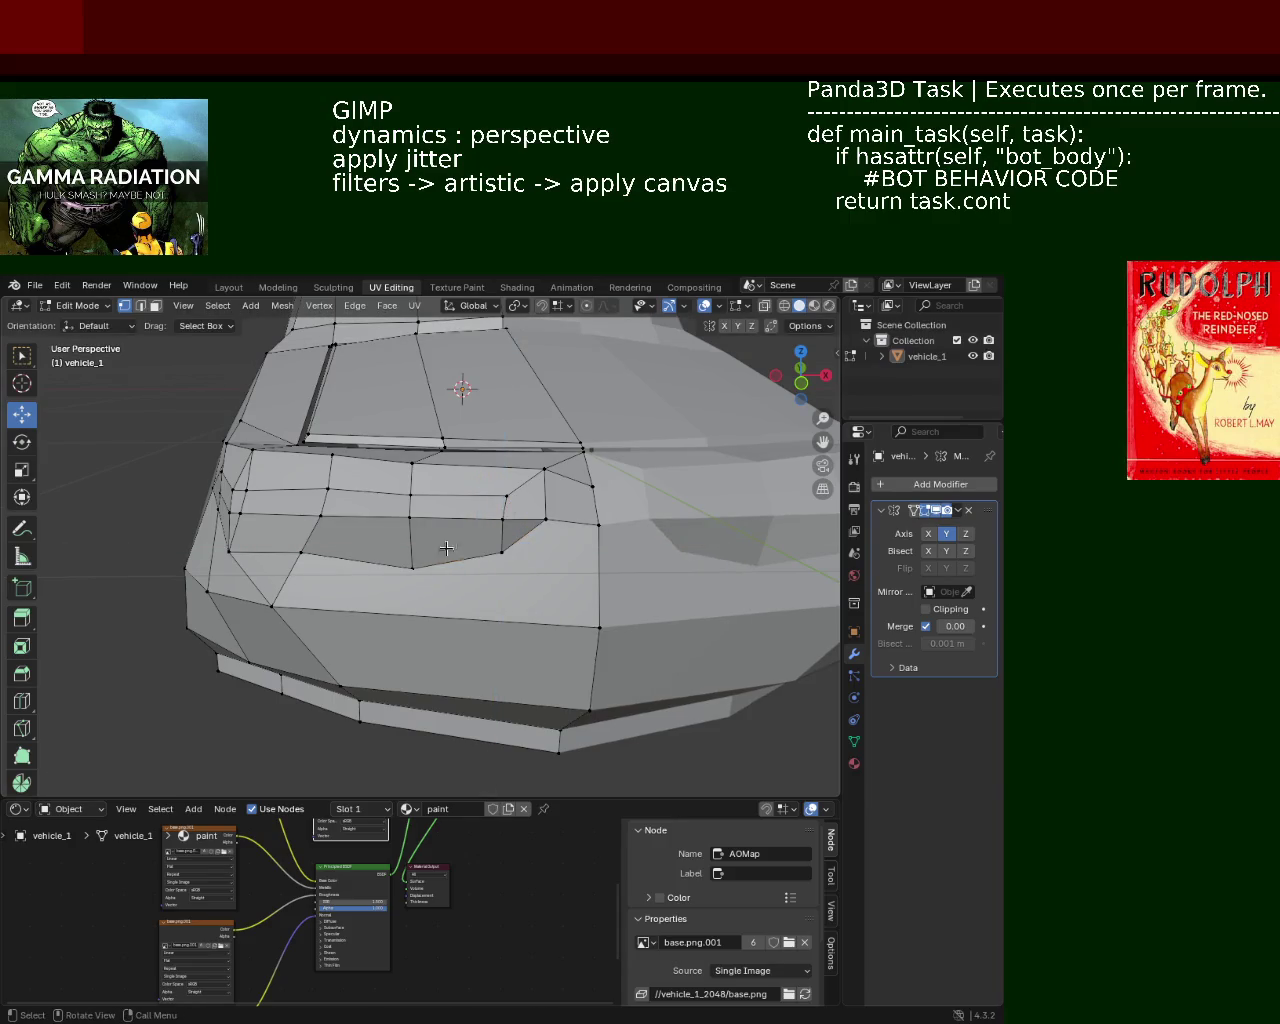
Step: Raise the corner vertex, slide it within the Y–Z plane, then move it right and vertically
left_click_drag(412, 505, 419, 487)
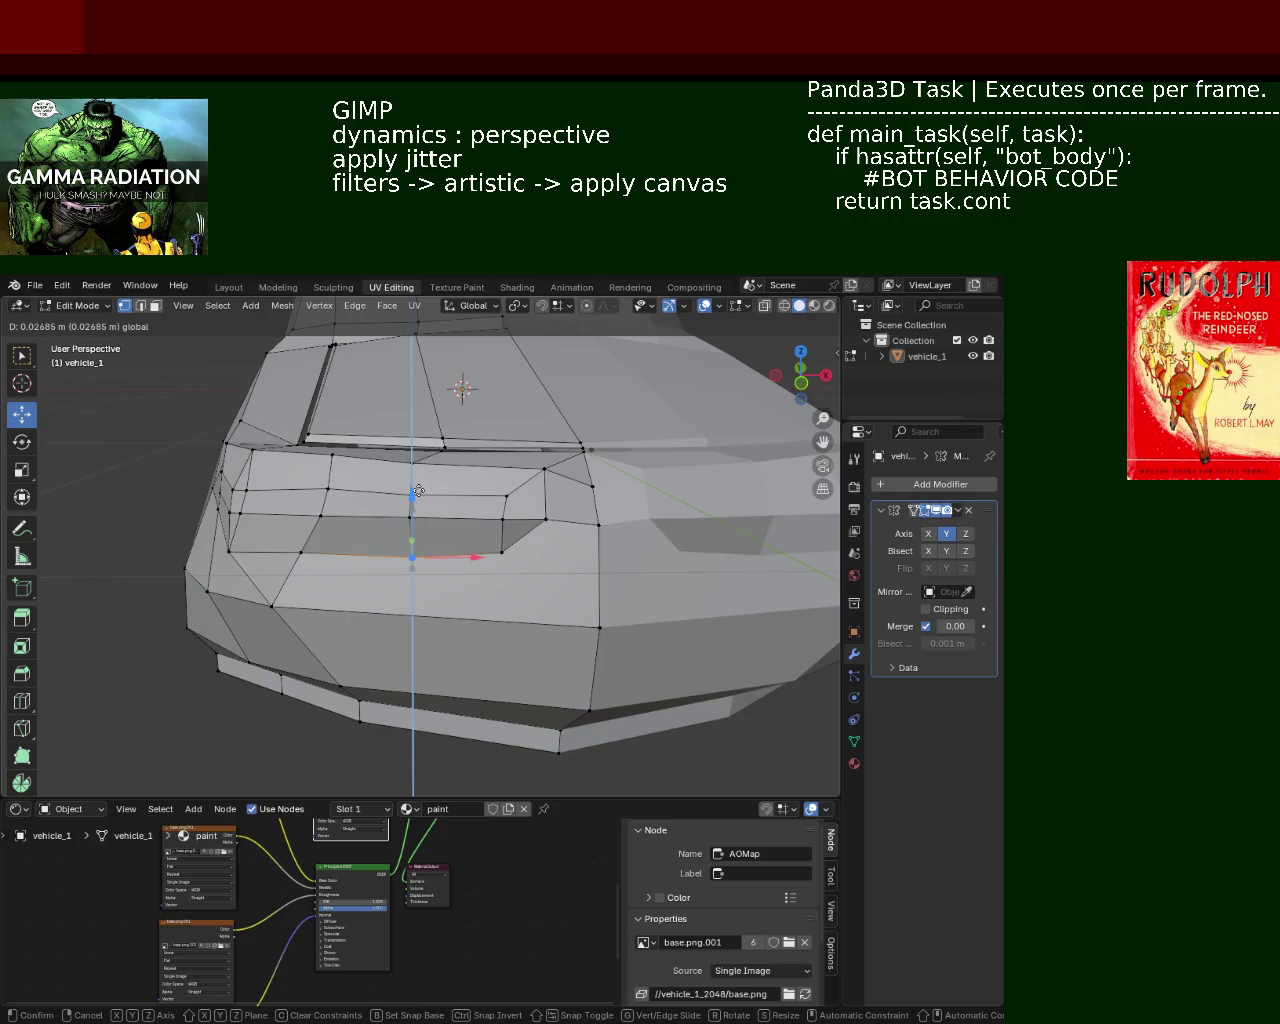
key("z")
key("shift+x")
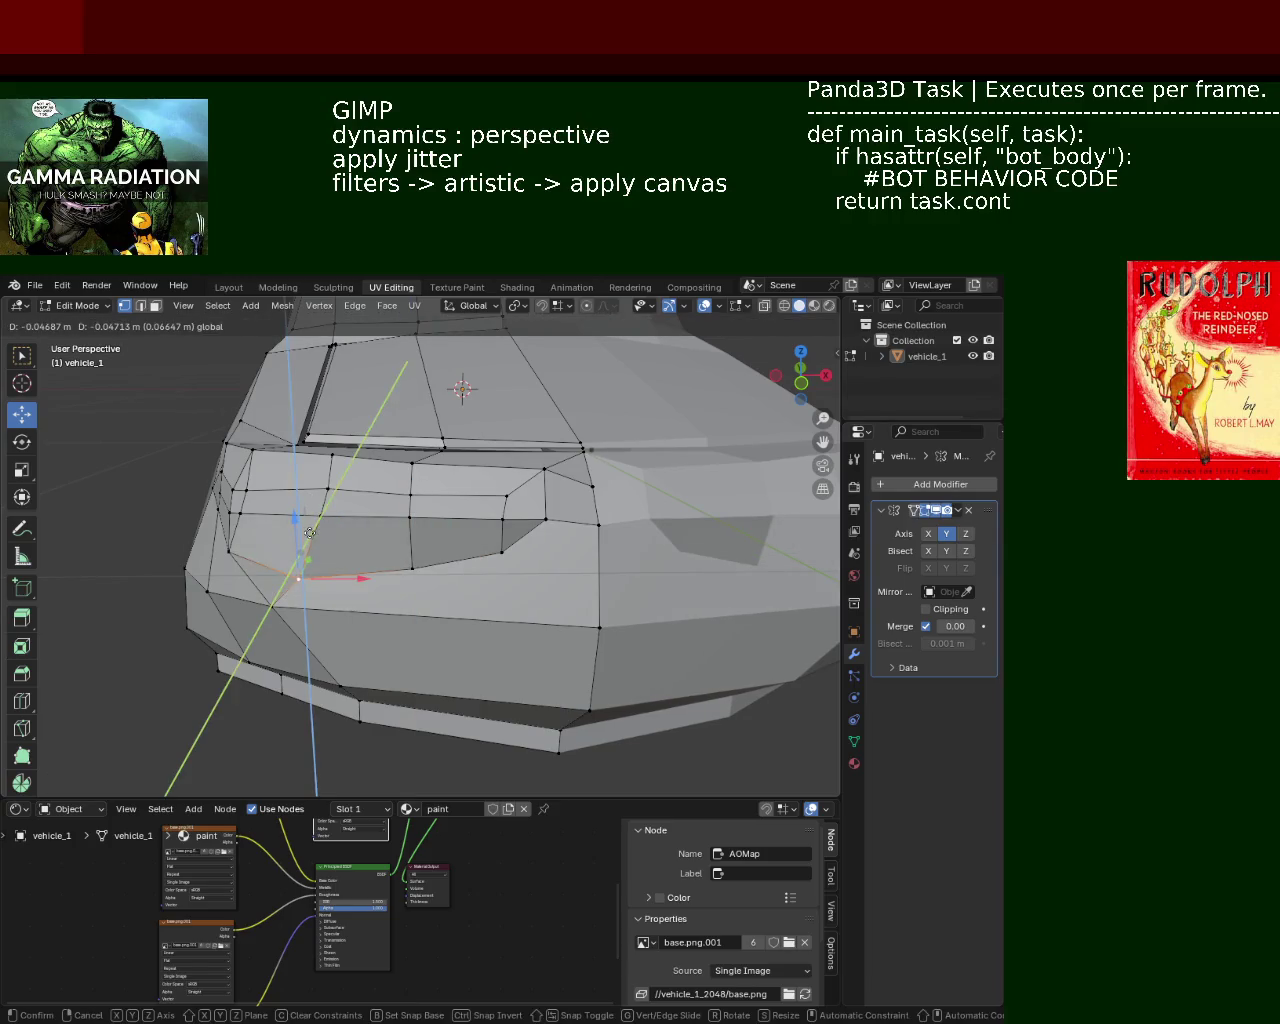
left_click(310, 530)
key("g")
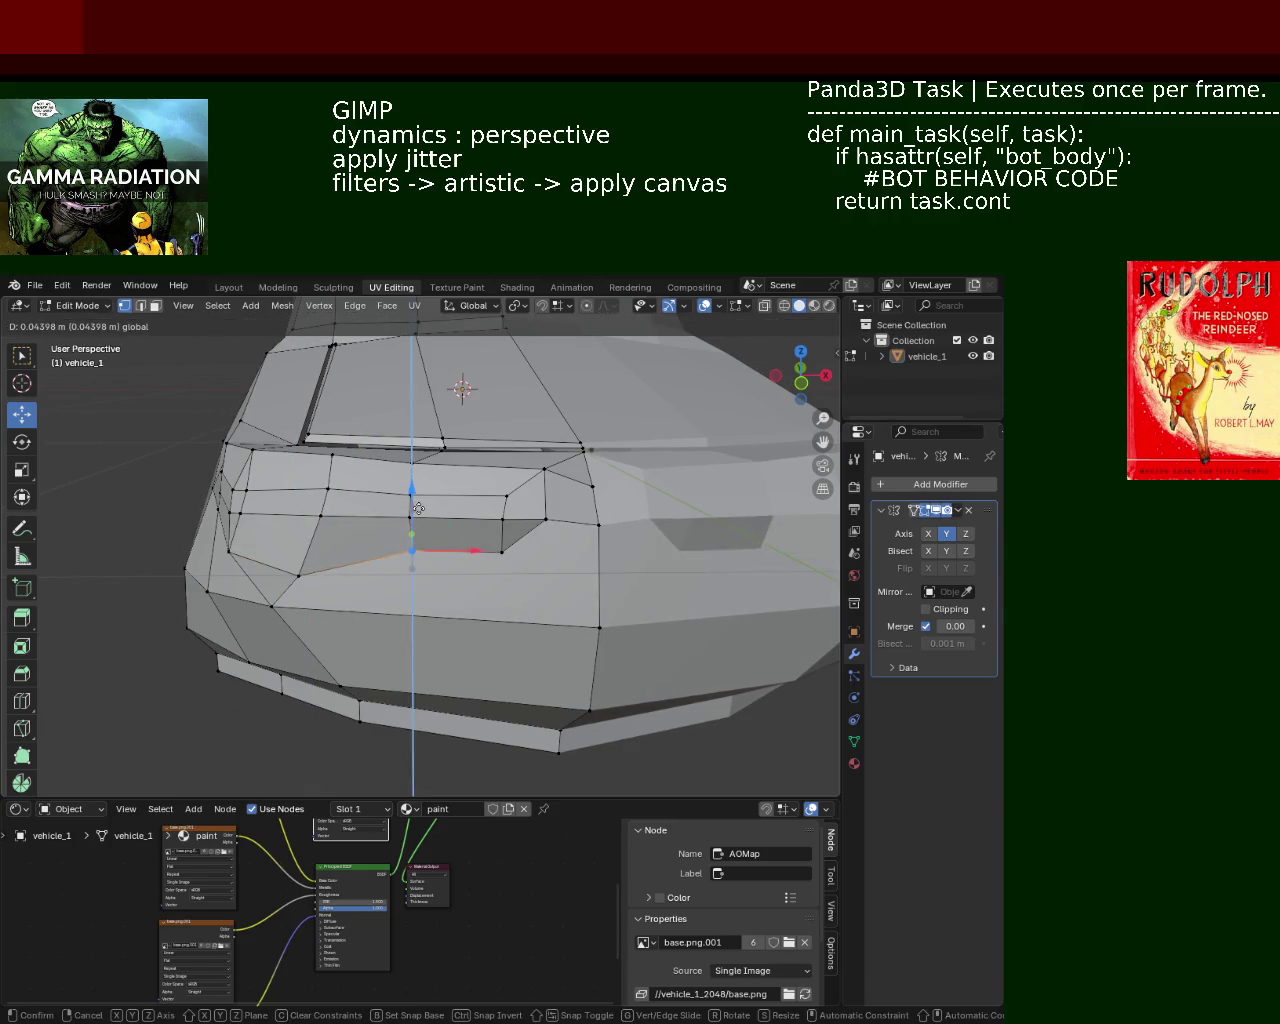
left_click(416, 533)
mouse_move(416, 533)
middle_mouse_down()
mouse_move(388, 485)
mouse_move(374, 543)
mouse_move(360, 543)
mouse_move(406, 523)
middle_mouse_up()
key("g")
key("z")
left_click(386, 468)
Step: Select an edge on the lower front panel and lower it slightly
left_click(301, 537)
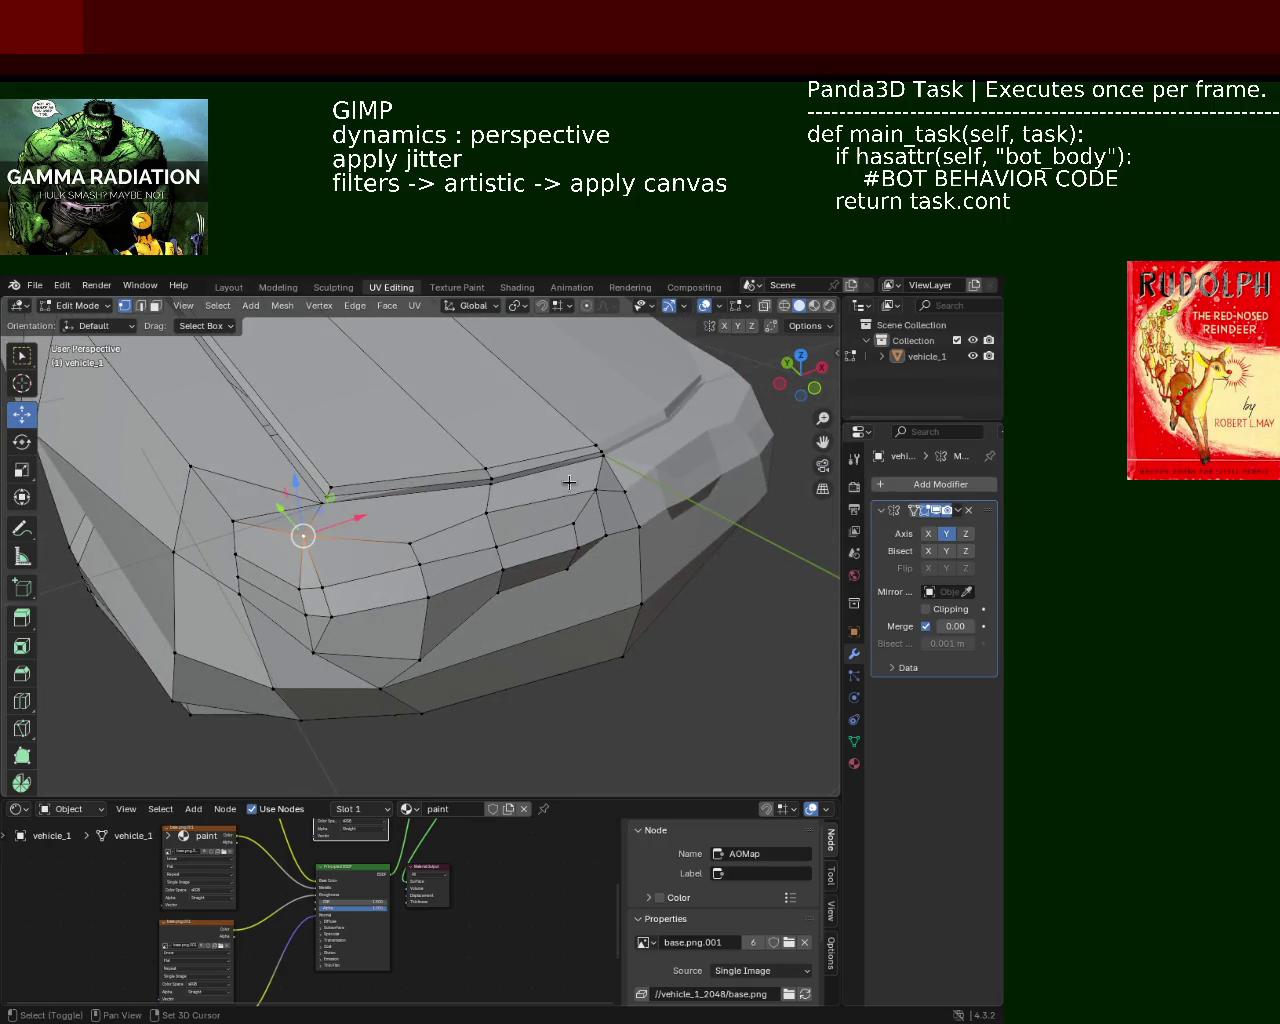
middle_click_drag(476, 520, 366, 529)
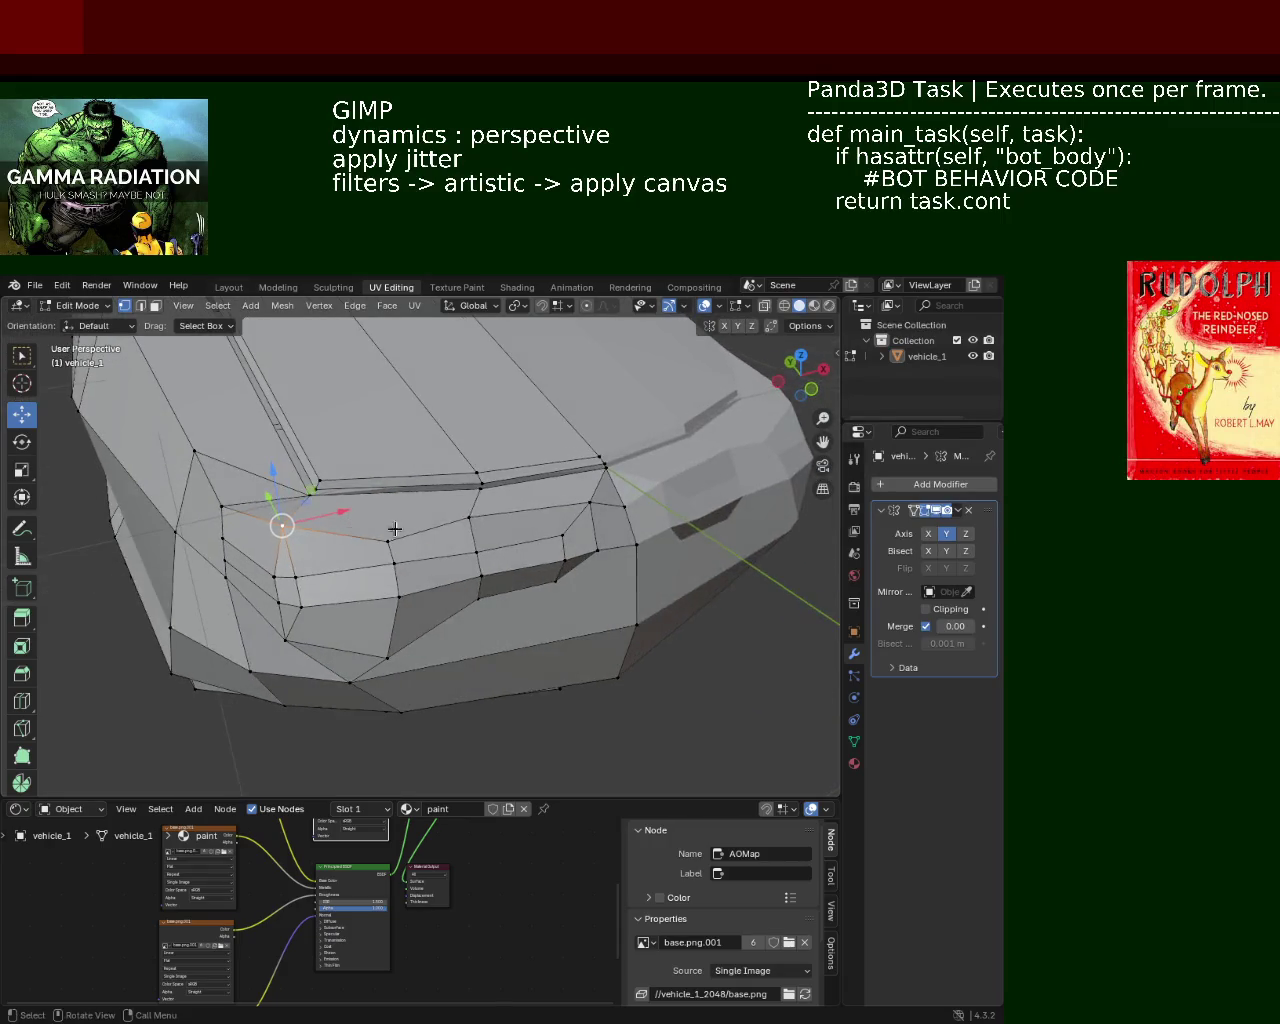
left_click(469, 516, "alt+shift")
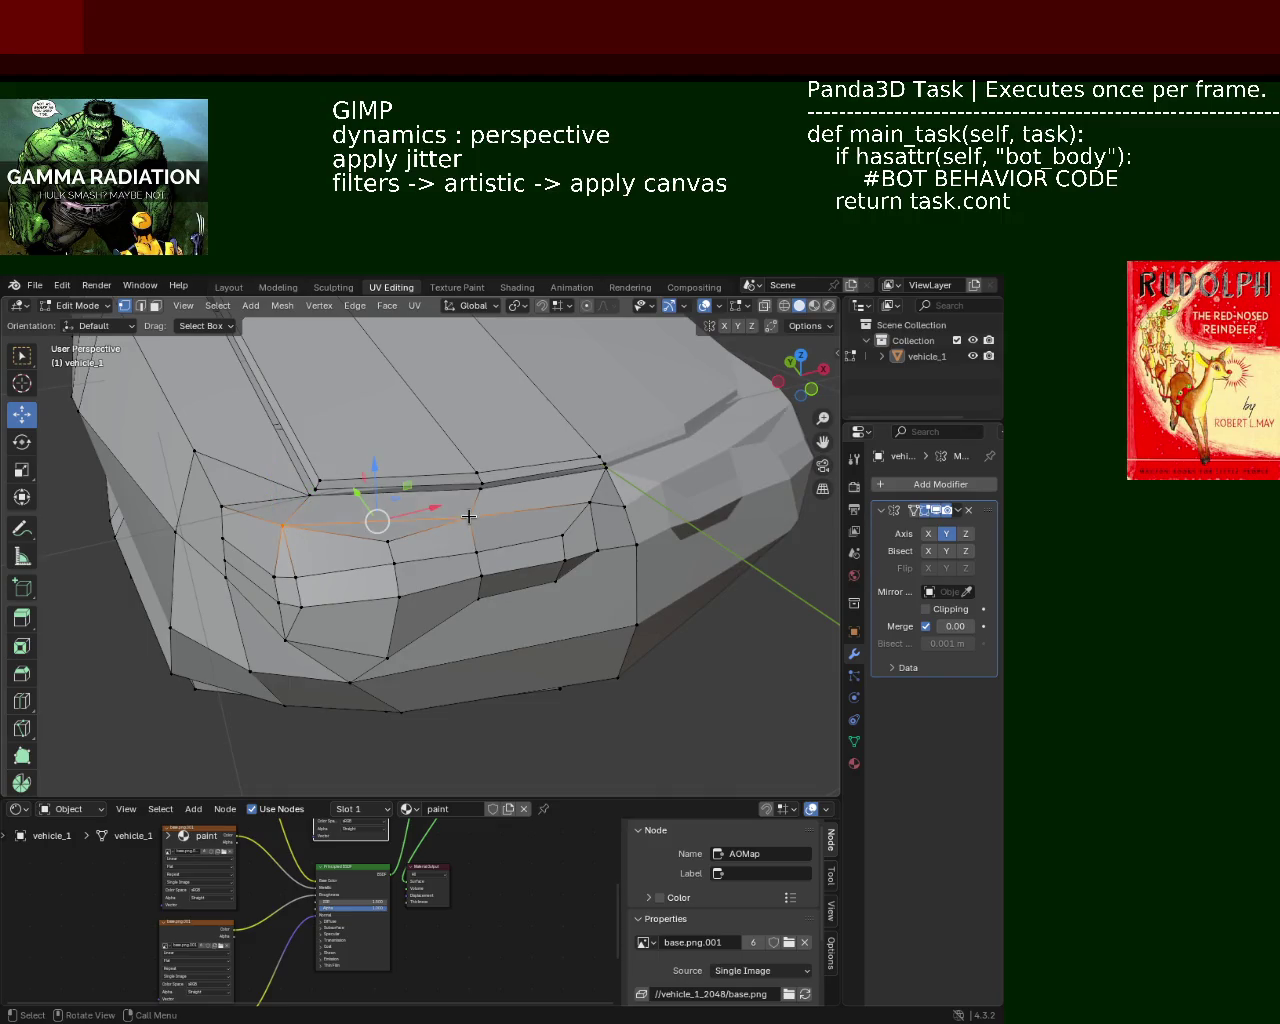
middle_click_drag(480, 512, 335, 524)
left_click(332, 523)
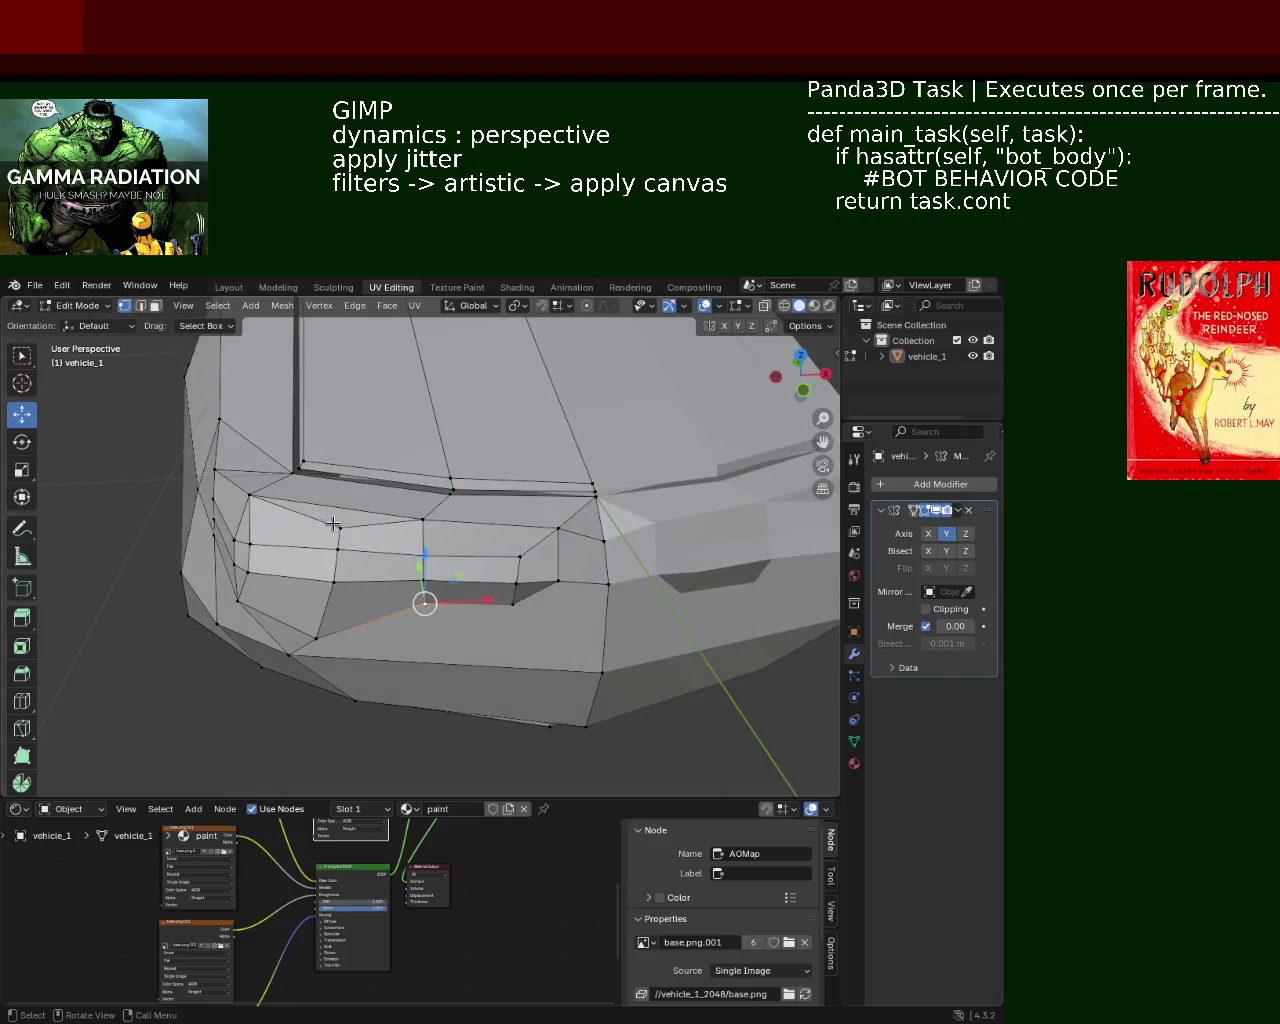
left_click_drag(332, 532, 368, 552)
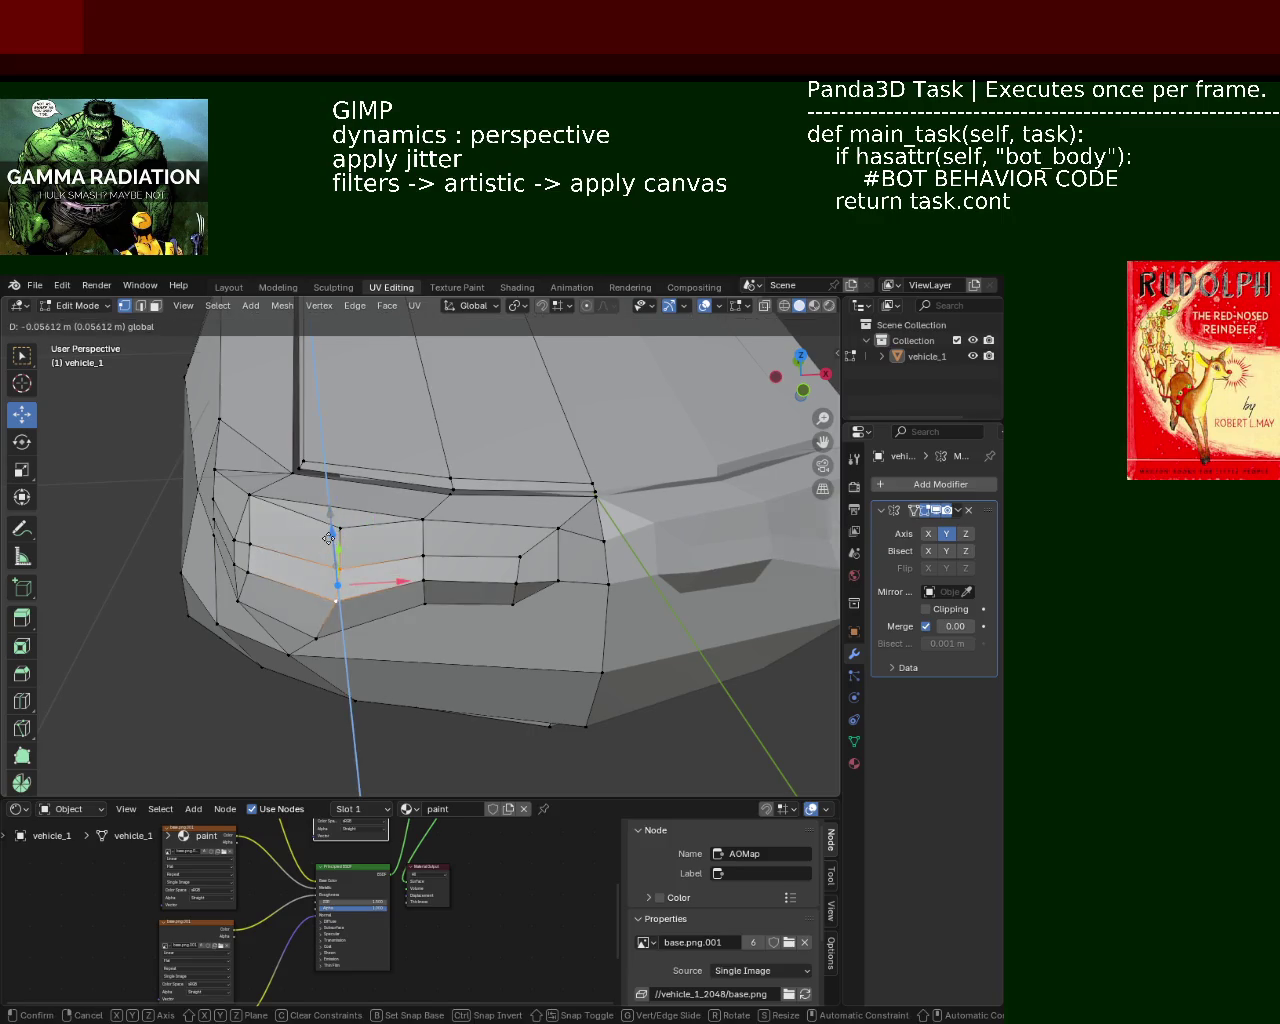
Step: Shift a neighbouring front-corner edge slightly to the left
mouse_move(436, 527)
middle_mouse_down()
mouse_move(506, 583)
mouse_move(400, 588)
middle_mouse_up()
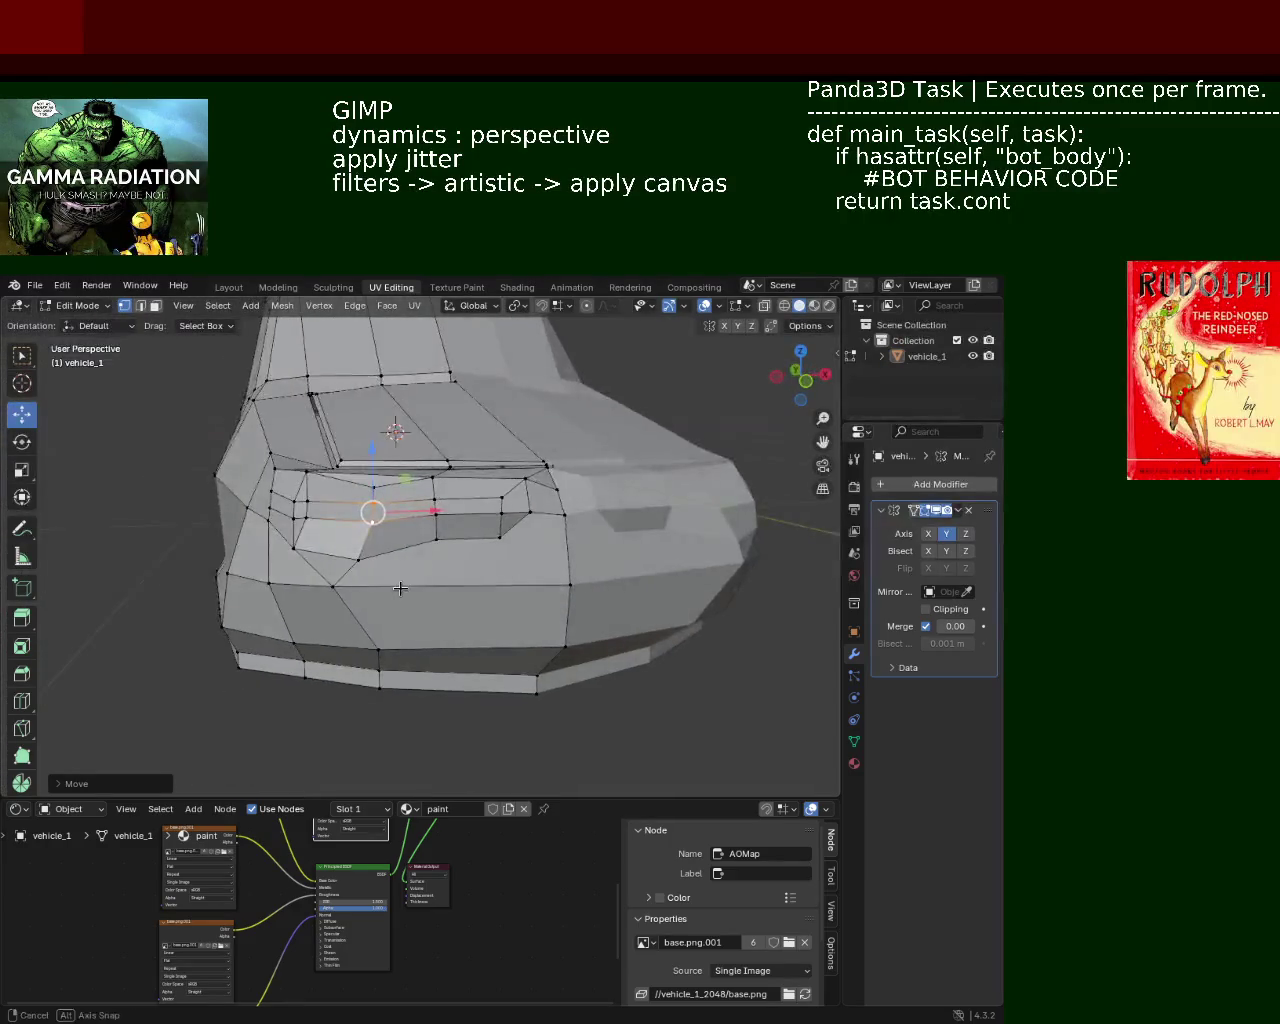
left_click(345, 555)
middle_click_drag(298, 550, 416, 561)
left_click(401, 546)
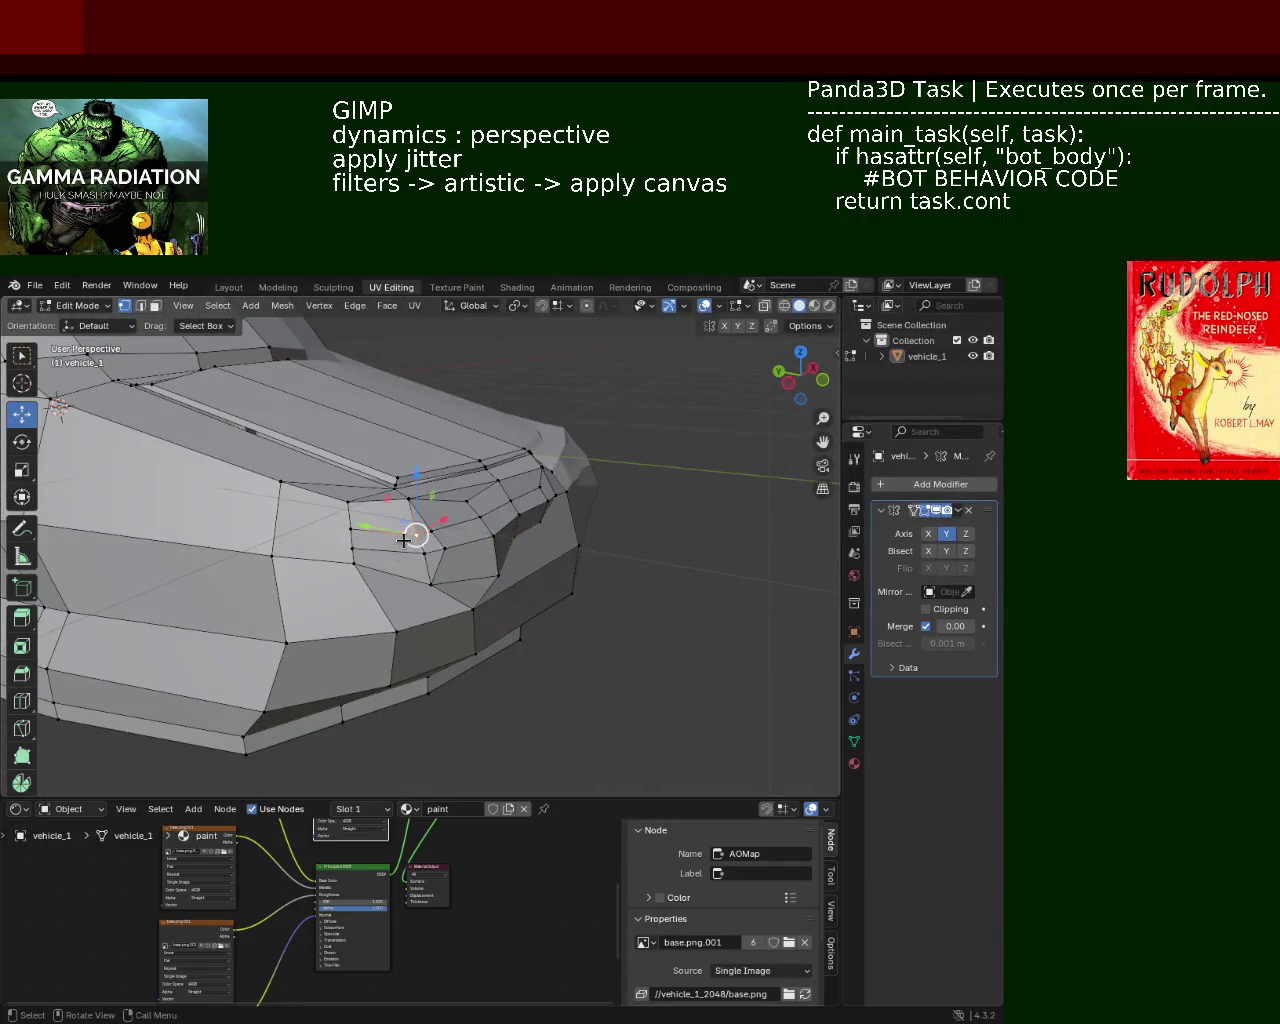
left_click_drag(445, 530, 357, 537)
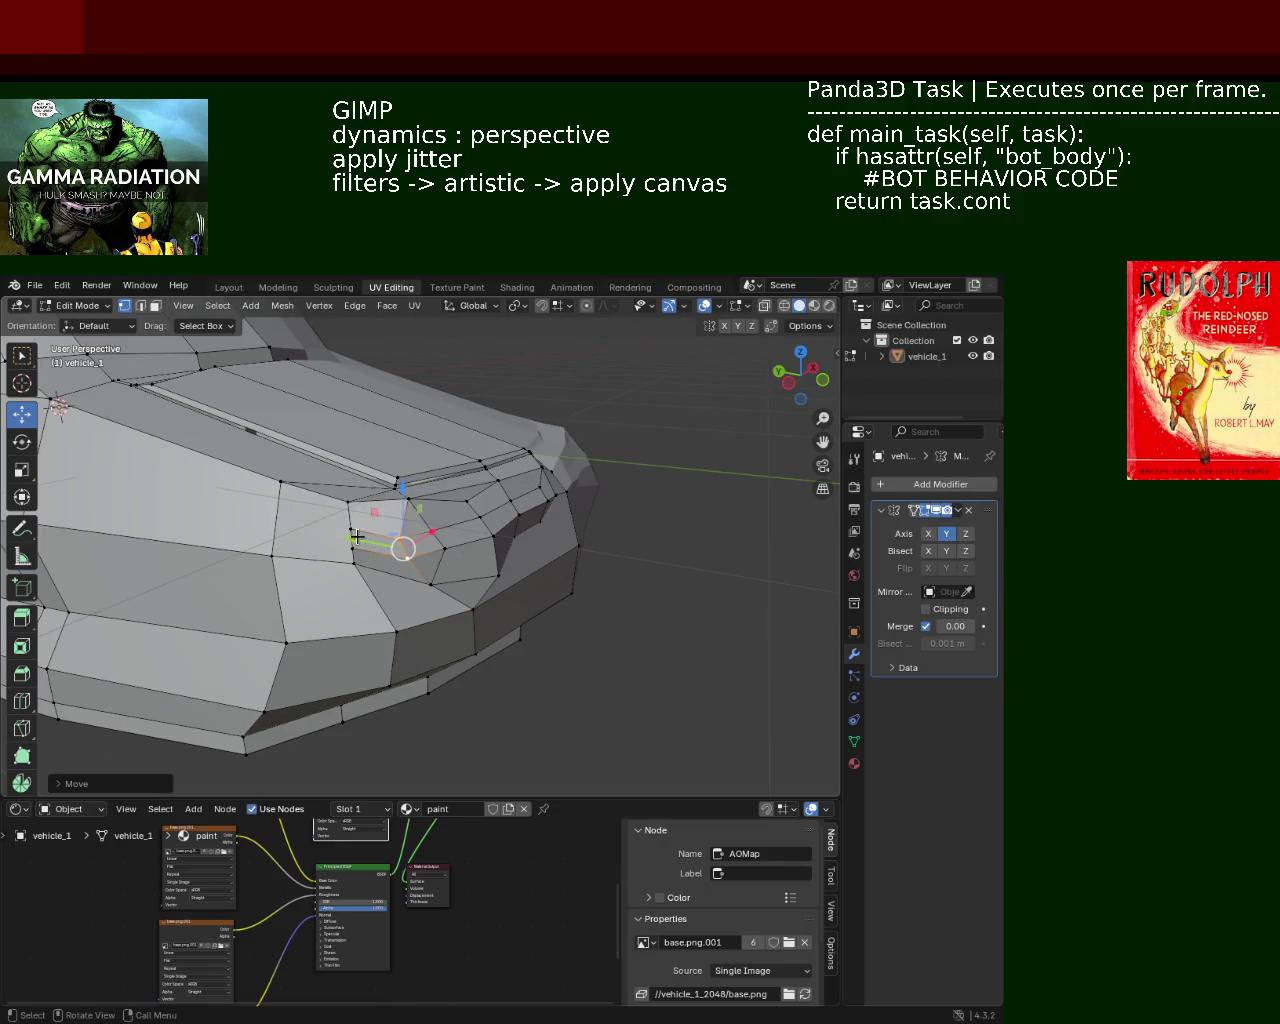
mouse_move(368, 543)
middle_mouse_down()
mouse_move(305, 497)
mouse_move(352, 541)
middle_mouse_up()
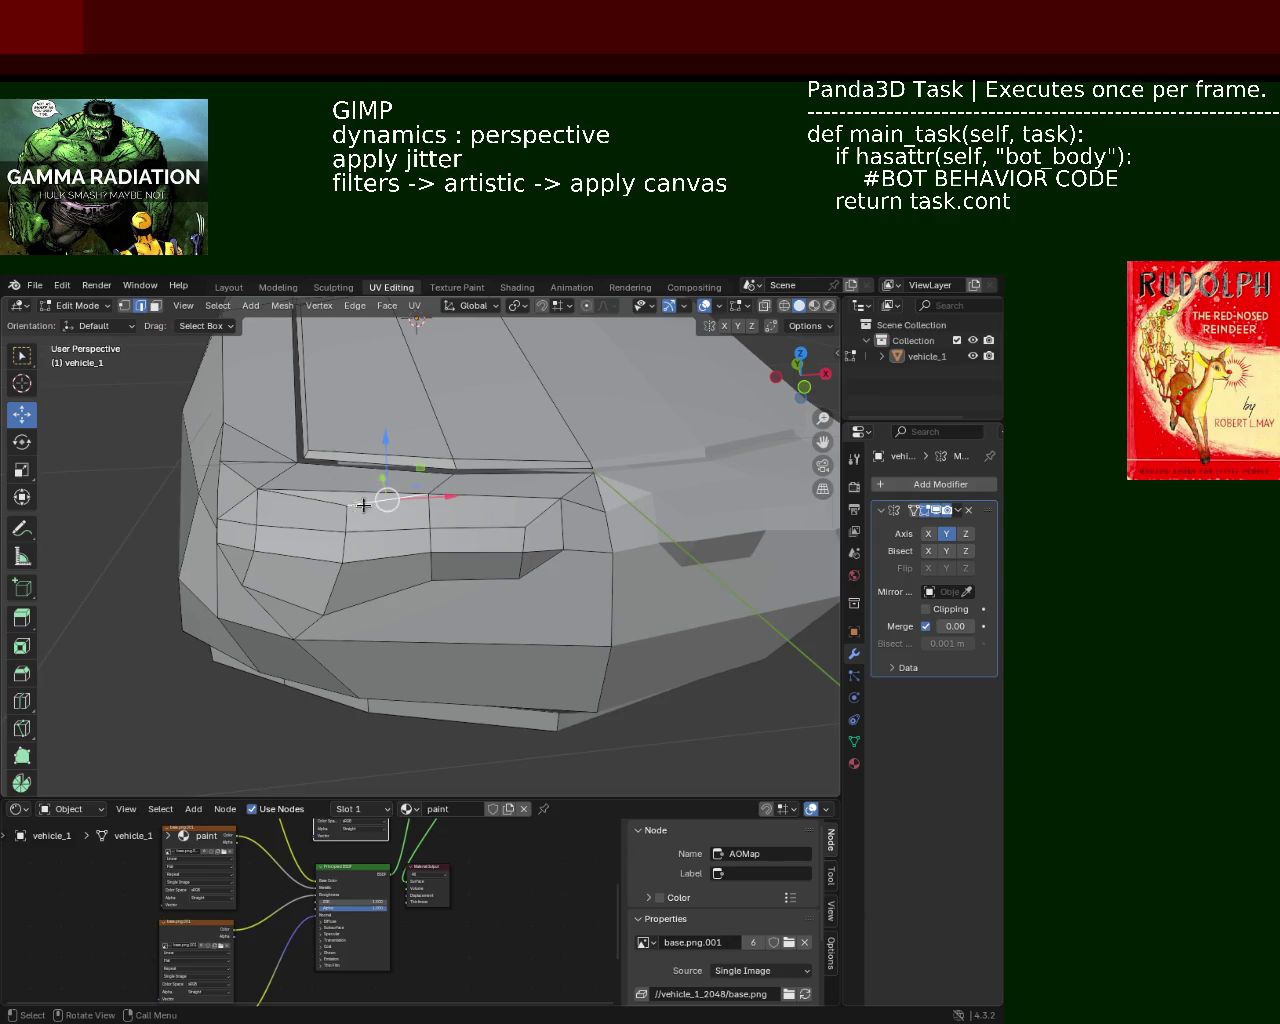
Step: Dissolve the selected front-panel edges
key("x")
left_click(329, 505)
middle_click_drag(329, 505, 380, 470)
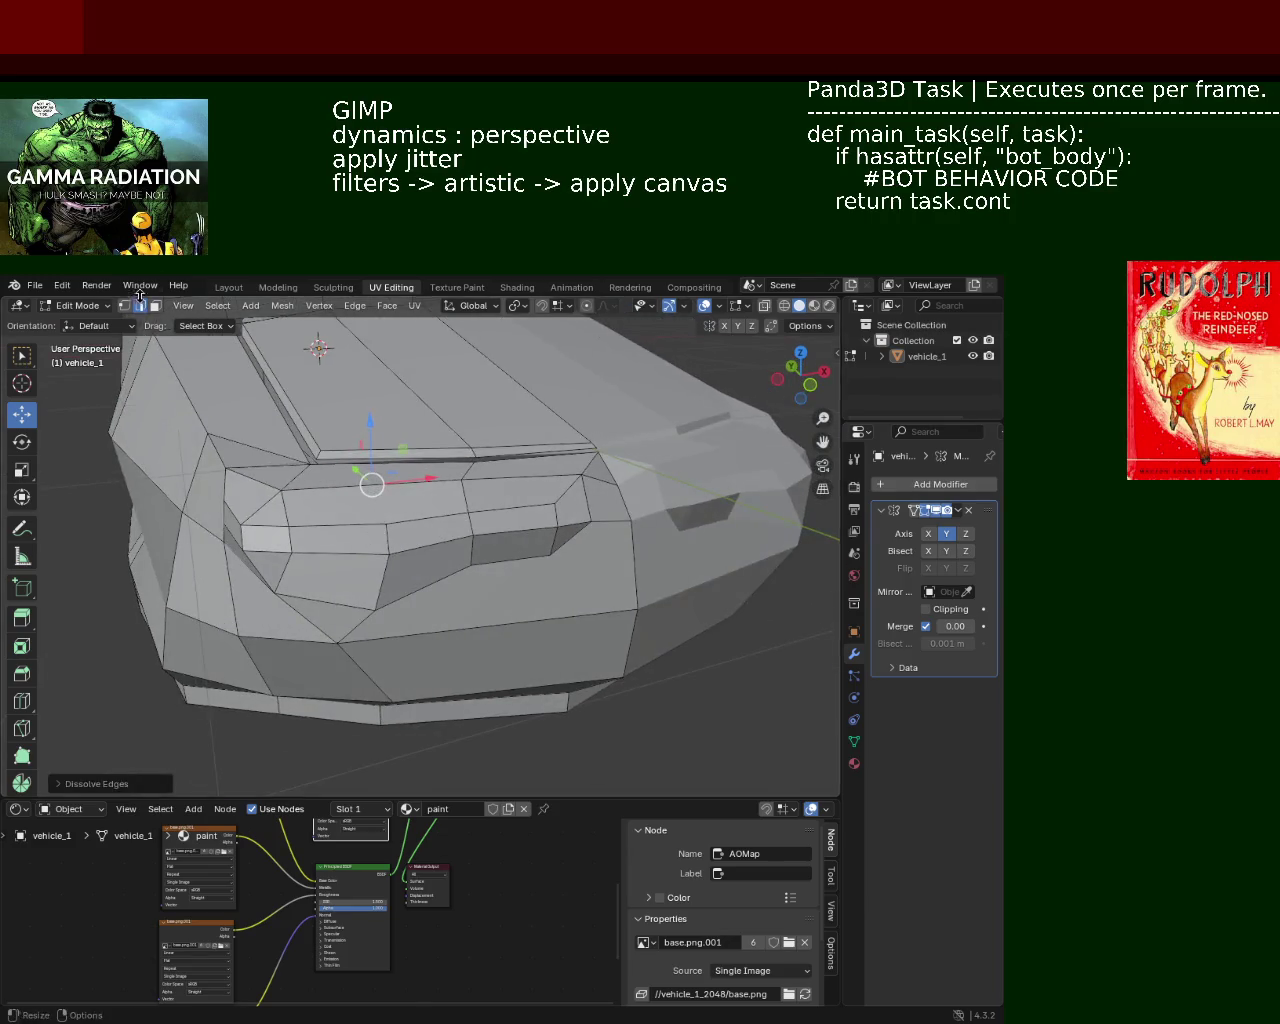
Step: Select two edge loops across the front and dissolve them
left_click(124, 305)
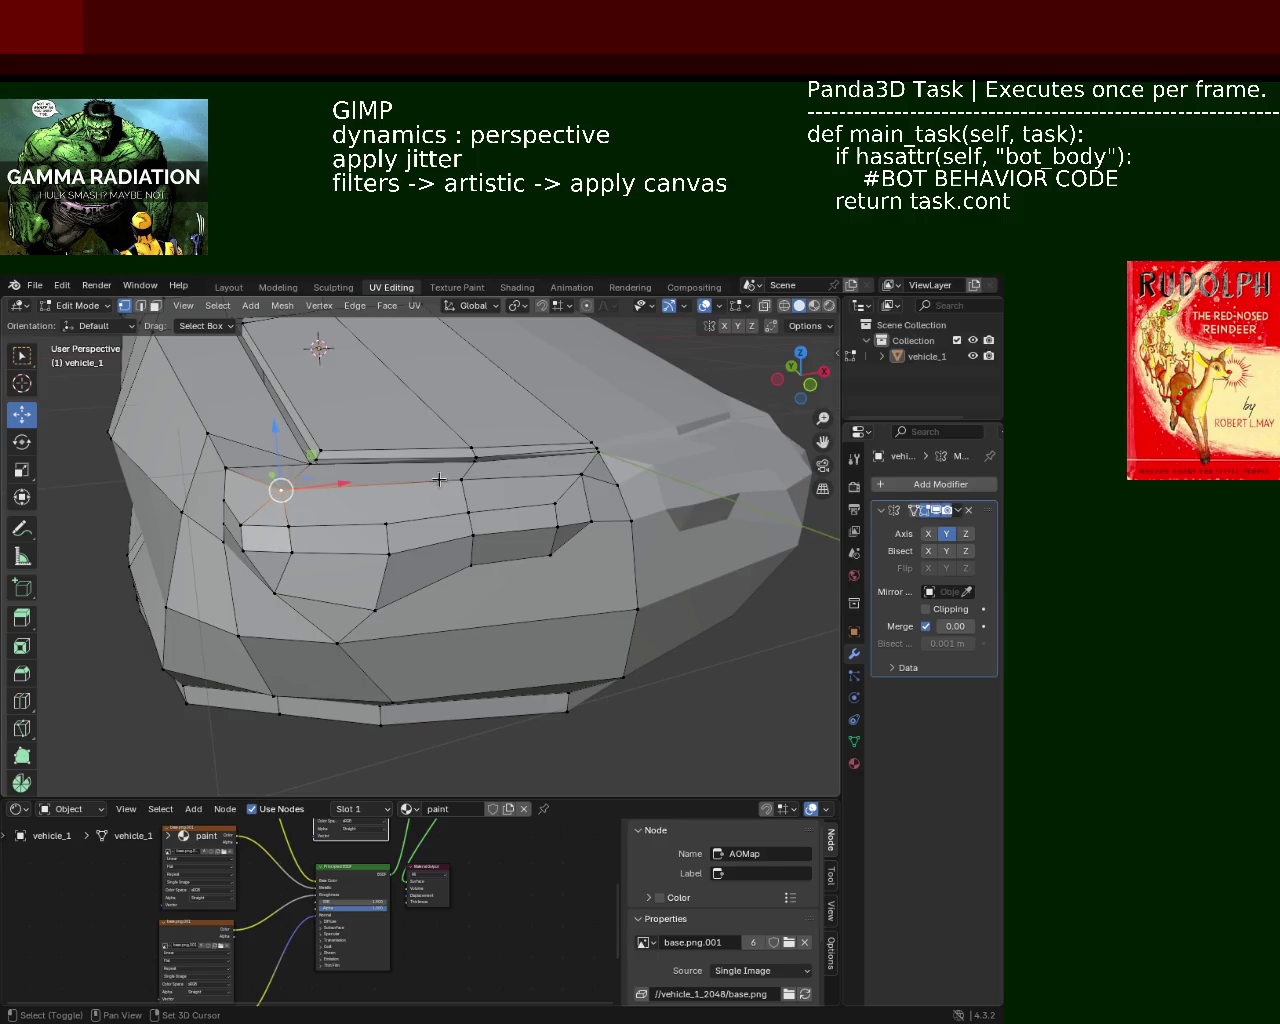
left_click(439, 480, "alt+shift")
left_click(390, 518, "alt+shift")
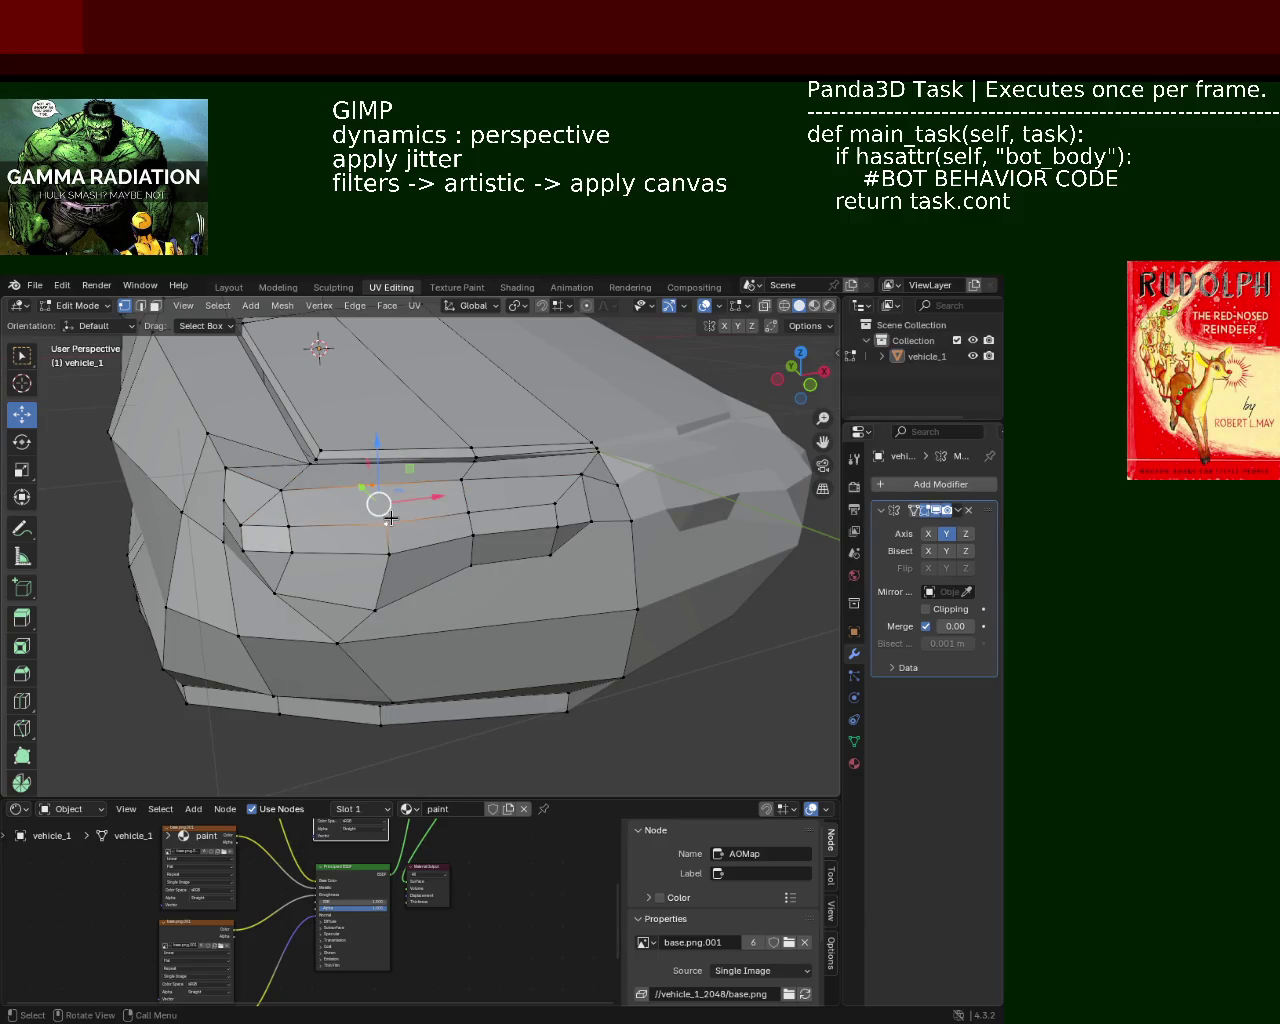
mouse_move(390, 518)
middle_mouse_down()
mouse_move(380, 523)
mouse_move(545, 556)
mouse_move(497, 530)
middle_mouse_up()
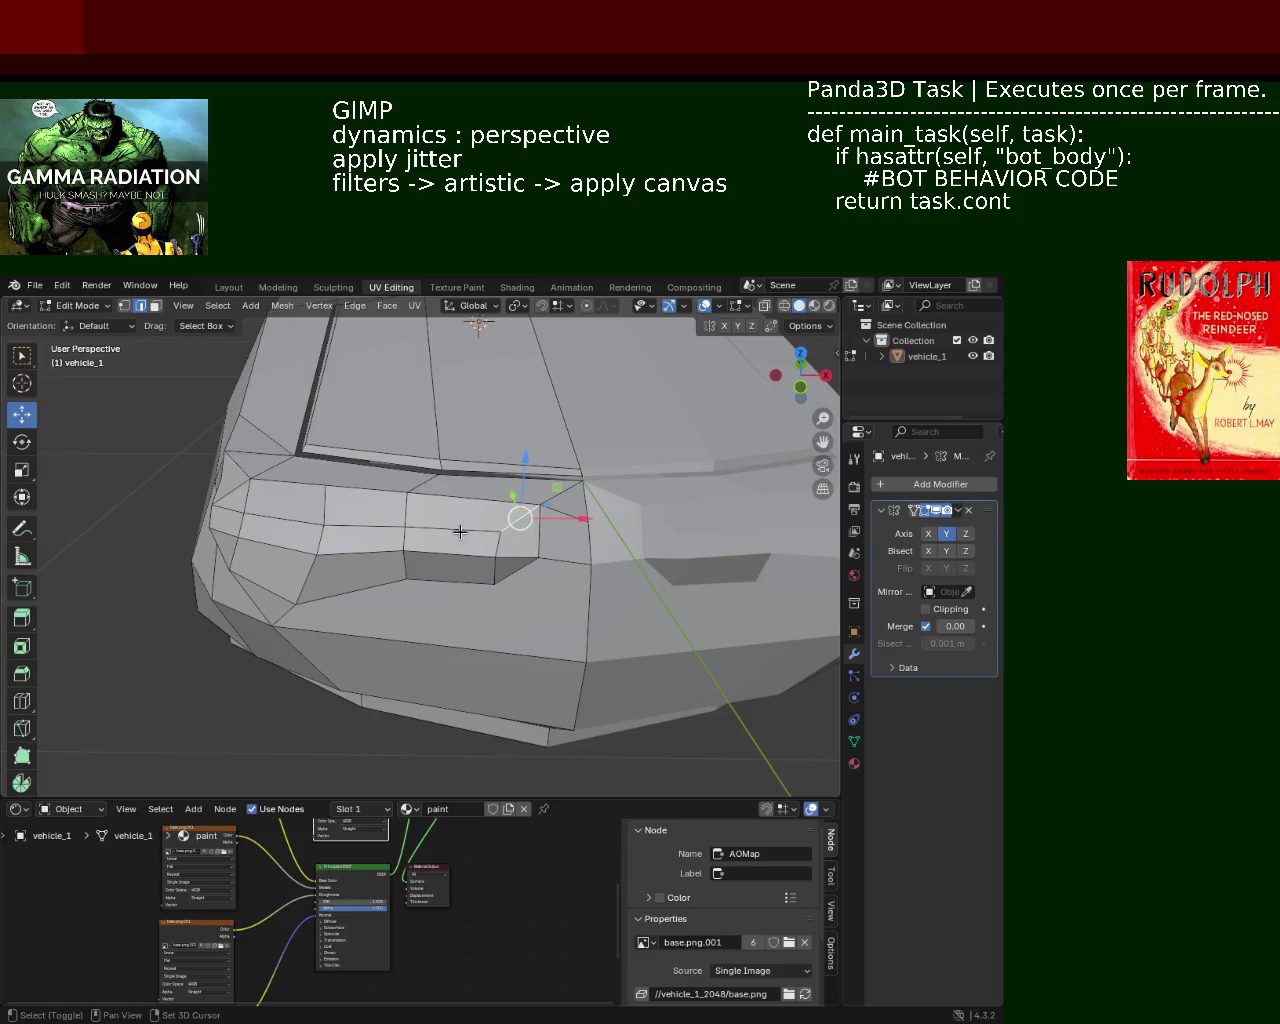
key("x")
left_click(459, 535)
middle_click_drag(459, 535, 404, 464)
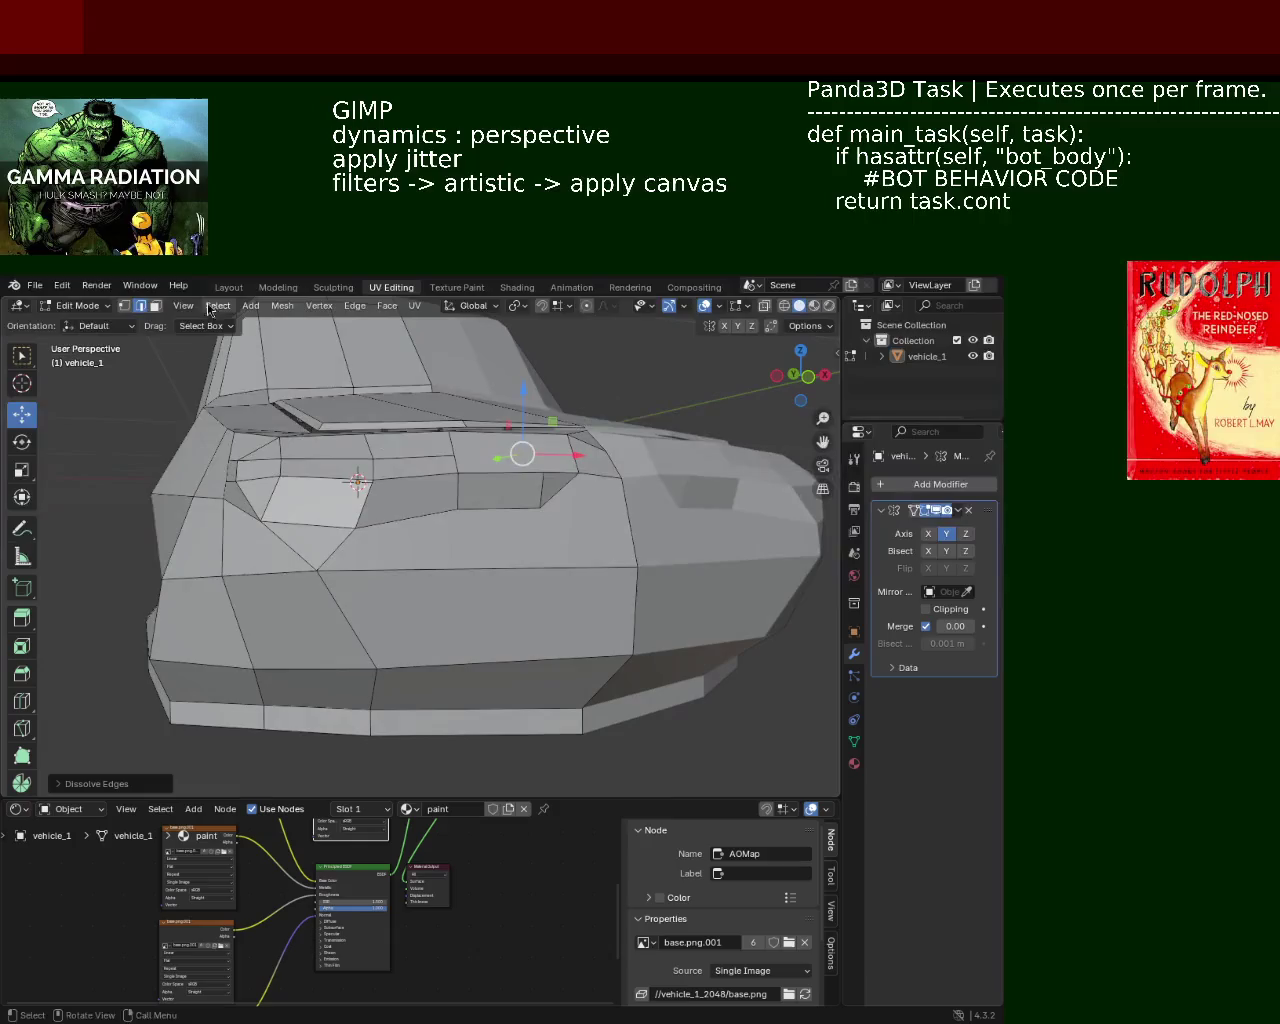
middle_click_drag(411, 543, 339, 483)
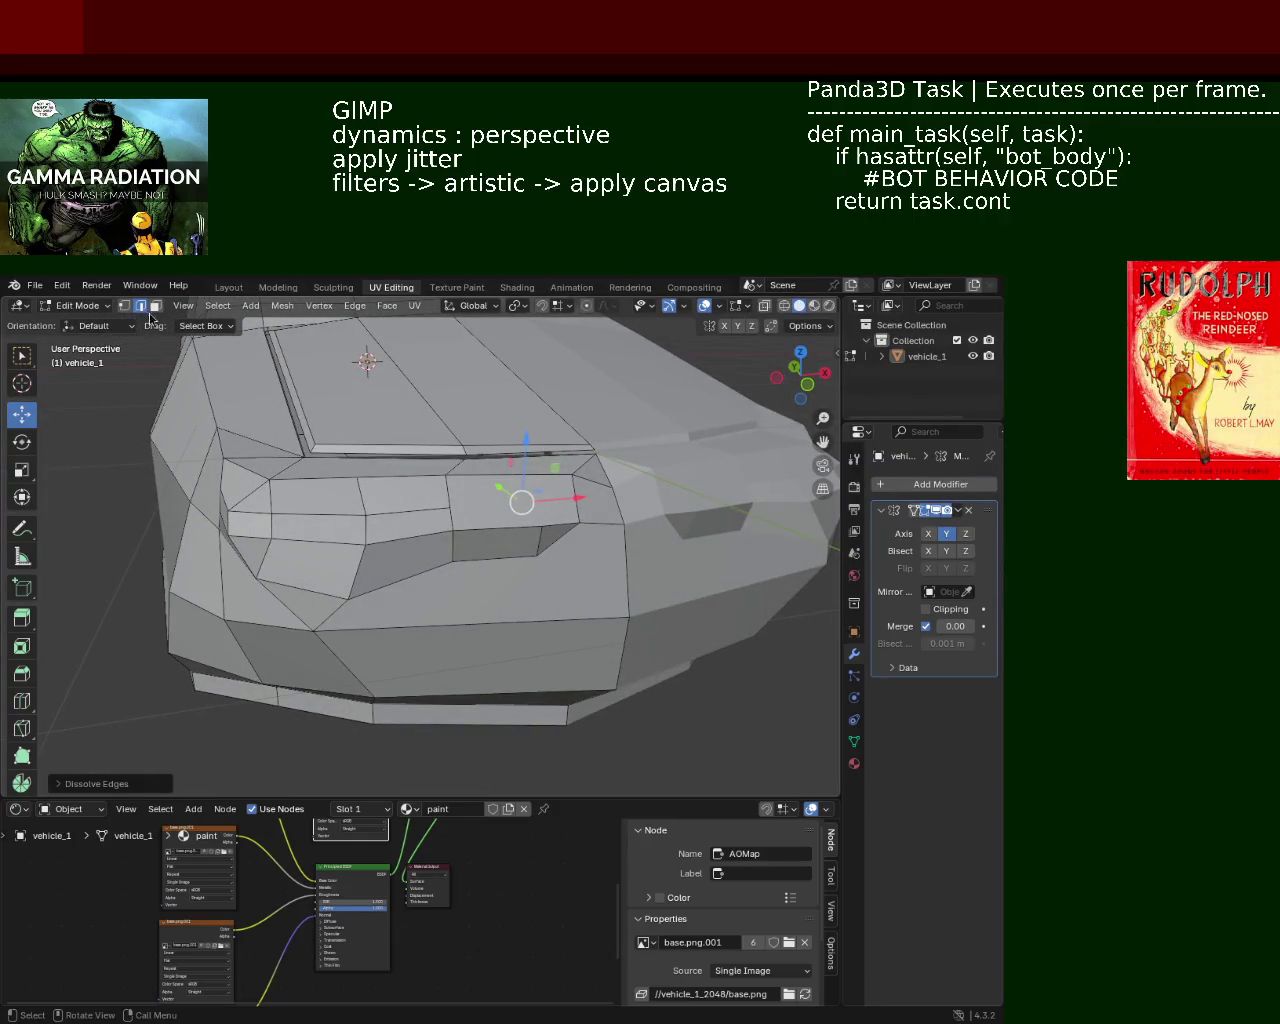
Step: Select the grille vertices near the front corner and shift them along X
left_click(121, 307)
left_click(591, 488)
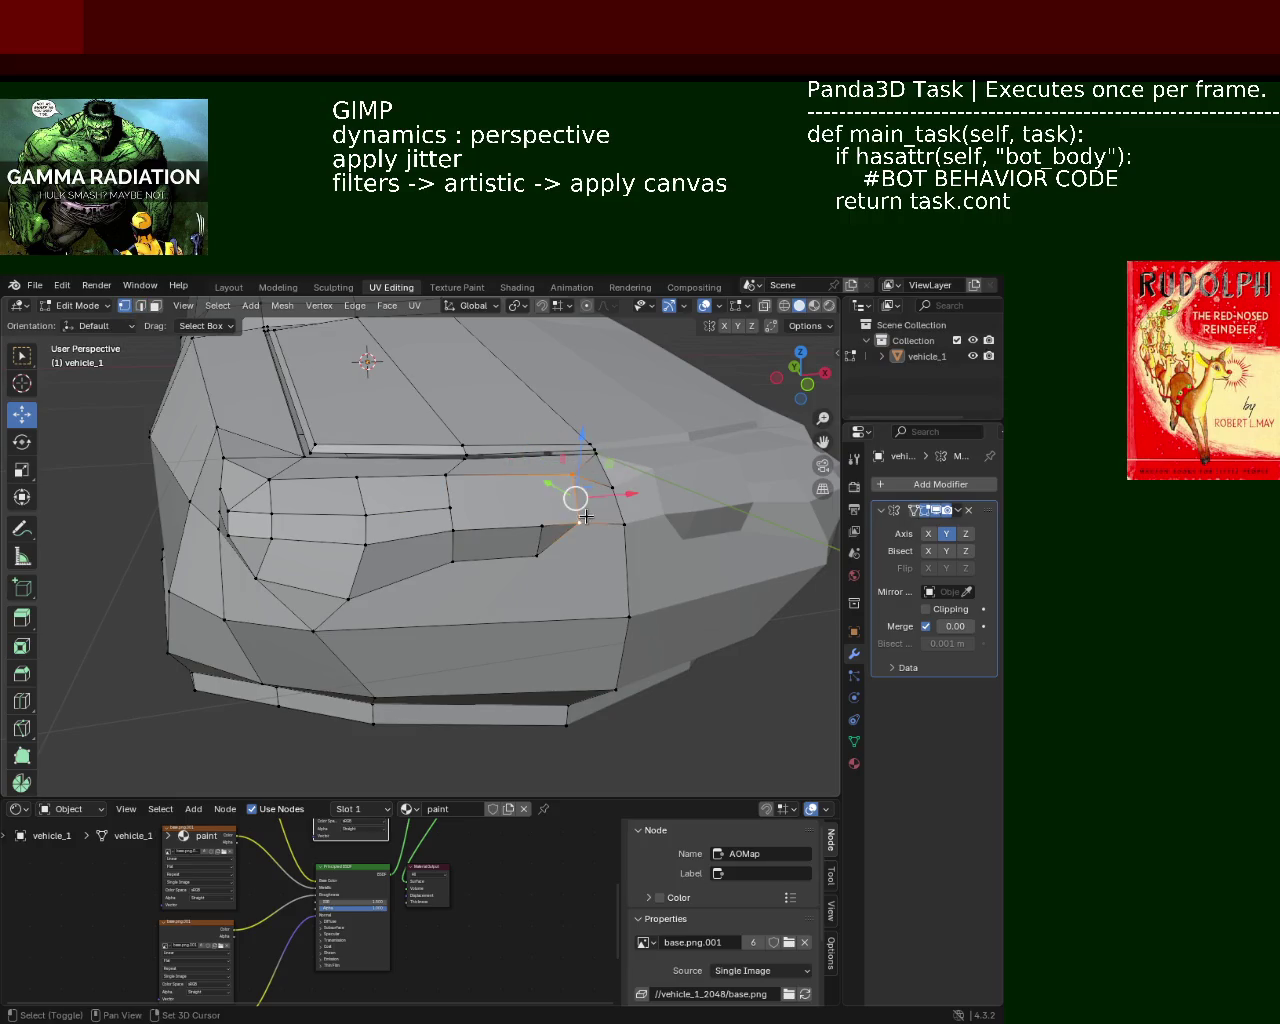
left_click(450, 505)
left_click(579, 518, "ctrl")
mouse_move(450, 505)
middle_mouse_down()
mouse_move(651, 534)
mouse_move(537, 507)
mouse_move(533, 533)
mouse_move(559, 559)
mouse_move(534, 543)
mouse_move(600, 530)
mouse_move(640, 494)
mouse_move(637, 515)
mouse_move(591, 511)
mouse_move(610, 530)
middle_mouse_up()
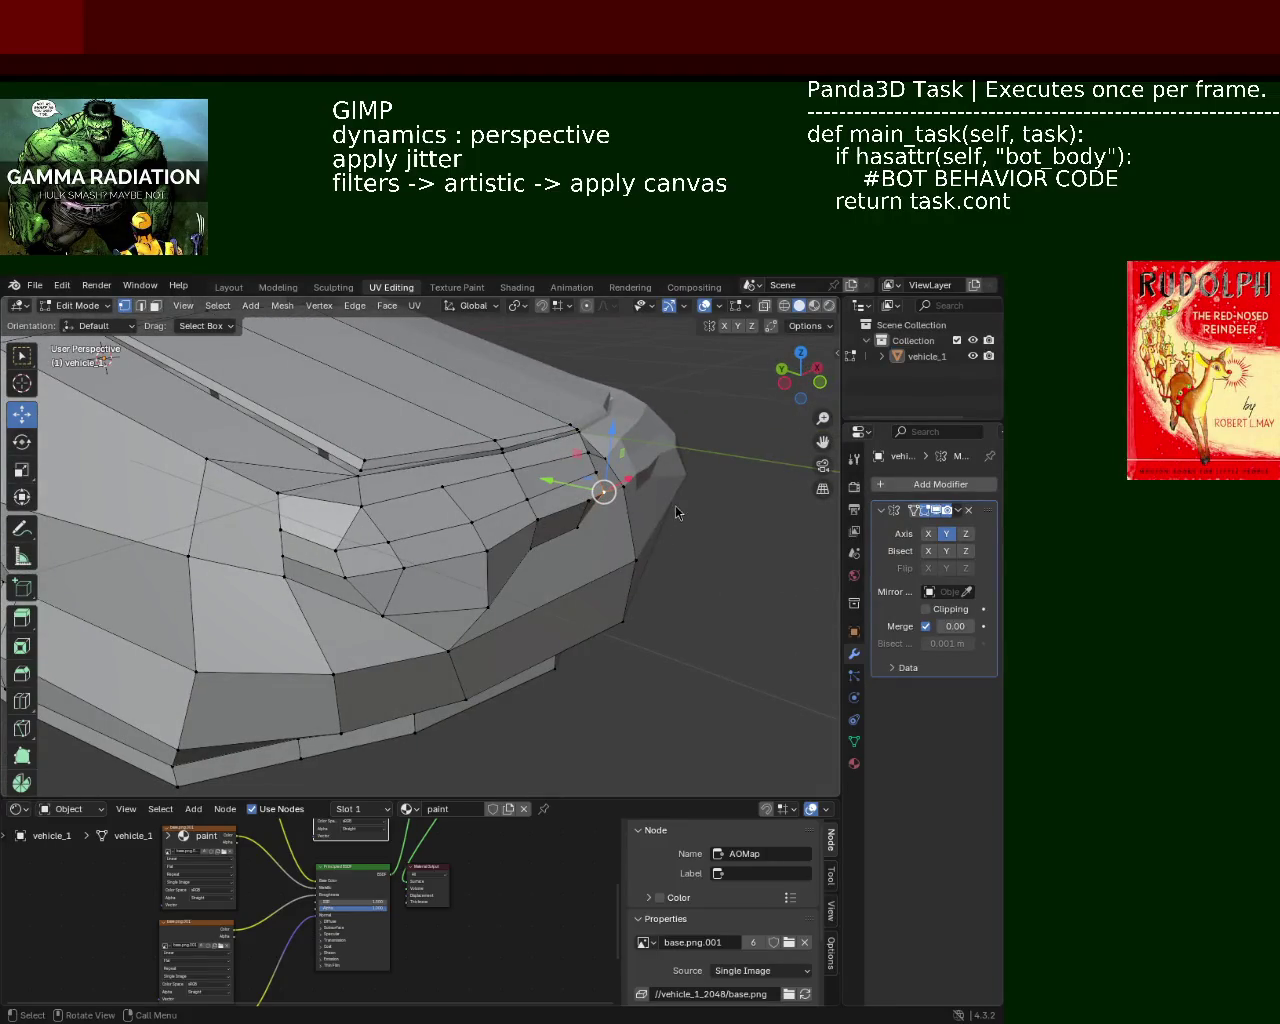
mouse_move(480, 487)
middle_mouse_down()
mouse_move(297, 500)
mouse_move(291, 531)
mouse_move(337, 509)
mouse_move(323, 486)
mouse_move(277, 486)
mouse_move(311, 449)
mouse_move(500, 440)
mouse_move(487, 492)
mouse_move(357, 543)
mouse_move(352, 568)
mouse_move(402, 533)
middle_mouse_up()
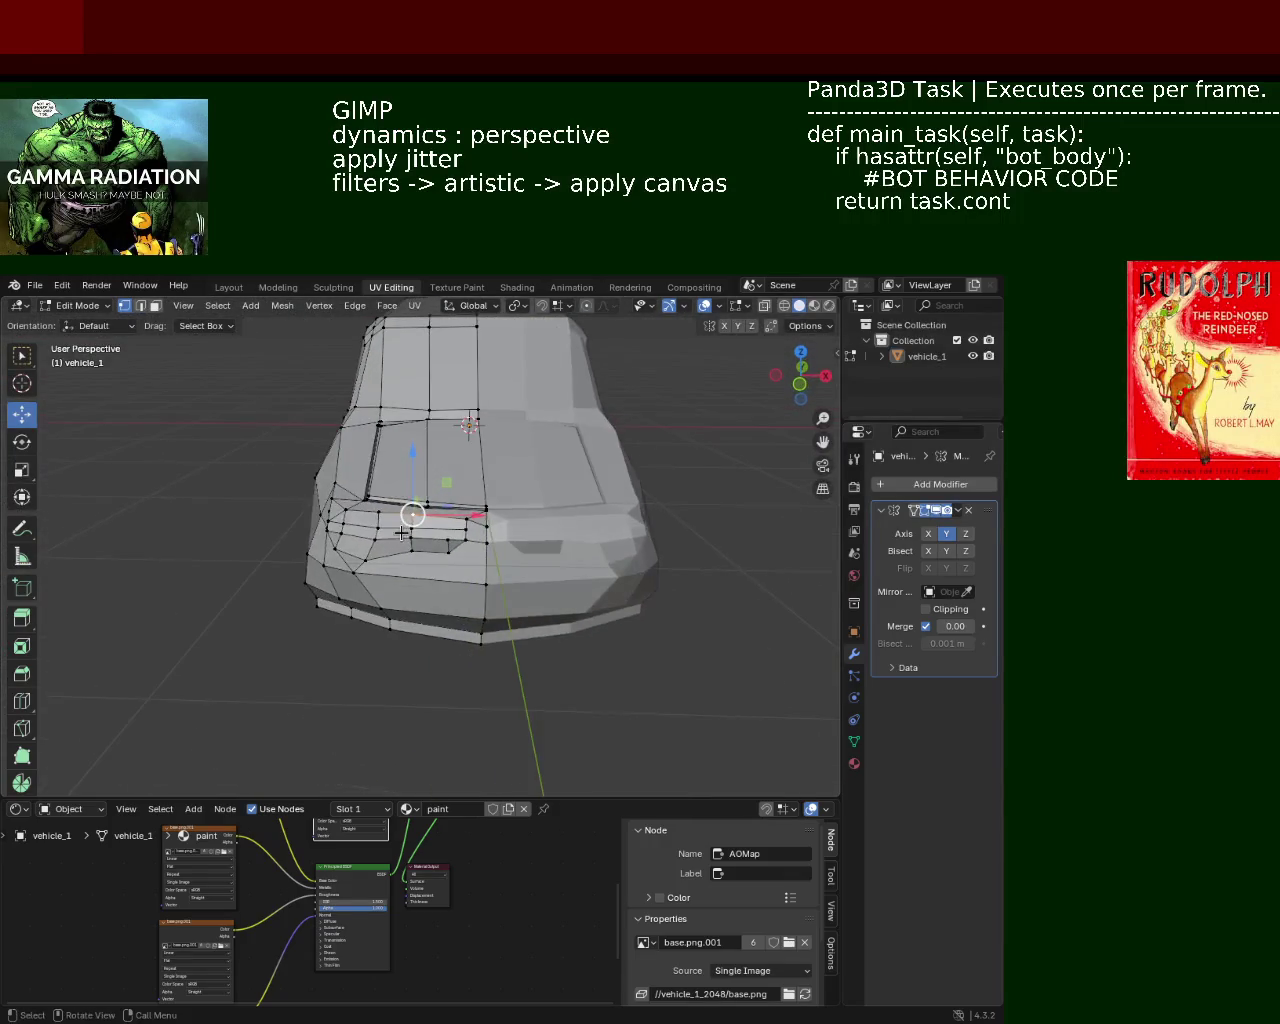
middle_click_drag(330, 487, 369, 500)
key("g")
key("x")
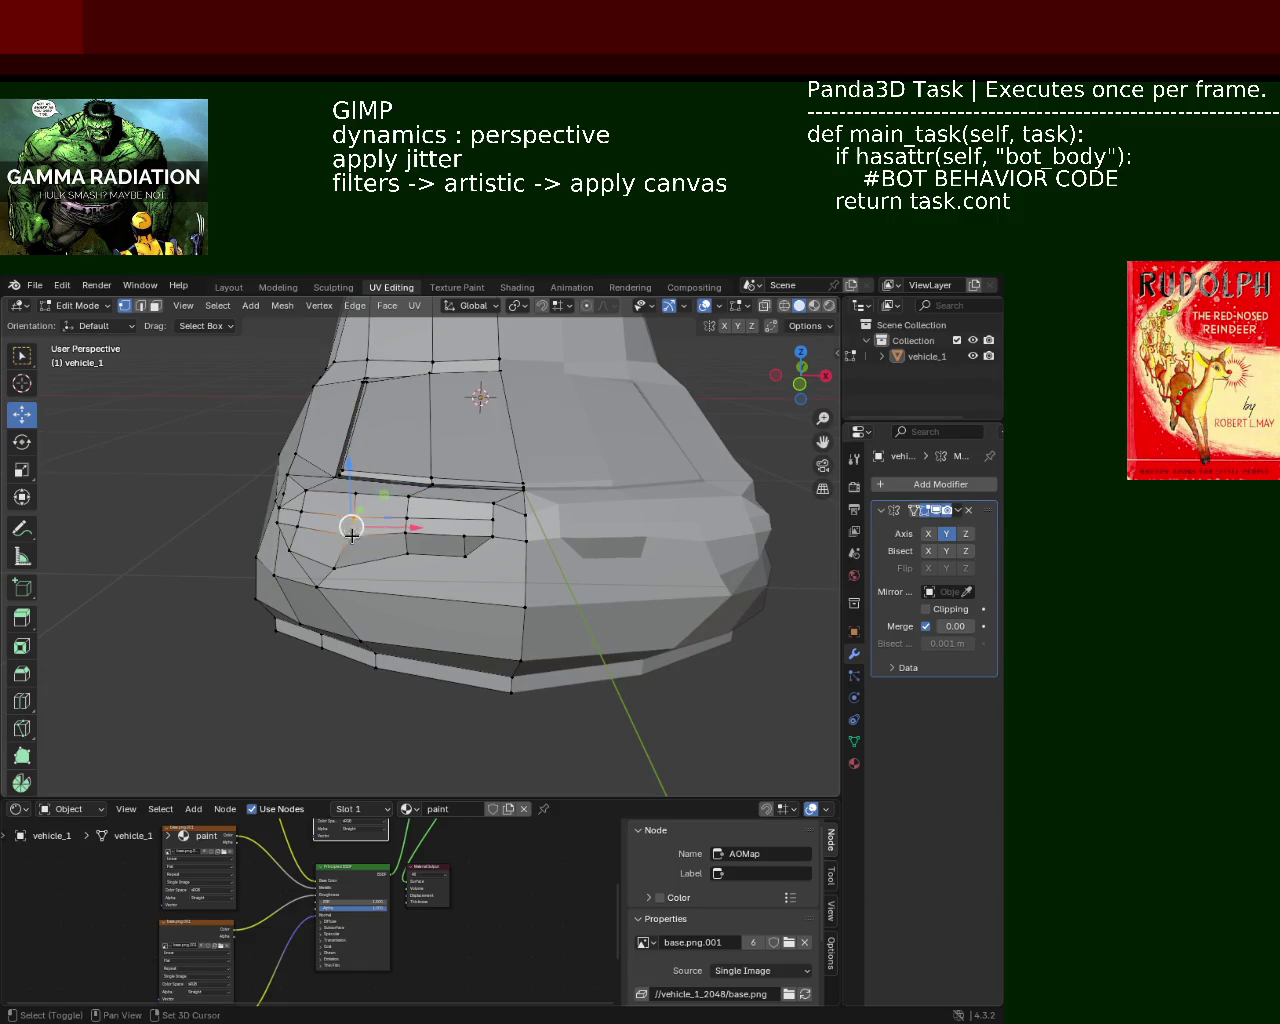
left_click(343, 524)
Step: Pick a vertex at the lower front and change to edge selection
mouse_move(494, 562)
middle_mouse_down()
mouse_move(490, 530)
mouse_move(455, 566)
mouse_move(431, 568)
mouse_move(415, 455)
middle_mouse_up()
left_click(450, 569)
left_click(140, 305)
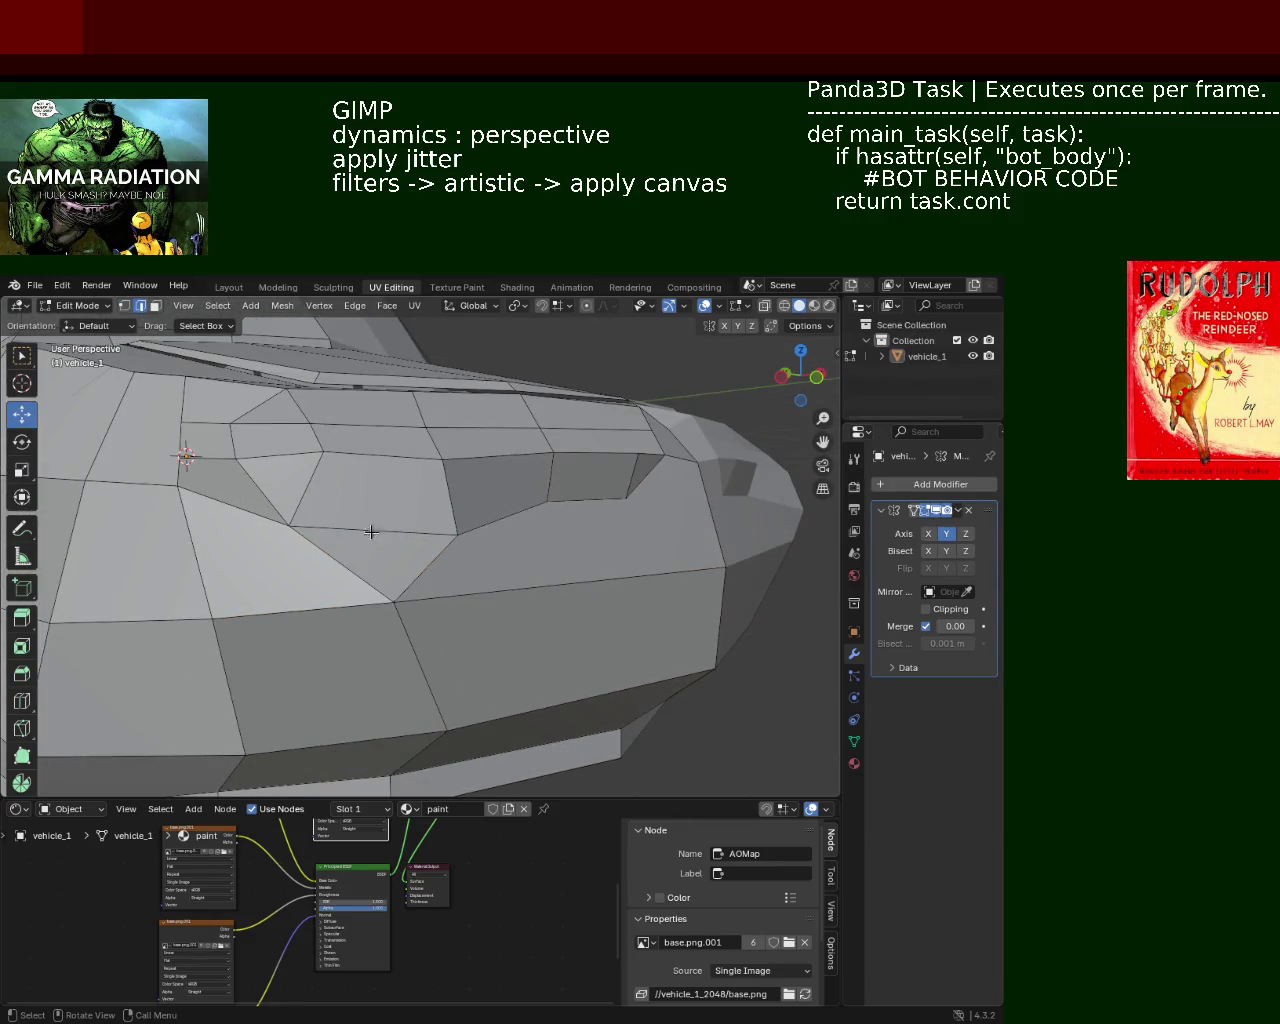
Step: Dissolve and delete the unwanted edges on the car's front, leaving an open hole
key("x")
left_click(383, 566)
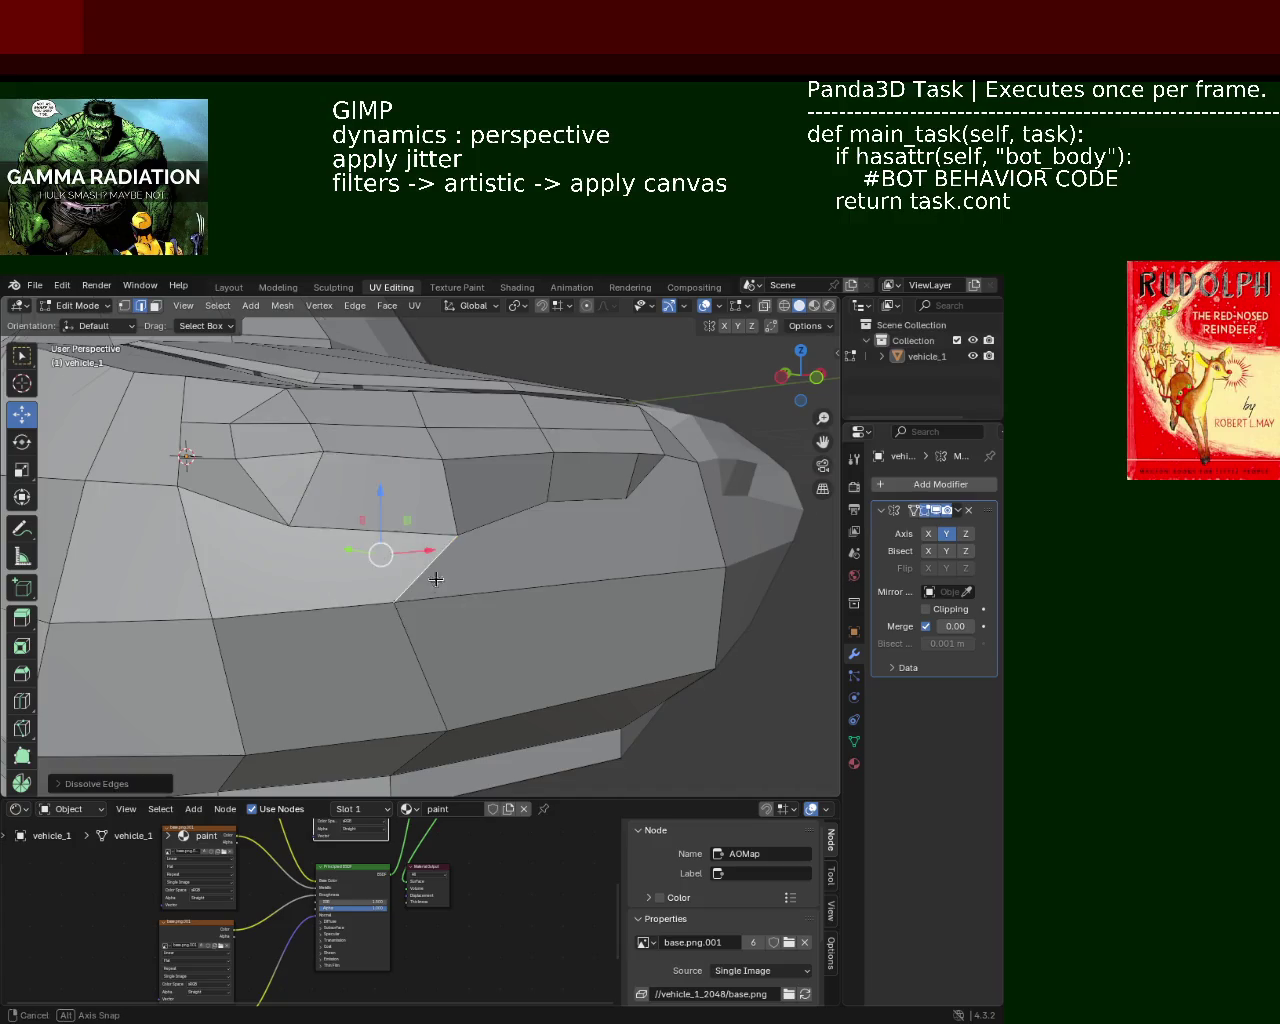
middle_click_drag(435, 580, 386, 594)
key("x")
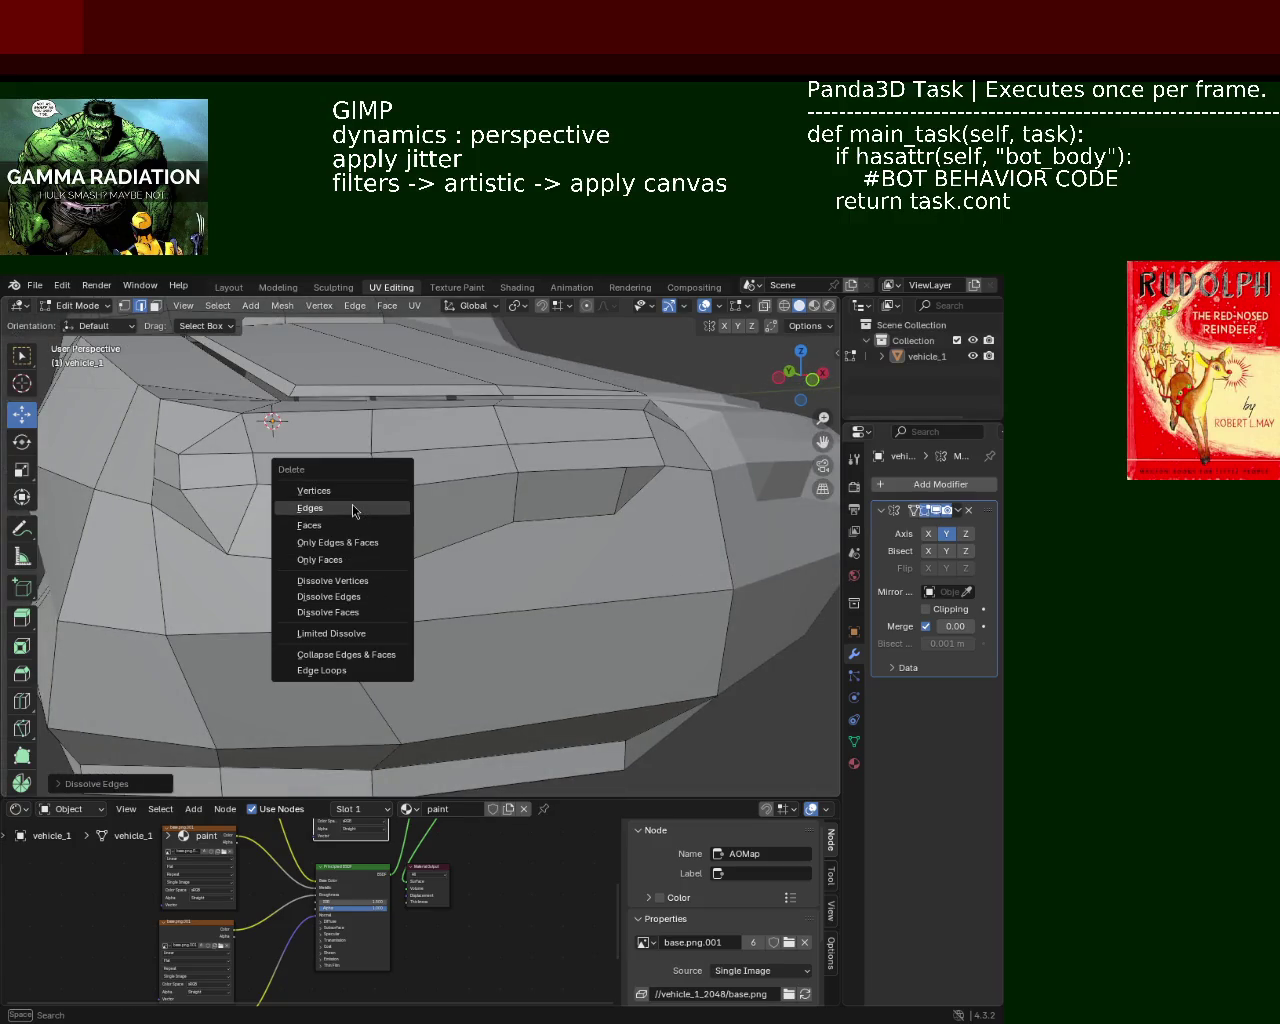
left_click(350, 597)
key("x")
left_click(300, 503)
middle_click_drag(413, 547, 137, 318)
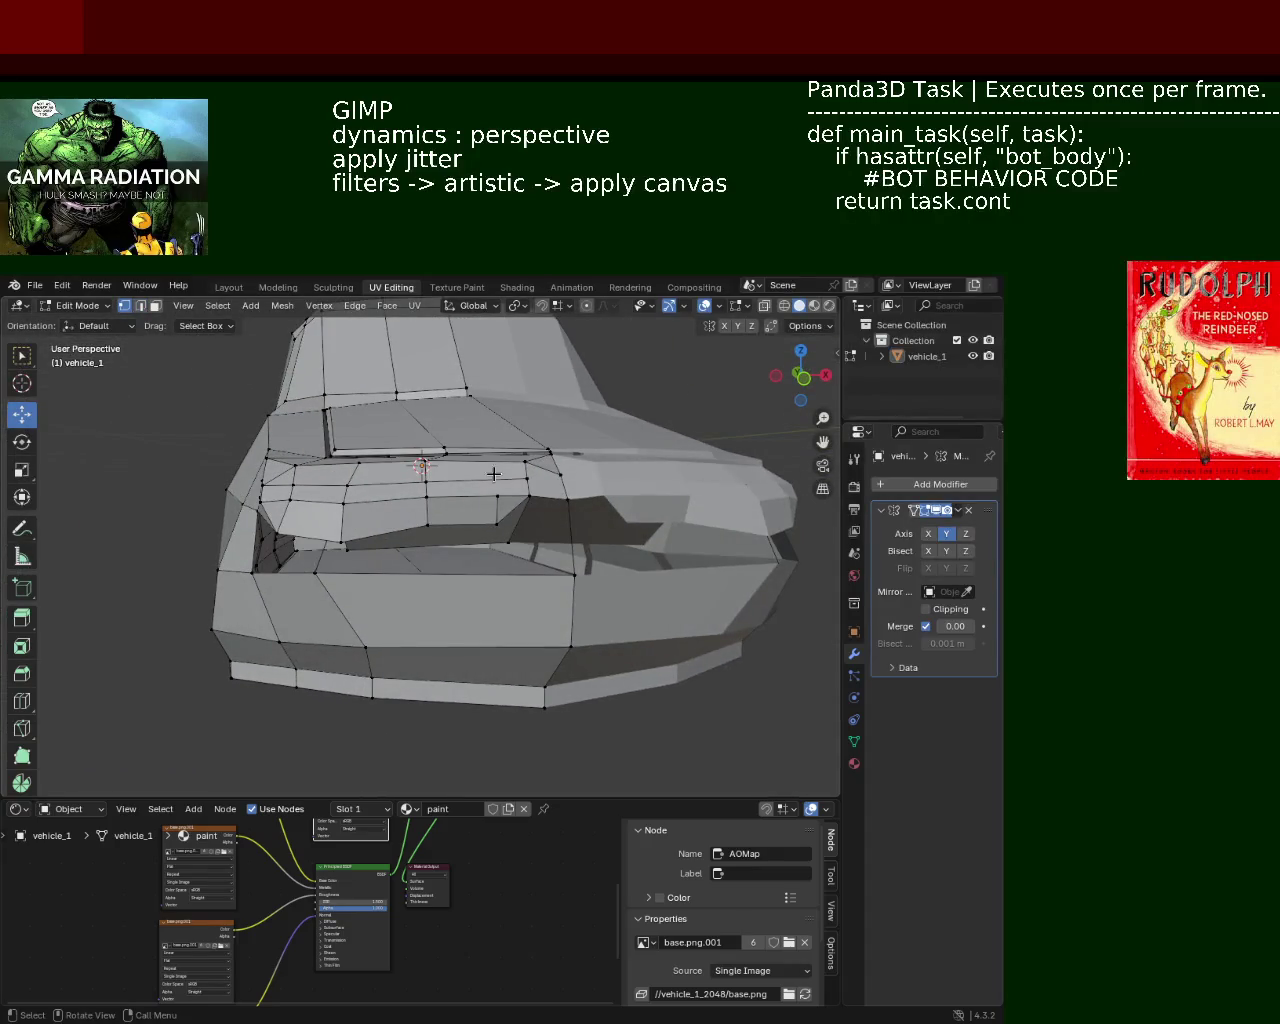
Step: Select the hole's border edge loop, fill it with a face, then undo the fill
left_click(544, 553, "alt")
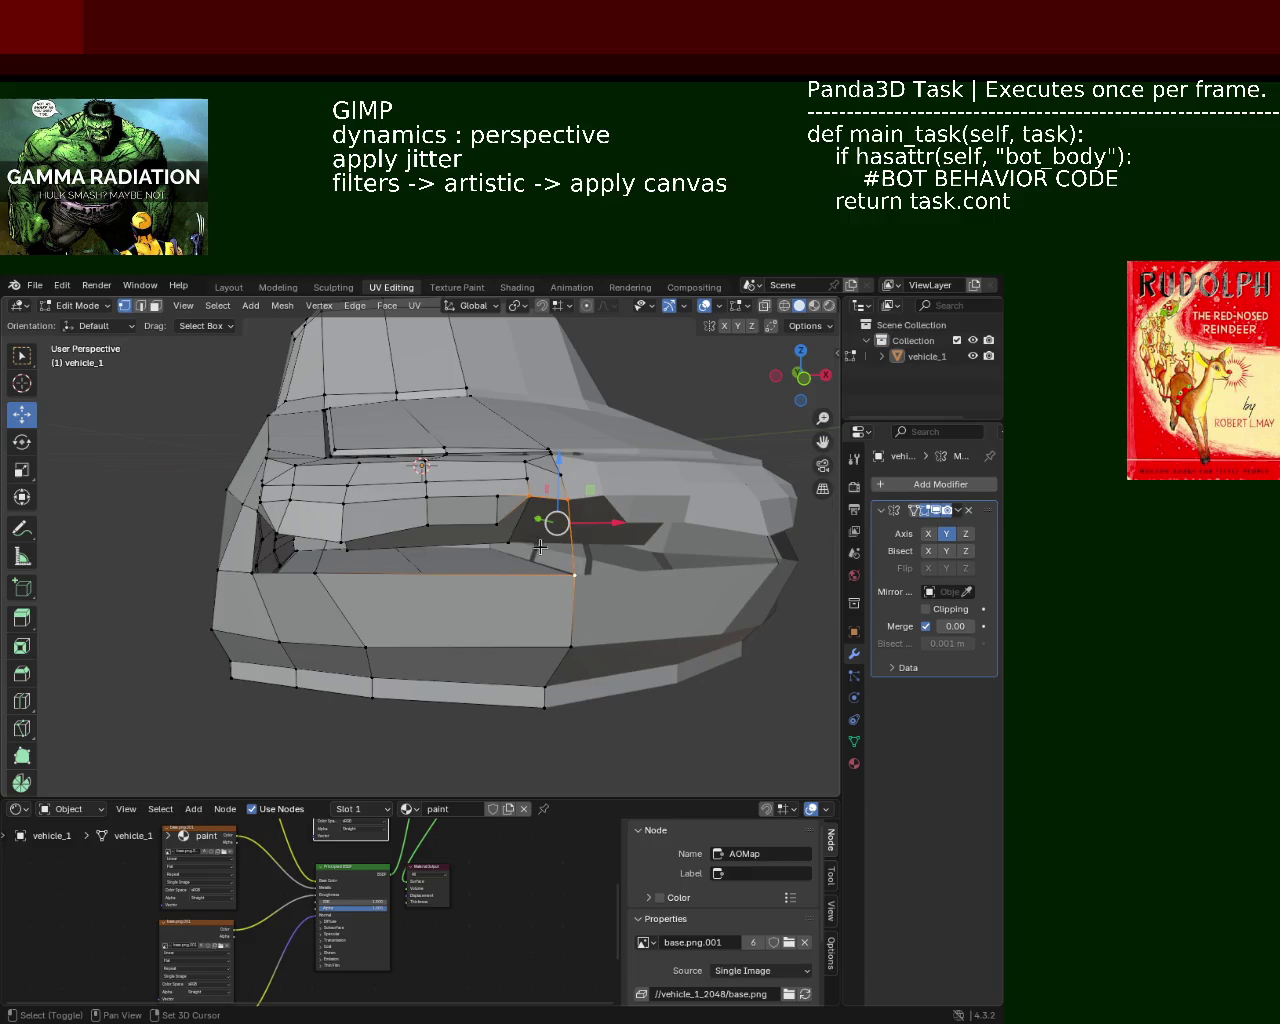
left_click(385, 533, "shift")
left_click(318, 540, "shift")
left_click(300, 585, "shift")
middle_click_drag(300, 585, 359, 592)
left_click(289, 537, "shift")
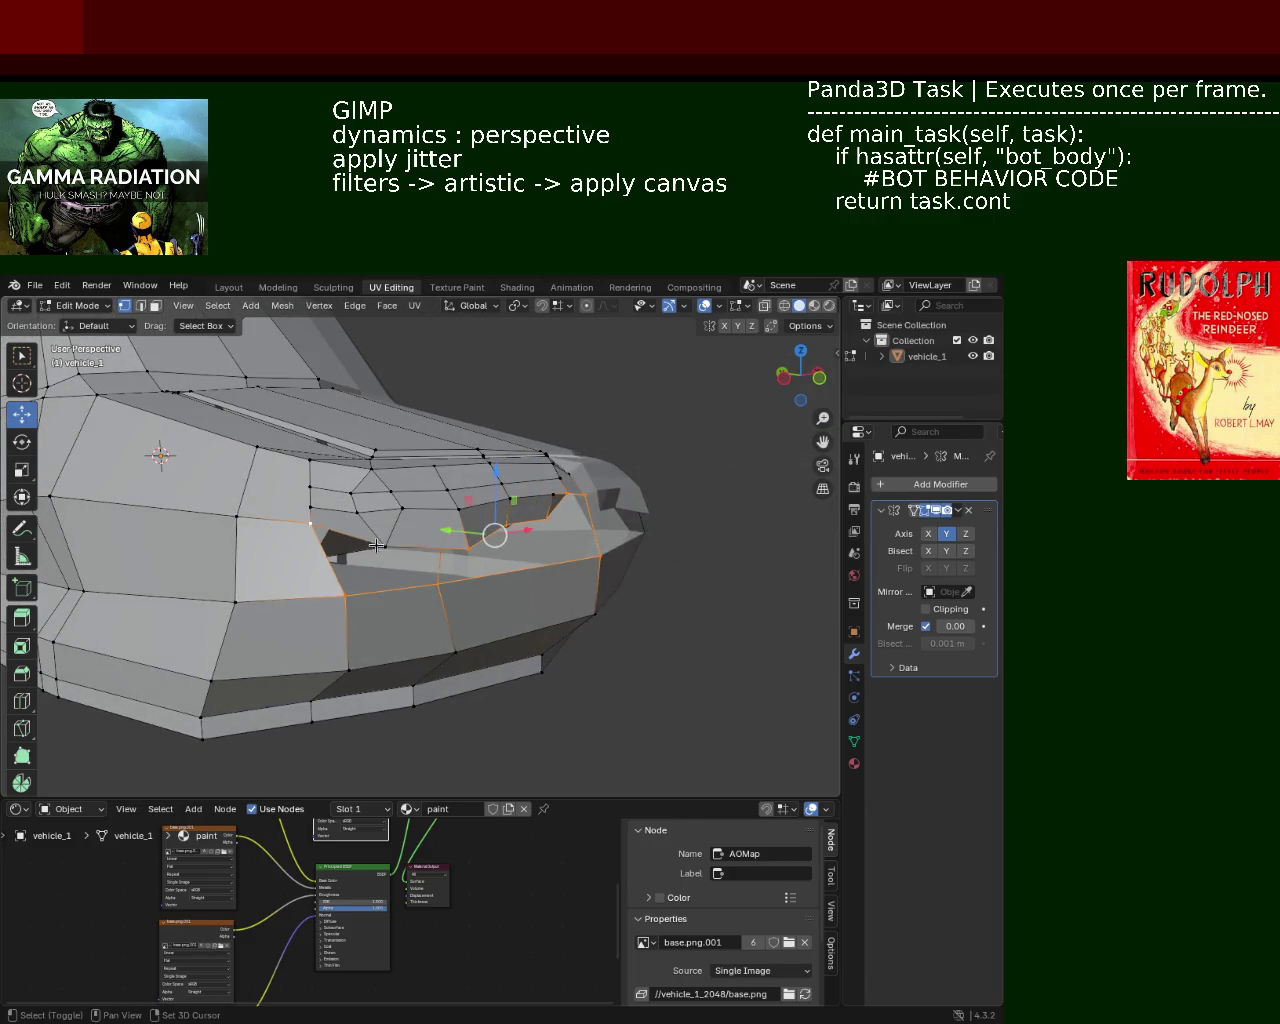
key("f")
mouse_move(300, 540)
middle_mouse_down()
mouse_move(487, 545)
mouse_move(440, 565)
mouse_move(370, 481)
middle_mouse_up()
key("ctrl+z")
key("ctrl+shift+z")
key("ctrl+z")
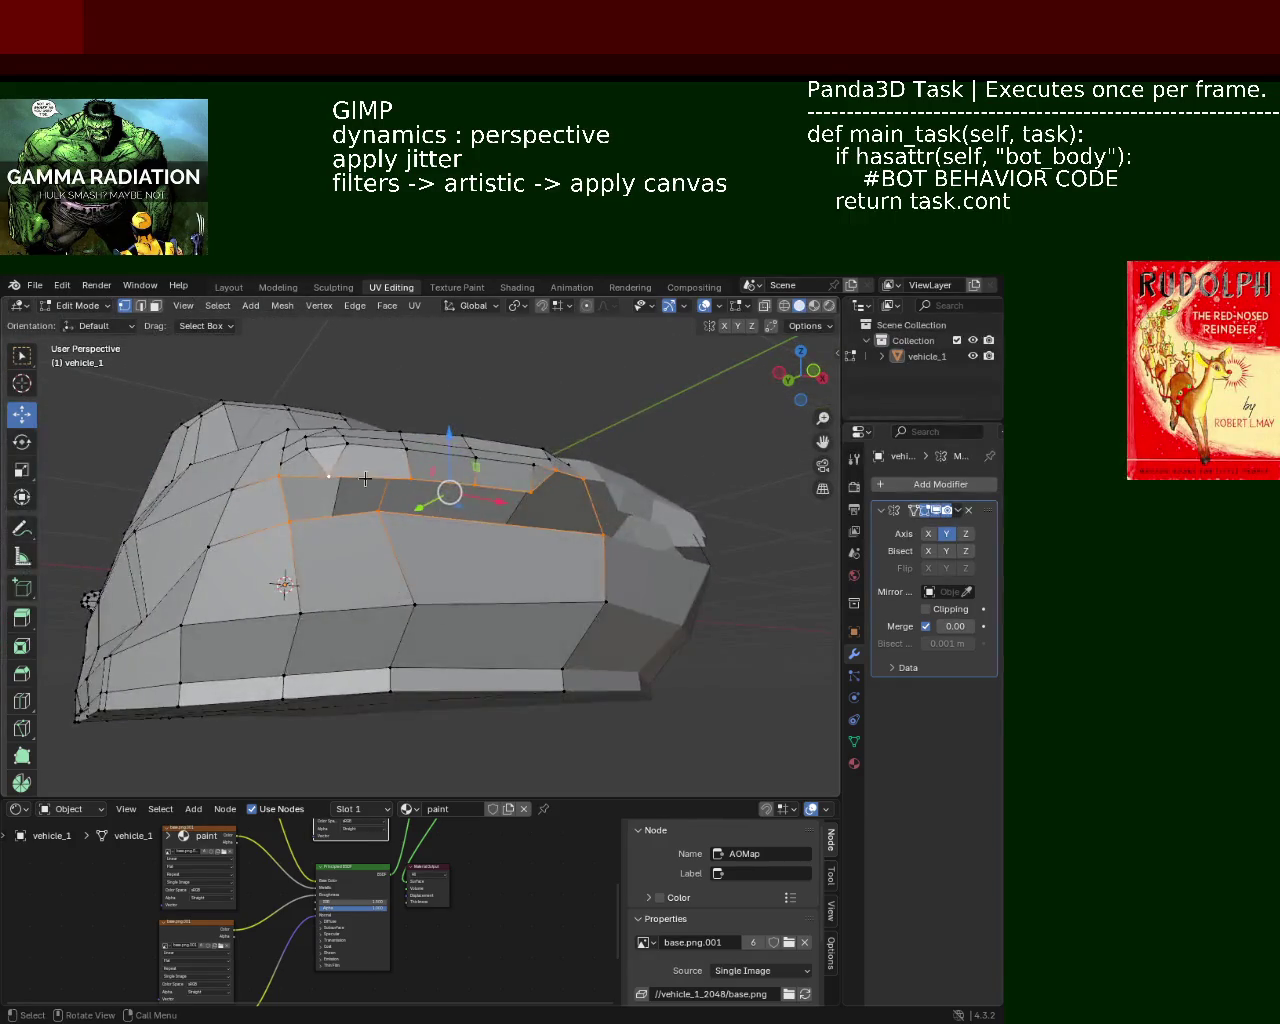
Step: Turn off Y mirroring in the Mirror modifier and dissolve the stray front-corner edges
middle_click_drag(181, 340, 620, 577)
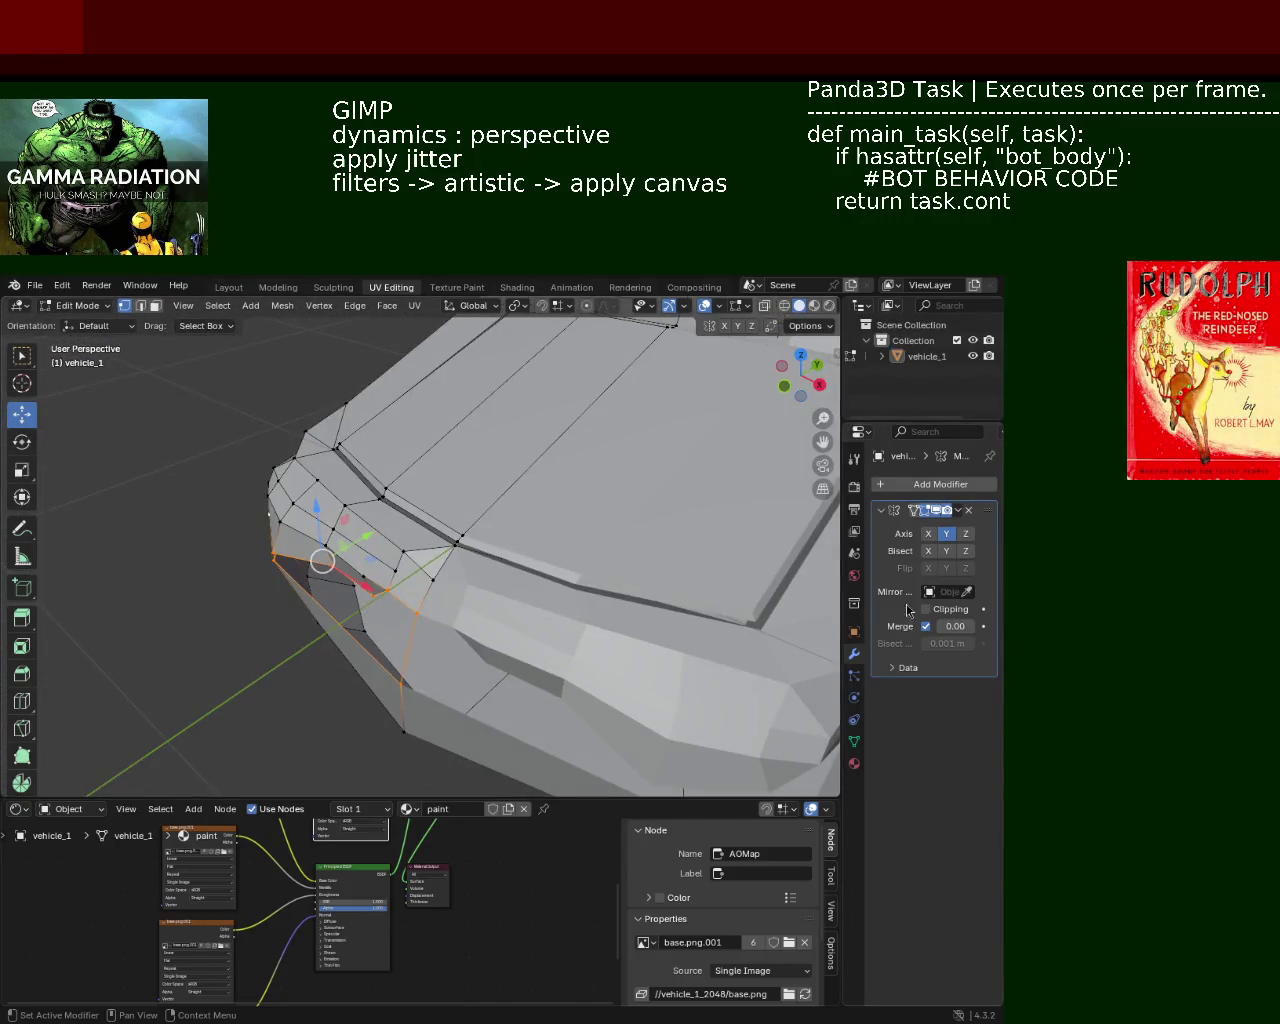
left_click(937, 541)
mouse_move(450, 560)
middle_mouse_down()
mouse_move(586, 487)
mouse_move(556, 465)
mouse_move(586, 457)
mouse_move(286, 362)
middle_mouse_up()
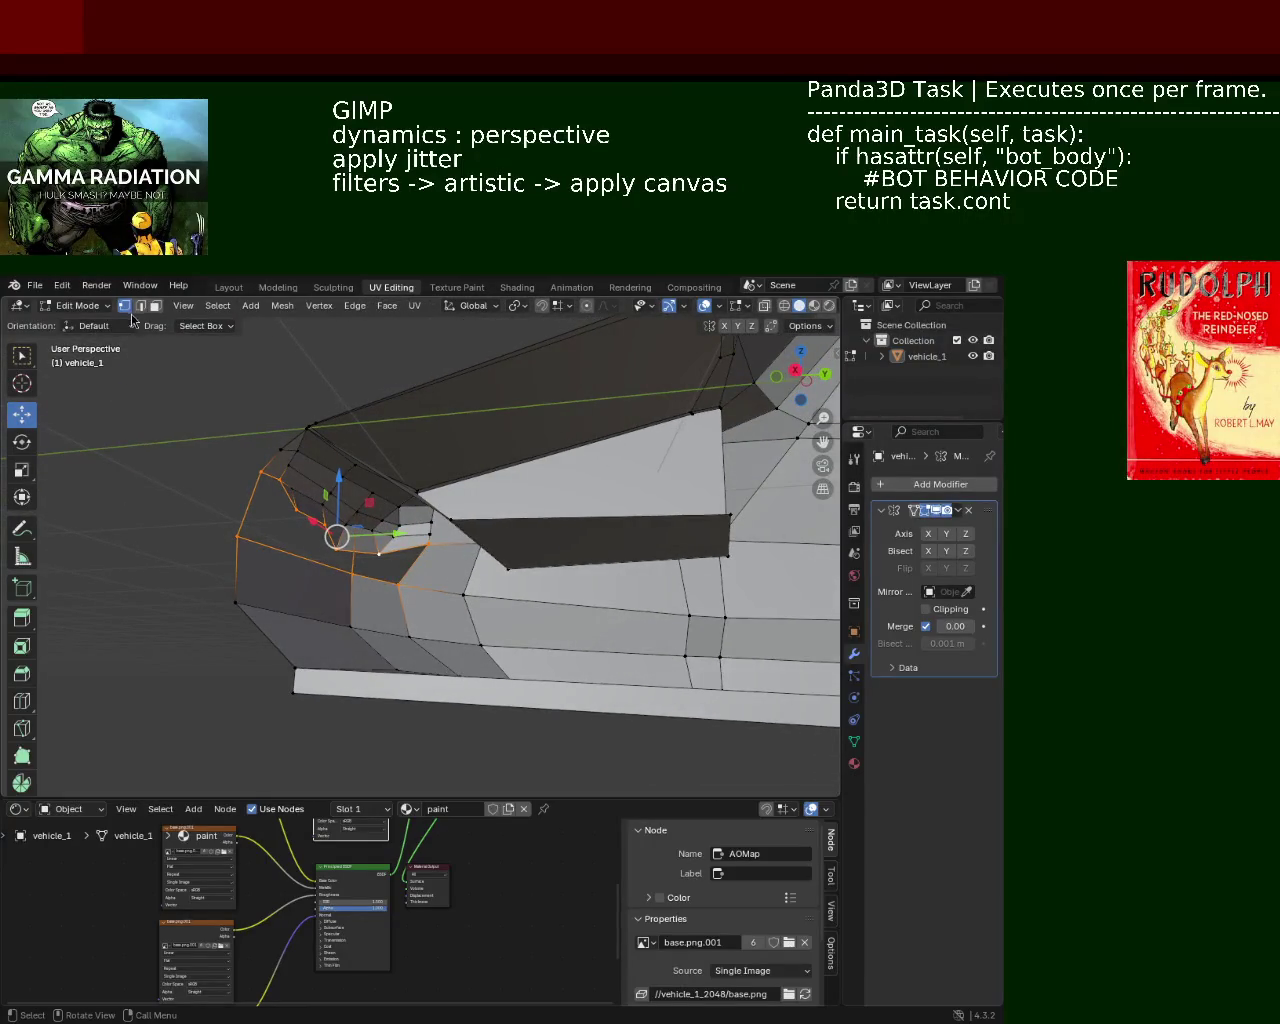
left_click(355, 555)
key("c")
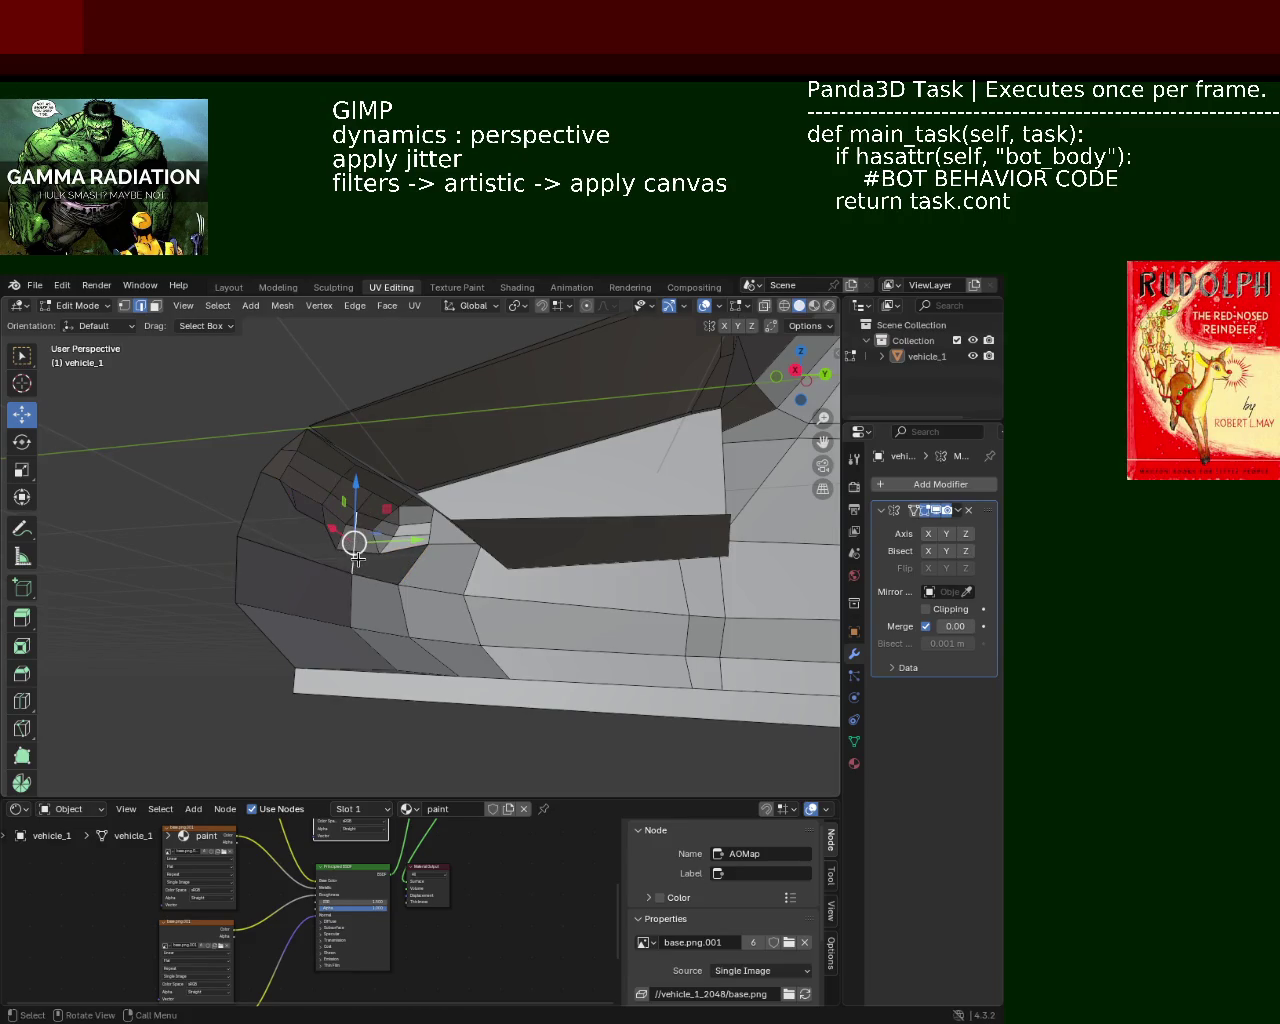
key("x")
left_click(335, 649)
key("x")
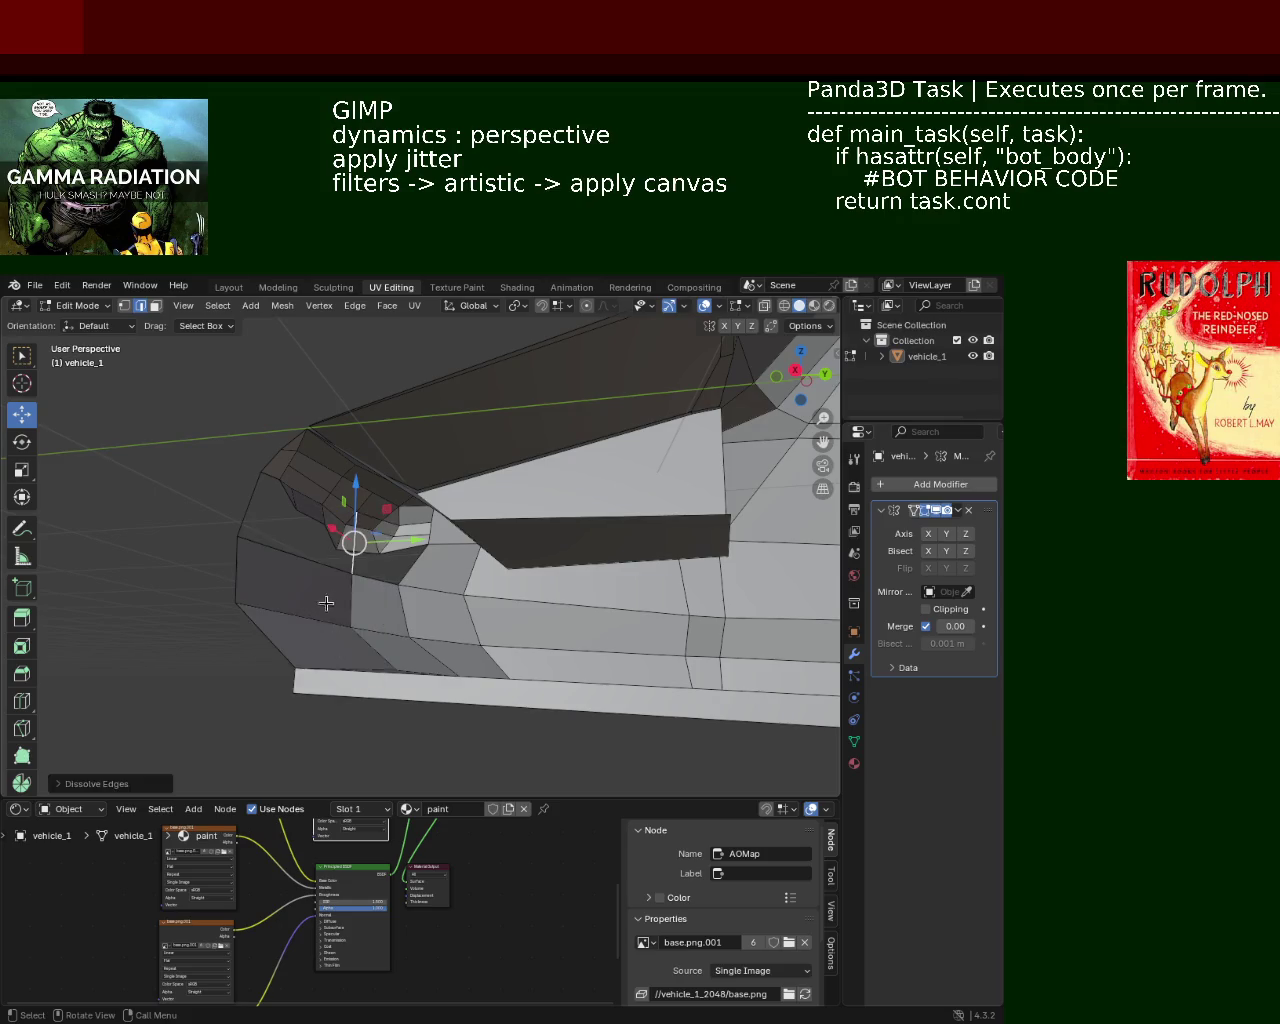
left_click(320, 515)
Step: Close the front opening with new faces filled from its border edges
mouse_move(322, 514)
middle_mouse_down()
mouse_move(478, 532)
mouse_move(322, 633)
middle_mouse_up()
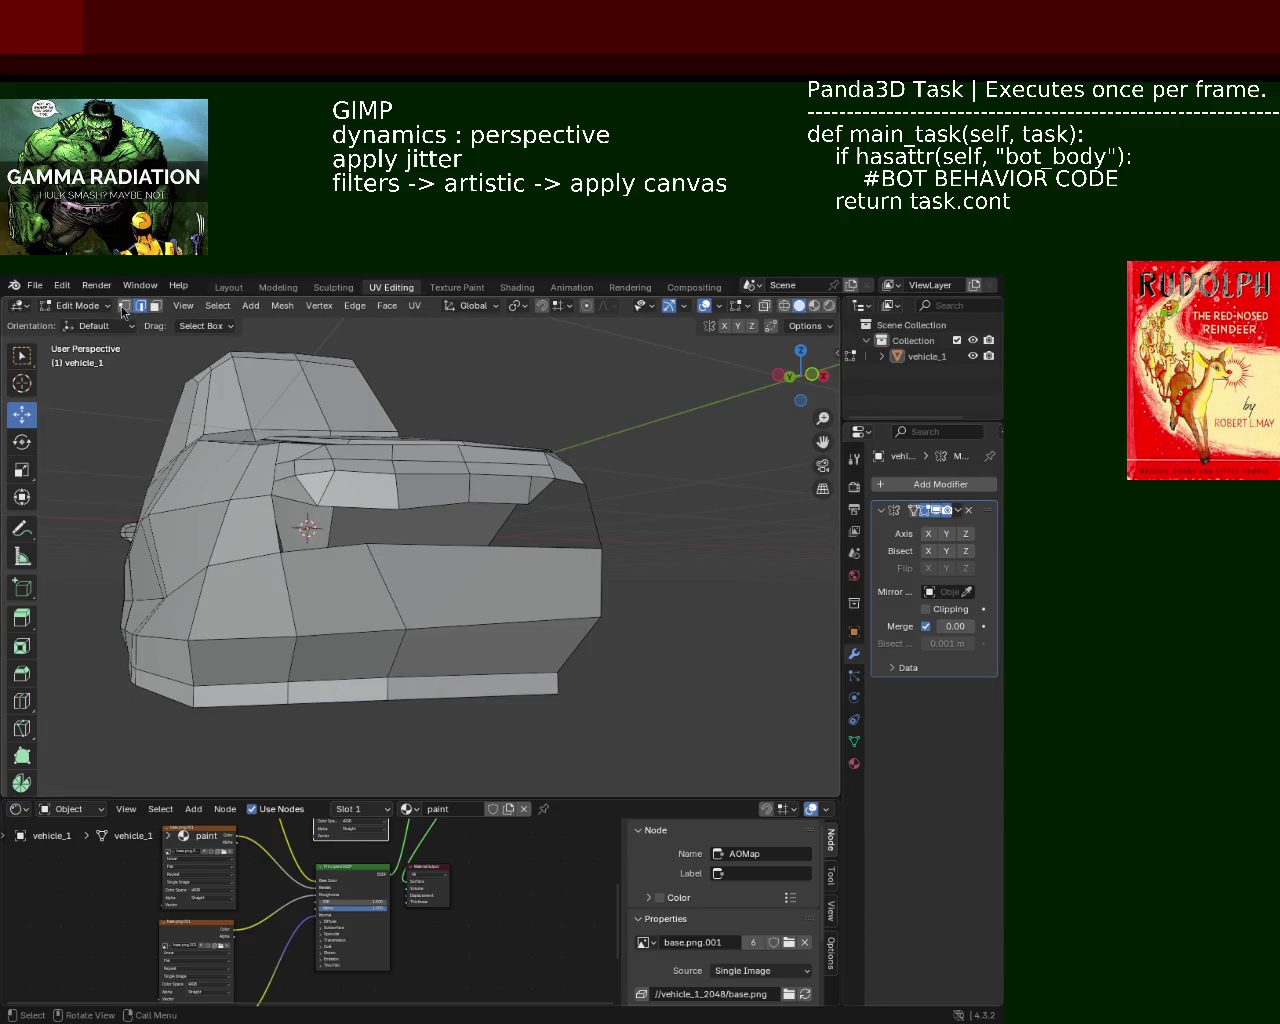
middle_click_drag(238, 497, 271, 514)
left_click(306, 540, "shift")
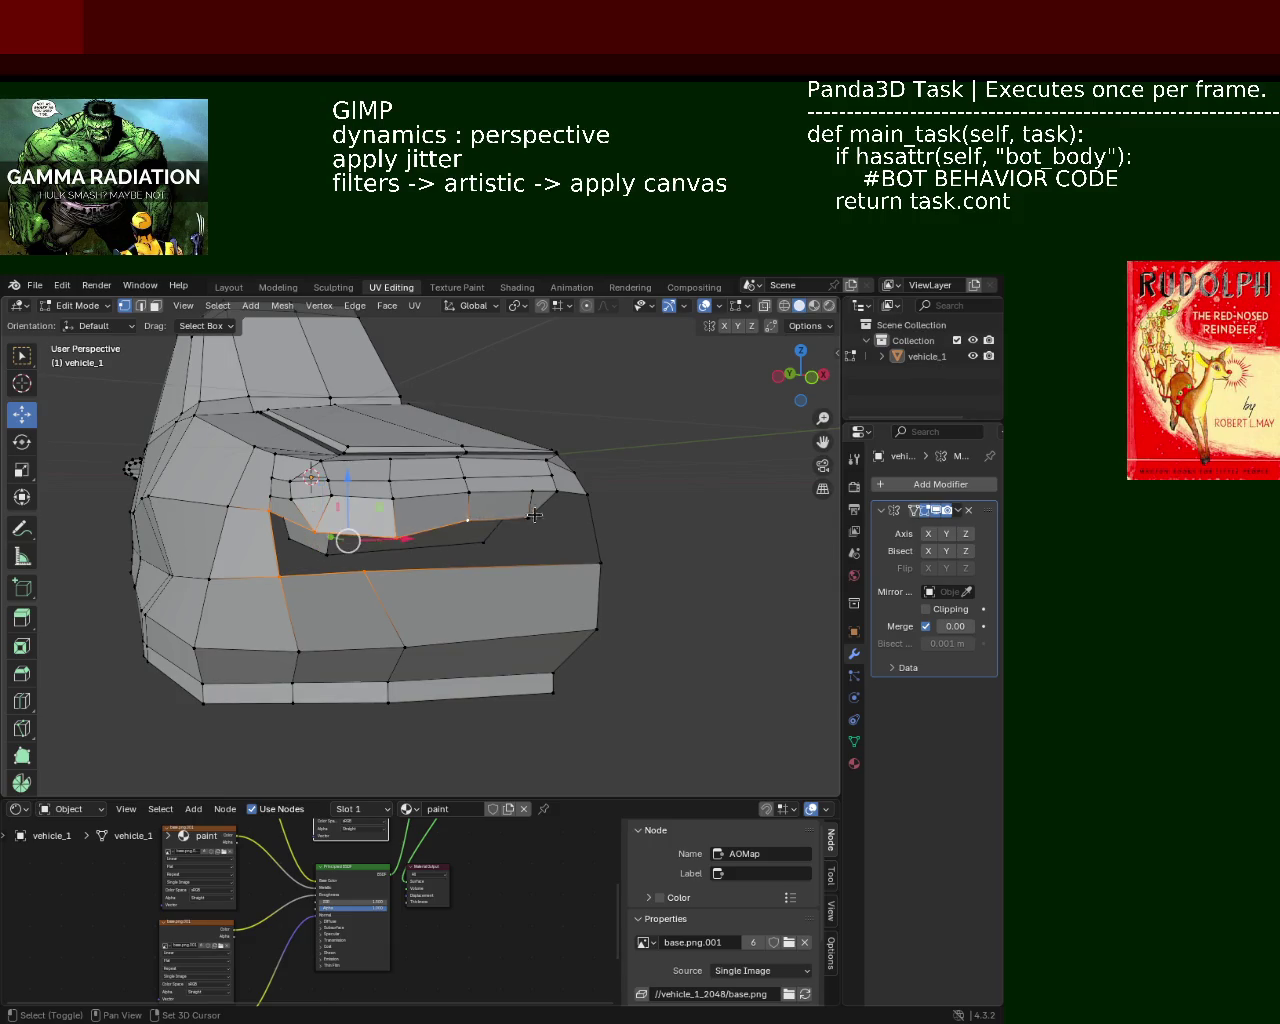
key("f")
key("alt+a")
Step: Shift a front-corner vertex along X and select more corner vertices and edges
mouse_move(514, 517)
middle_mouse_down("ctrl")
mouse_move(548, 496)
mouse_move(414, 463)
mouse_move(392, 493)
mouse_move(375, 572)
middle_mouse_up("ctrl")
middle_click_drag(354, 567, 425, 612)
left_click_drag(420, 596, 459, 590)
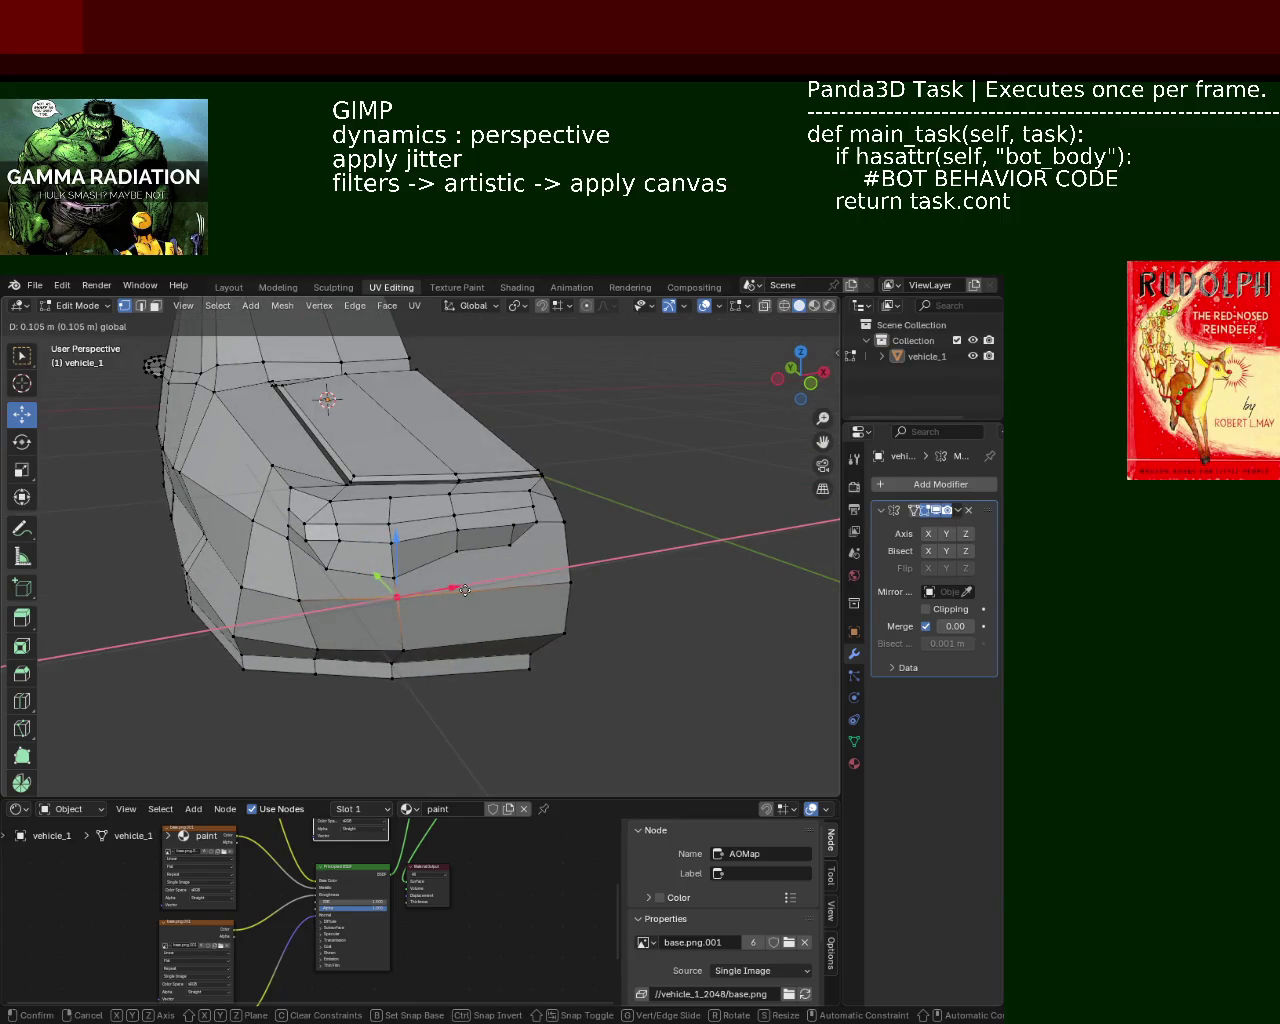
middle_click_drag(459, 590, 335, 495)
left_click(335, 492)
mouse_move(328, 577)
middle_mouse_down()
mouse_move(445, 534)
mouse_move(402, 537)
middle_mouse_up()
left_click(431, 514)
left_click(400, 542, "shift")
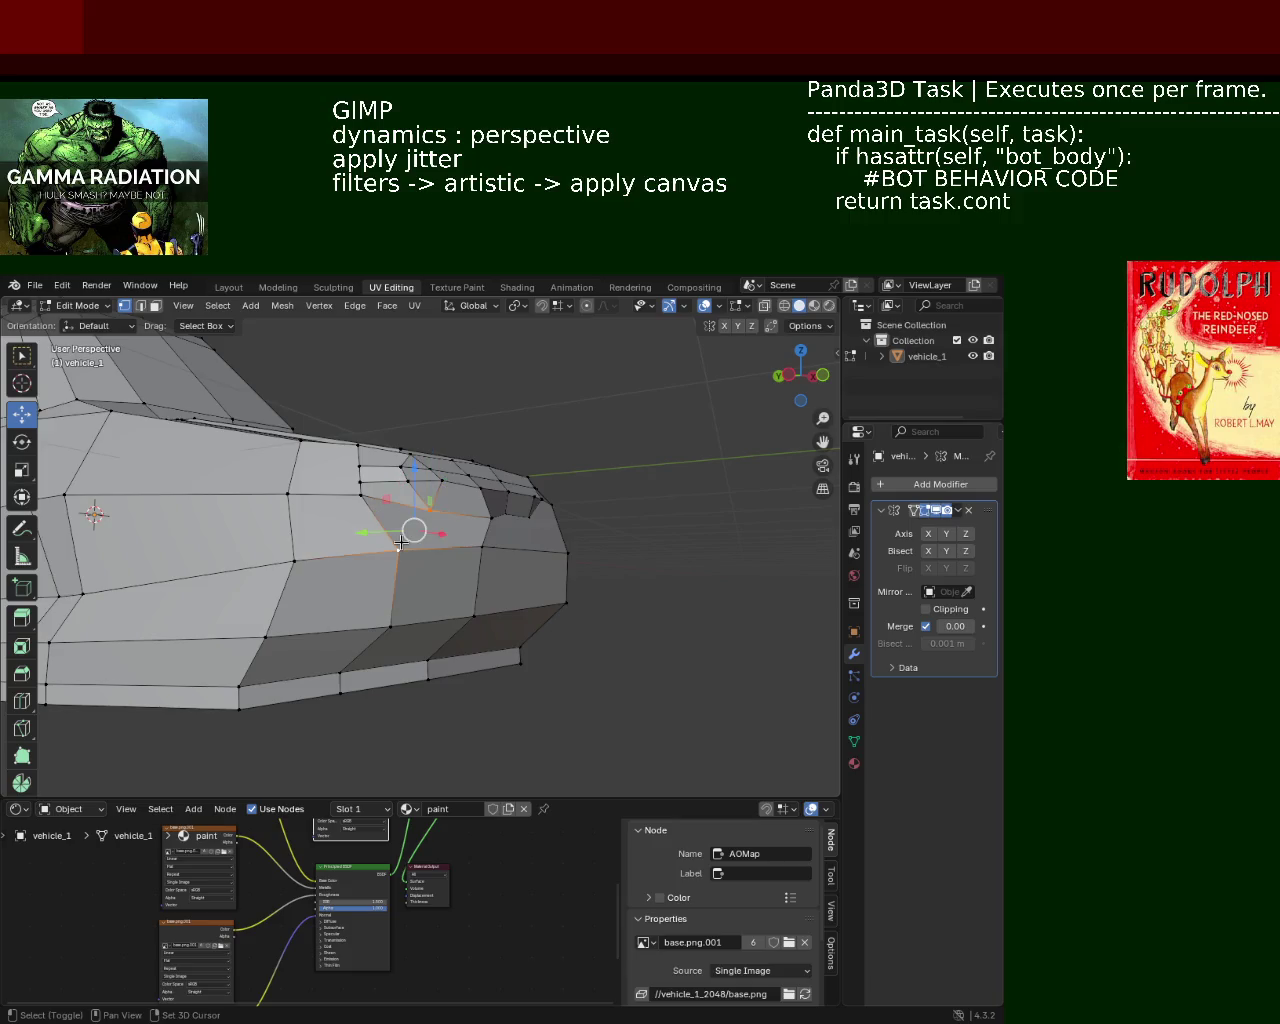
mouse_move(400, 542)
middle_mouse_down()
mouse_move(360, 560)
mouse_move(417, 533)
middle_mouse_up()
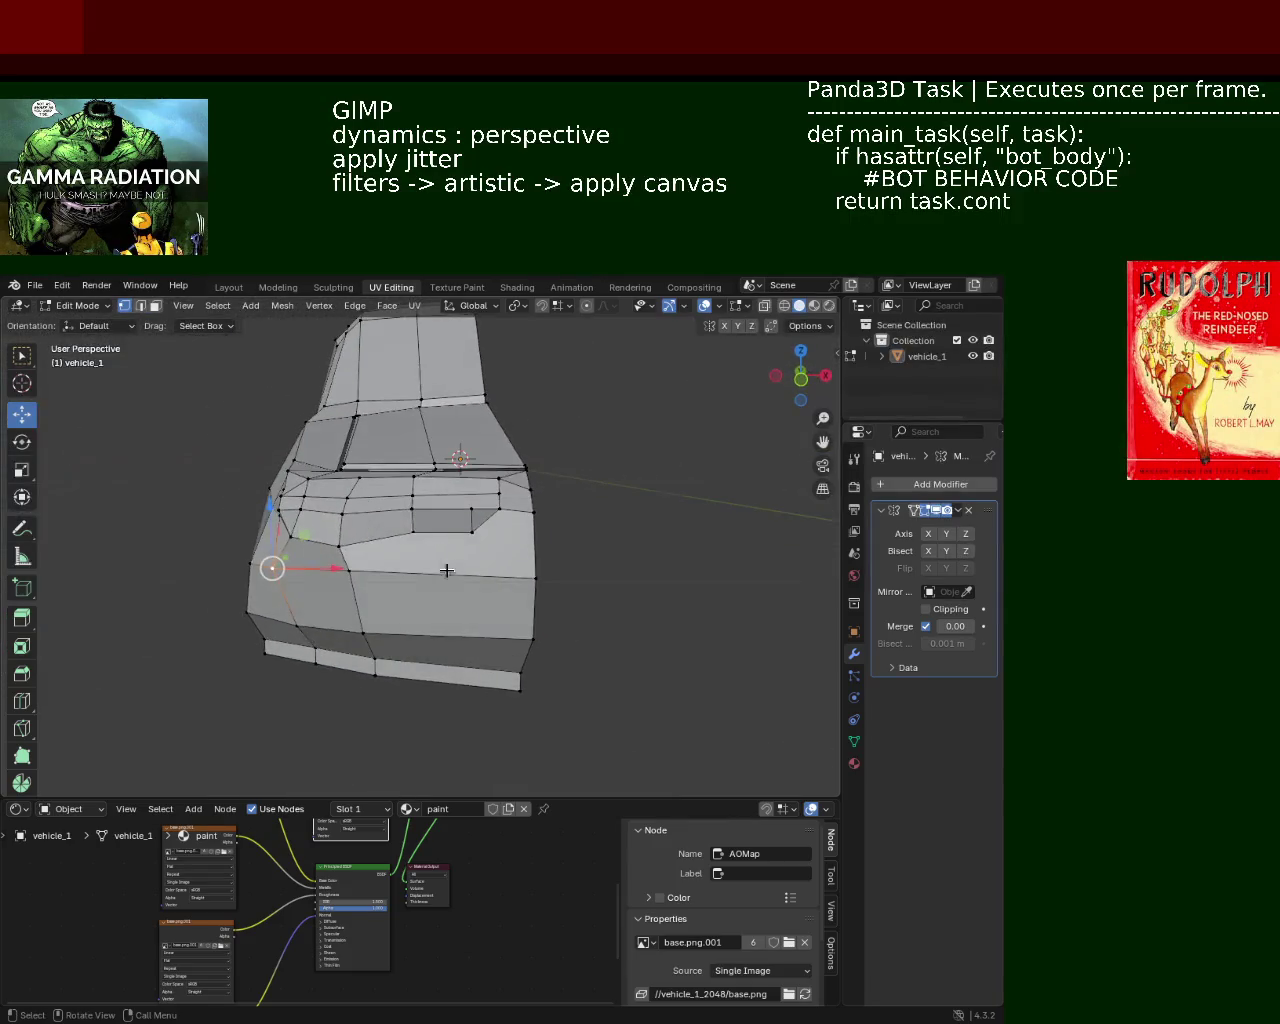
left_click(489, 525)
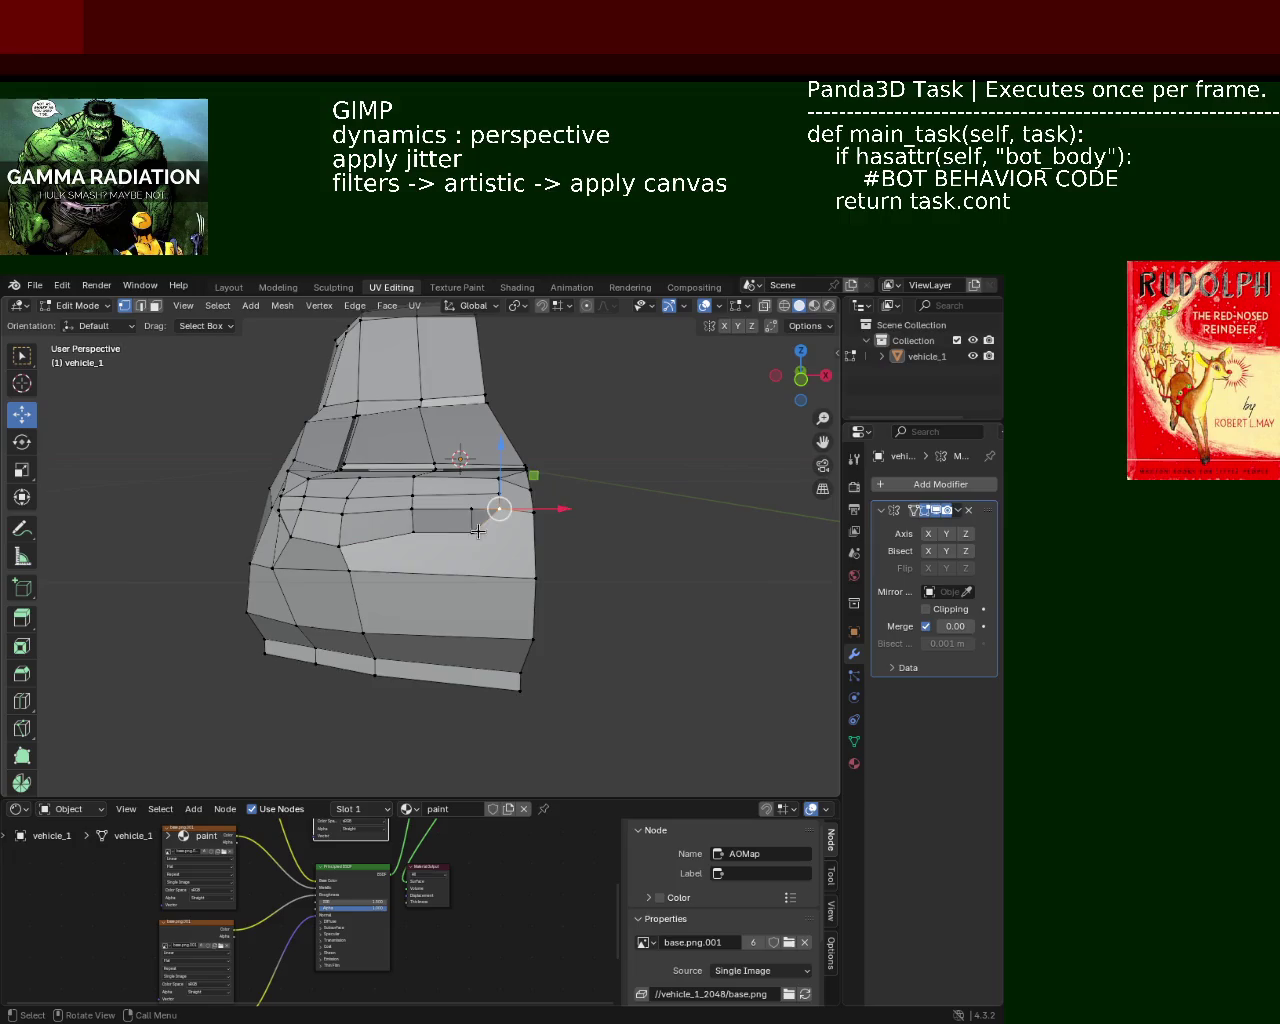
mouse_move(466, 571)
middle_mouse_down()
mouse_move(458, 603)
mouse_move(357, 620)
mouse_move(426, 543)
mouse_move(551, 596)
mouse_move(503, 543)
mouse_move(386, 480)
mouse_move(374, 509)
mouse_move(478, 538)
middle_mouse_up()
Step: Apply an edge operation to the lower horizontal and right side edges
left_click(417, 580)
left_click(625, 590, "shift")
key("ctrl+e")
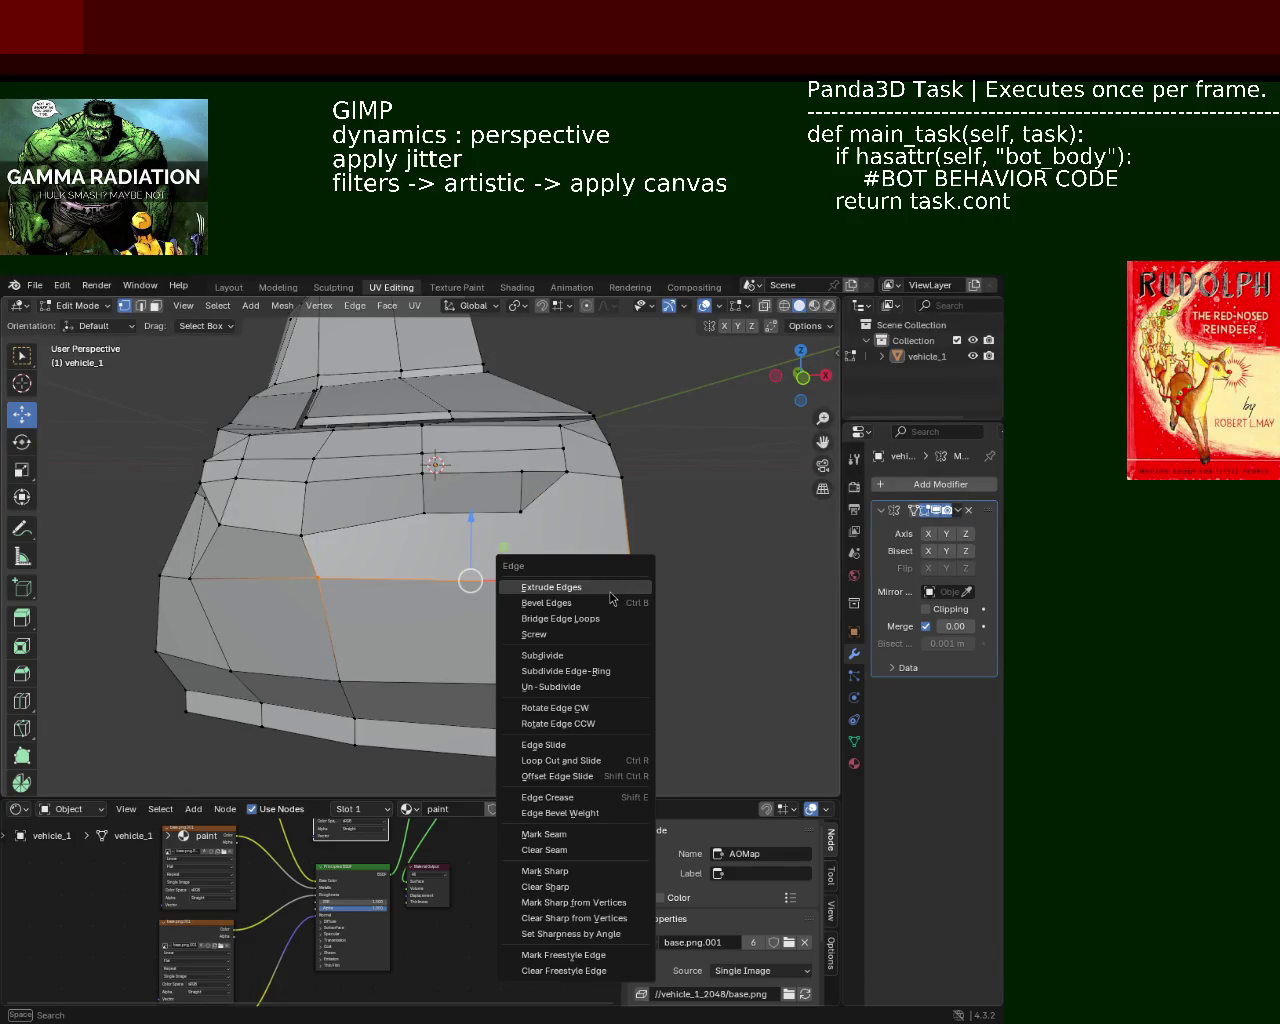
key("ctrl+e")
left_click(590, 587)
Step: Slide two vertices along their edges and dissolve the unneeded vertex
key("shift+v")
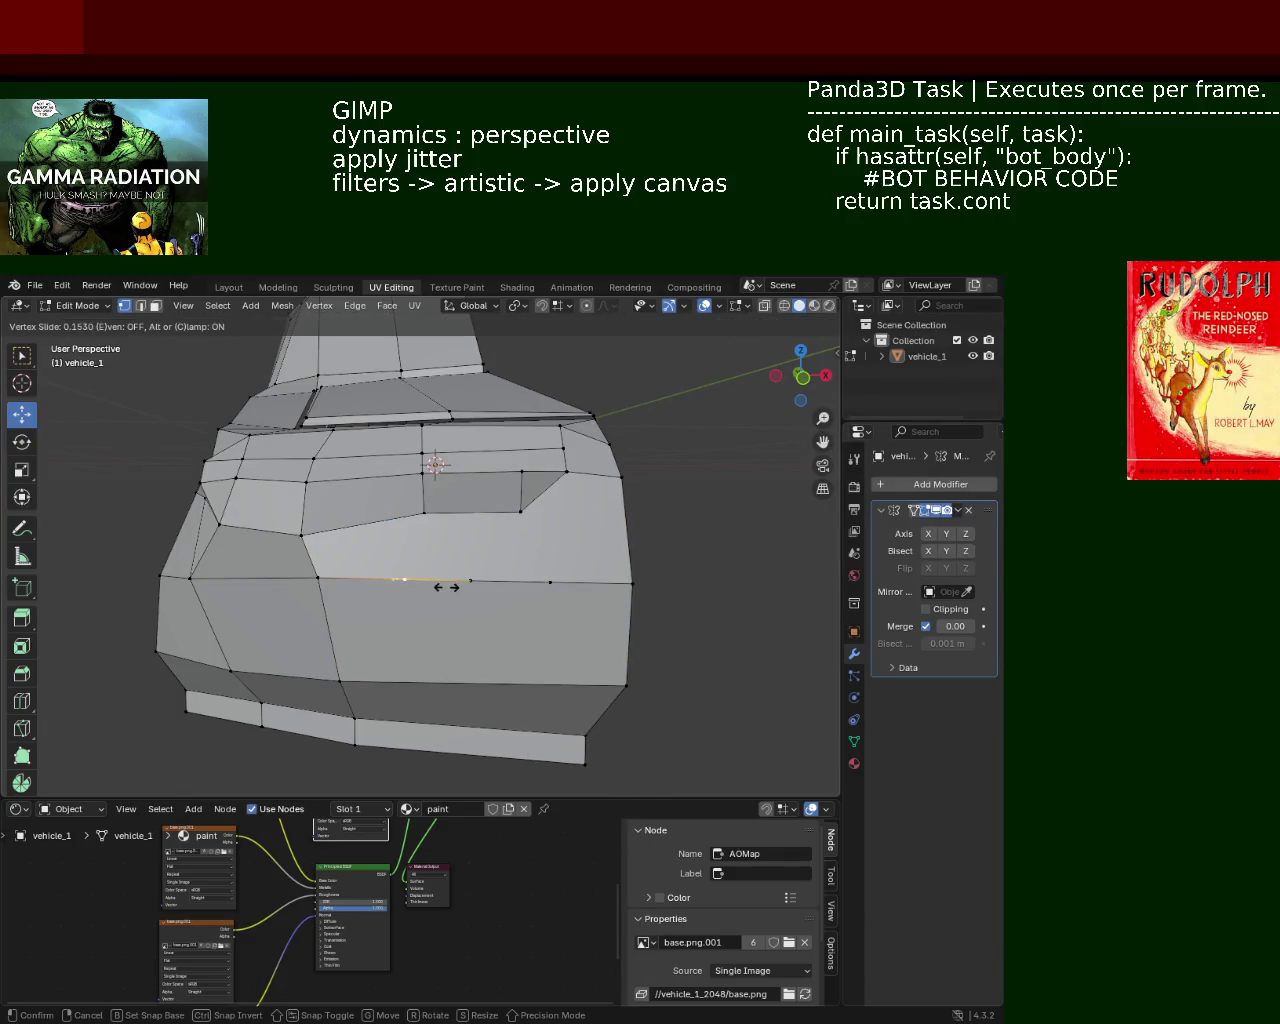
left_click(468, 591)
key("shift+v")
left_click(551, 580)
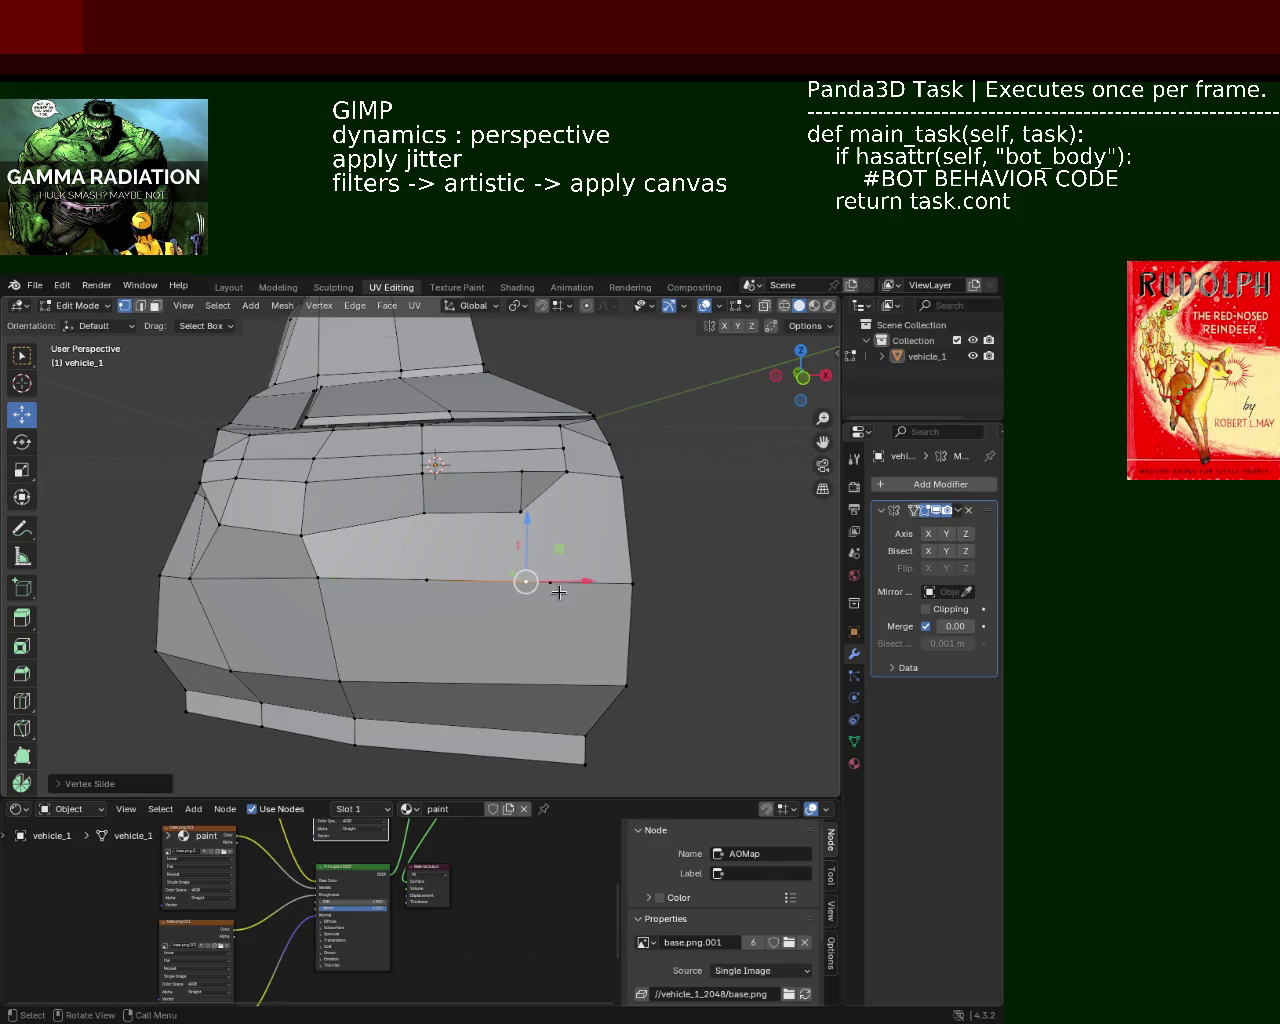
key("x")
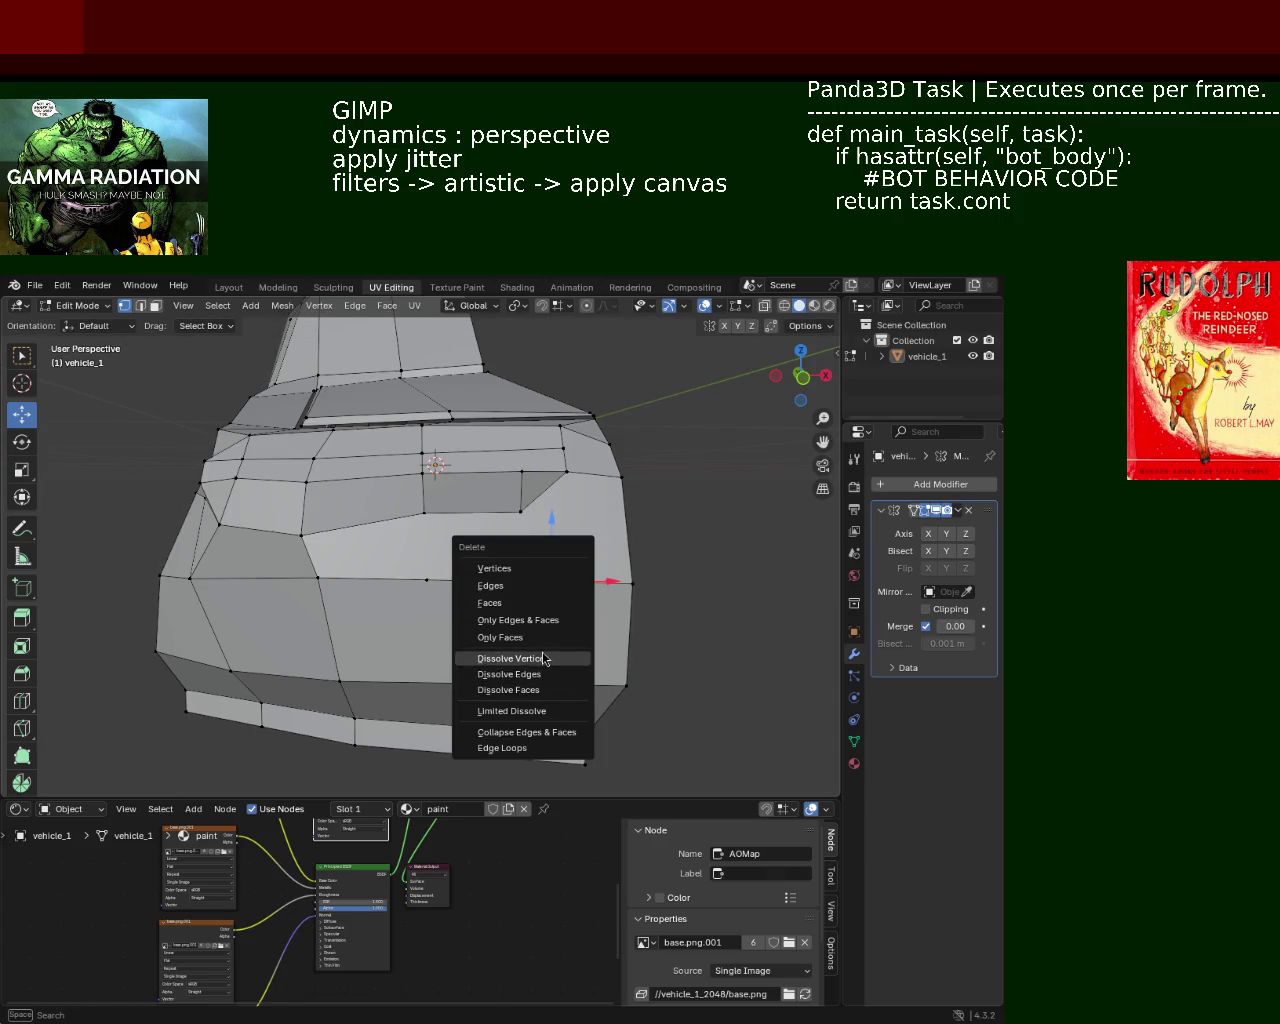
left_click(546, 658)
Step: Connect the panel's upper and lower vertices with a new vertical edge
left_click(424, 512)
left_click(432, 582, "shift")
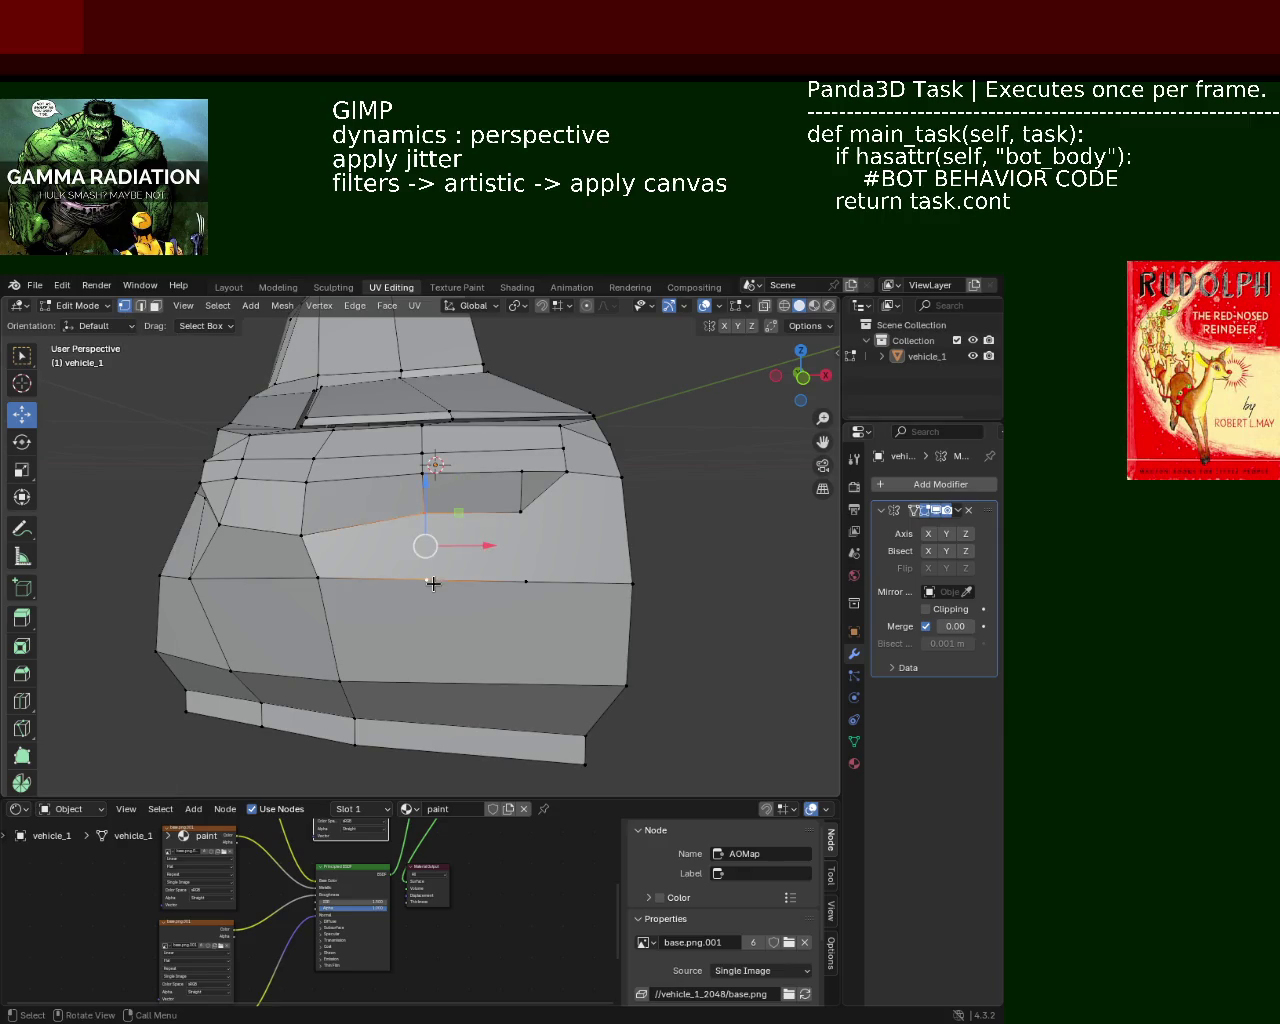
key("j")
key("alt+a")
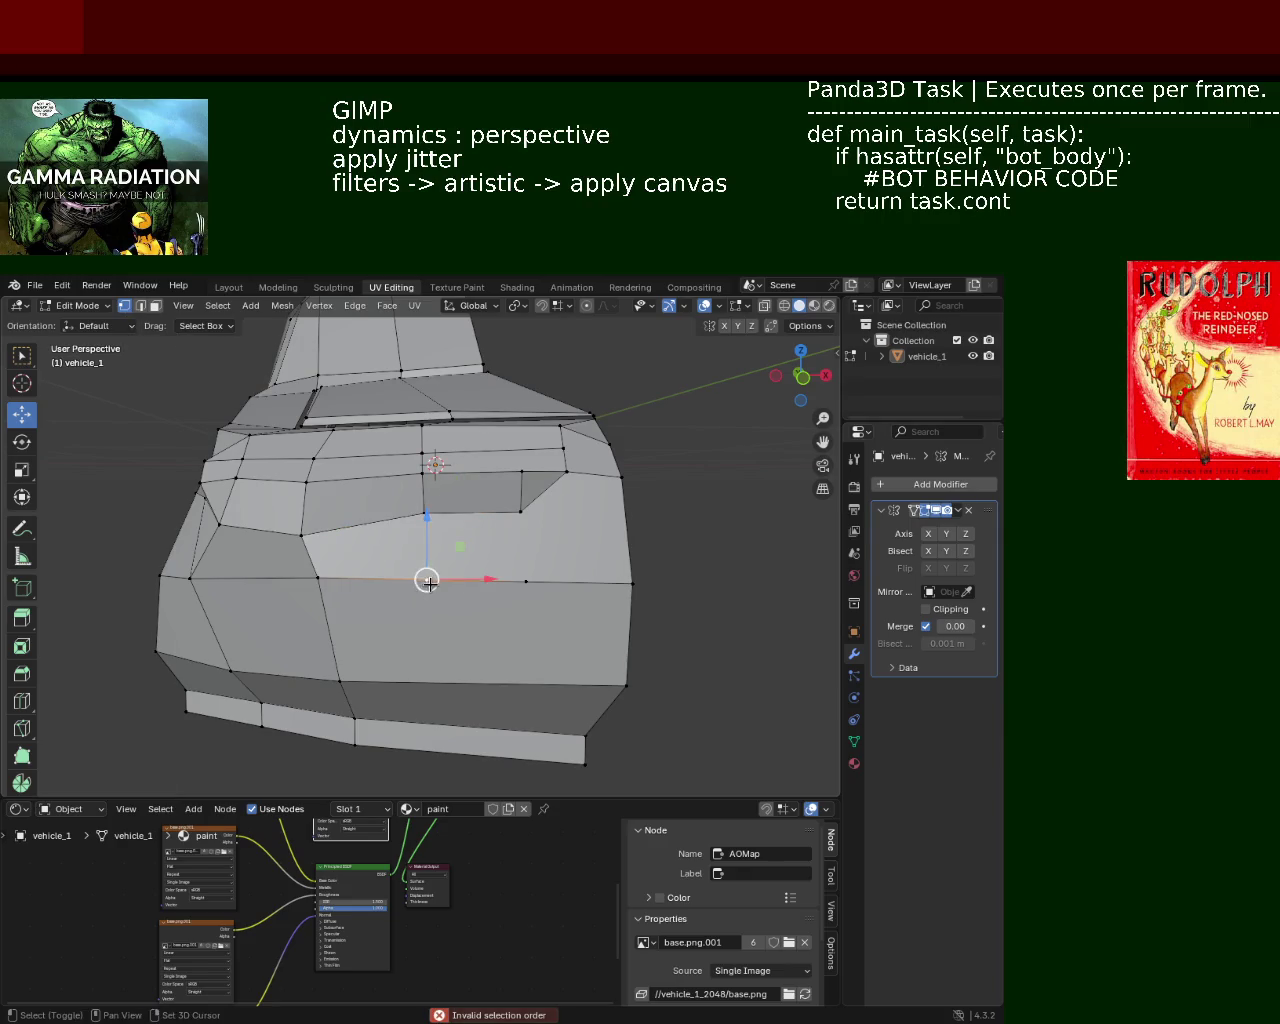
left_click(427, 527)
left_click(430, 579, "shift")
key("j")
Step: Subdivide the bottom edge and connect vertices to split the right face
left_click(521, 512)
left_click(526, 580, "shift")
left_click(603, 545)
left_click(535, 582, "shift")
key("ctrl+e")
left_click(577, 563)
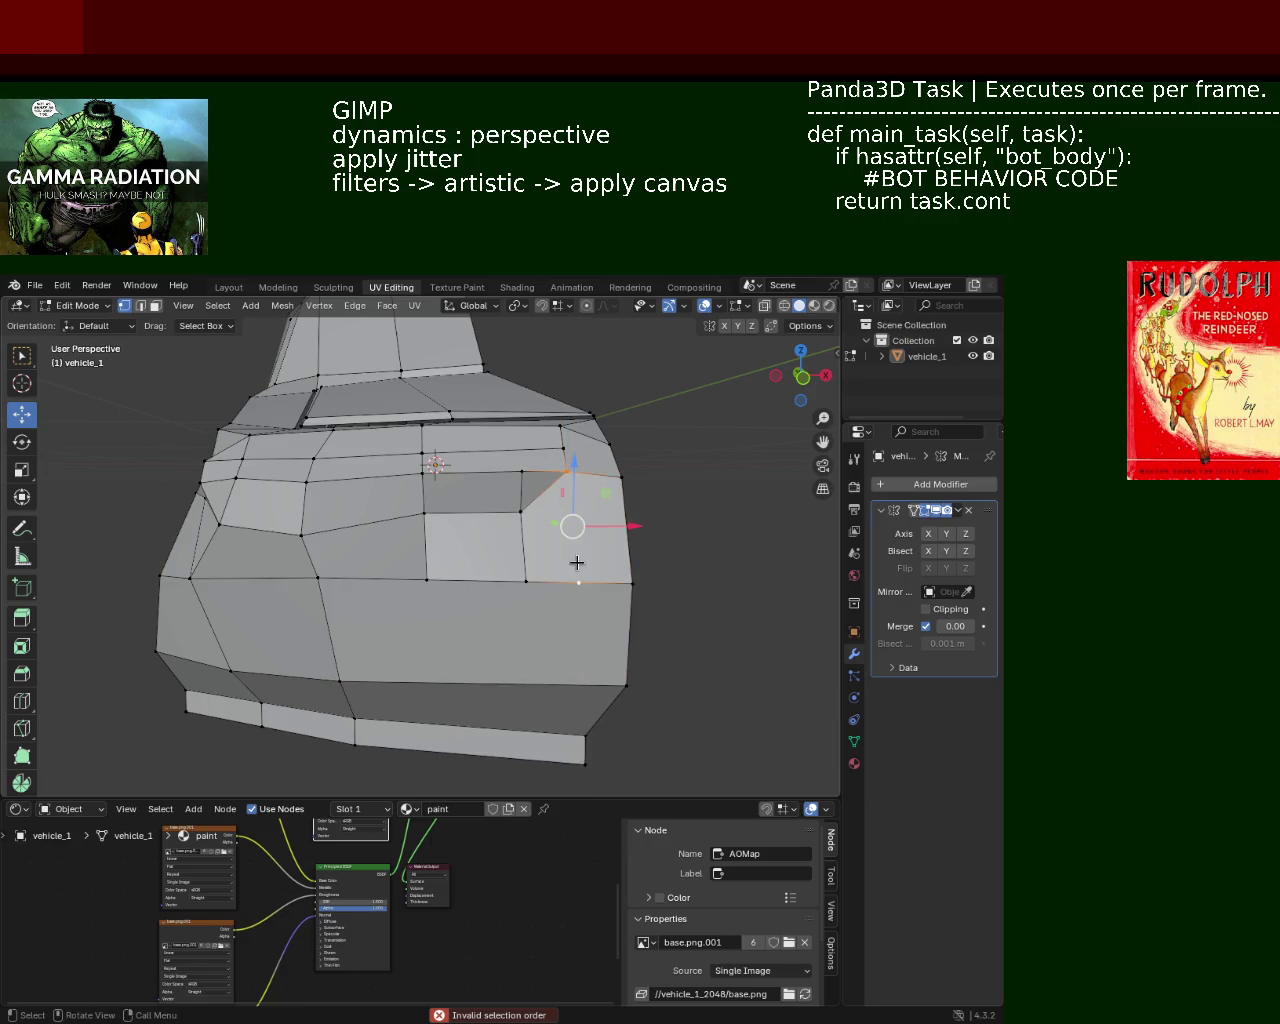
key("j")
Step: Subdivide the left lower edge to add a midpoint vertex
left_click(317, 577)
left_click(300, 535)
left_click(318, 578, "shift")
key("ctrl+e")
left_click(323, 583)
left_click(624, 510)
key("ctrl+z")
Step: Subdivide the right vertical edge, then undo the subdivision
left_click(621, 477)
left_click(631, 582, "shift")
right_click(600, 572)
left_click(530, 580)
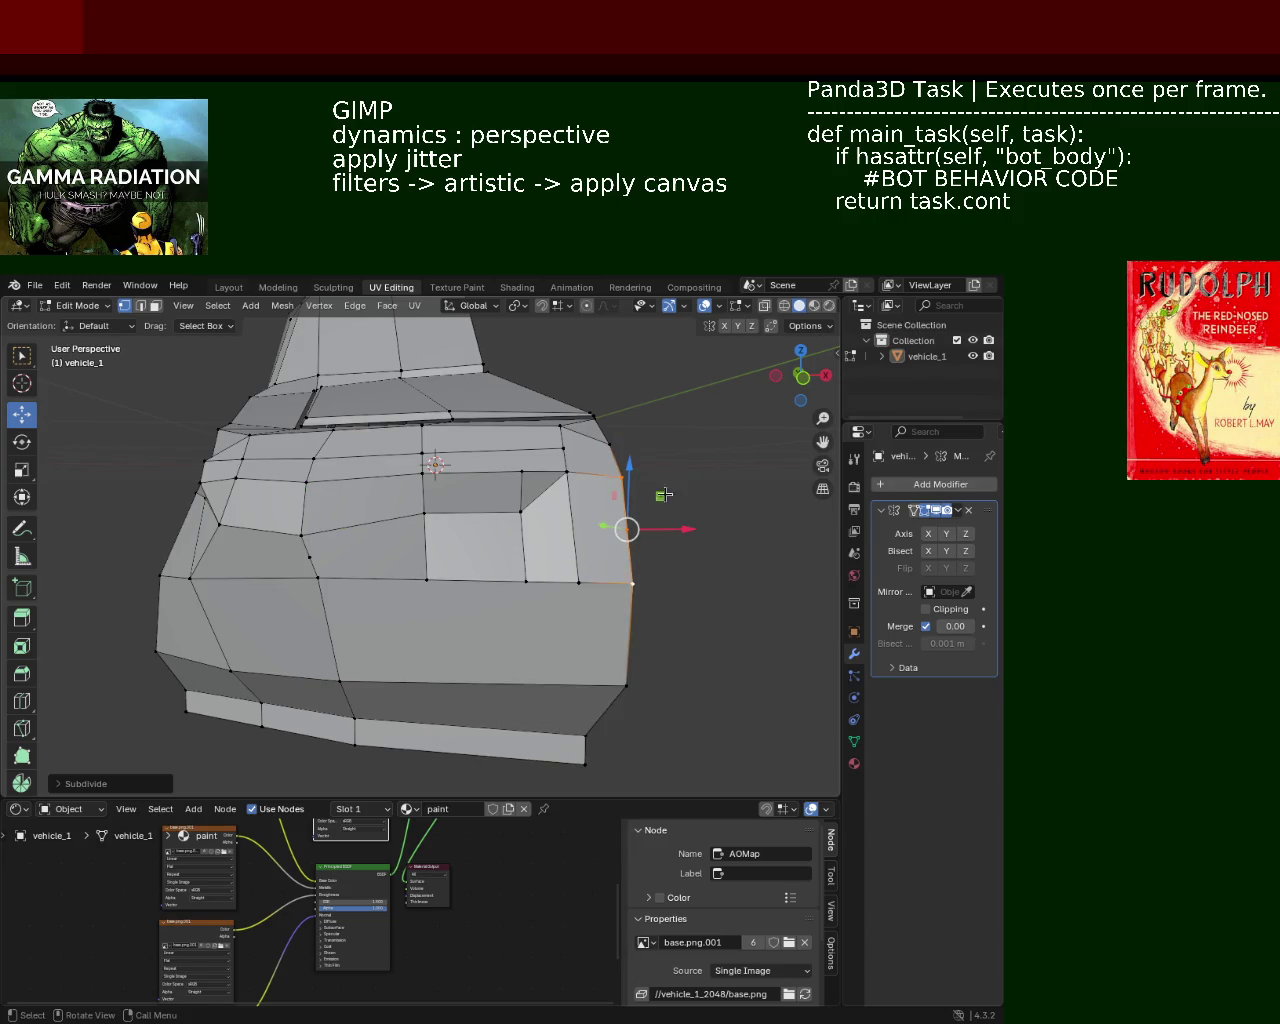
key("ctrl+z")
key("ctrl+z")
Step: Restore the right-edge subdivision and connect its vertex to the left midpoint vertex
key("ctrl+shift+z")
left_click_drag(632, 535, 630, 562)
left_click(315, 554, "shift")
key("j")
mouse_move(315, 554)
middle_mouse_down()
mouse_move(526, 627)
mouse_move(508, 563)
middle_mouse_up()
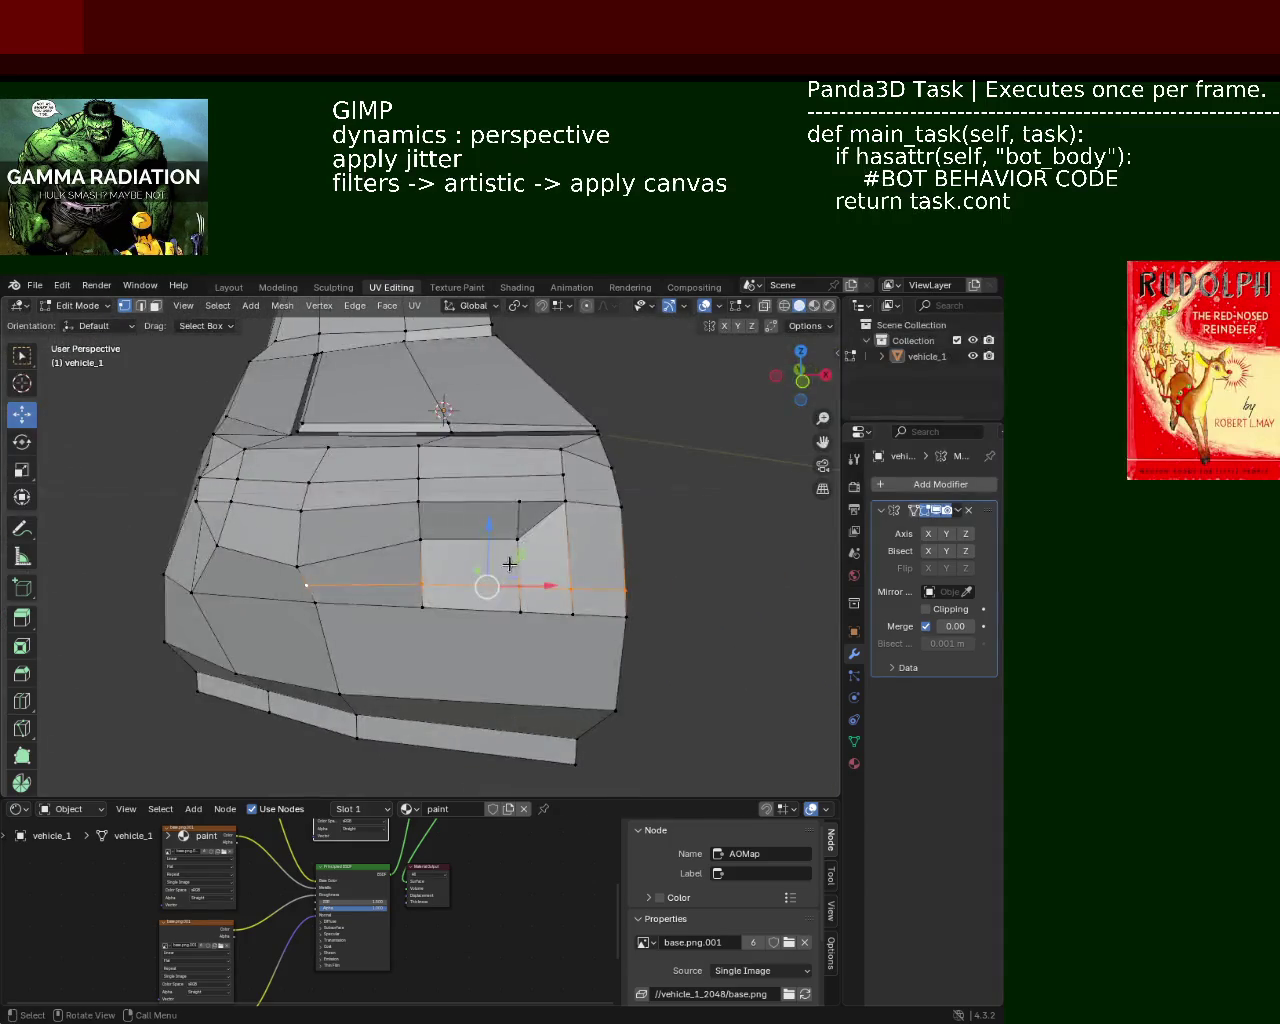
middle_click_drag(595, 539, 505, 545, "shift")
scroll(476, 553, "up", 2)
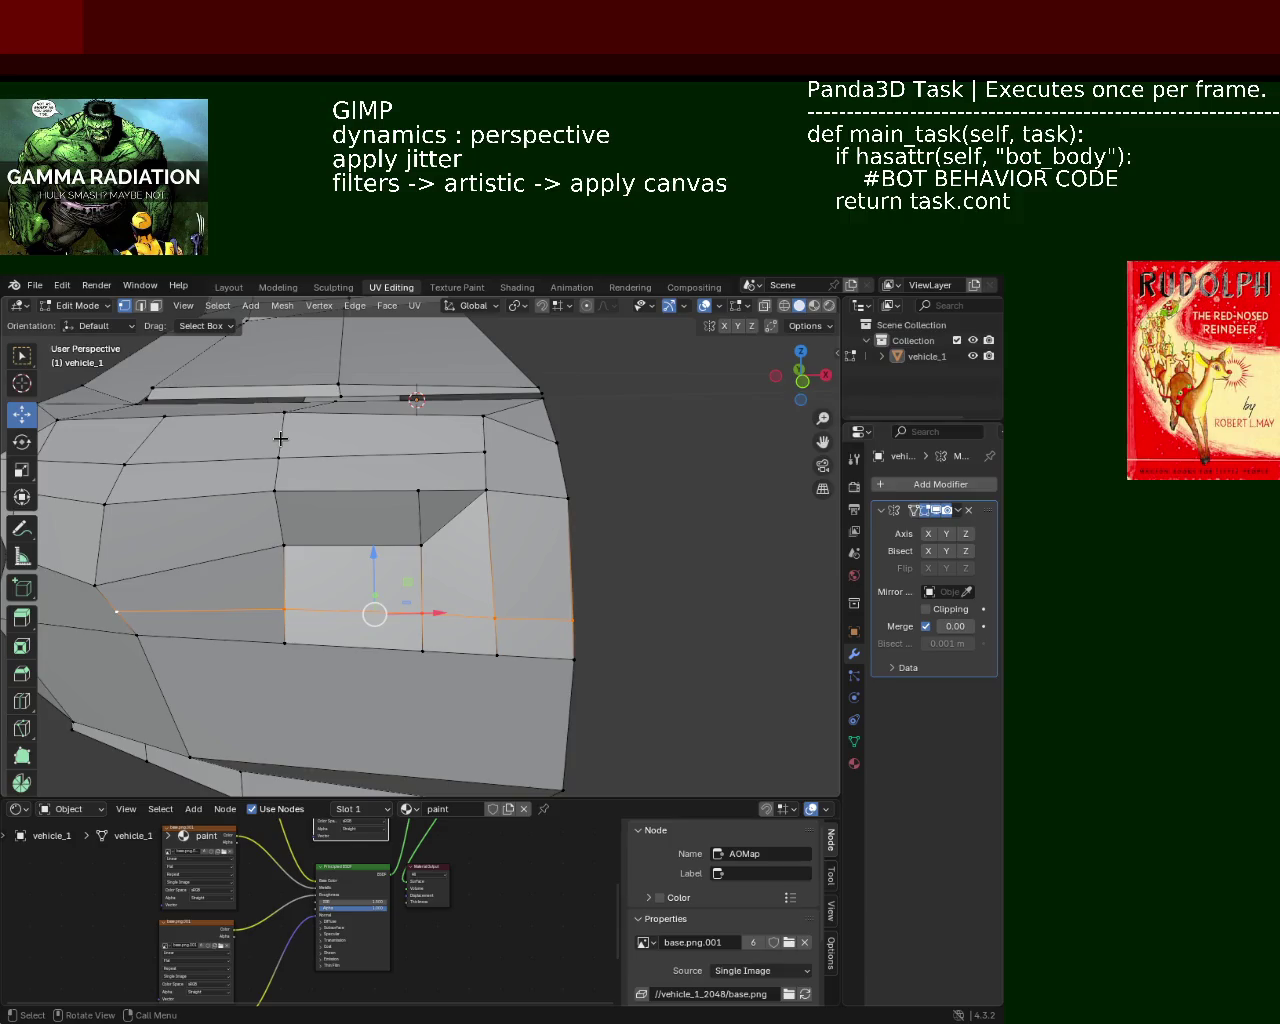
Step: Subdivide the right-side edge between its two selected vertices
left_click(140, 305)
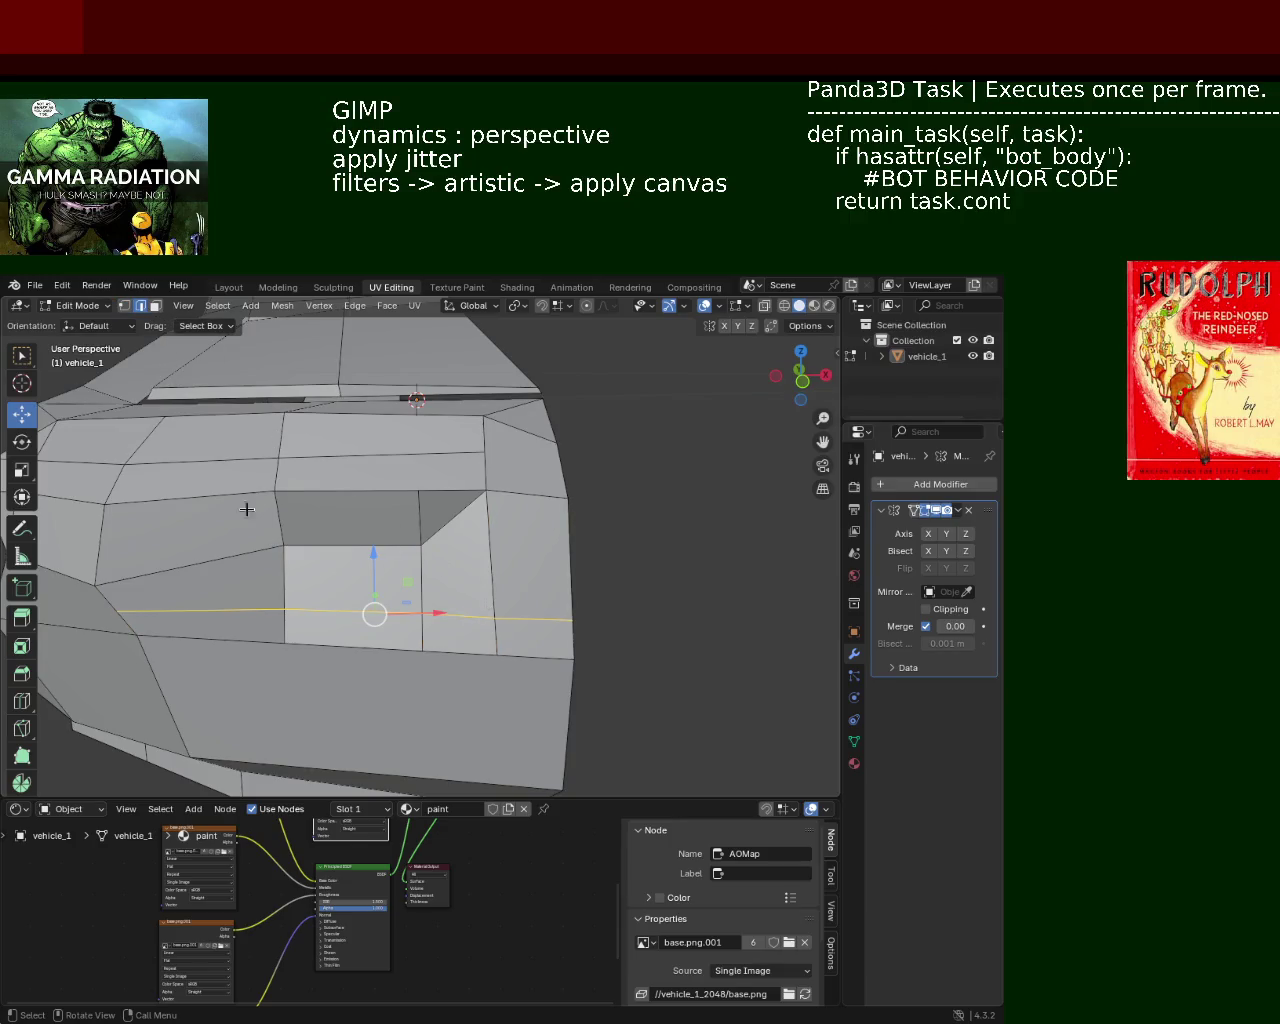
left_click(124, 305)
left_click(552, 496)
left_click(578, 616, "shift")
right_click(578, 616)
left_click(575, 608)
Step: Connect the inner vertex to the new midpoint and reposition the right-edge vertex
left_click(421, 545)
left_click(571, 557, "shift")
key("j")
left_click(570, 558)
key("g")
left_click(540, 520)
mouse_move(540, 520)
middle_mouse_down()
mouse_move(452, 508)
mouse_move(482, 530)
mouse_move(558, 524)
mouse_move(538, 551)
middle_mouse_up()
Step: Extrude the two selected front faces slightly outward
left_click(155, 306)
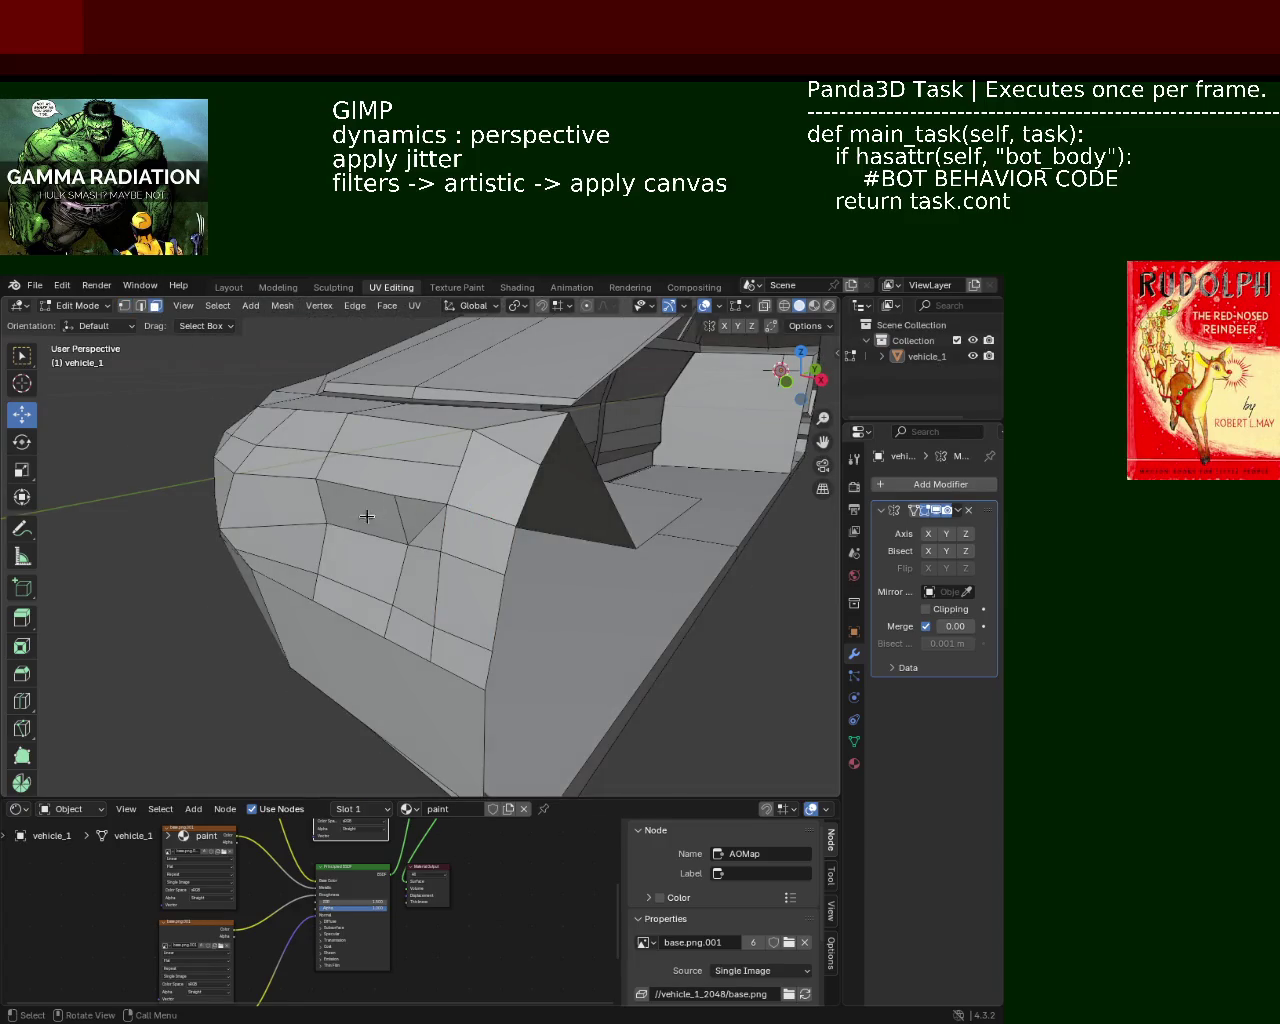
left_click(365, 565)
left_click(468, 600, "shift")
middle_click_drag(468, 600, 444, 607)
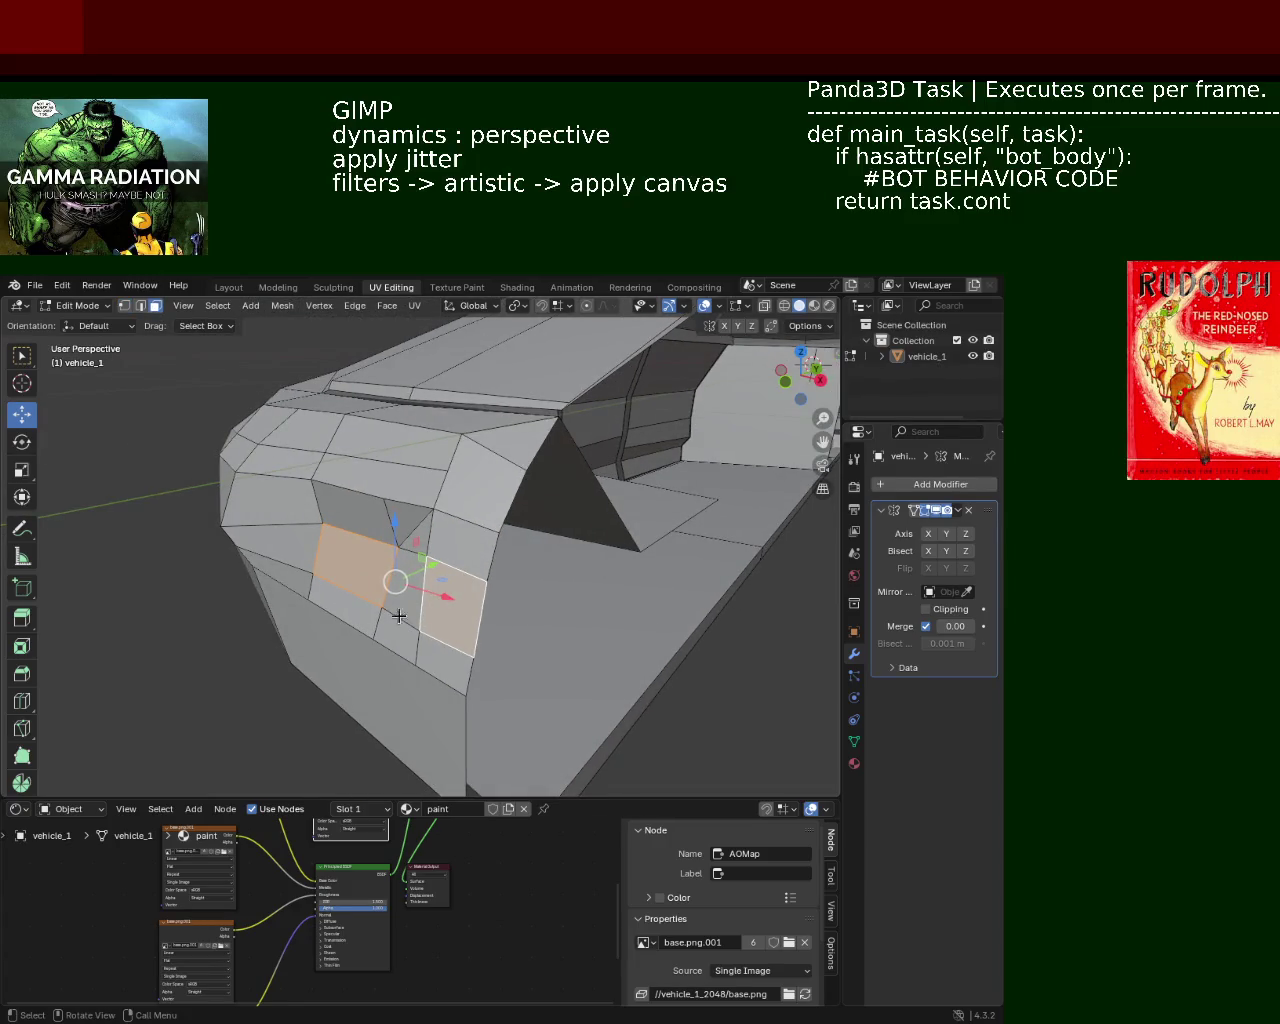
left_click(397, 597)
middle_click_drag(349, 594, 380, 580)
left_click(337, 571)
left_click(468, 597, "shift")
middle_click_drag(468, 597, 389, 593)
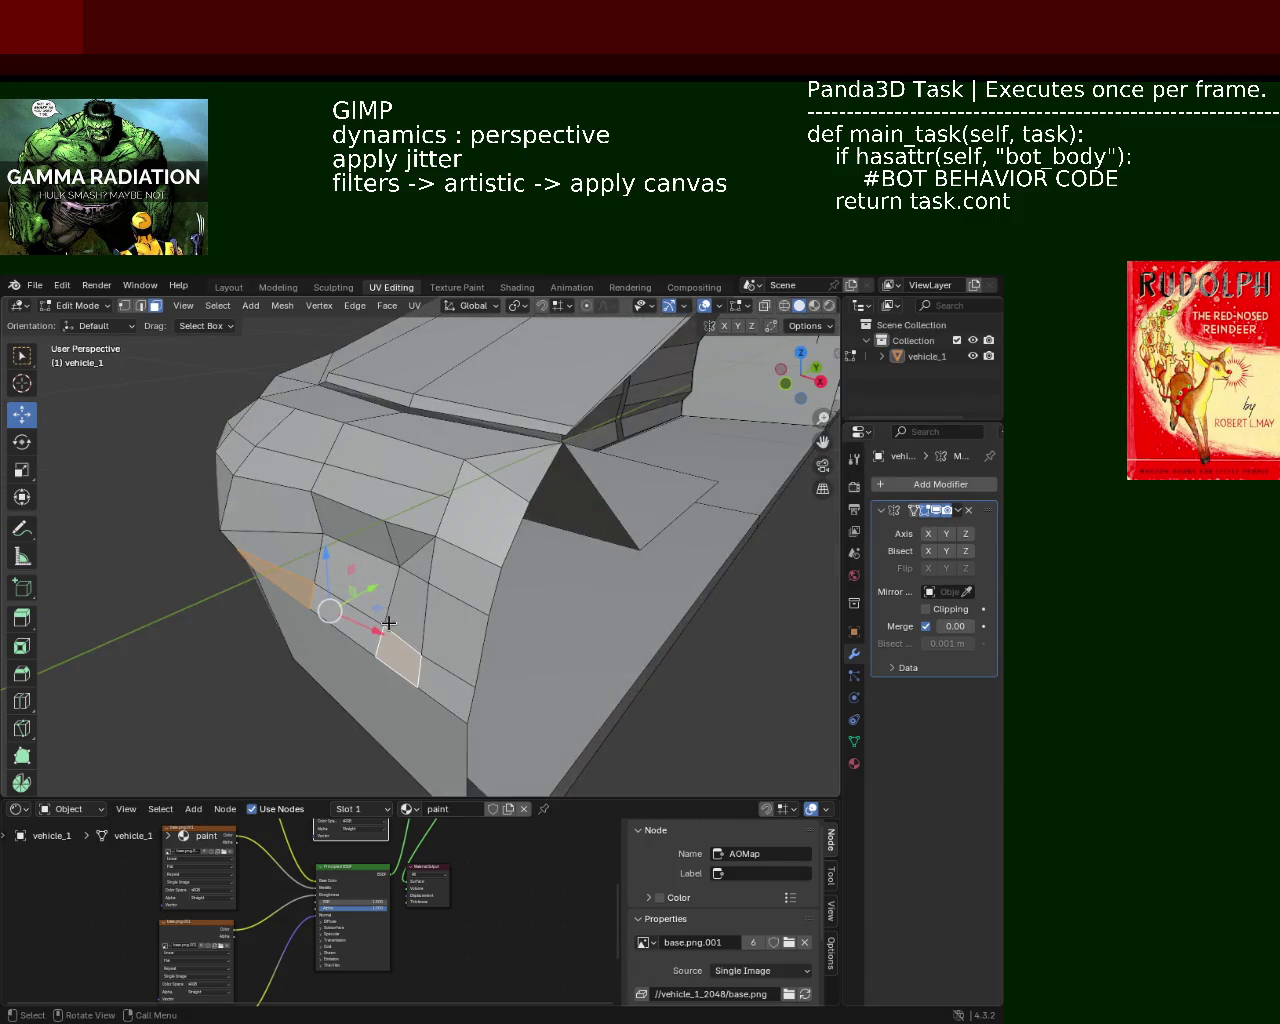
key("e")
left_click(397, 617)
Step: Push the small face beside the lower front recess back -0.03231 m along Y
mouse_move(397, 617)
middle_mouse_down()
mouse_move(543, 551)
mouse_move(580, 591)
mouse_move(577, 608)
mouse_move(520, 603)
mouse_move(596, 608)
mouse_move(557, 571)
mouse_move(684, 601)
mouse_move(380, 569)
mouse_move(586, 600)
mouse_move(423, 586)
mouse_move(373, 568)
mouse_move(600, 595)
middle_mouse_up()
left_click(520, 603)
left_click(585, 592)
key("g")
key("y")
left_click(571, 600)
left_click(549, 566)
Step: Undo the latest front-face edits on vehicle_1 and orbit around the car's front
scroll(586, 600, "up", 3)
scroll(583, 620, "up", 2)
scroll(559, 590, "up", 2)
scroll(559, 590, "down", 2)
scroll(623, 600, "up", 3)
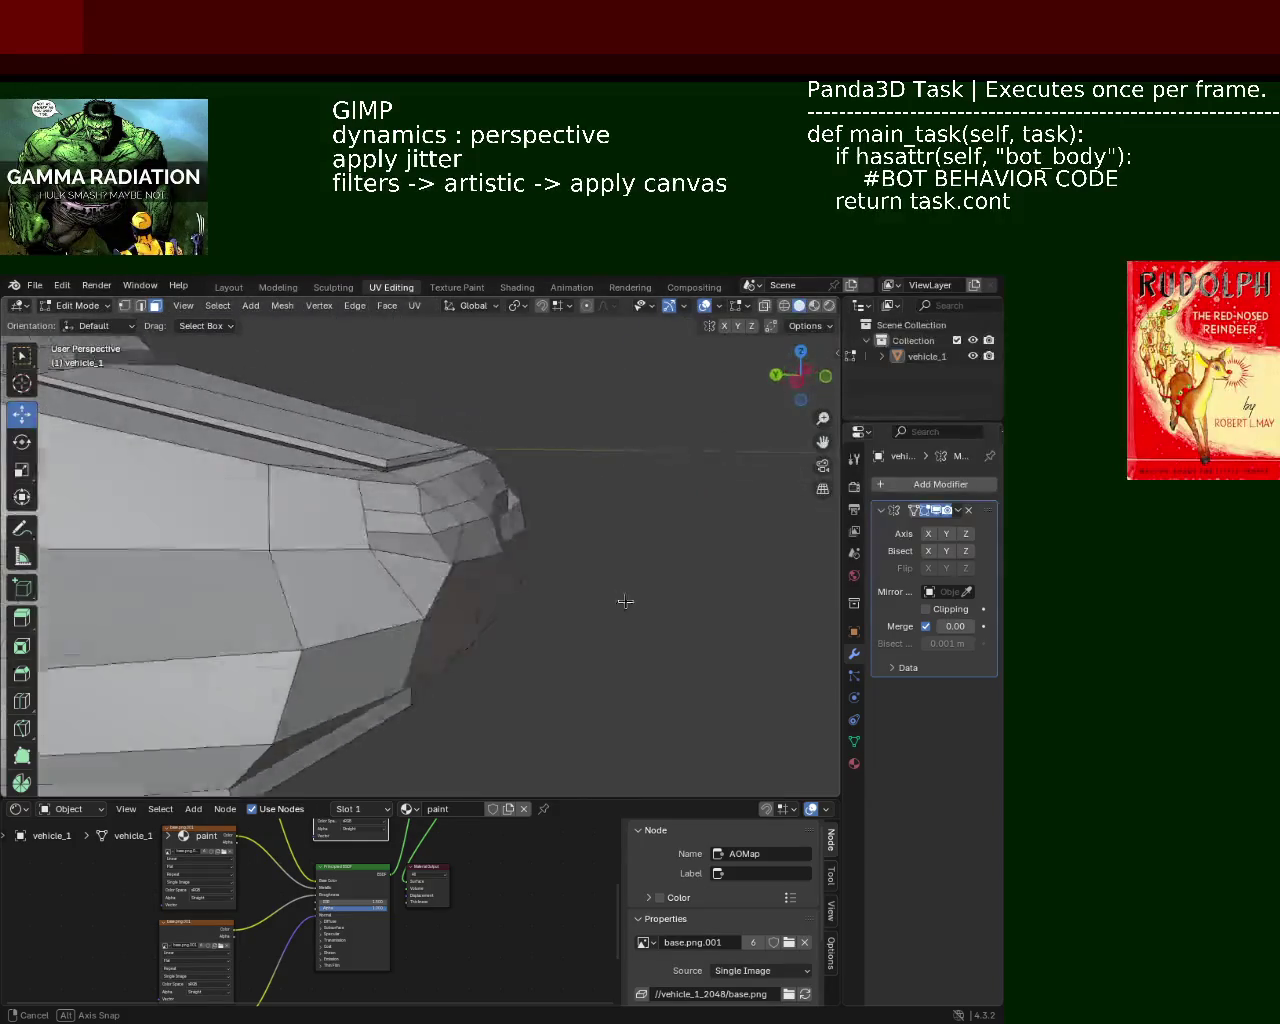
mouse_move(528, 543)
middle_mouse_down()
mouse_move(571, 589)
mouse_move(430, 423)
mouse_move(500, 560)
mouse_move(480, 514)
mouse_move(520, 504)
mouse_move(502, 565)
middle_mouse_up()
scroll(571, 589, "down", 3)
scroll(500, 540, "up", 3)
scroll(500, 540, "down", 1)
scroll(502, 565, "up", 2)
key("ctrl+z")
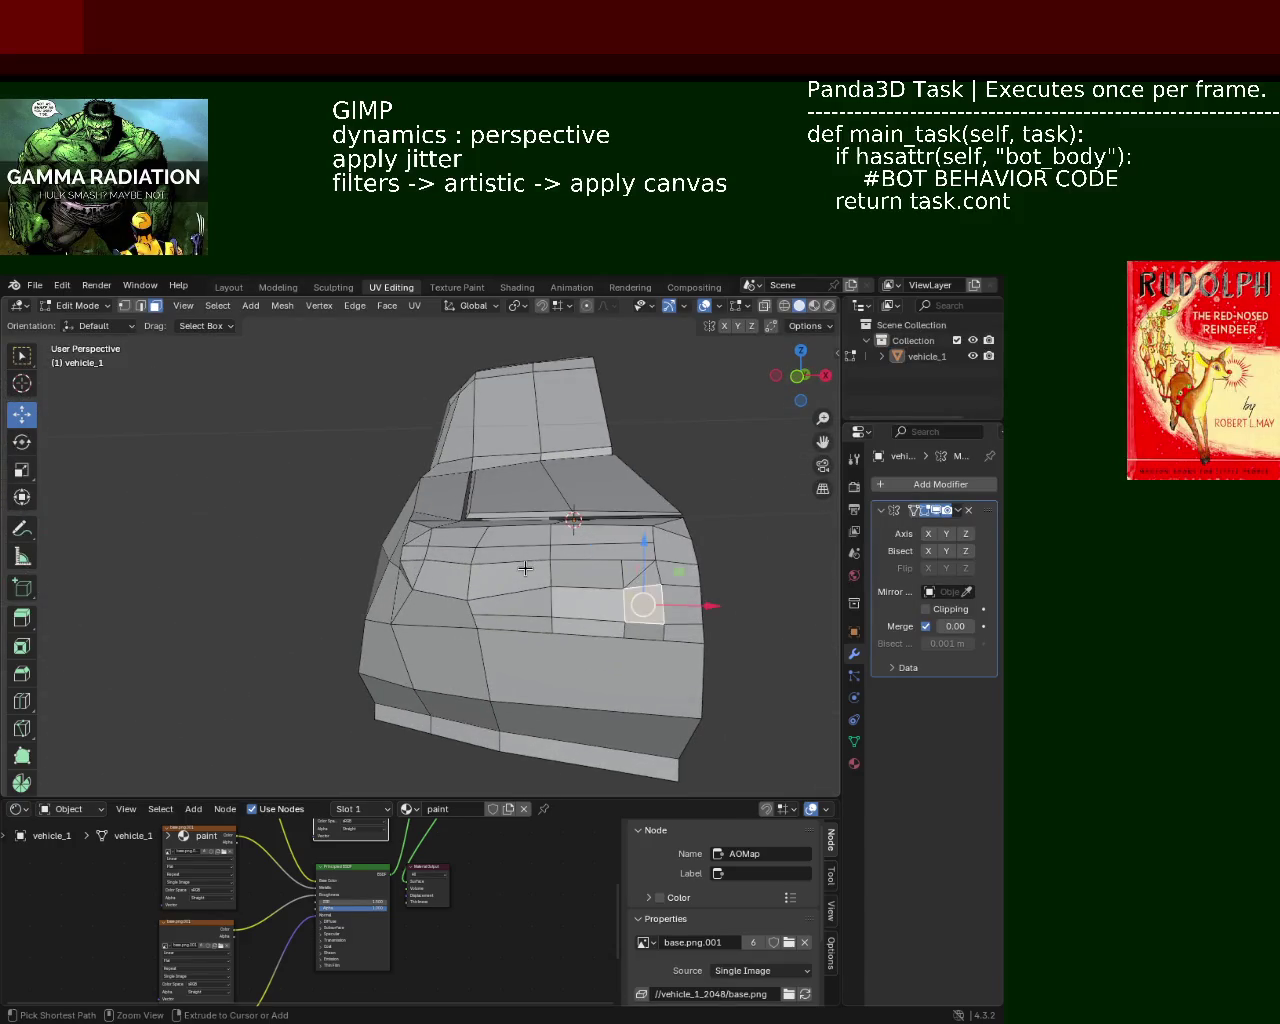
key("ctrl+z")
key("ctrl+z")
key("ctrl+z")
key("ctrl+z")
key("ctrl+z")
key("ctrl+z")
key("ctrl+z")
key("ctrl+shift+z")
key("ctrl+z")
key("ctrl+z")
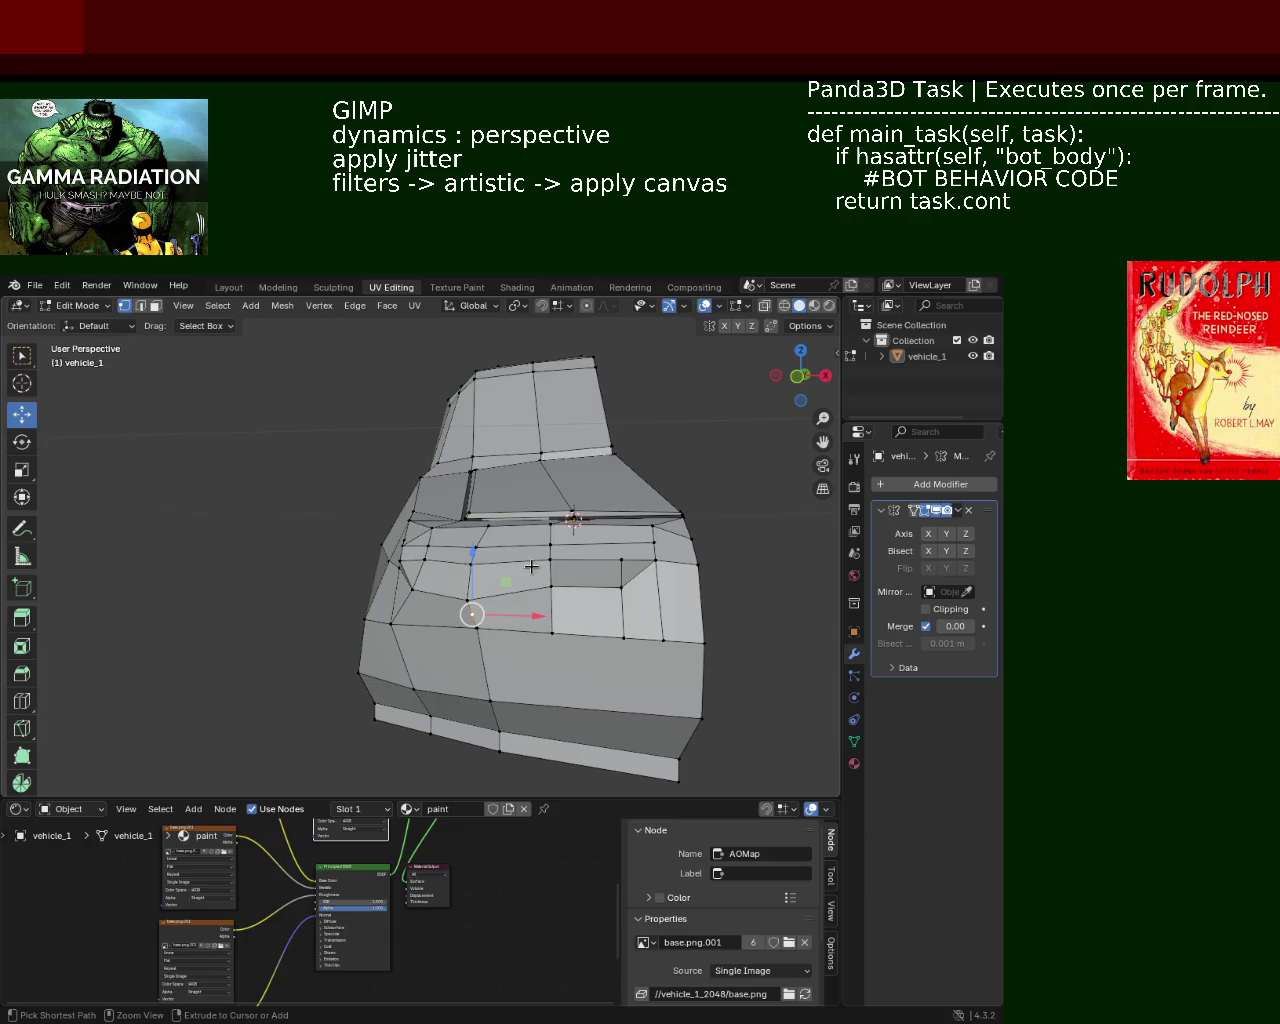
middle_click_drag(557, 570, 723, 495)
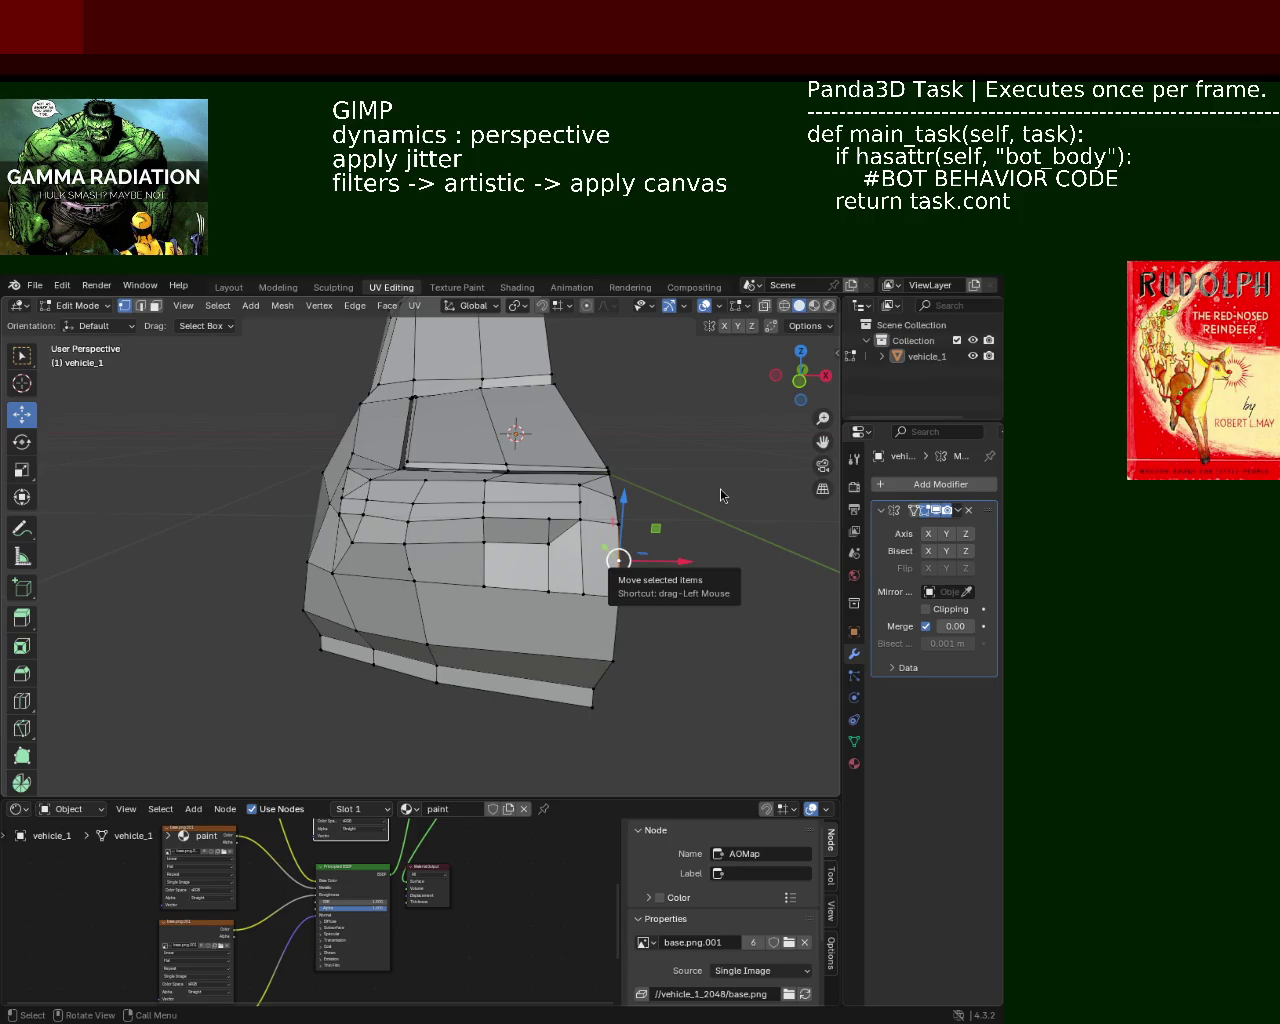
Step: Dissolve two extra edges at the front corner of the car
left_click(583, 594)
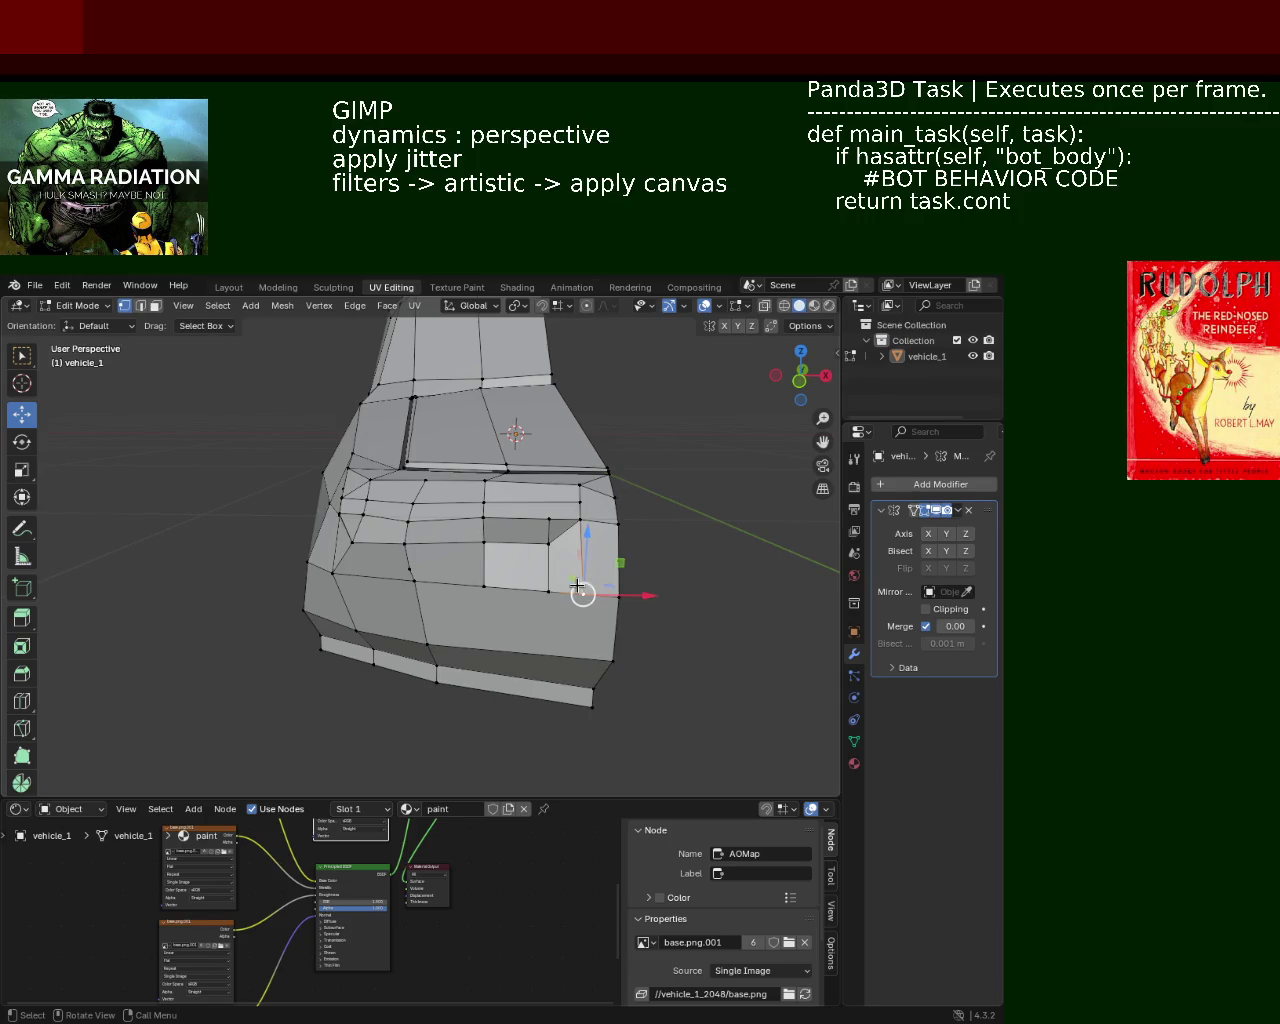
left_click(622, 530)
left_click(618, 596, "shift")
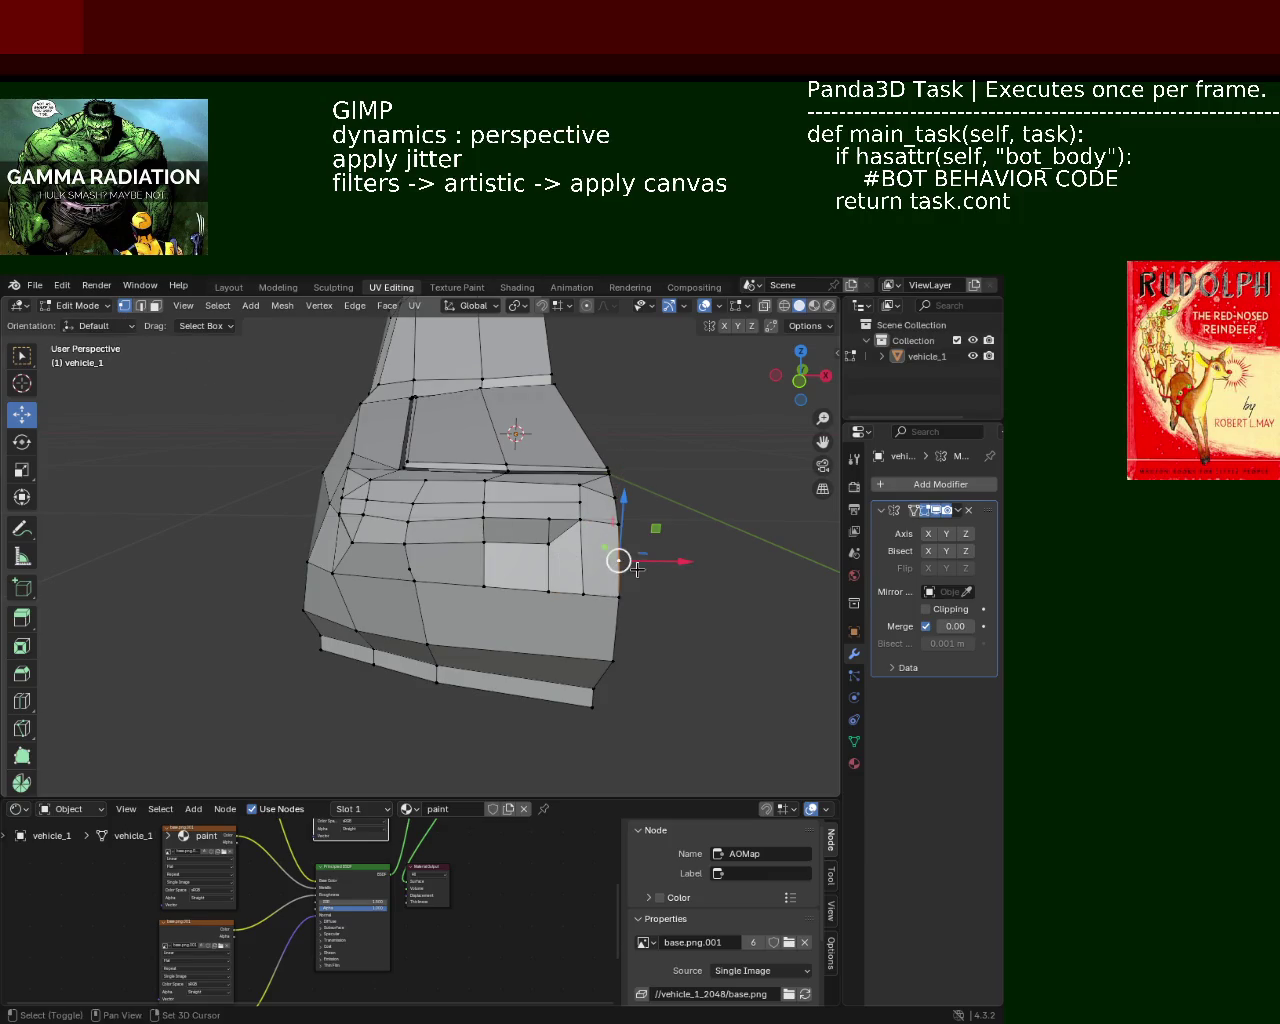
left_click(543, 548, "shift")
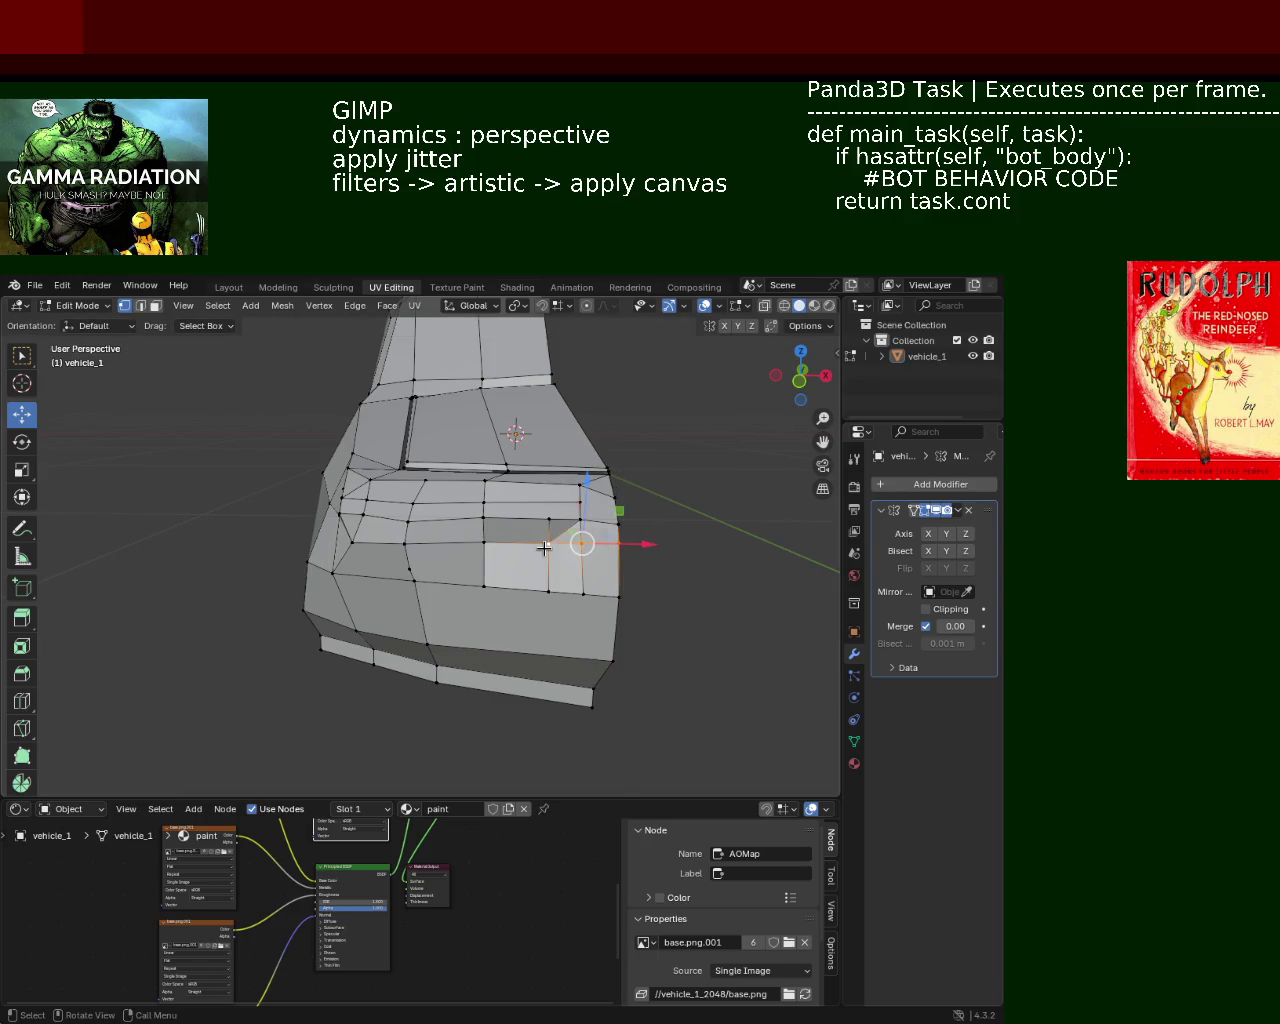
left_click(140, 306)
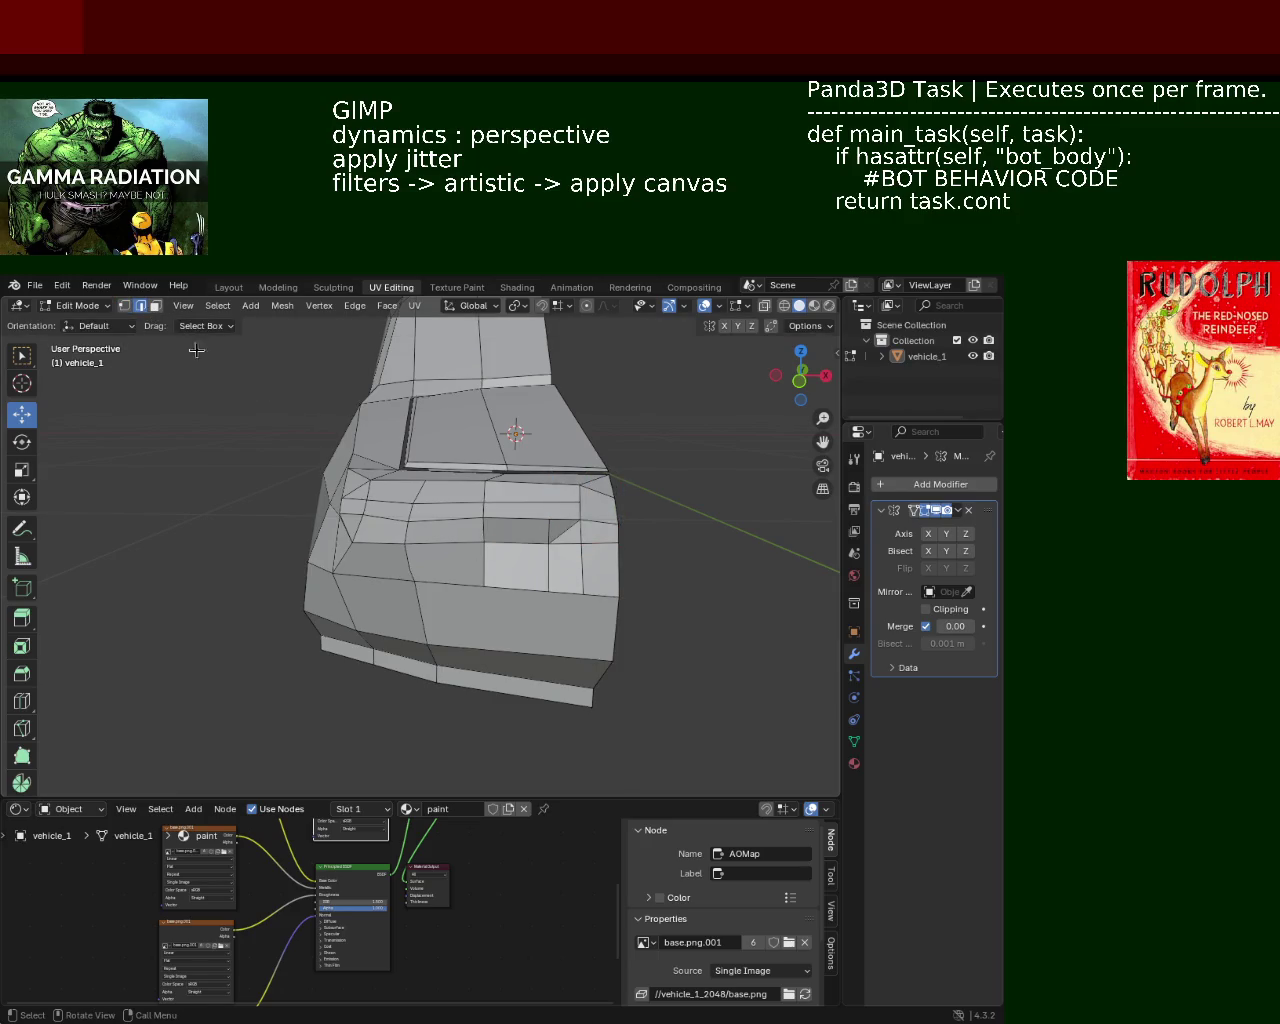
left_click(543, 566)
left_click(586, 571, "shift")
key("x")
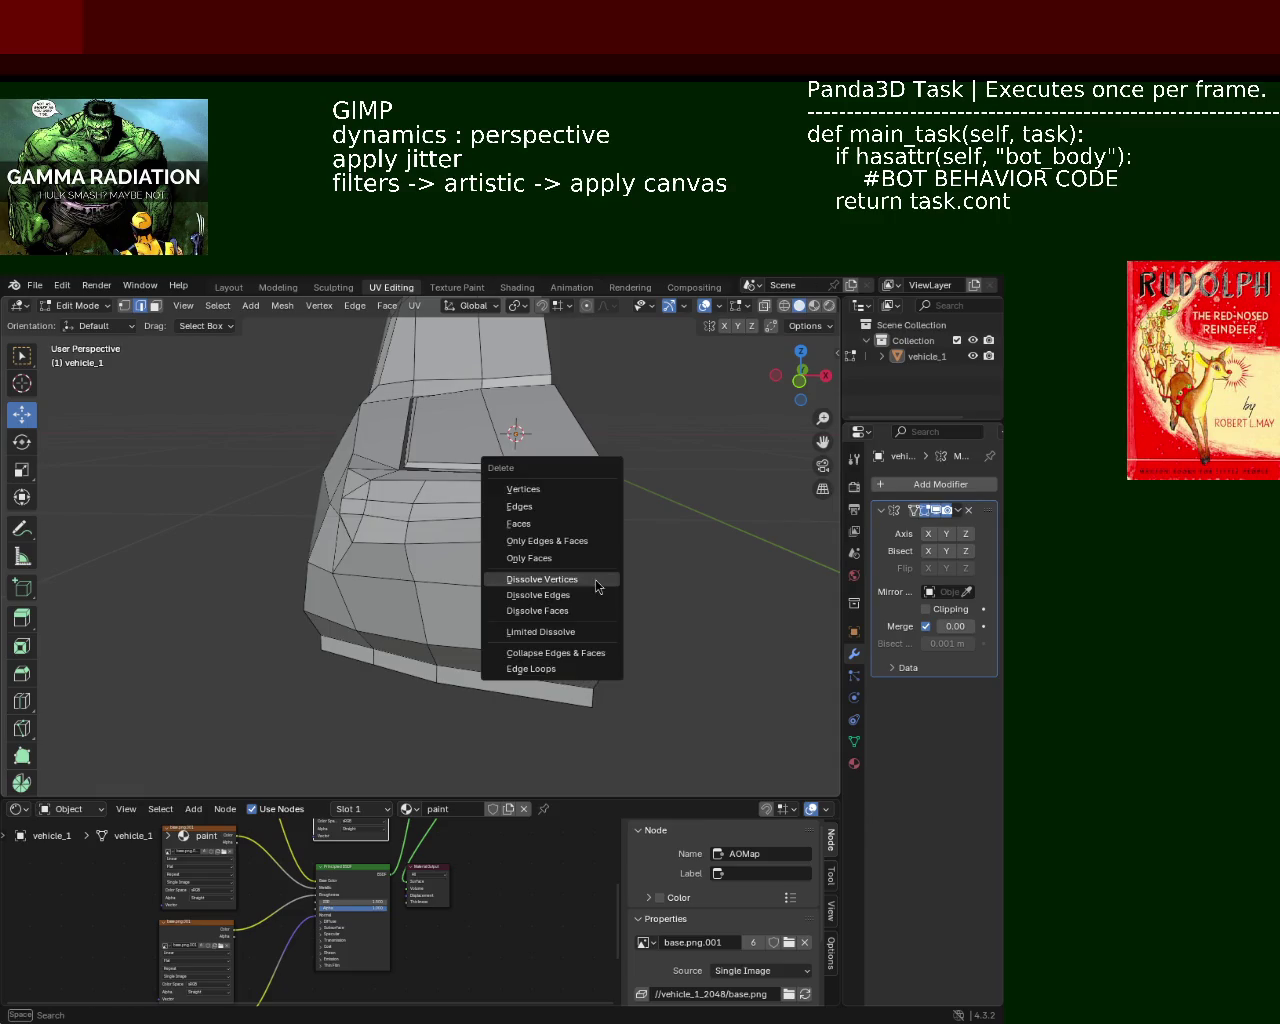
left_click(560, 594)
Step: Dissolve another unneeded edge on the front, seen from the other side of the car
mouse_move(577, 560)
middle_mouse_down()
mouse_move(593, 547)
mouse_move(634, 557)
middle_mouse_up()
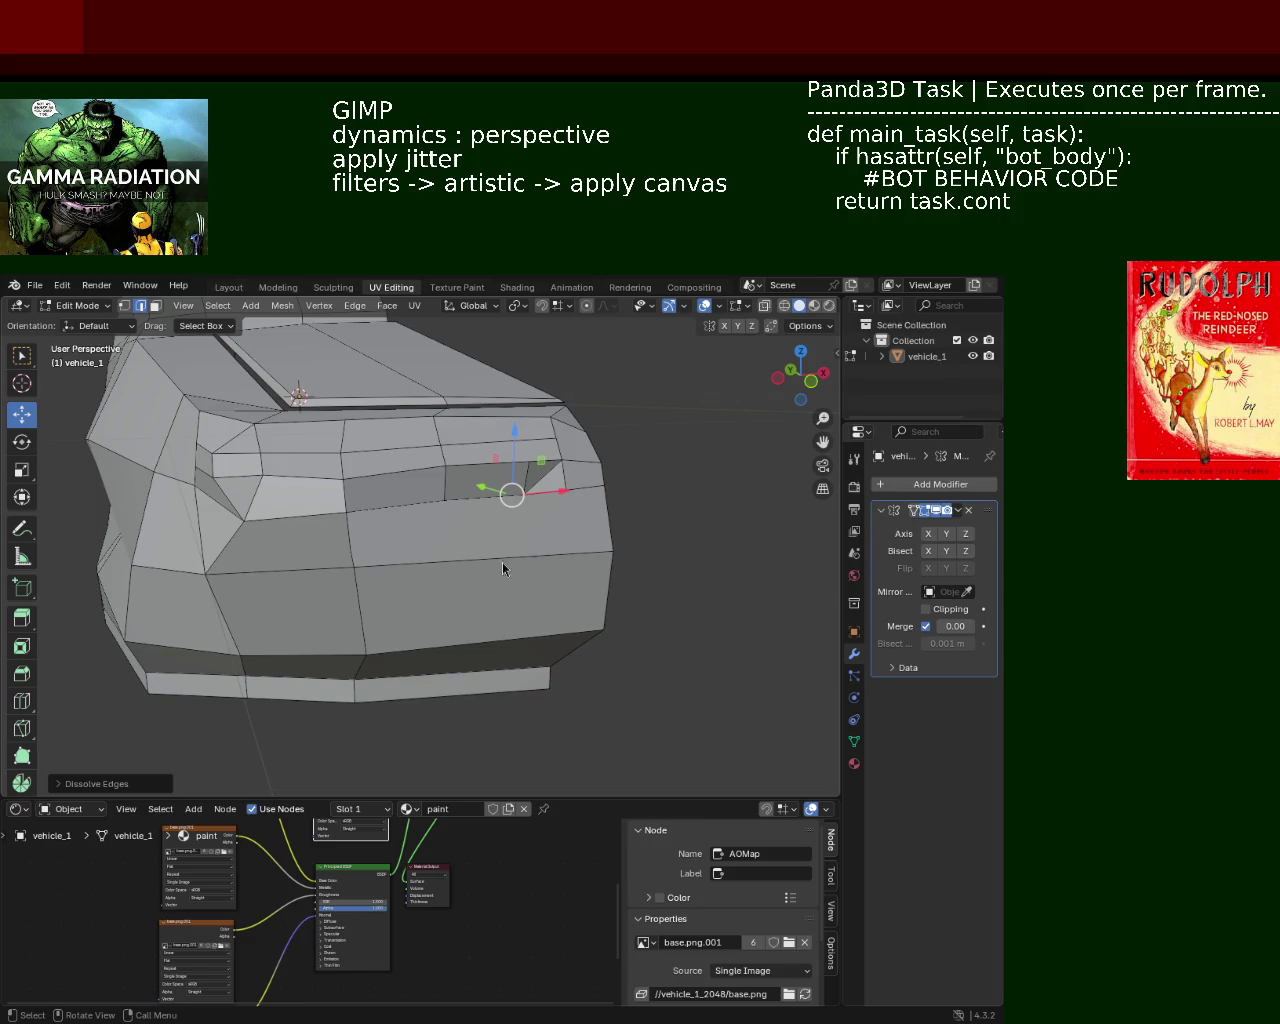
mouse_move(238, 465)
middle_mouse_down()
mouse_move(406, 557)
mouse_move(634, 391)
mouse_move(386, 531)
mouse_move(526, 481)
middle_mouse_up()
left_click(505, 466, "shift")
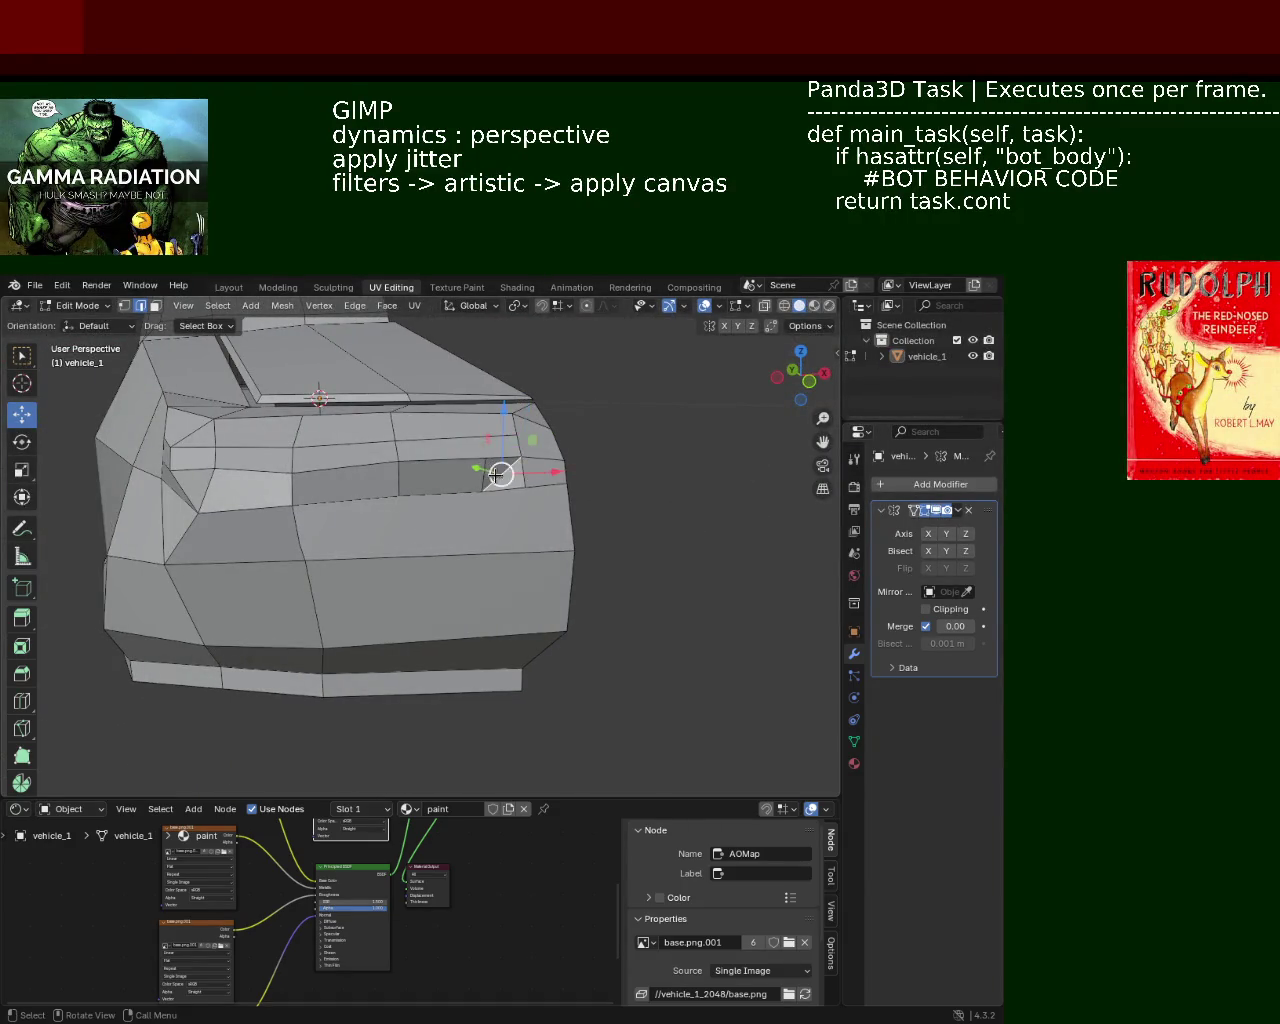
key("x")
left_click(447, 478)
scroll(476, 534, "up", 4)
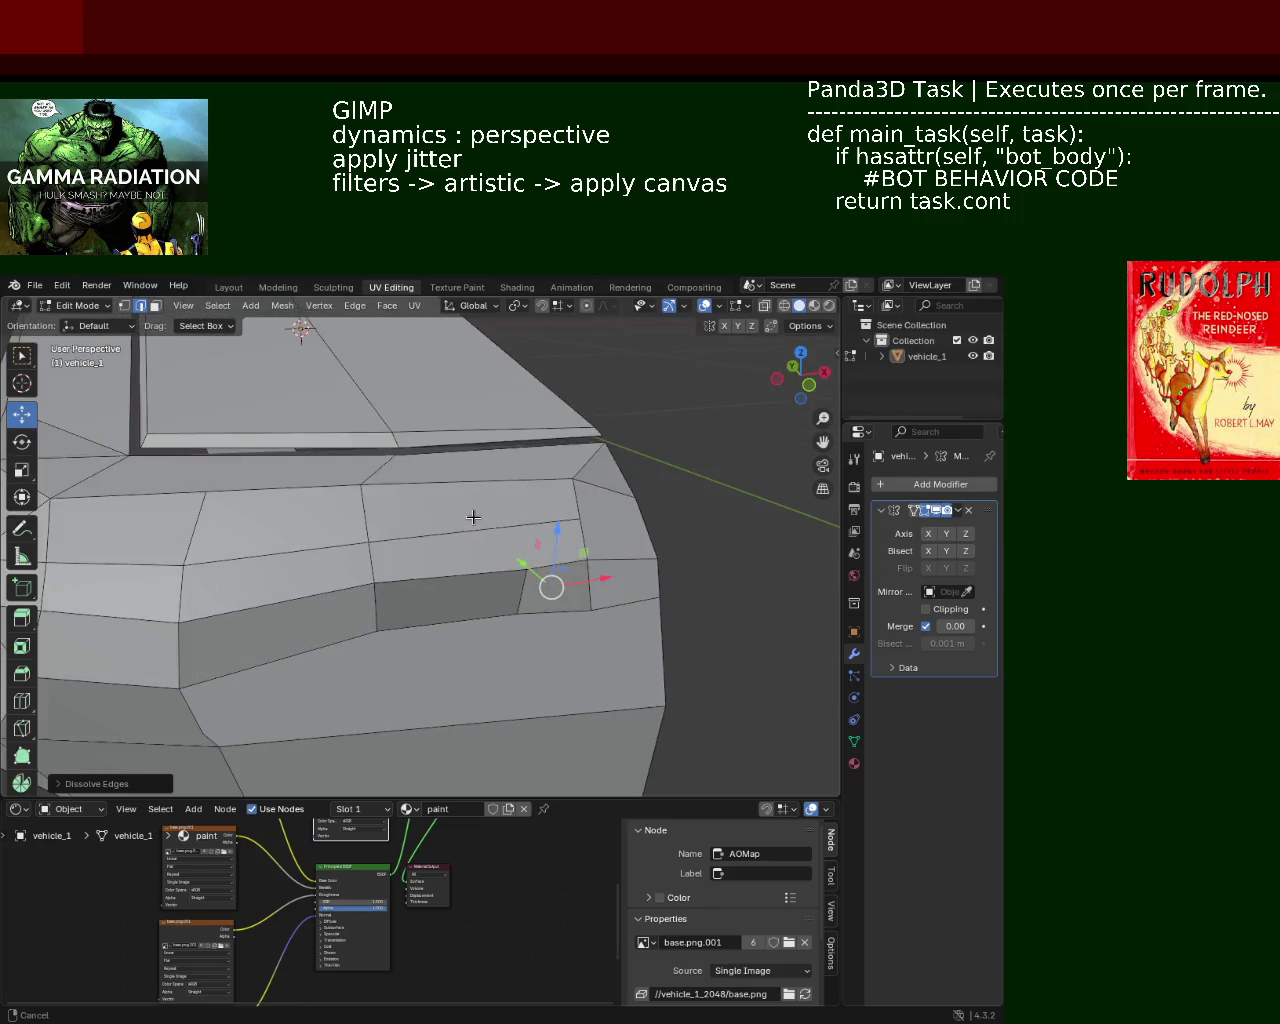
scroll(476, 534, "down", 3)
Step: Dissolve an edge on the car's front from a more side-on view
mouse_move(437, 526)
middle_mouse_down()
mouse_move(489, 514)
mouse_move(520, 530)
middle_mouse_up()
left_click(125, 305)
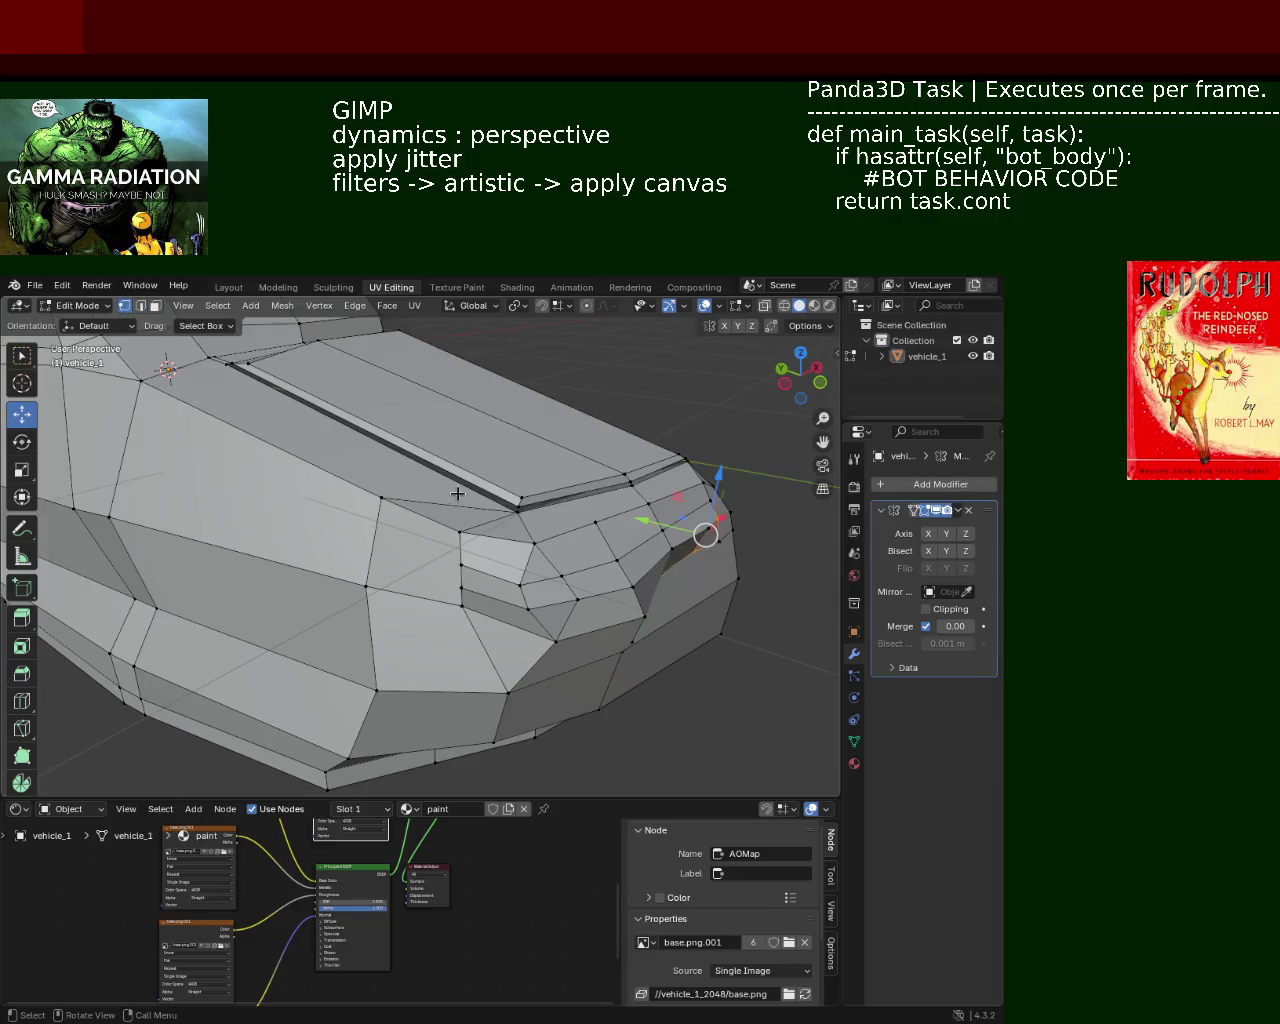
scroll(391, 489, "down", 2)
middle_click_drag(391, 489, 409, 543)
left_click(381, 540)
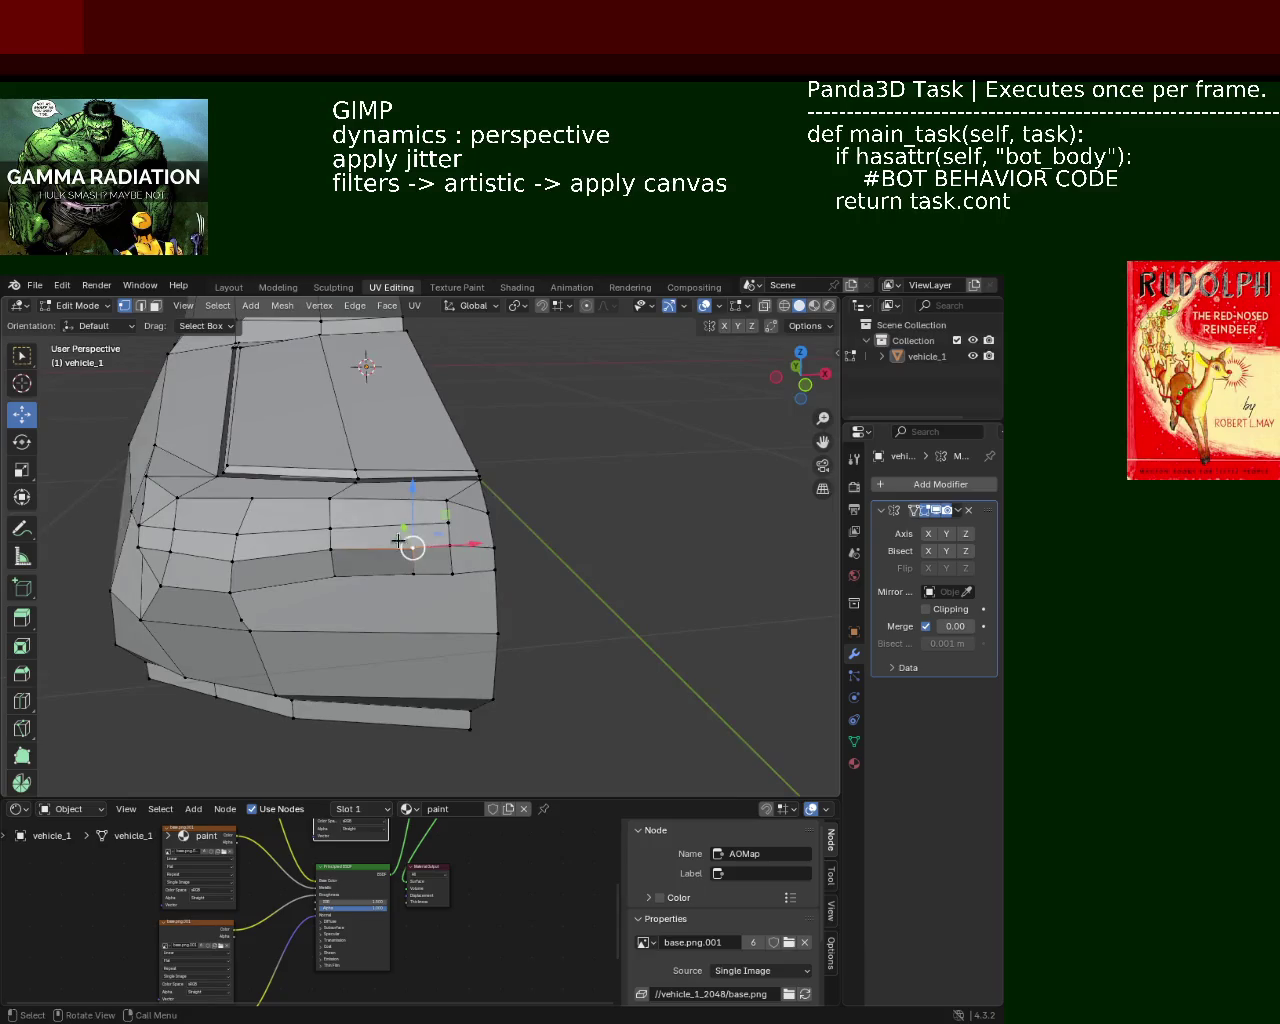
left_click(140, 305)
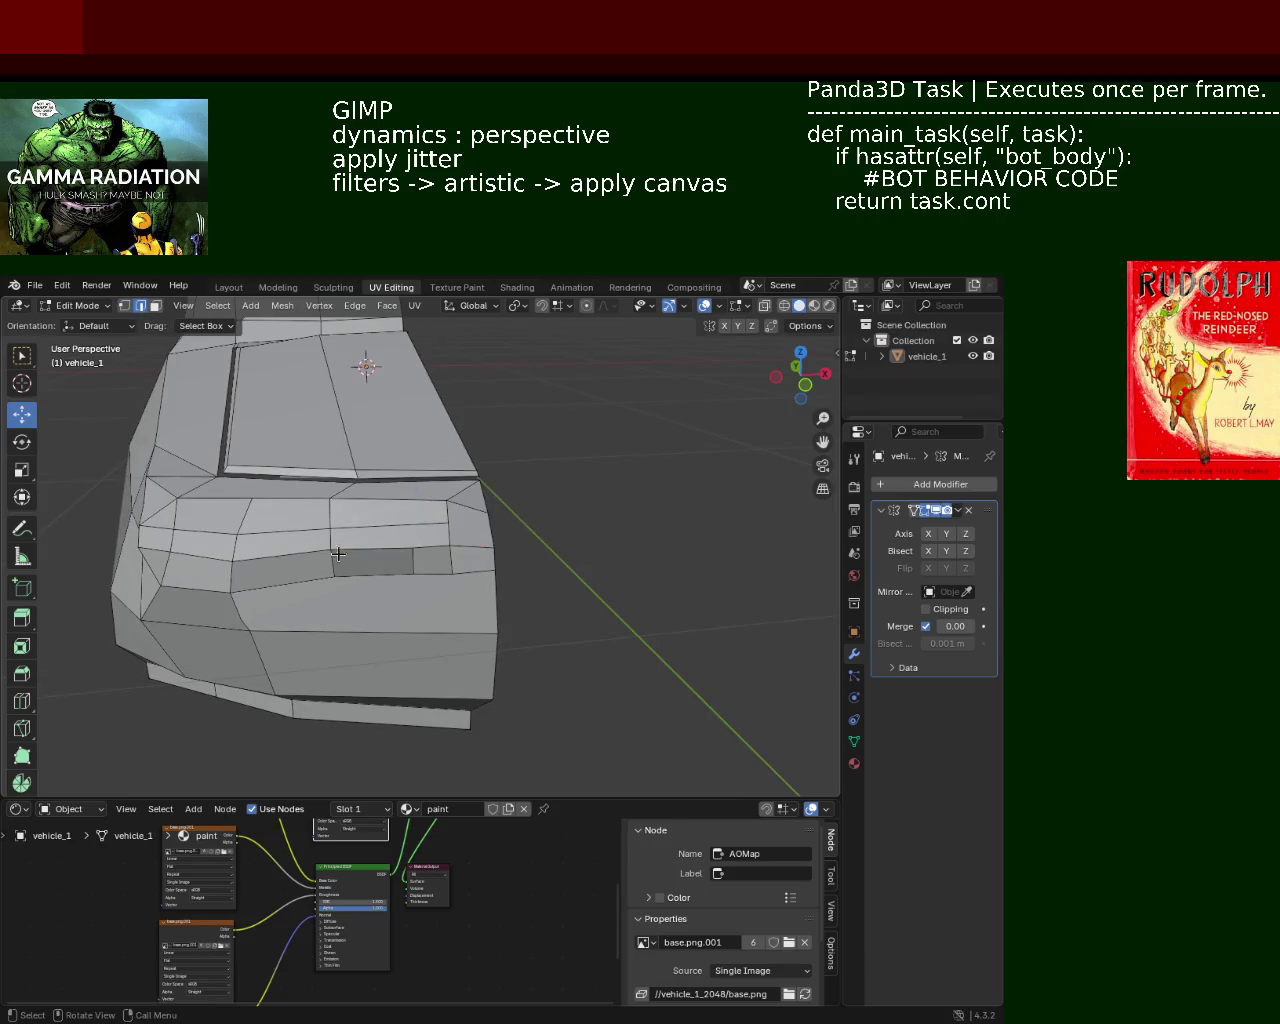
key("x")
left_click(416, 563)
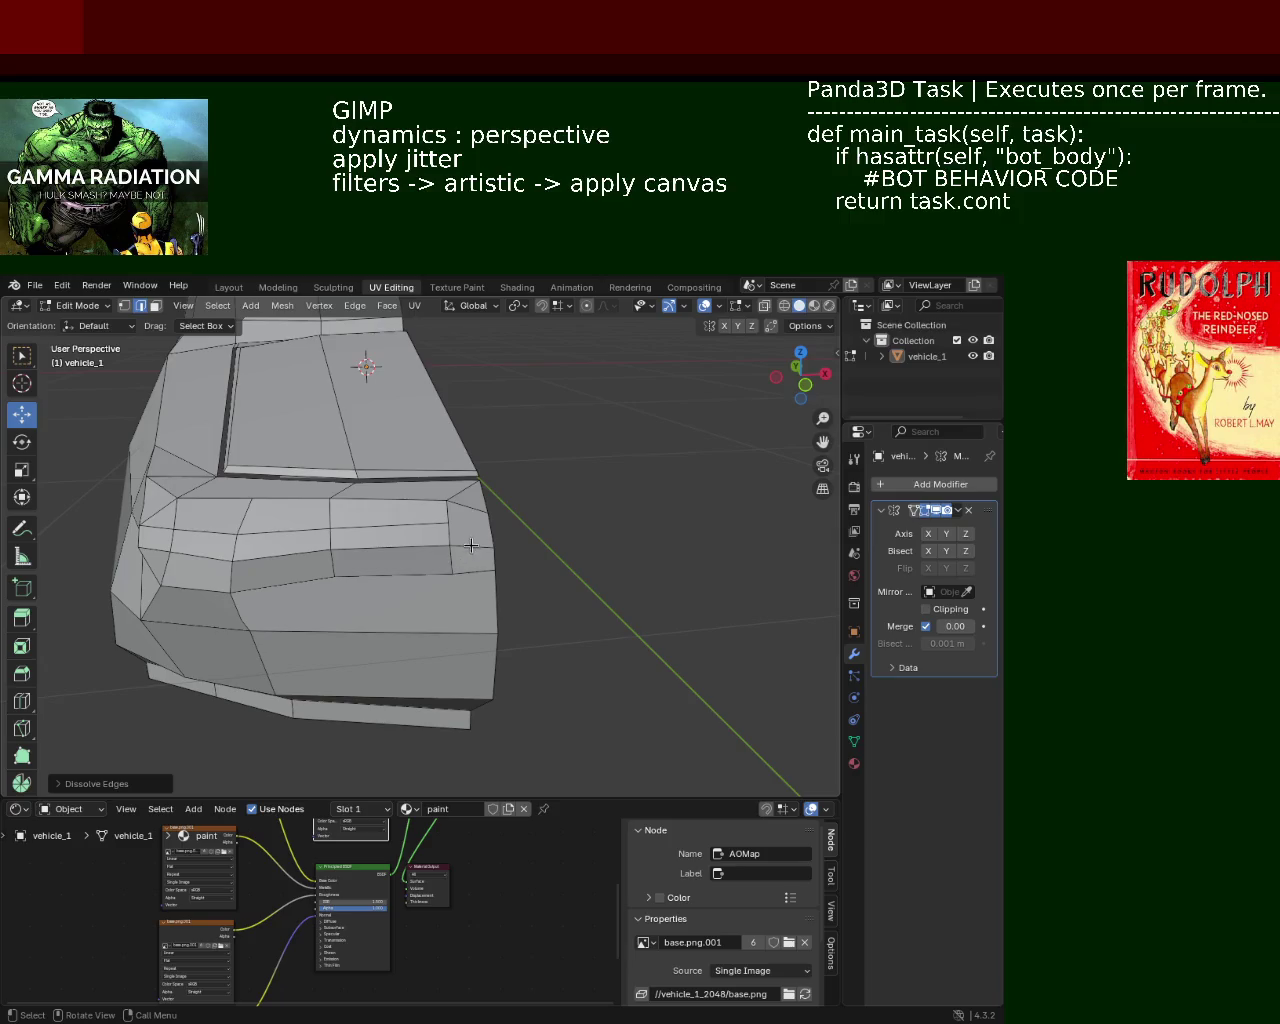
Step: Dissolve two more edges across the nose below the hood
left_click(390, 521)
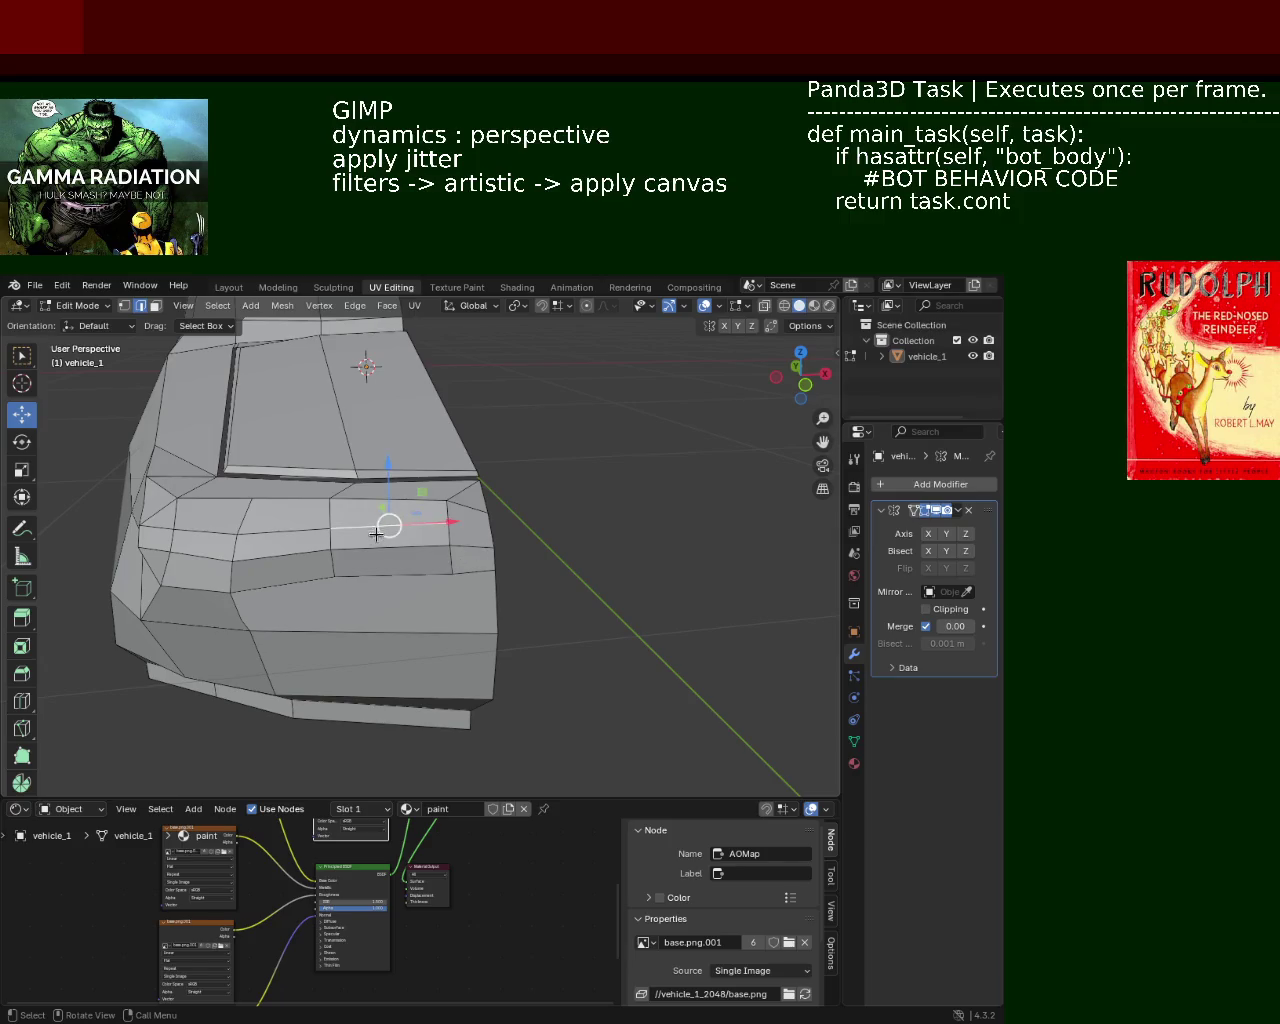
middle_click_drag(388, 526, 371, 537)
key("x")
left_click(441, 547)
left_click(412, 540)
key("x")
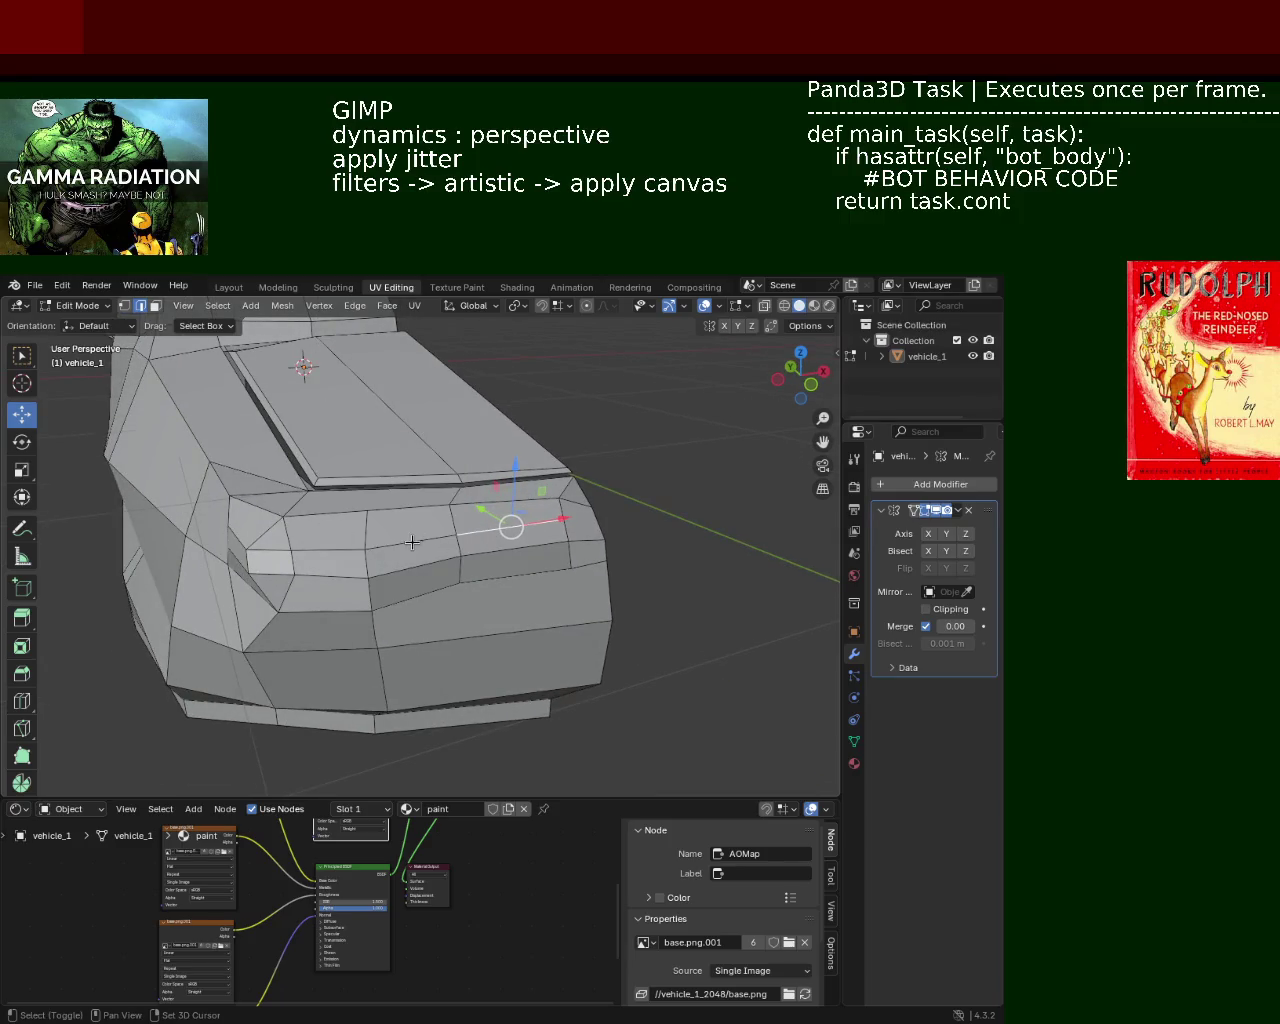
left_click(324, 551)
middle_click_drag(330, 553, 438, 521)
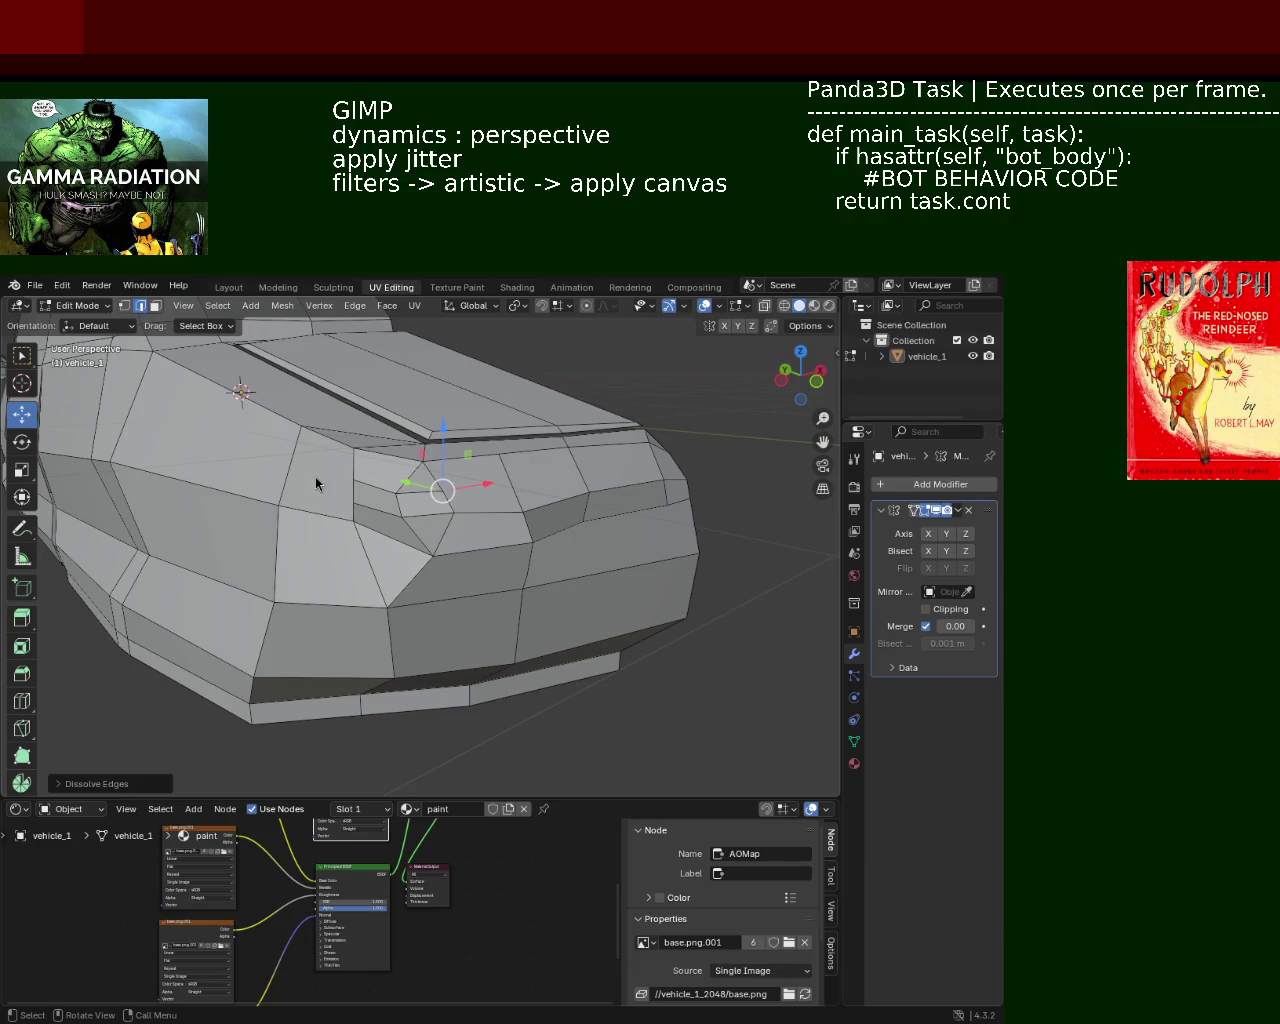
Step: Dissolve the selected edge on the car's front
mouse_move(419, 515)
middle_mouse_down("ctrl")
mouse_move(432, 469)
mouse_move(420, 434)
mouse_move(388, 468)
middle_mouse_up("ctrl")
key("x")
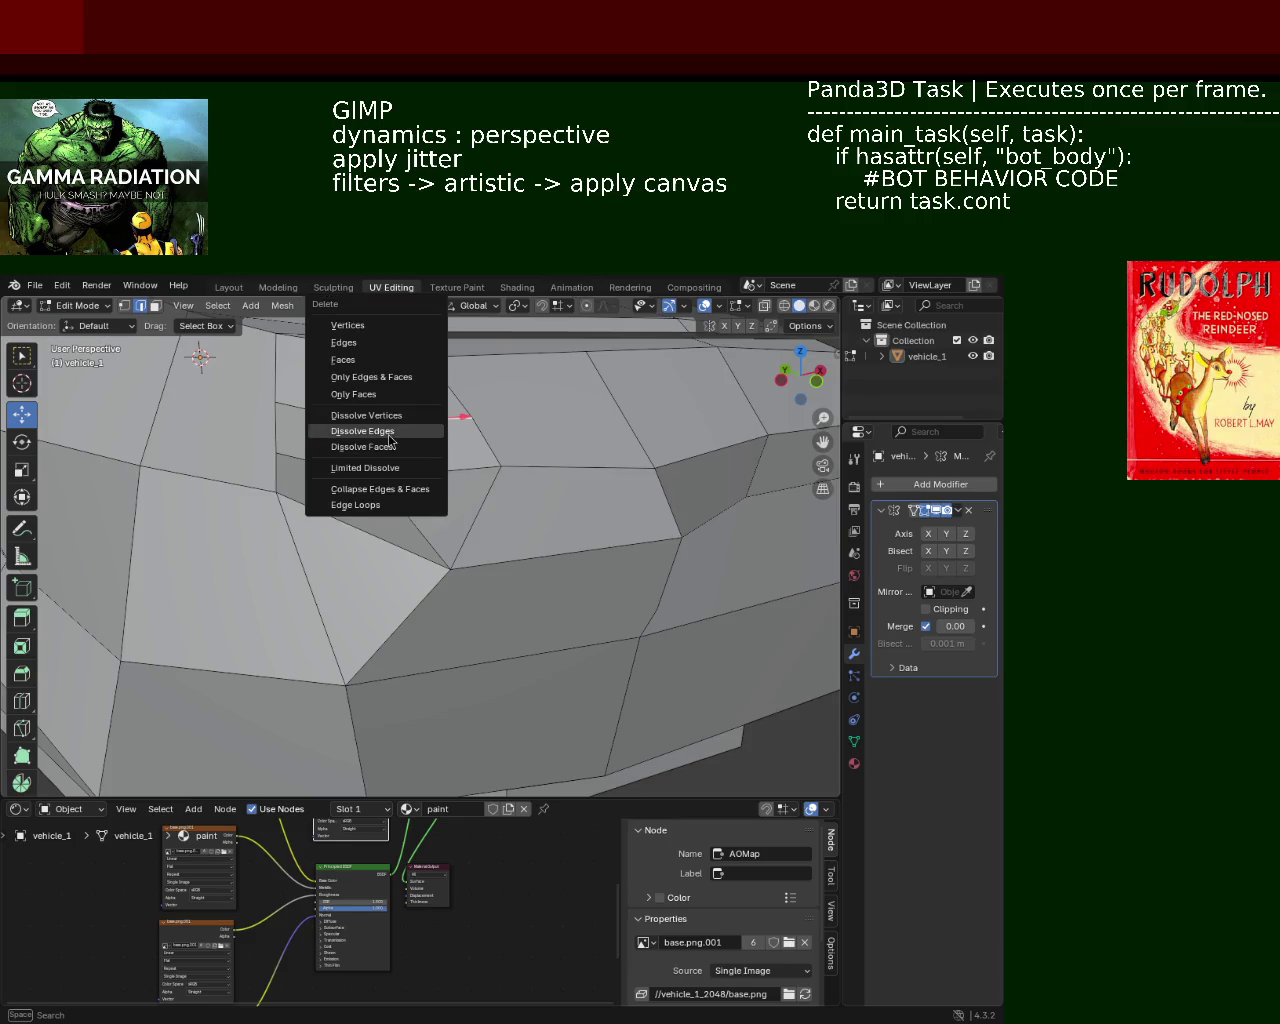
left_click(389, 438)
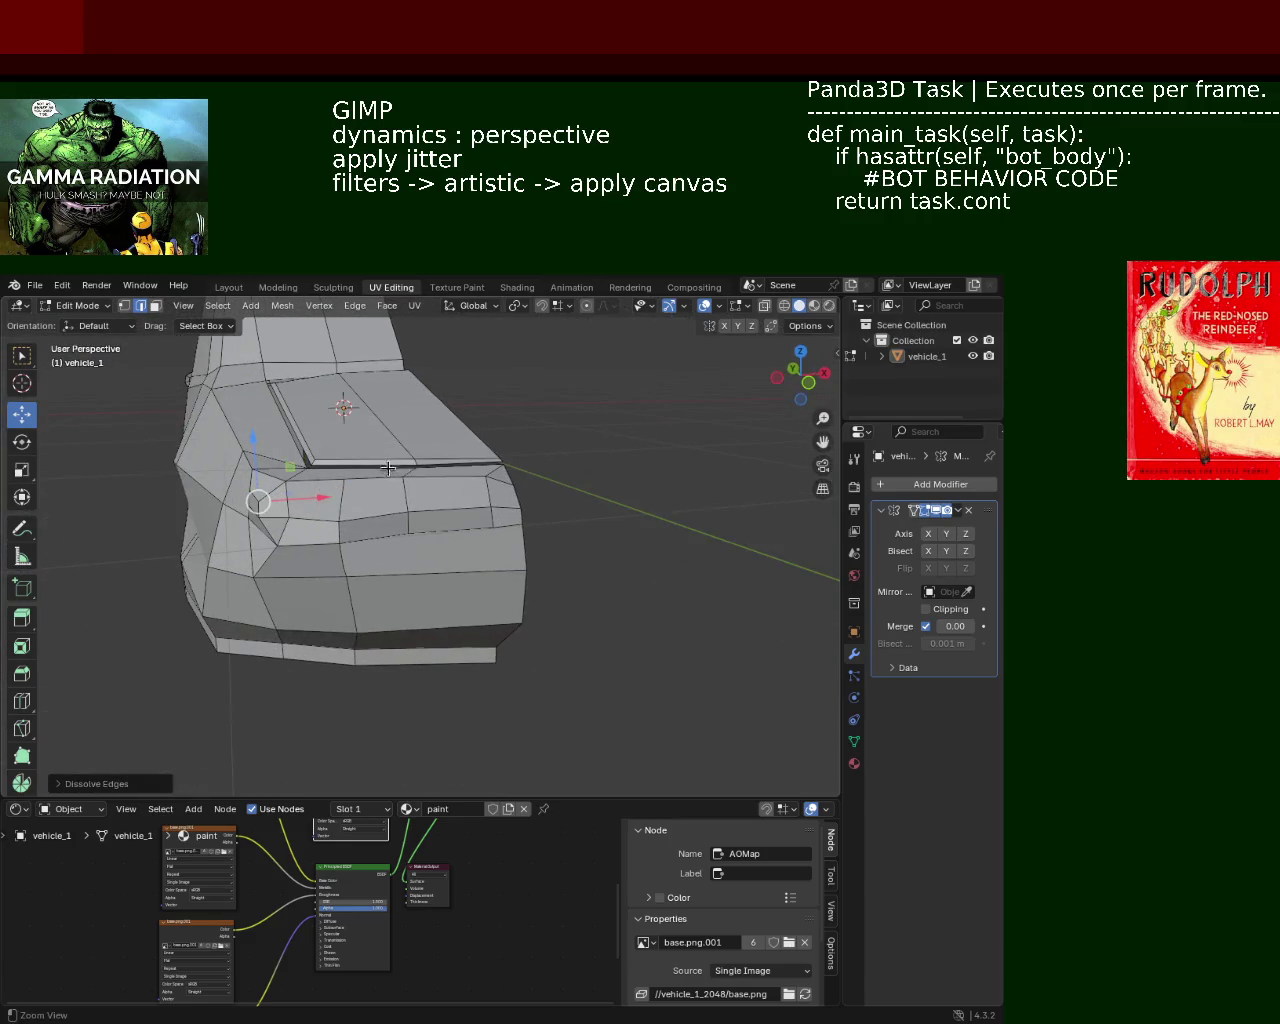
scroll(380, 485, "up", 1)
scroll(365, 502, "up", 1)
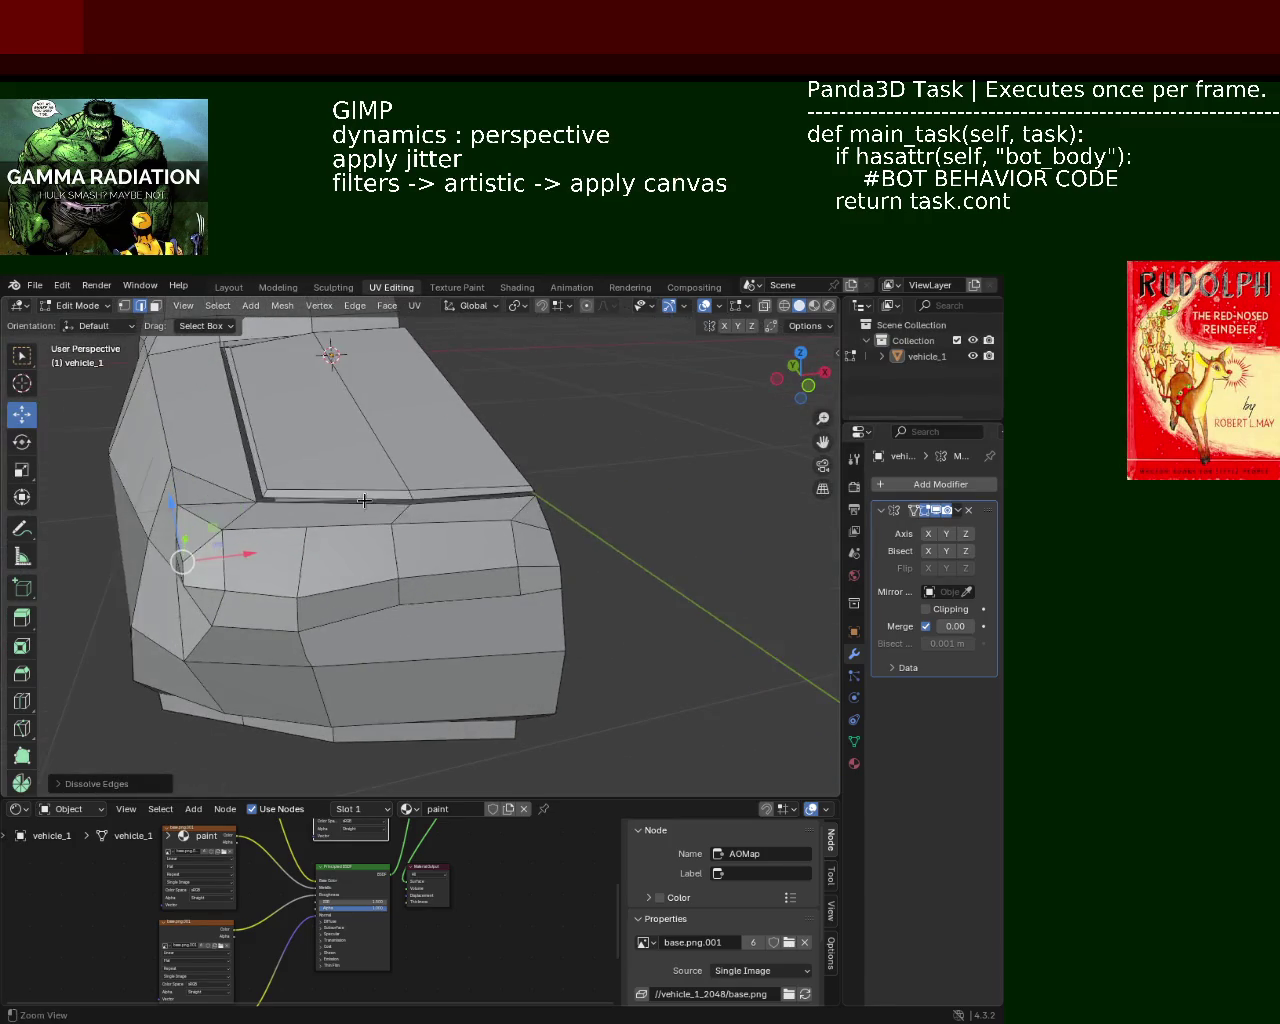
Step: Shift the hood's front edge sideways along the X axis
left_click(124, 305)
left_click(392, 523)
left_click(510, 519, "shift")
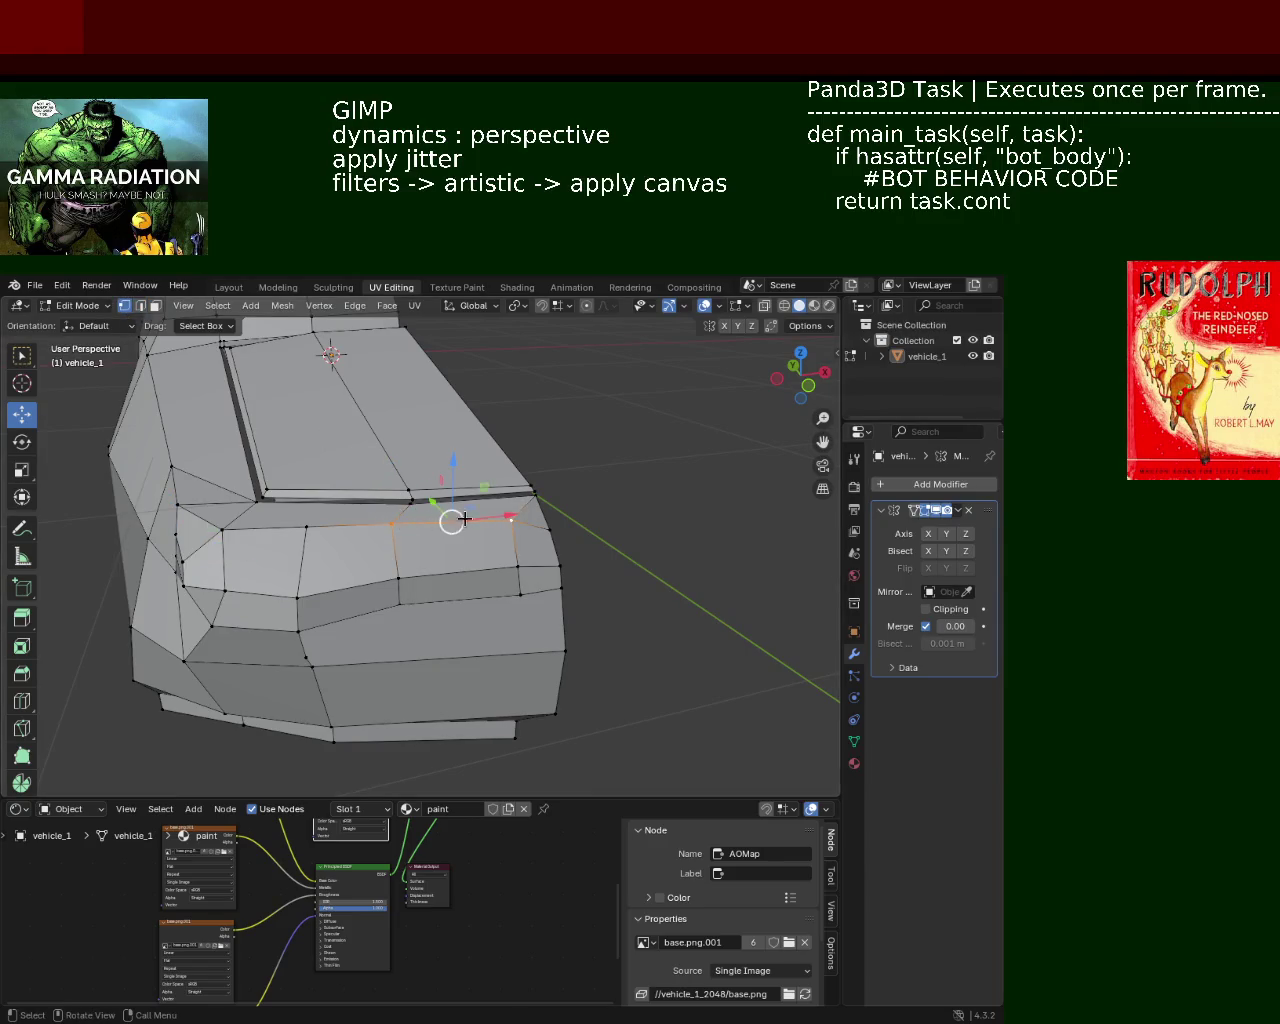
key("g")
key("x")
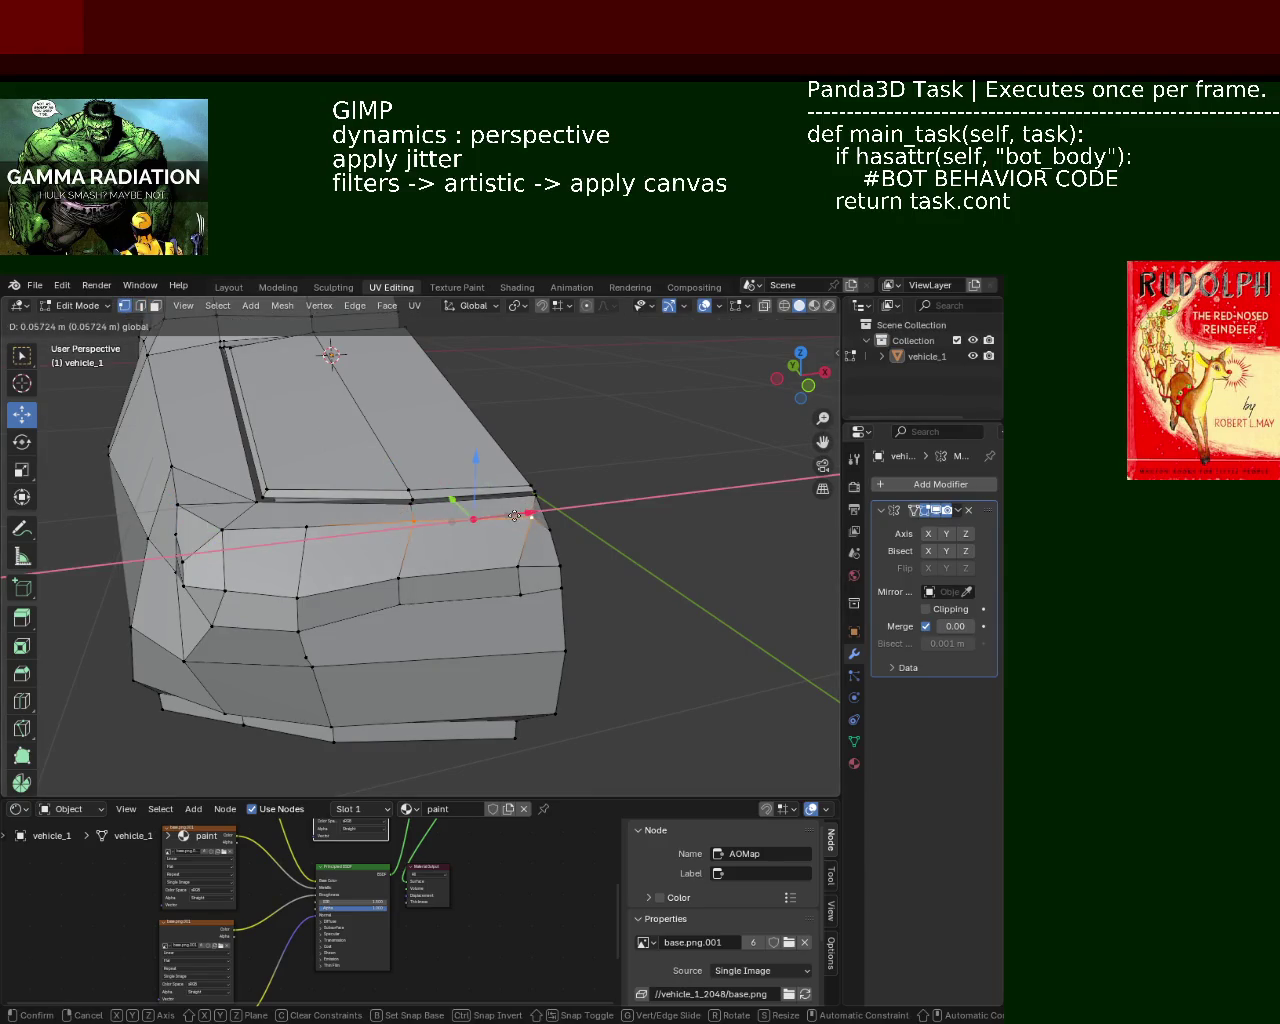
left_click(483, 528)
scroll(483, 528, "up", 2)
scroll(372, 530, "up", 1)
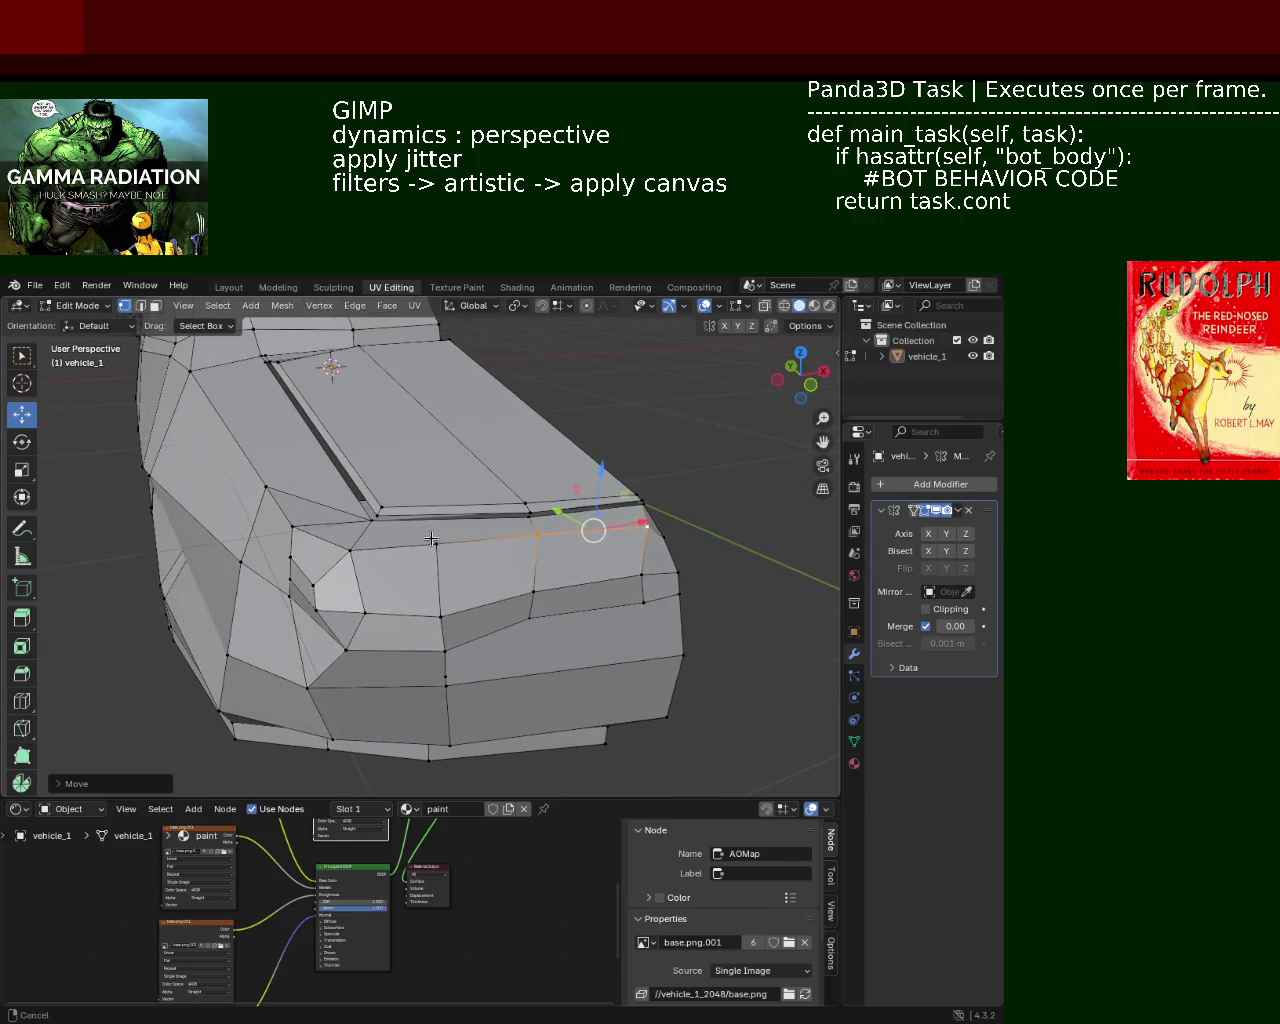
scroll(370, 533, "up", 1)
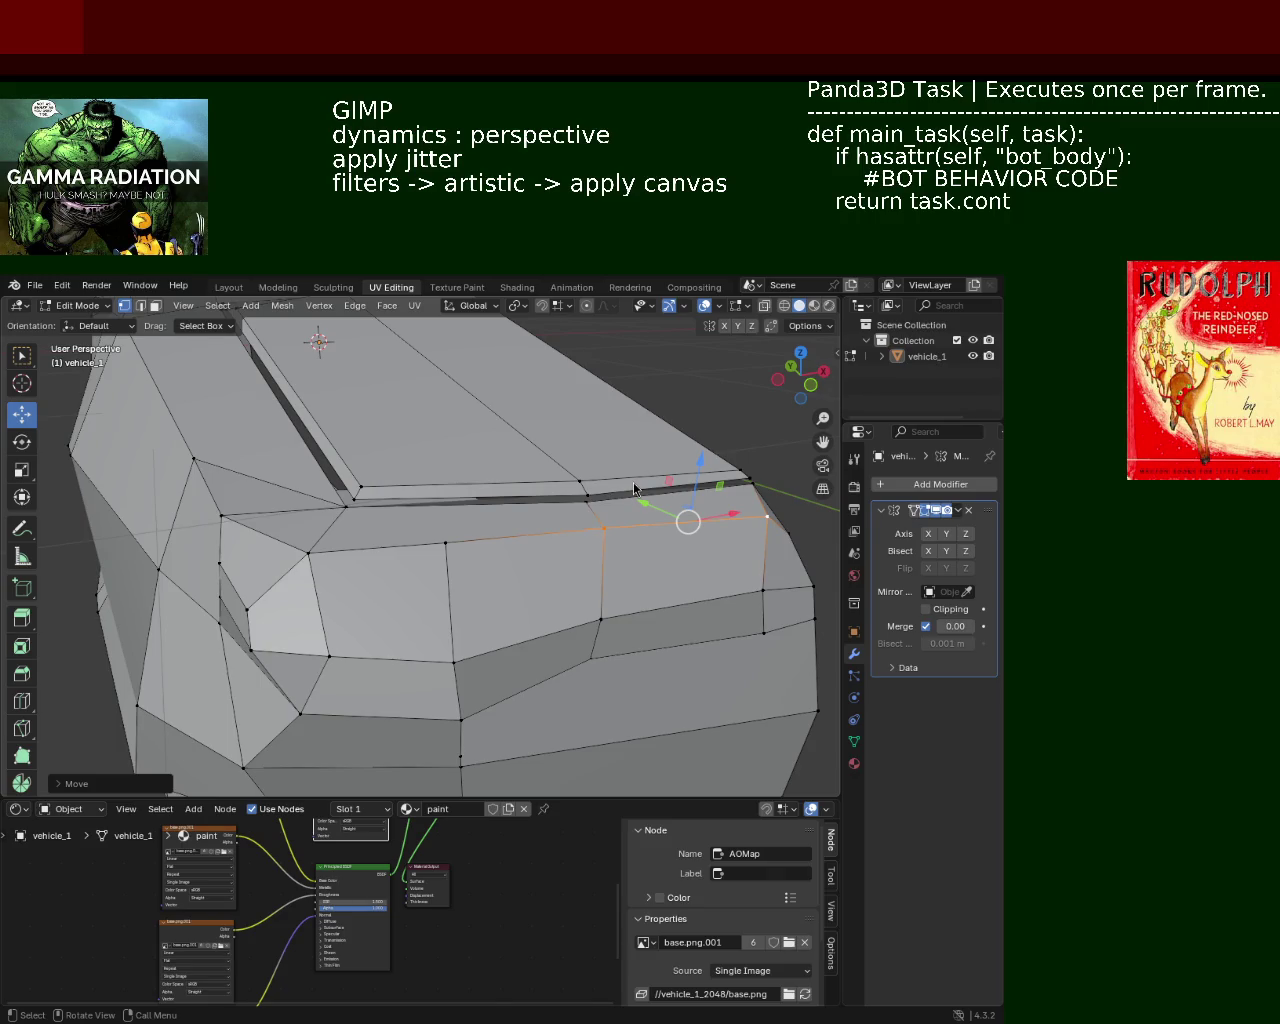
Step: Dissolve two short edges on the car's front
left_click(333, 535)
key("x")
left_click(330, 537)
key("2")
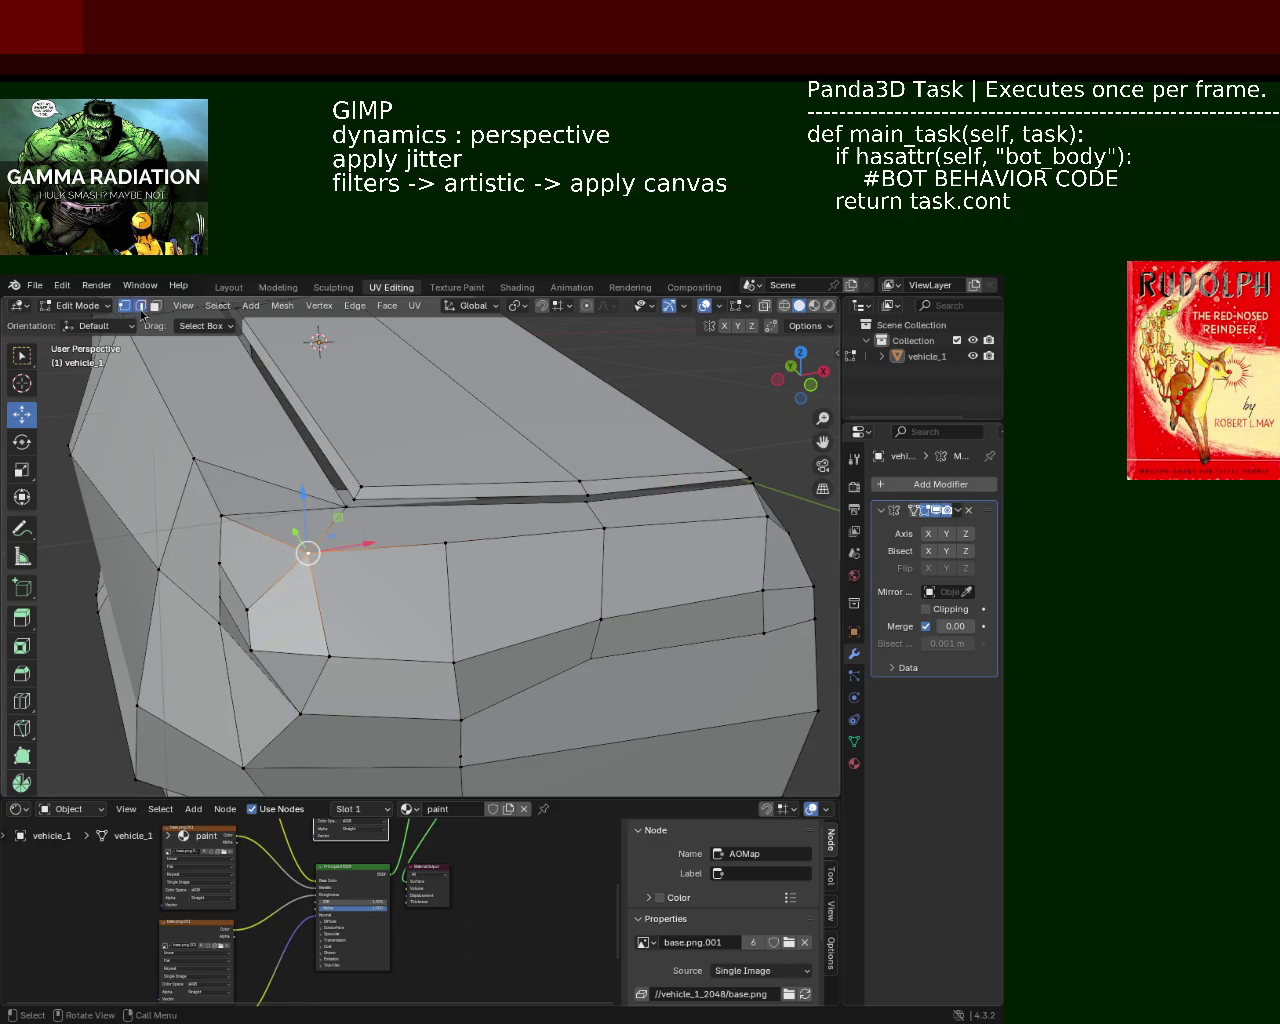
left_click(324, 517)
key("x")
left_click(332, 522)
mouse_move(323, 523)
middle_mouse_down()
mouse_move(378, 548)
mouse_move(383, 480)
mouse_move(423, 514)
middle_mouse_up()
scroll(378, 548, "up", 2)
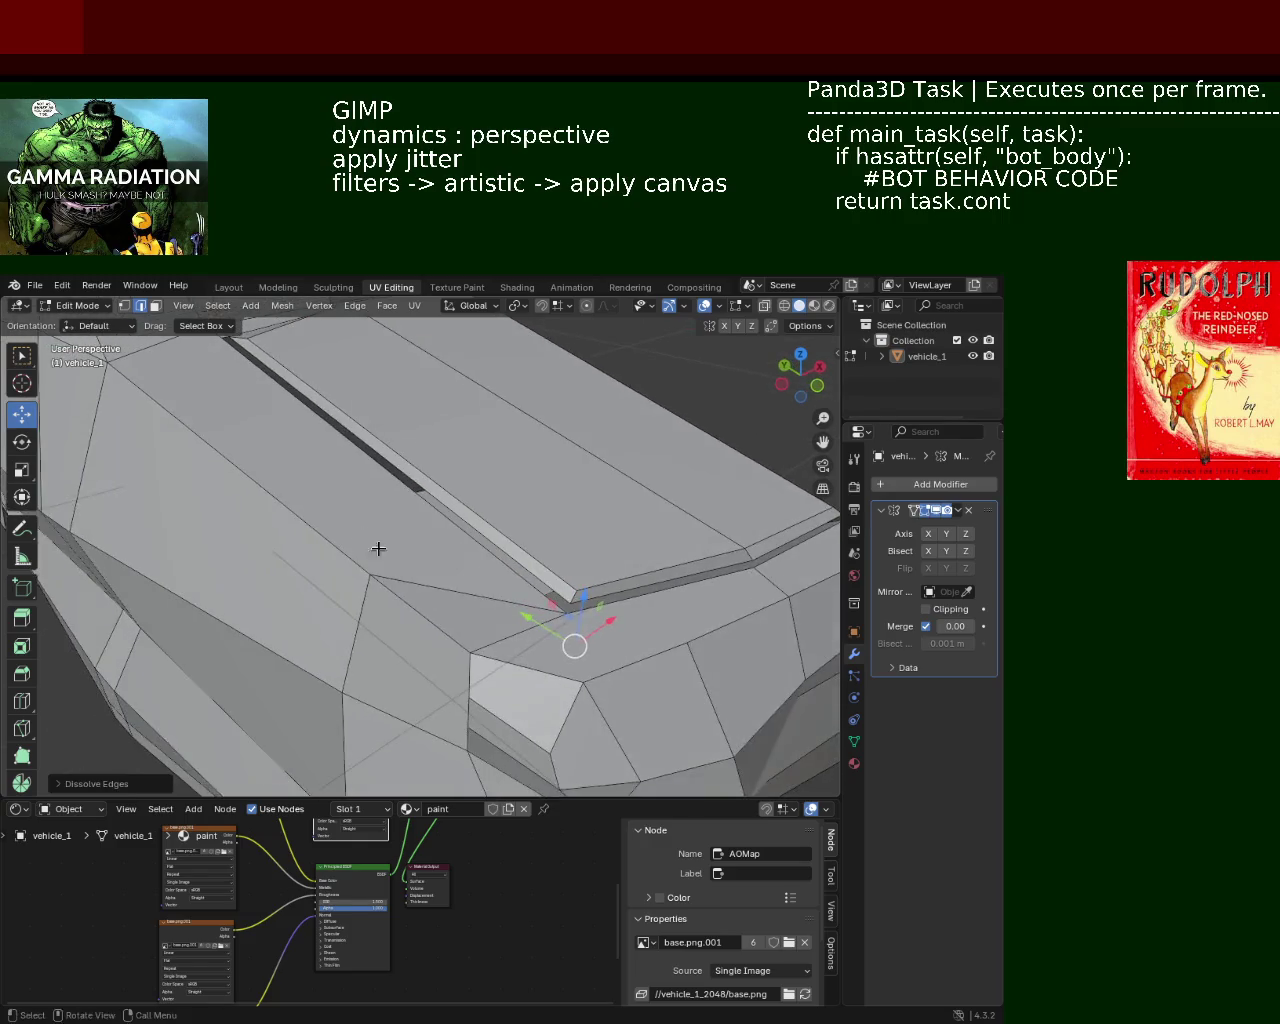
scroll(371, 463, "down", 2)
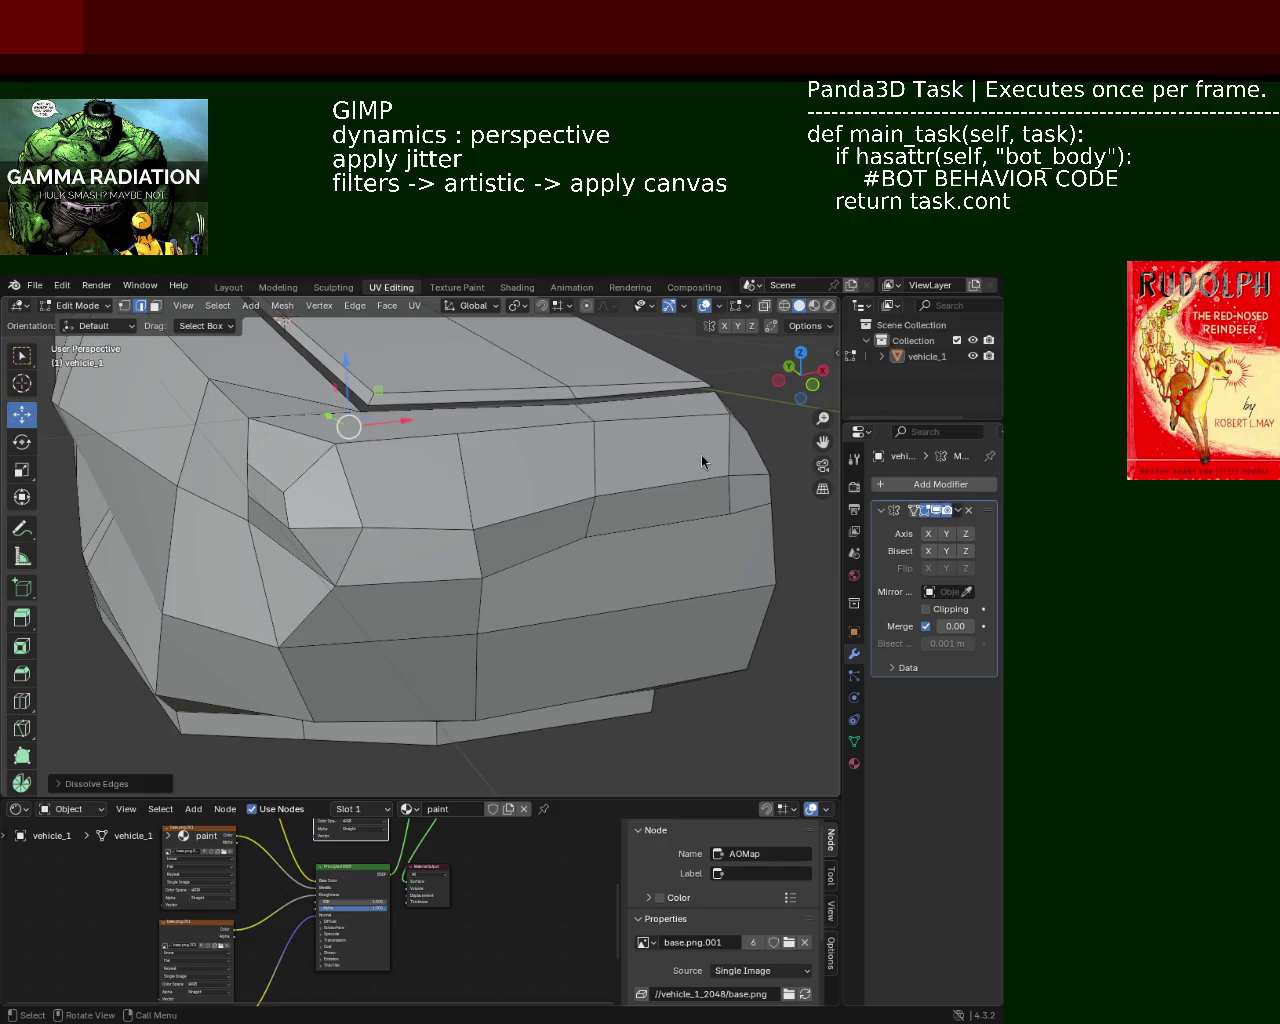
Step: Dissolve three more front edges from a new viewing angle
middle_click_drag(423, 595, 526, 582)
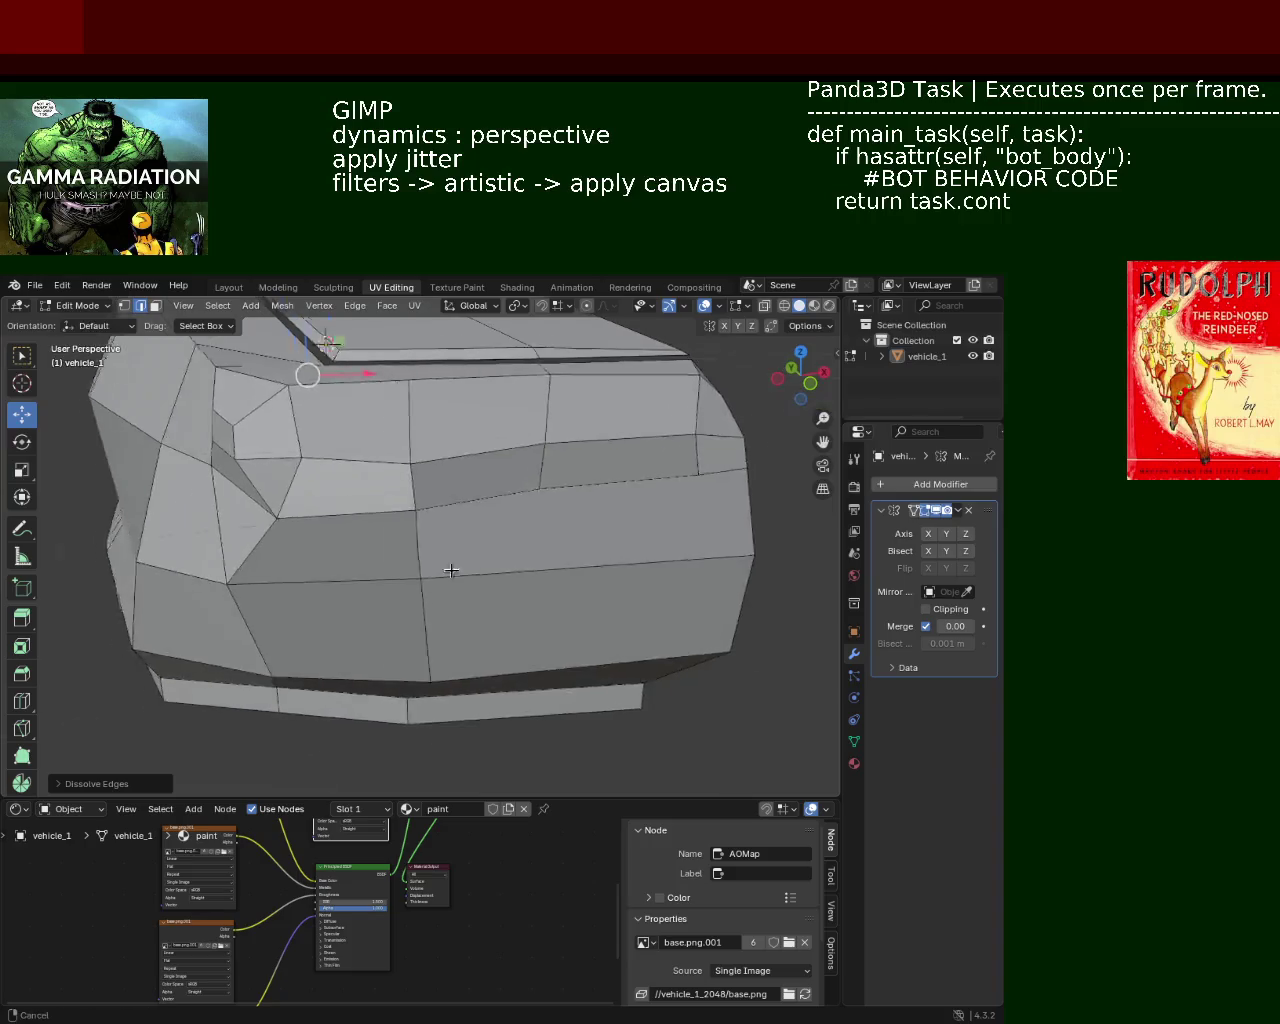
mouse_move(494, 526)
middle_mouse_down()
mouse_move(363, 538)
mouse_move(389, 552)
middle_mouse_up()
key("x")
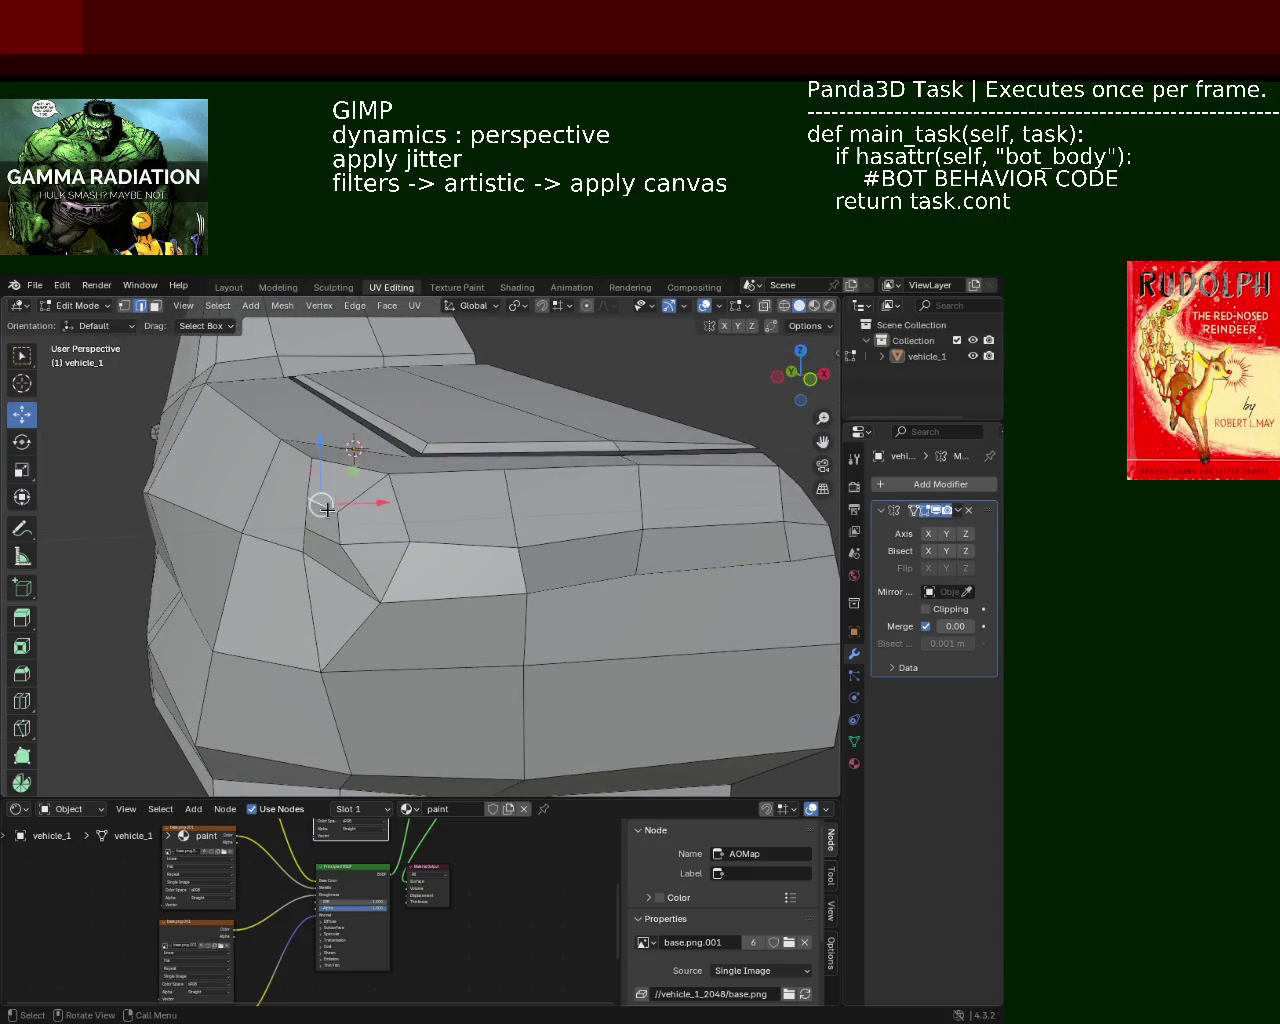
left_click(329, 517)
key("x")
left_click(382, 529)
key("x")
left_click(349, 546)
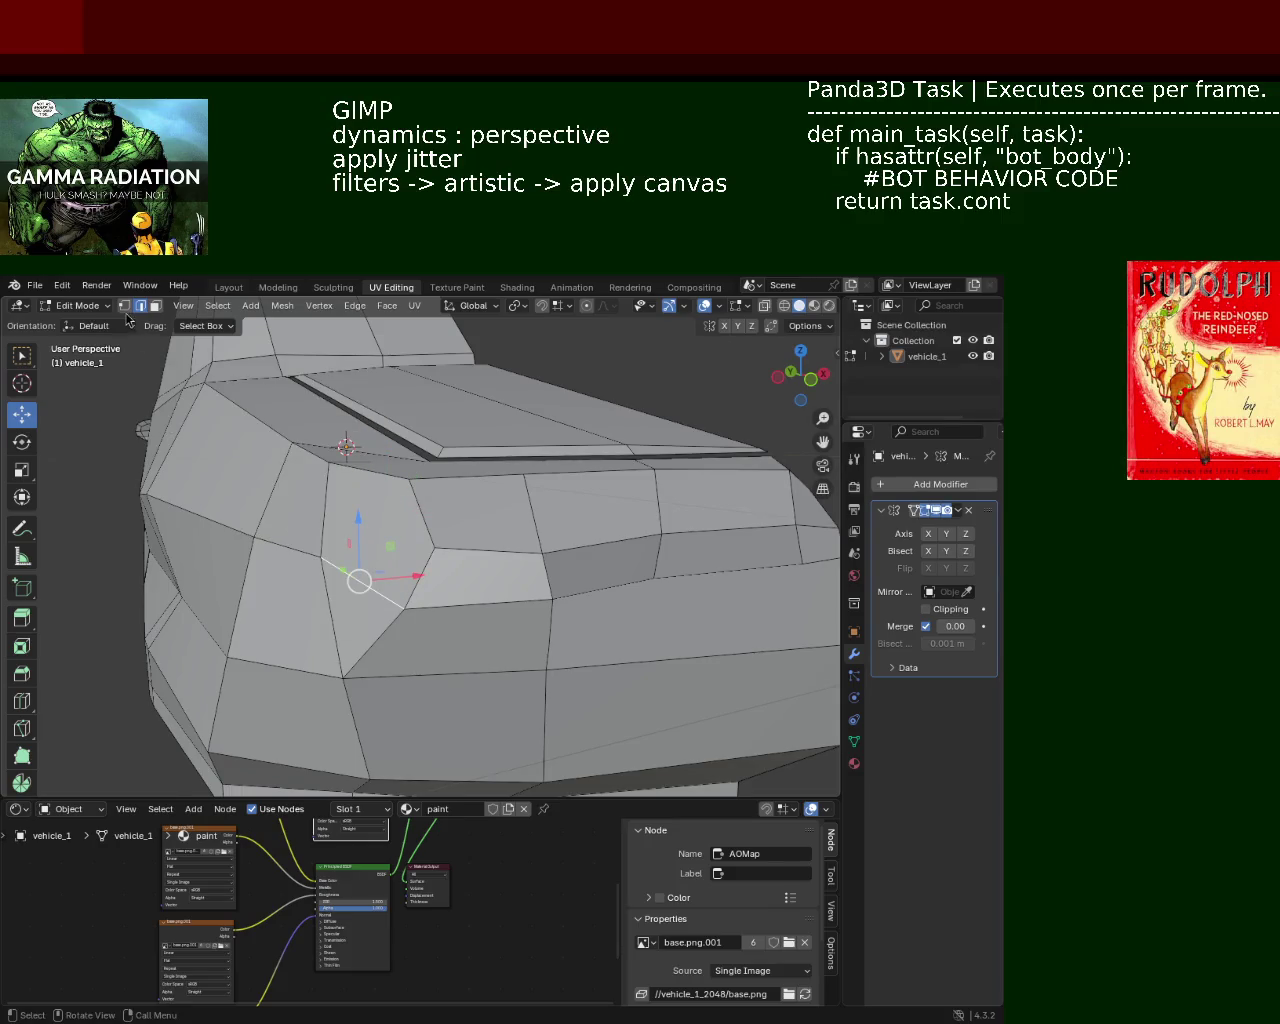
Step: Dissolve the three-edge horizontal loop across the car's front
left_click(124, 305)
left_click(429, 546)
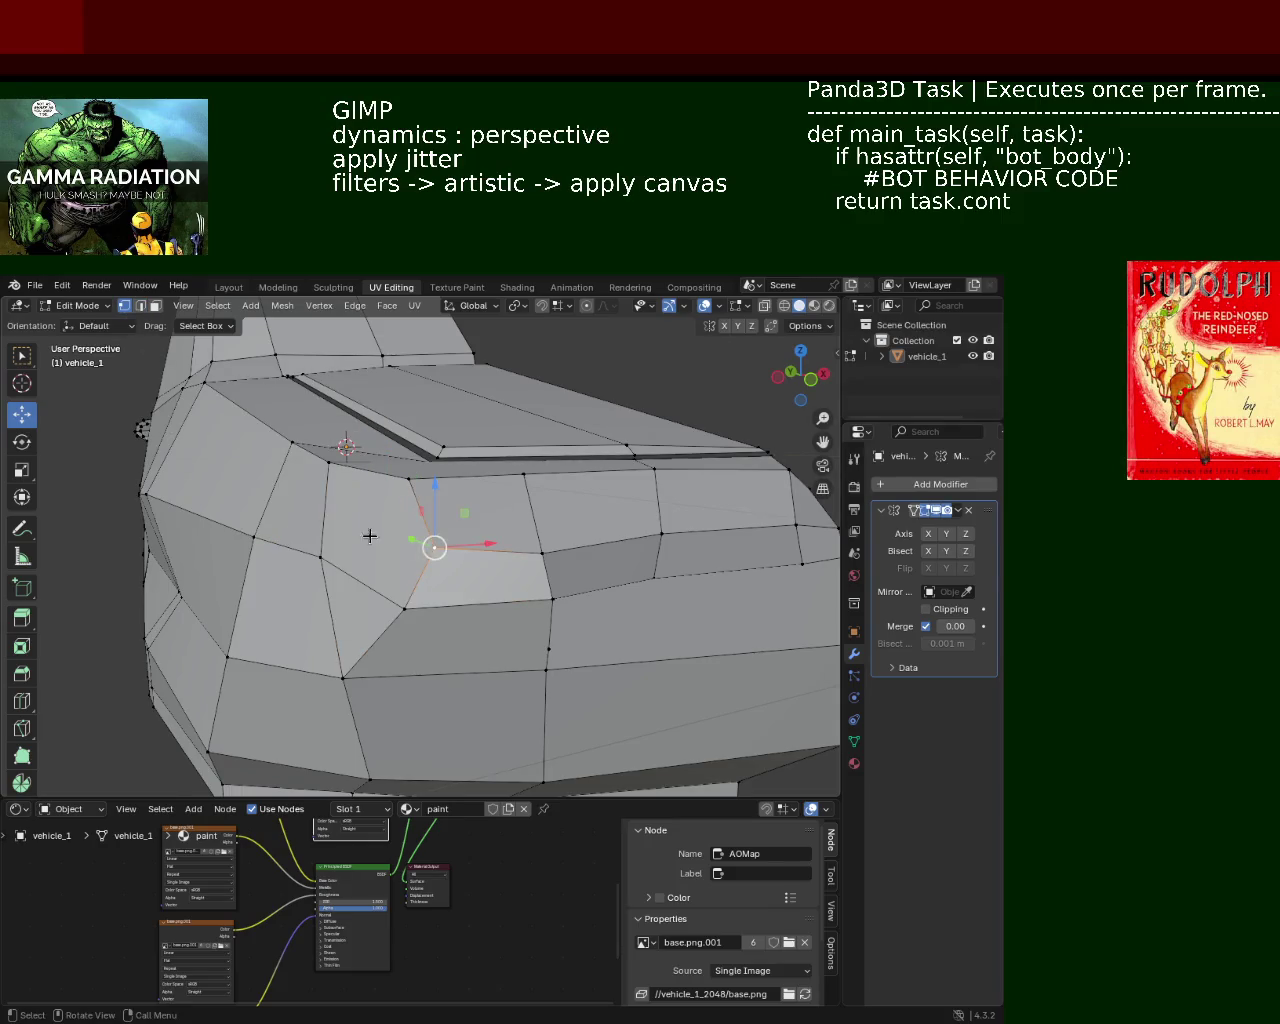
left_click(337, 474)
mouse_move(505, 557)
middle_mouse_down()
mouse_move(534, 550)
mouse_move(511, 544)
middle_mouse_up()
key("2")
left_click(757, 537)
left_click(650, 535, "shift")
left_click(510, 545, "shift")
key("x")
left_click(404, 557)
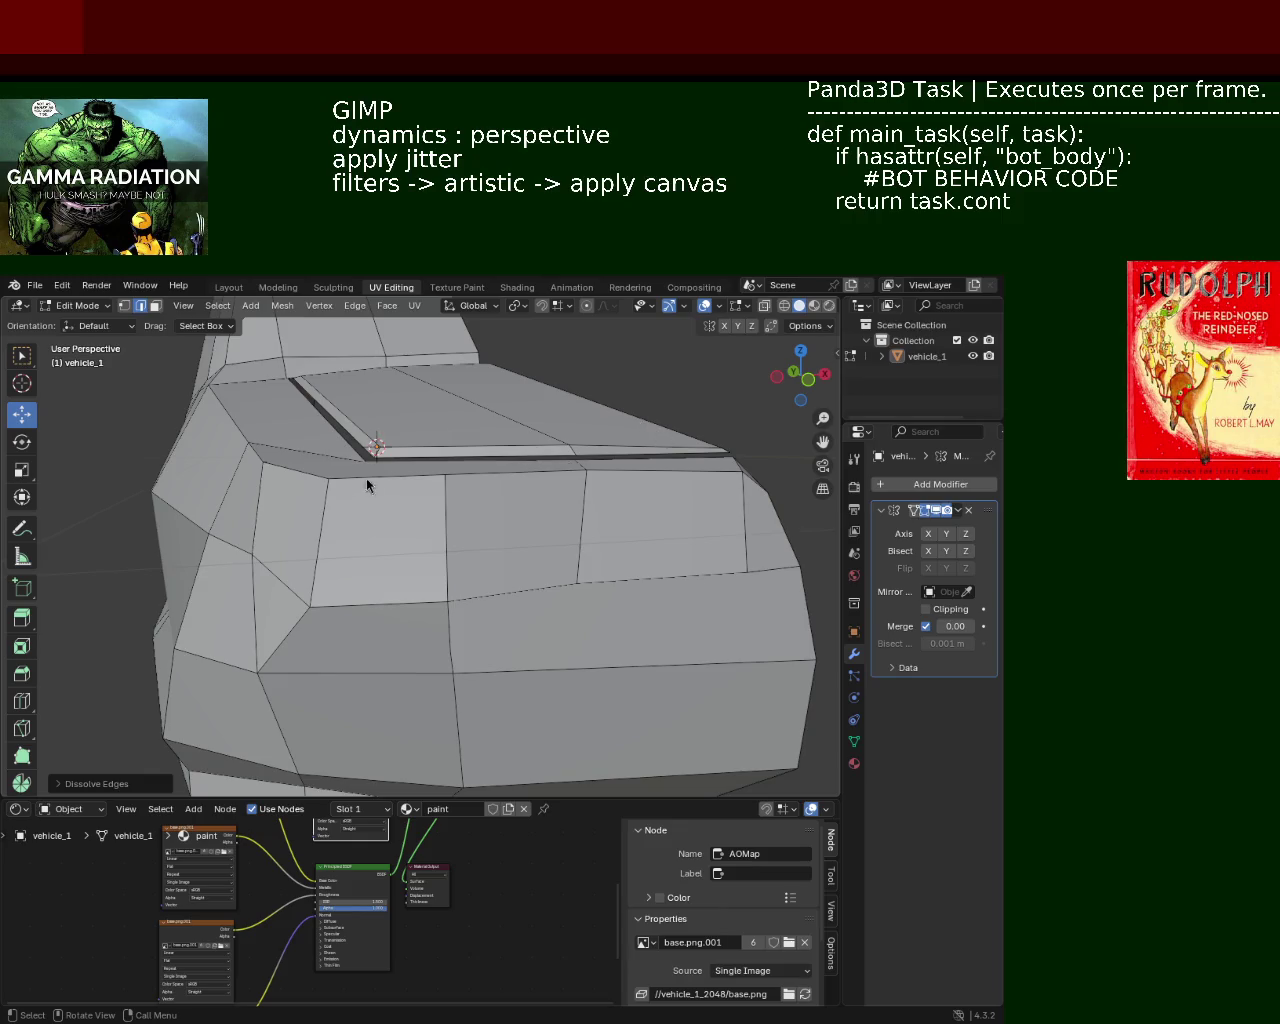
Step: Slide a front corner vertex left along the X axis
left_click(125, 305)
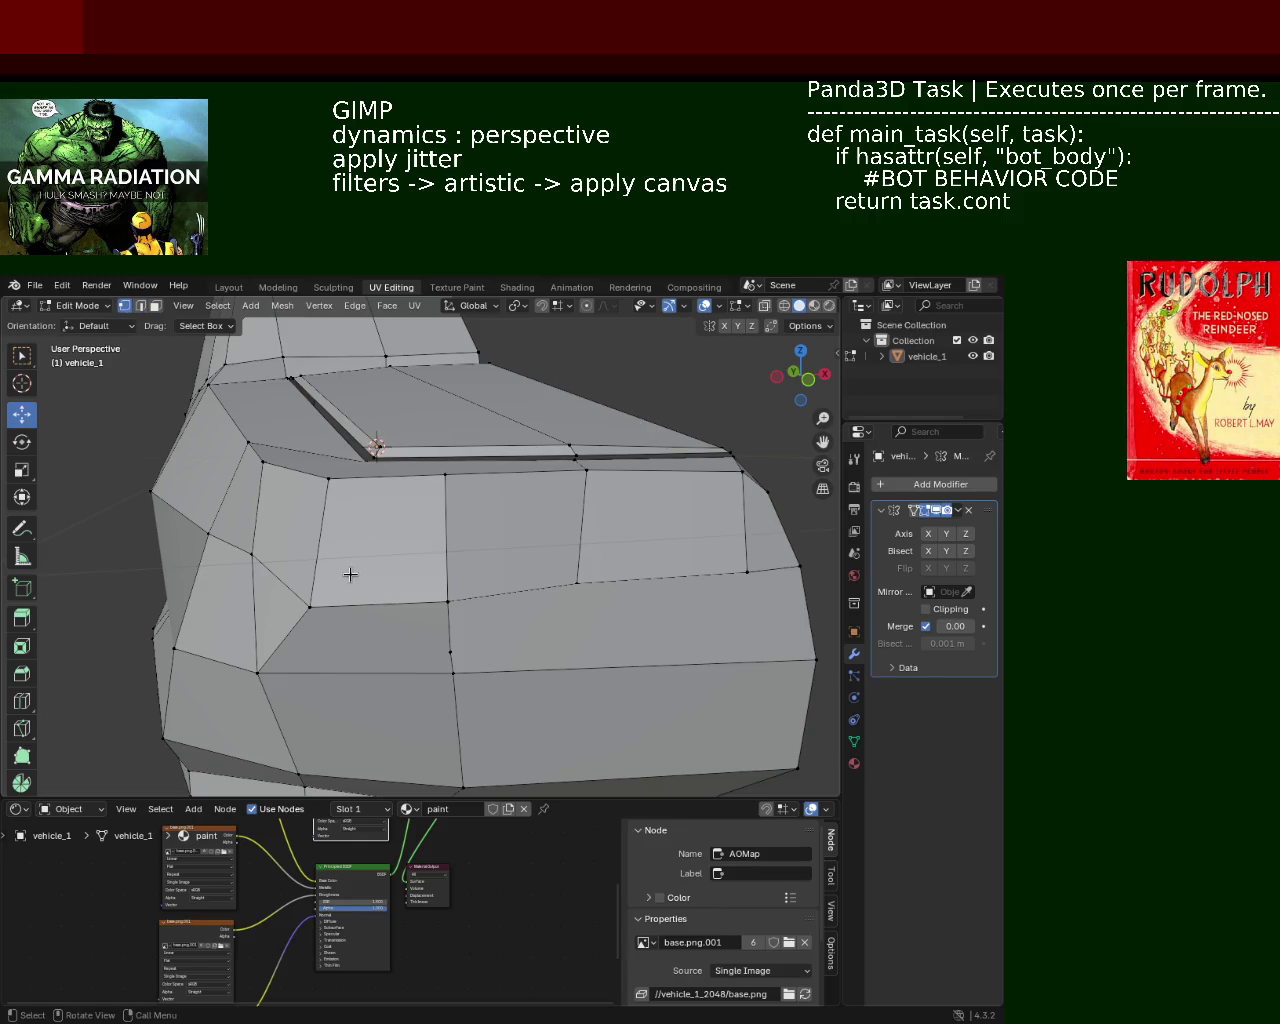
mouse_move(349, 571)
middle_mouse_down()
mouse_move(380, 586)
mouse_move(389, 557)
mouse_move(434, 600)
mouse_move(380, 585)
middle_mouse_up()
left_click(374, 579)
mouse_move(463, 600)
middle_mouse_down()
mouse_move(420, 615)
mouse_move(384, 590)
middle_mouse_up()
left_click_drag(385, 590, 283, 626)
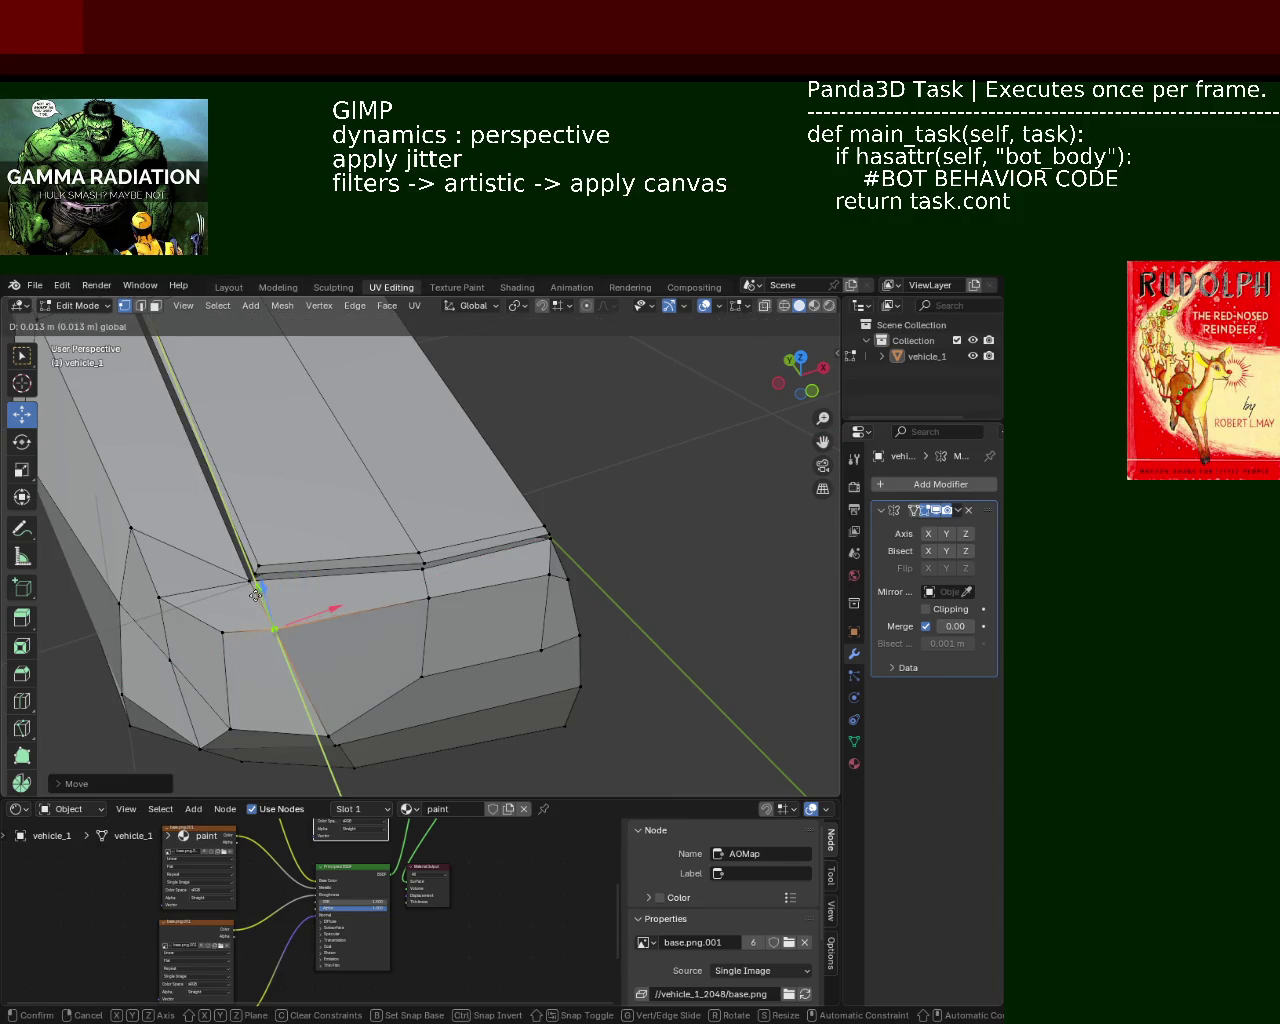
mouse_move(400, 665)
middle_mouse_down("shift")
mouse_move(356, 530)
mouse_move(331, 509)
mouse_move(360, 509)
middle_mouse_up("shift")
Step: Dissolve an unneeded vertex on the car's front
left_click(387, 554)
key("x")
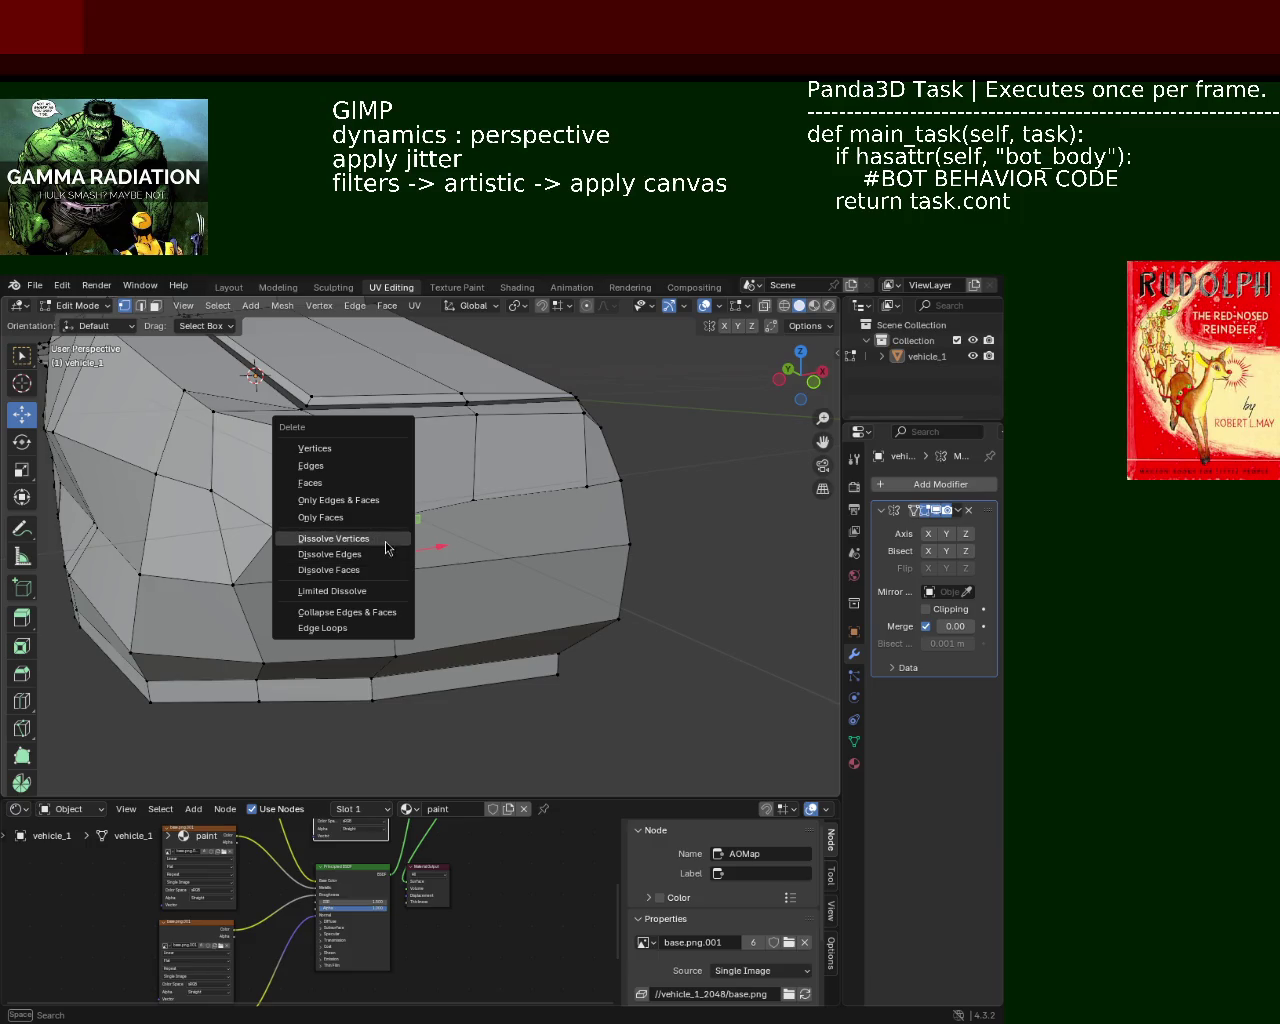
left_click(385, 540)
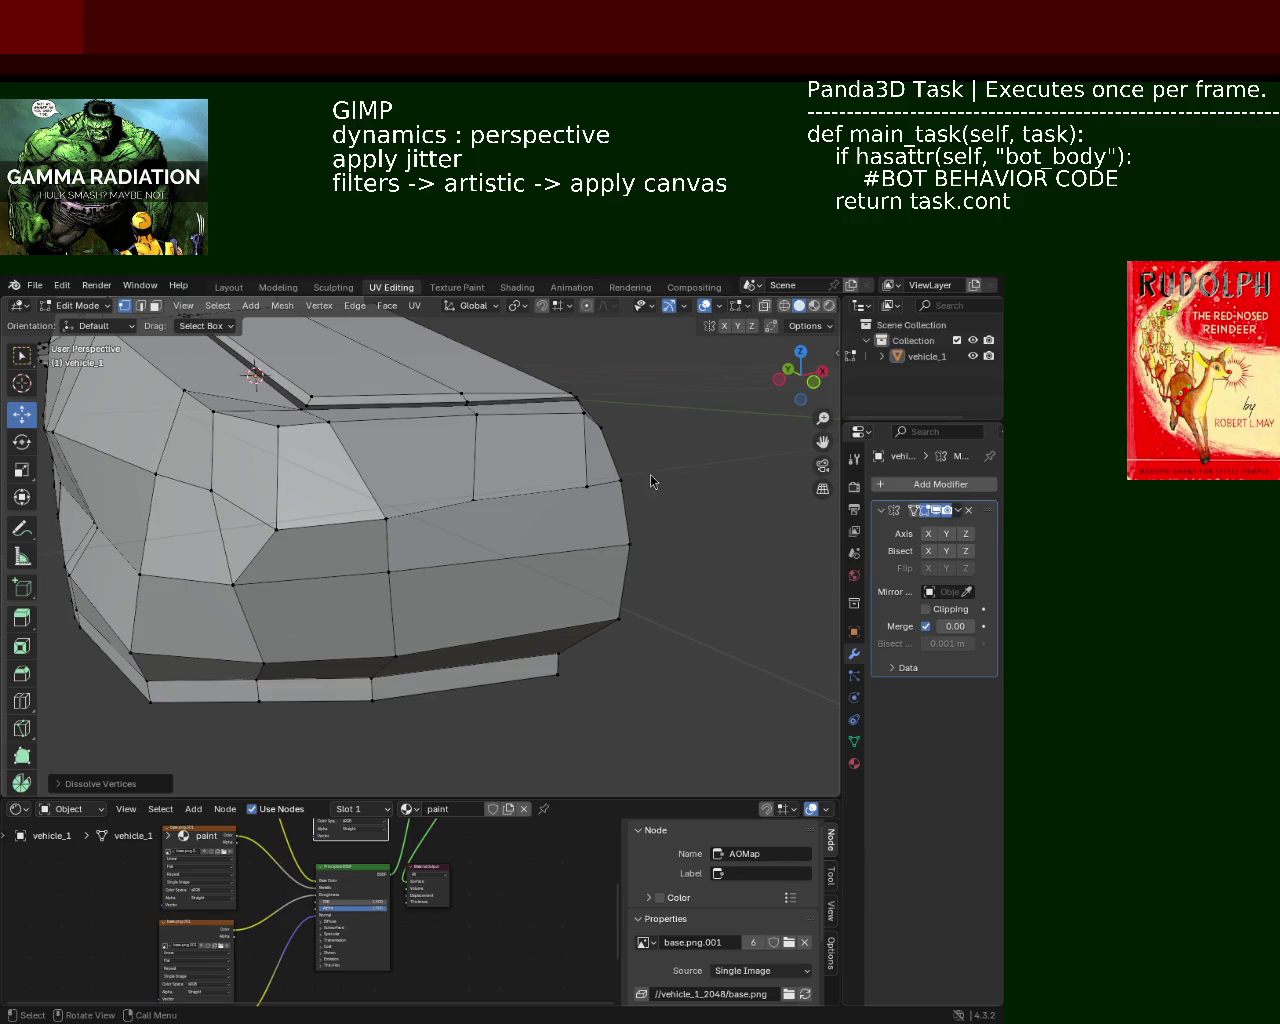
left_click(586, 486)
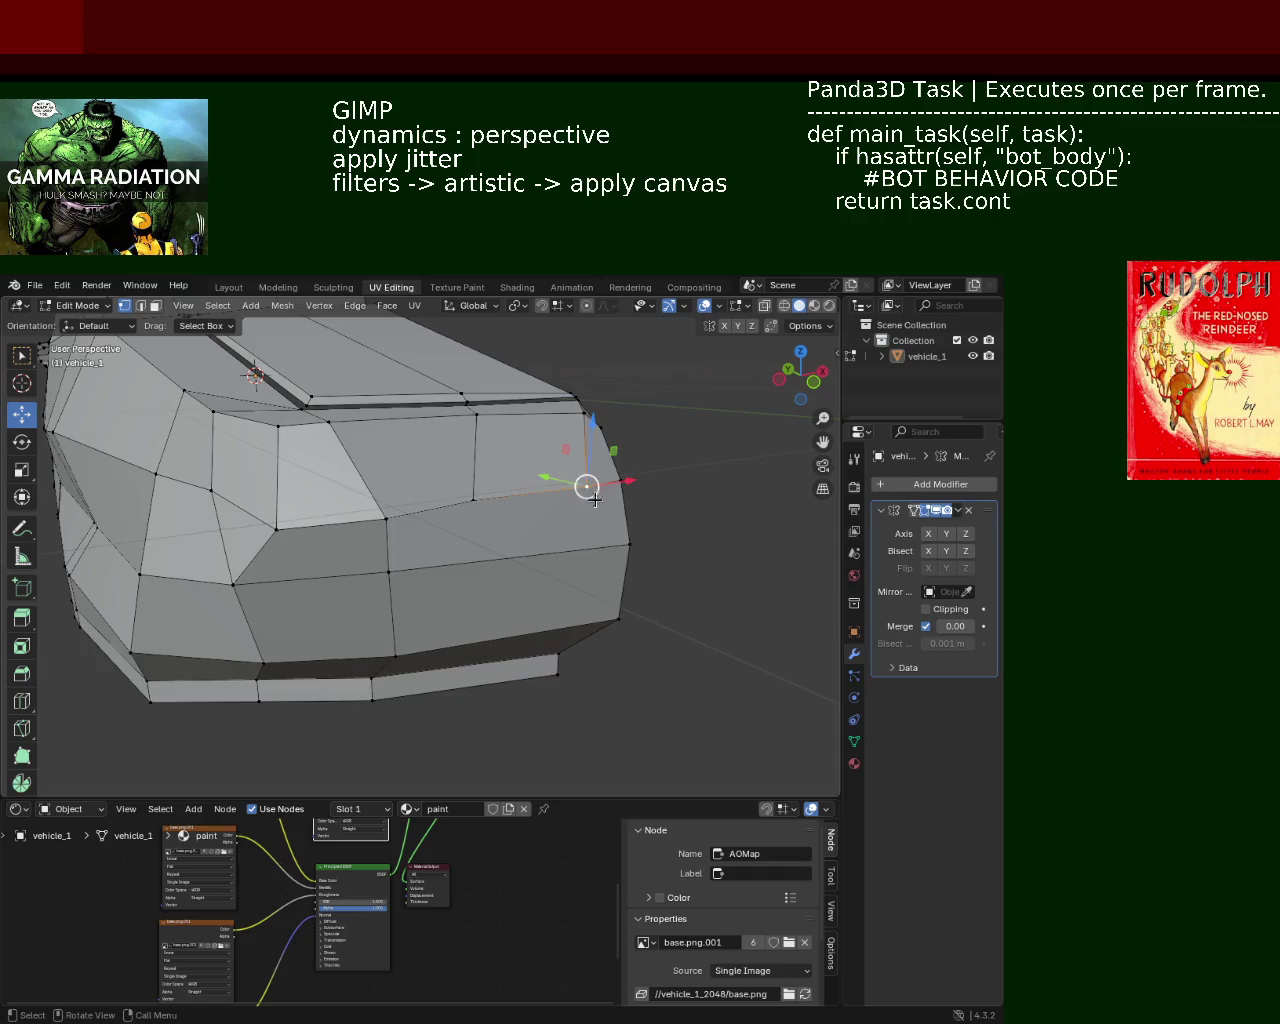
Step: Merge the two doubled vertices at the front corner into one
middle_click_drag(589, 486, 476, 525)
left_click(518, 514, "shift")
key("m")
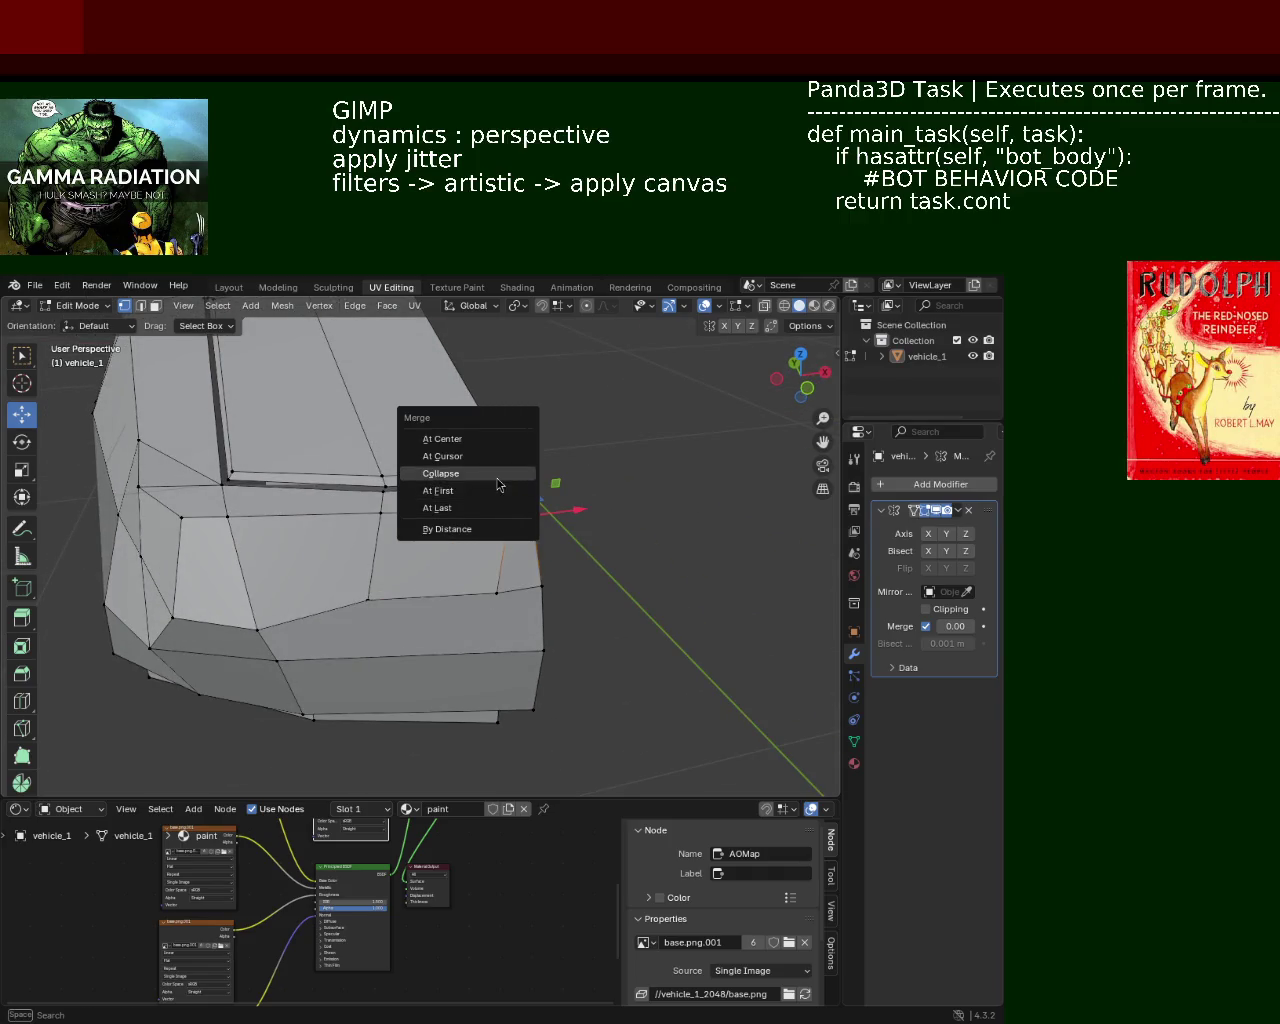
left_click(488, 490)
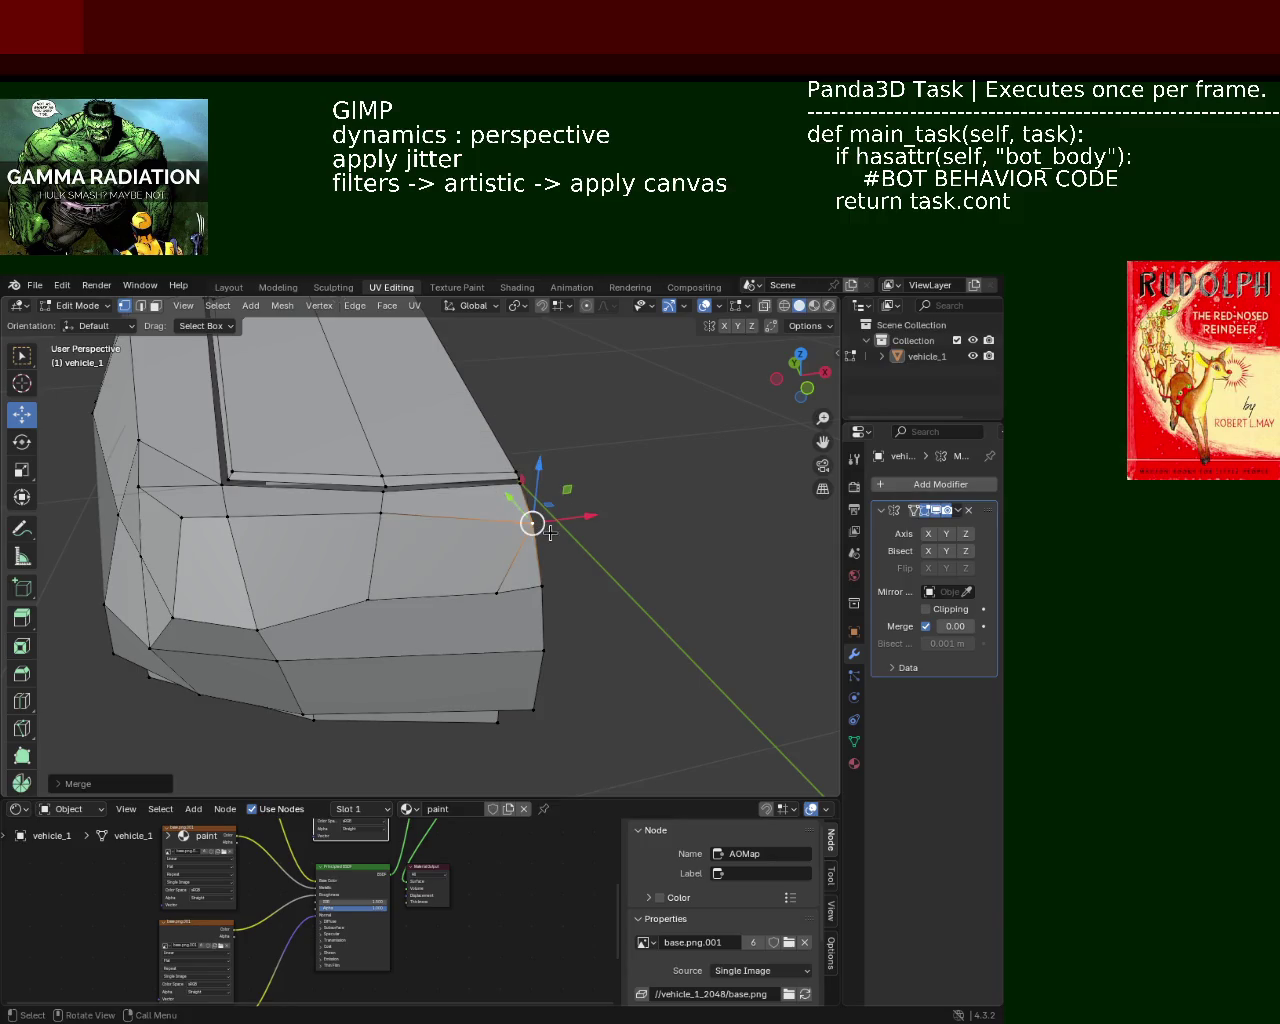
Step: Merge the paired vertices on the lower front edge at their centre, then undo the last merge
left_click(540, 586)
left_click(548, 585, "shift")
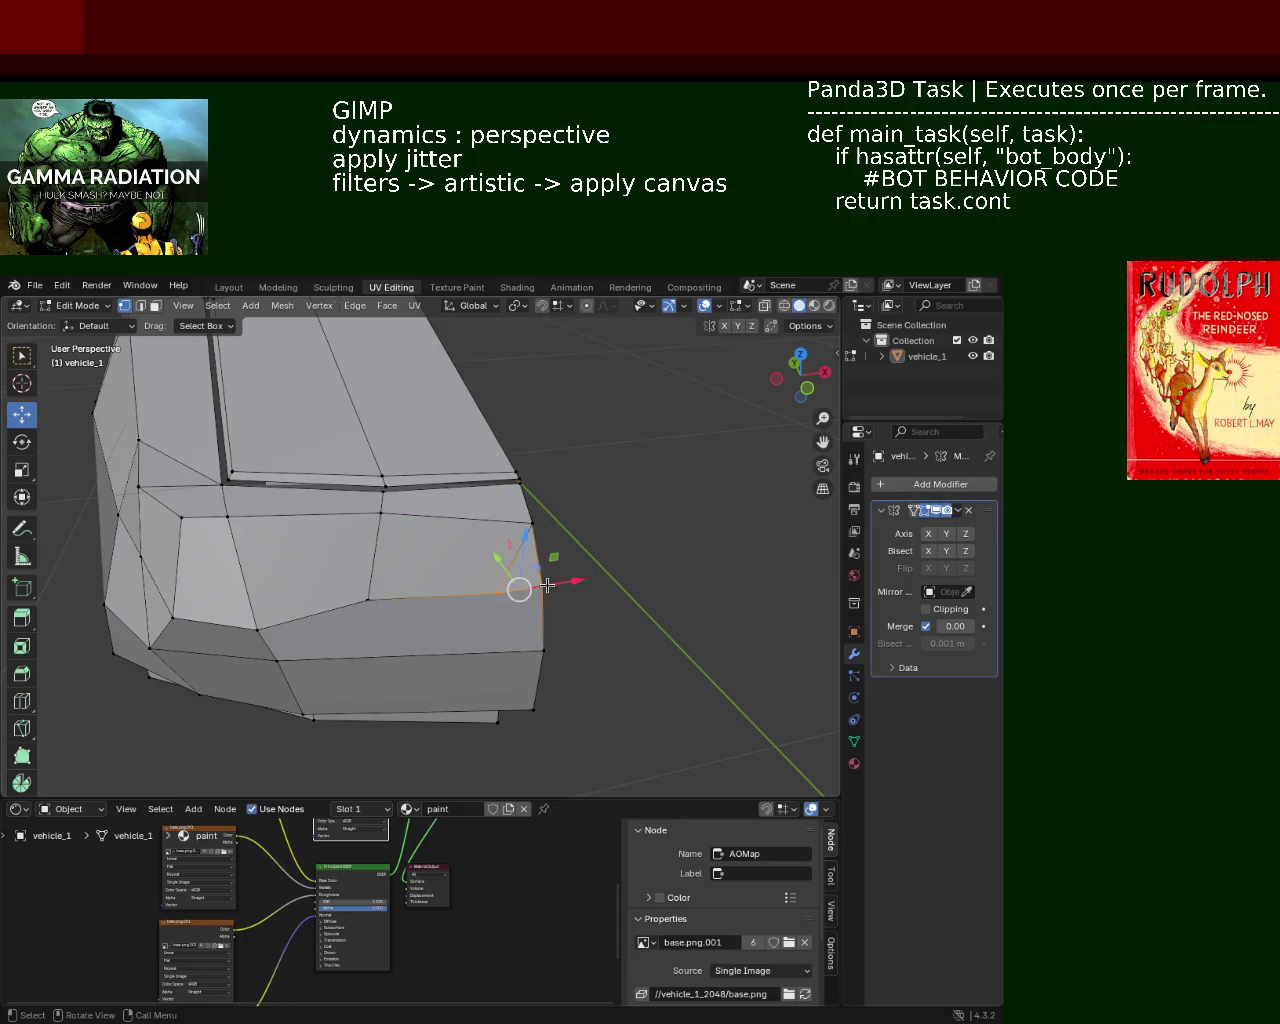
key("m")
left_click(535, 616)
key("m")
left_click(465, 628)
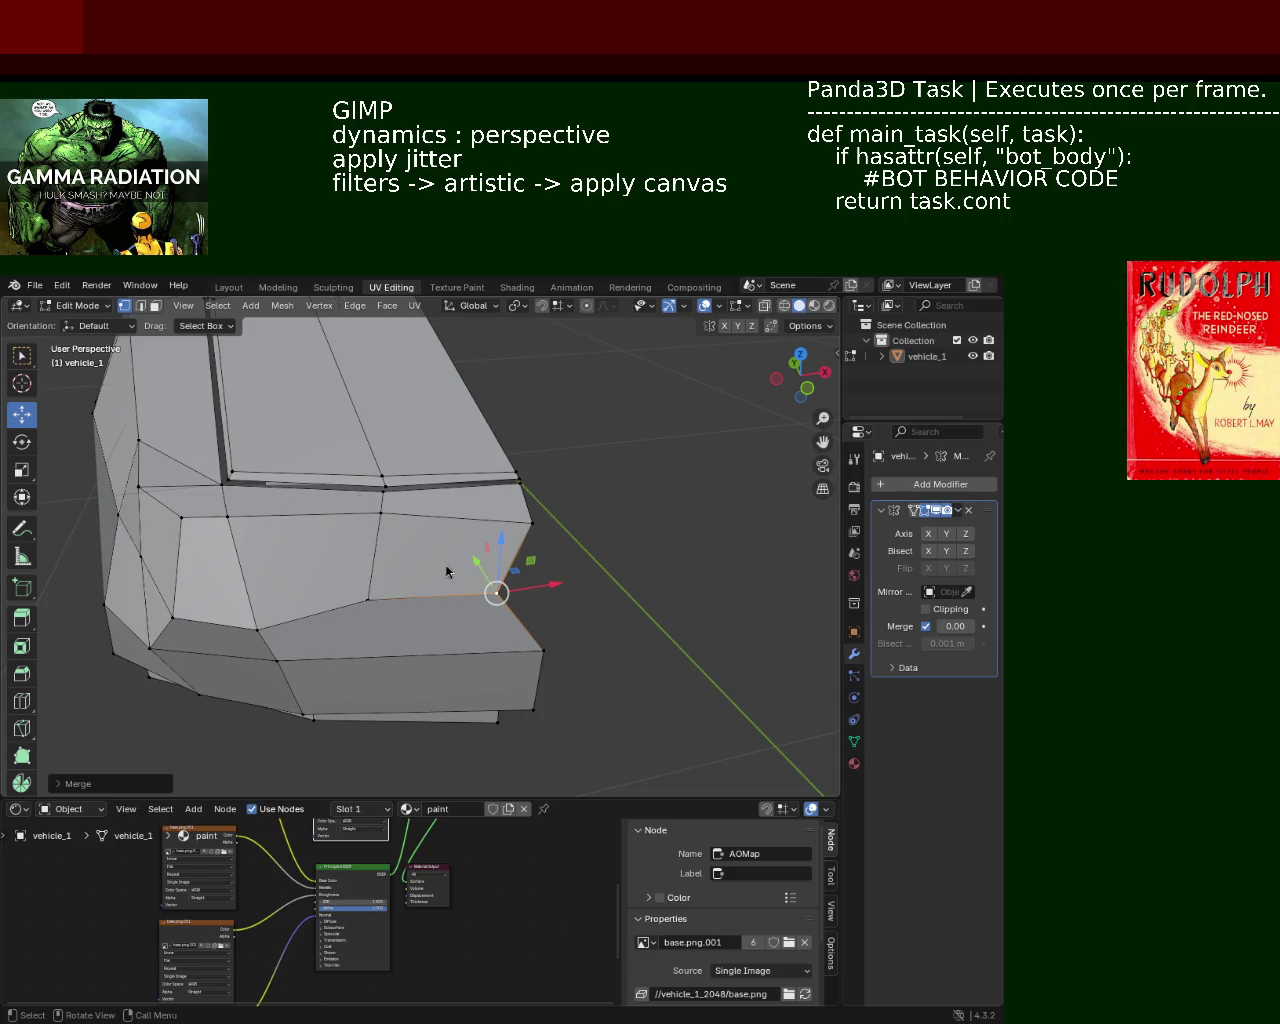
key("ctrl+z")
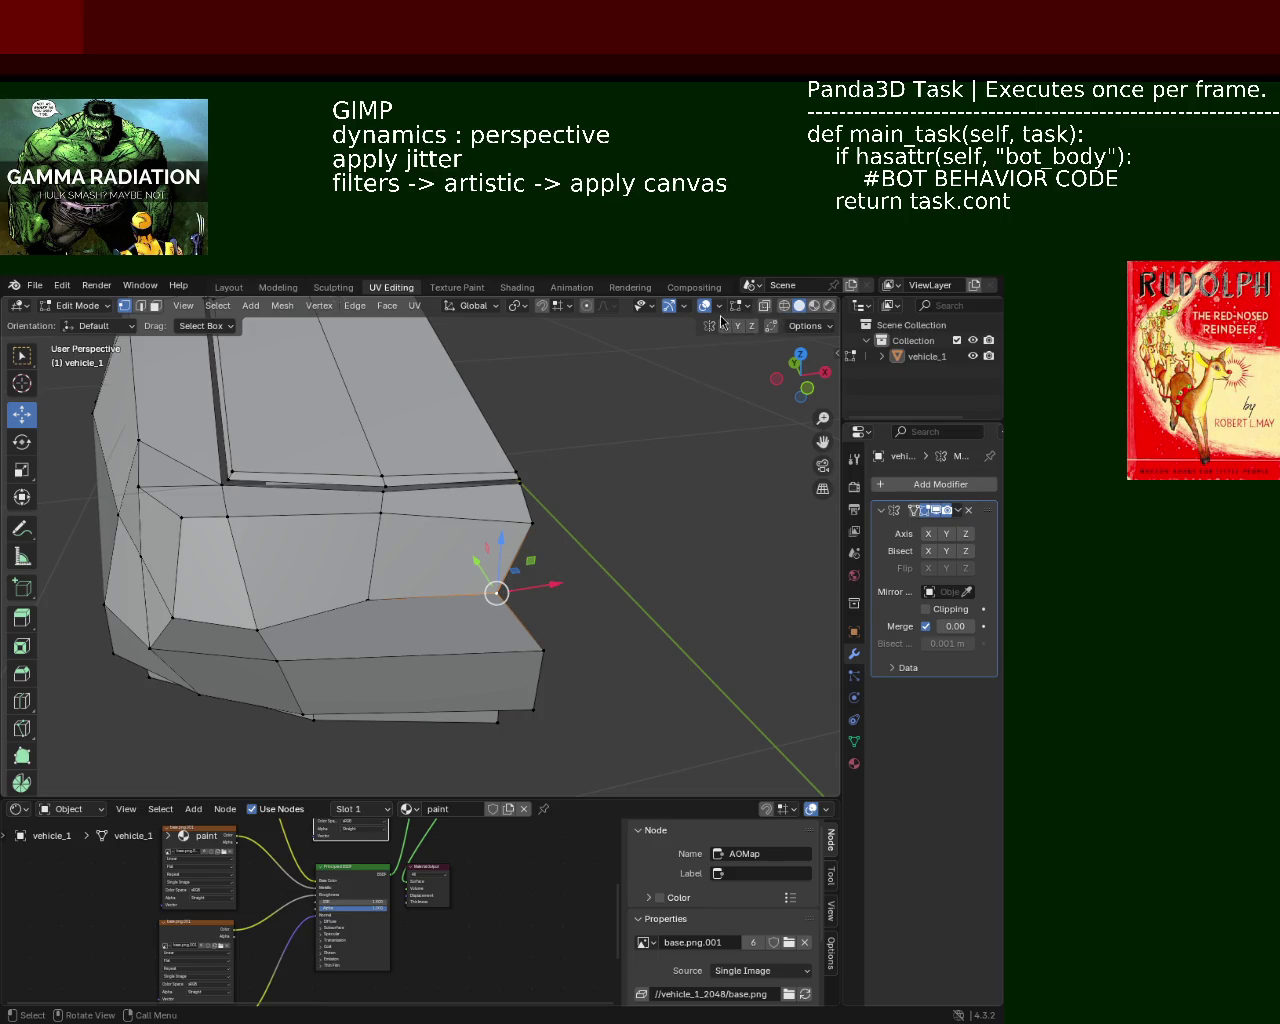
Step: Enable snapping, select the front corner vertex and undo the stray move
left_click(541, 305)
mouse_move(545, 585)
left_mouse_down()
mouse_move(557, 583)
mouse_move(540, 585)
left_mouse_up()
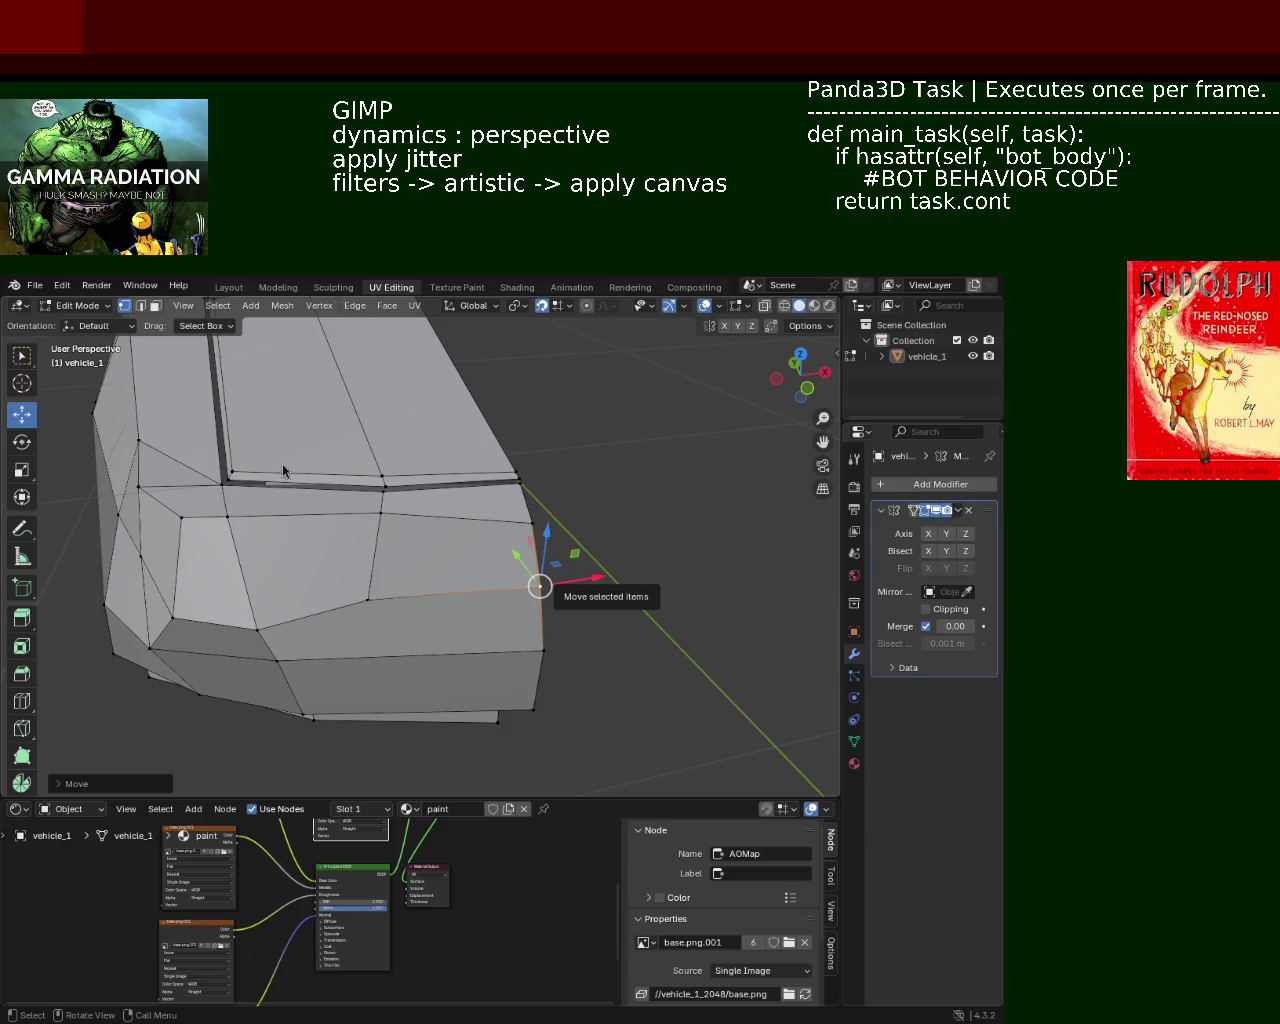
left_click(372, 600)
middle_click_drag(351, 551, 363, 517)
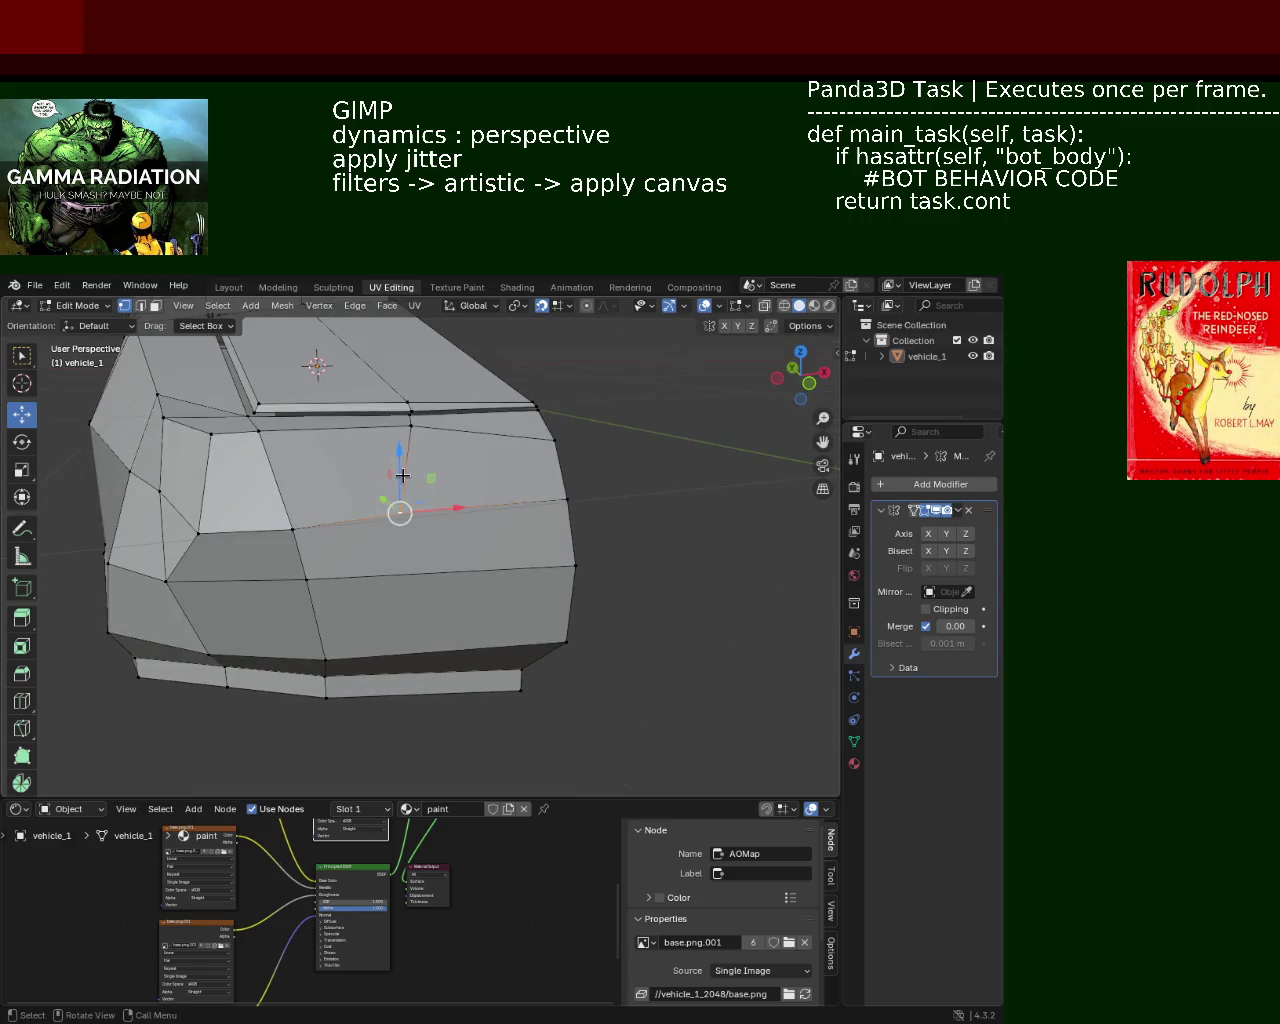
mouse_move(402, 468)
left_mouse_down()
mouse_move(463, 526)
mouse_move(540, 497)
left_mouse_up()
middle_click_drag(540, 497, 545, 549)
key("ctrl+z")
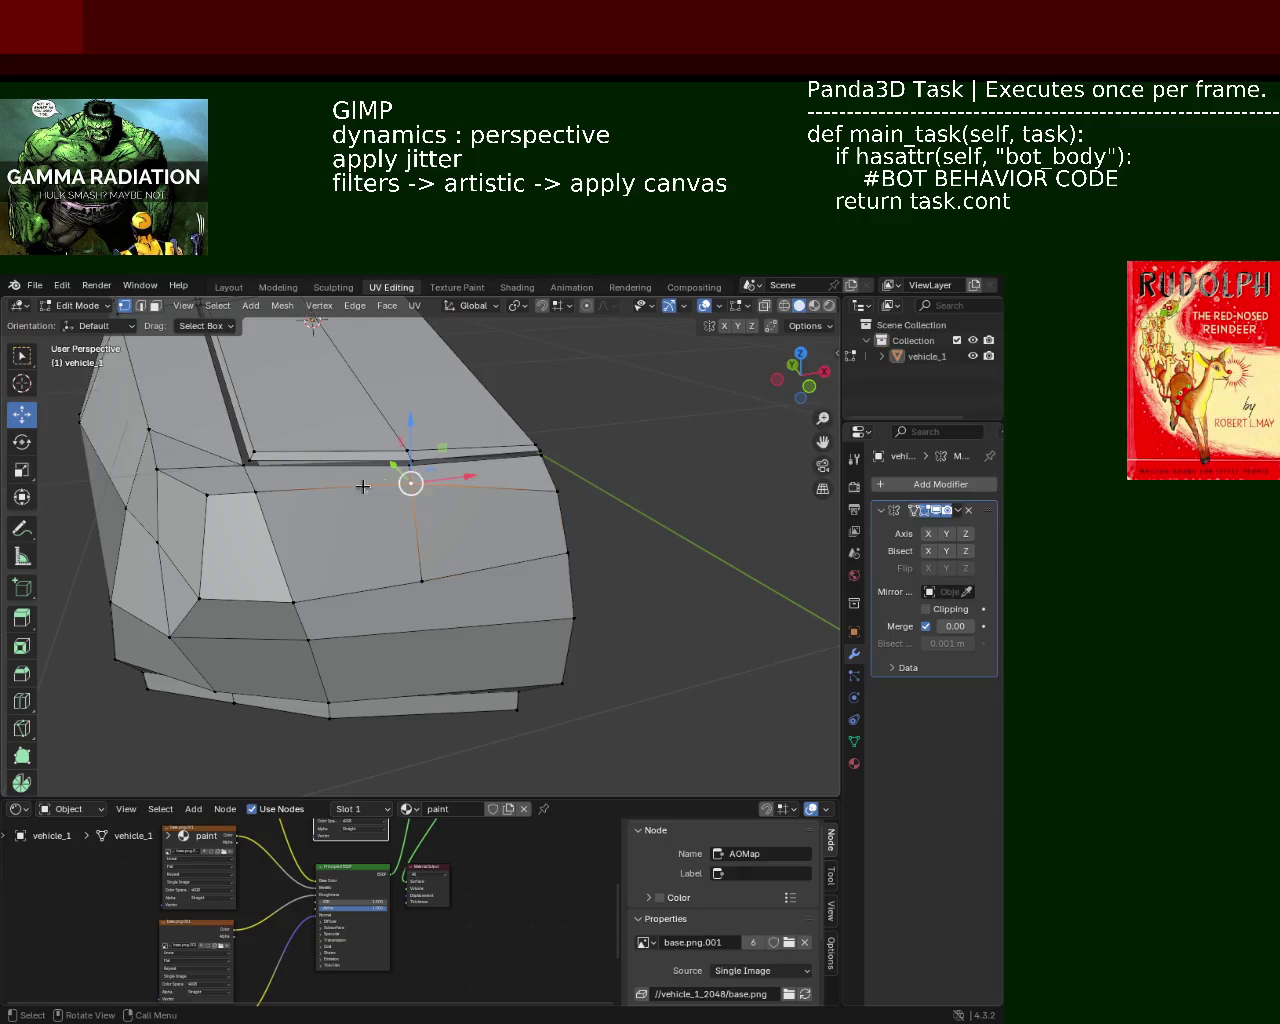
Step: Lower the corner vertex along Z and slide it along Y
left_click_drag(413, 462, 491, 513)
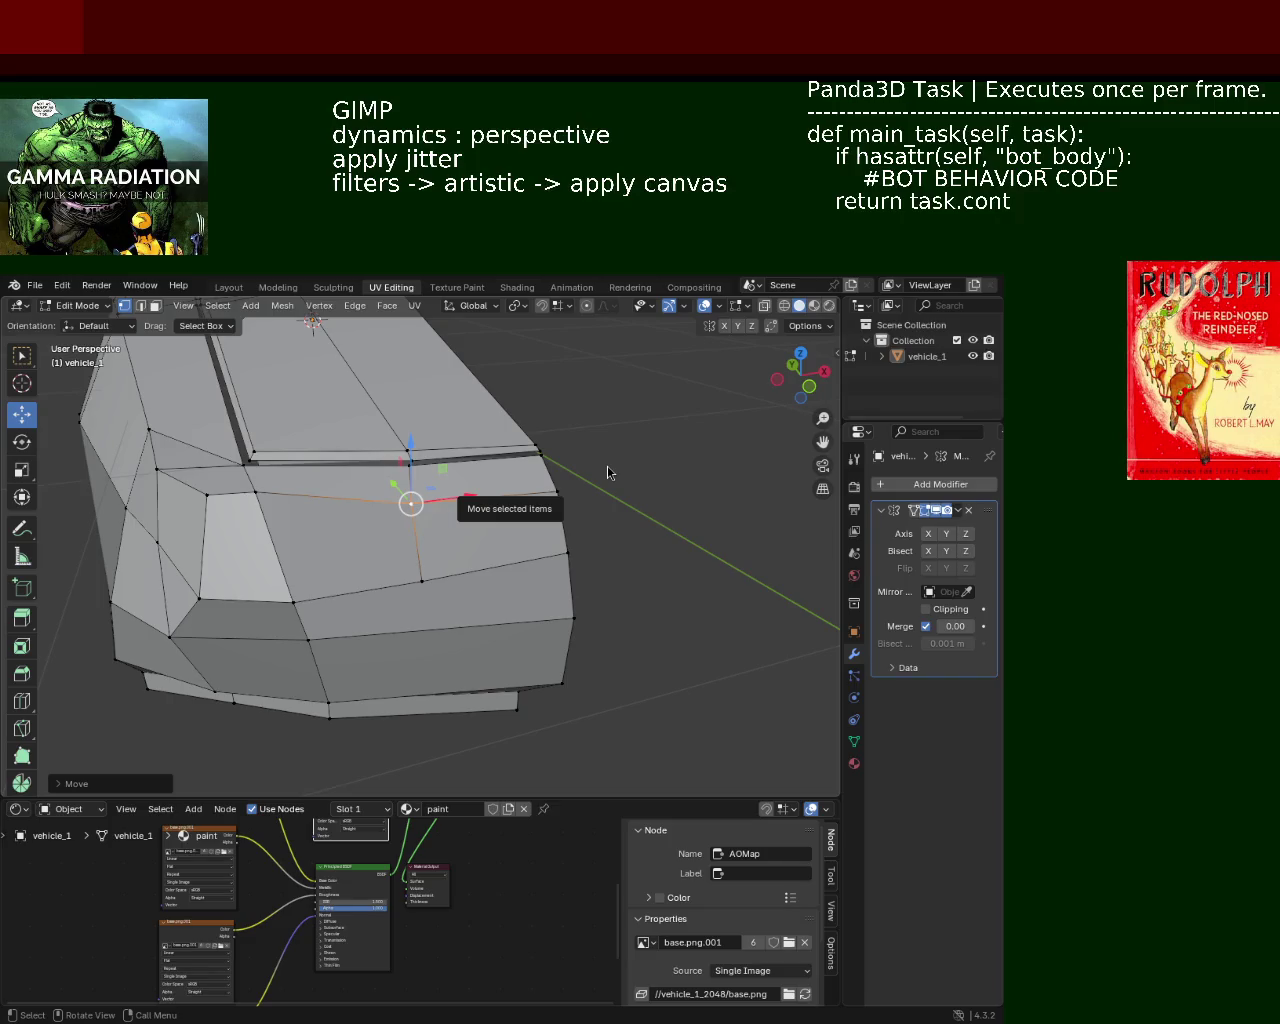
middle_click_drag(402, 563, 451, 526)
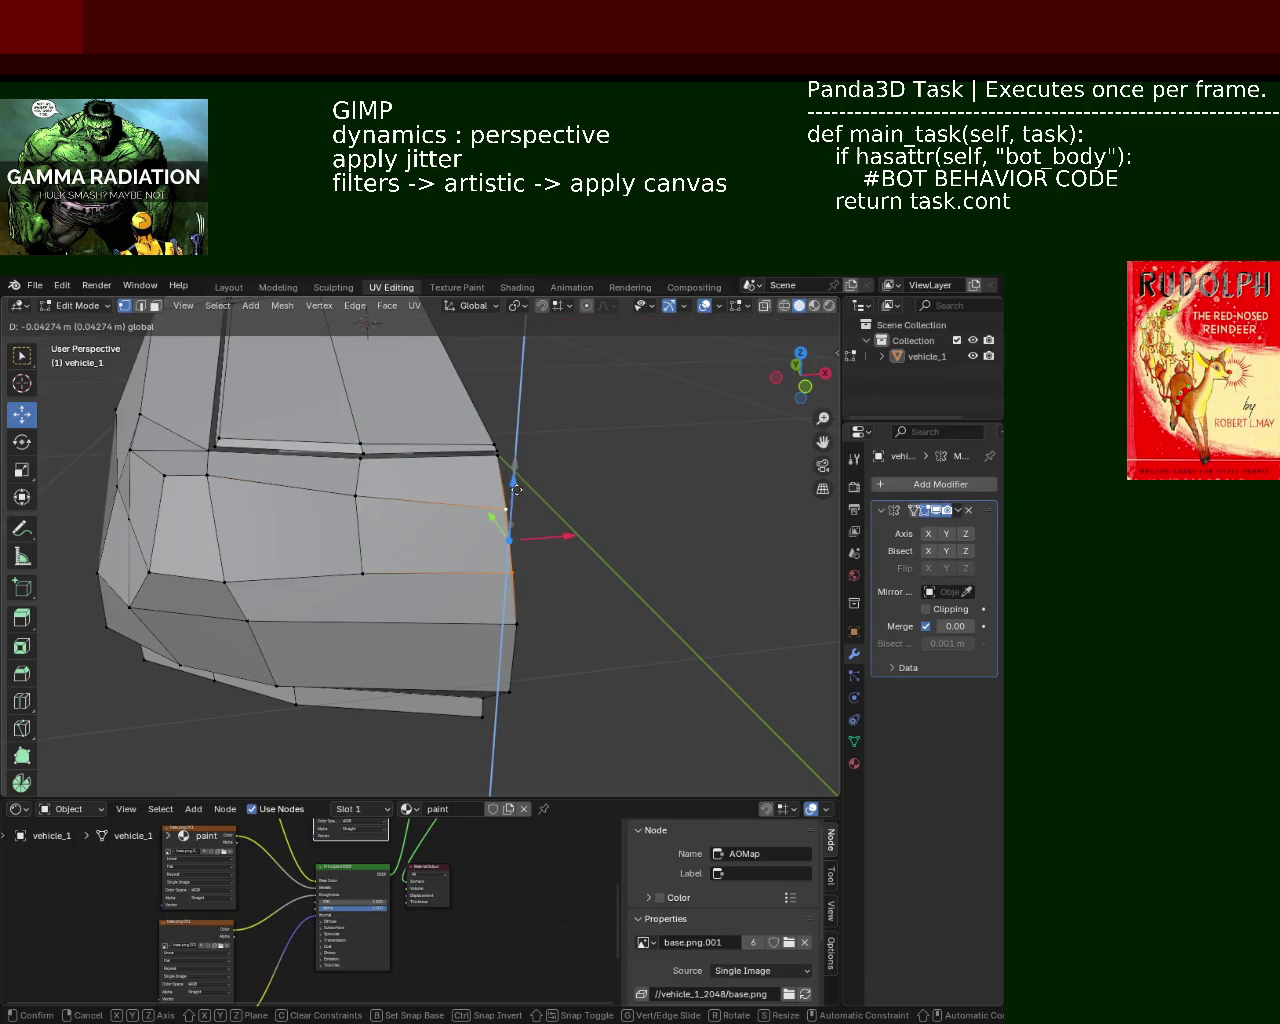
left_click_drag(512, 492, 380, 480)
mouse_move(380, 480)
middle_mouse_down()
mouse_move(451, 483)
mouse_move(520, 567)
middle_mouse_up()
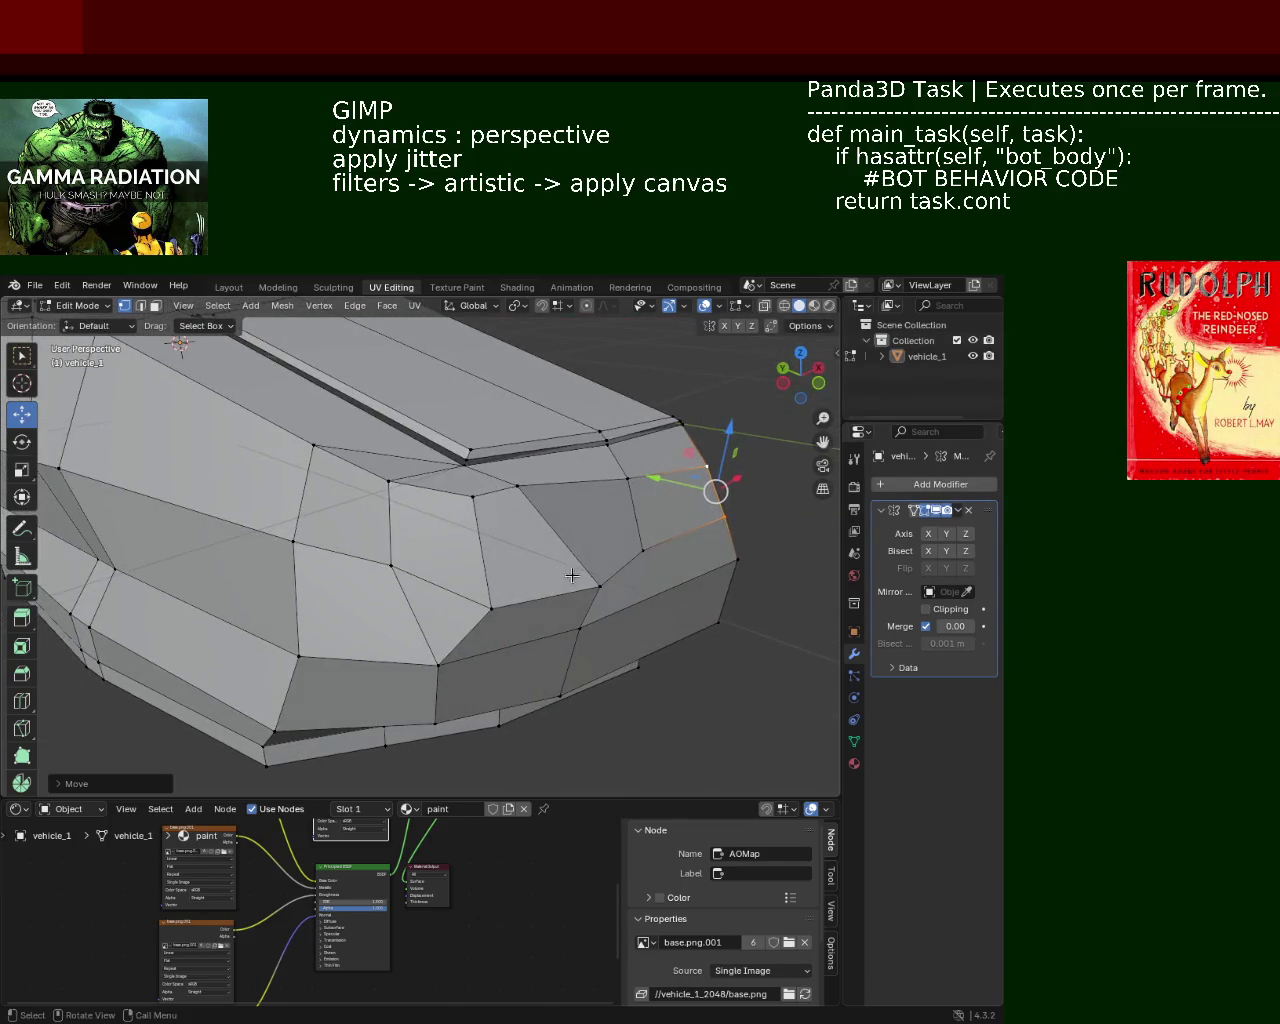
left_click_drag(548, 568, 520, 562)
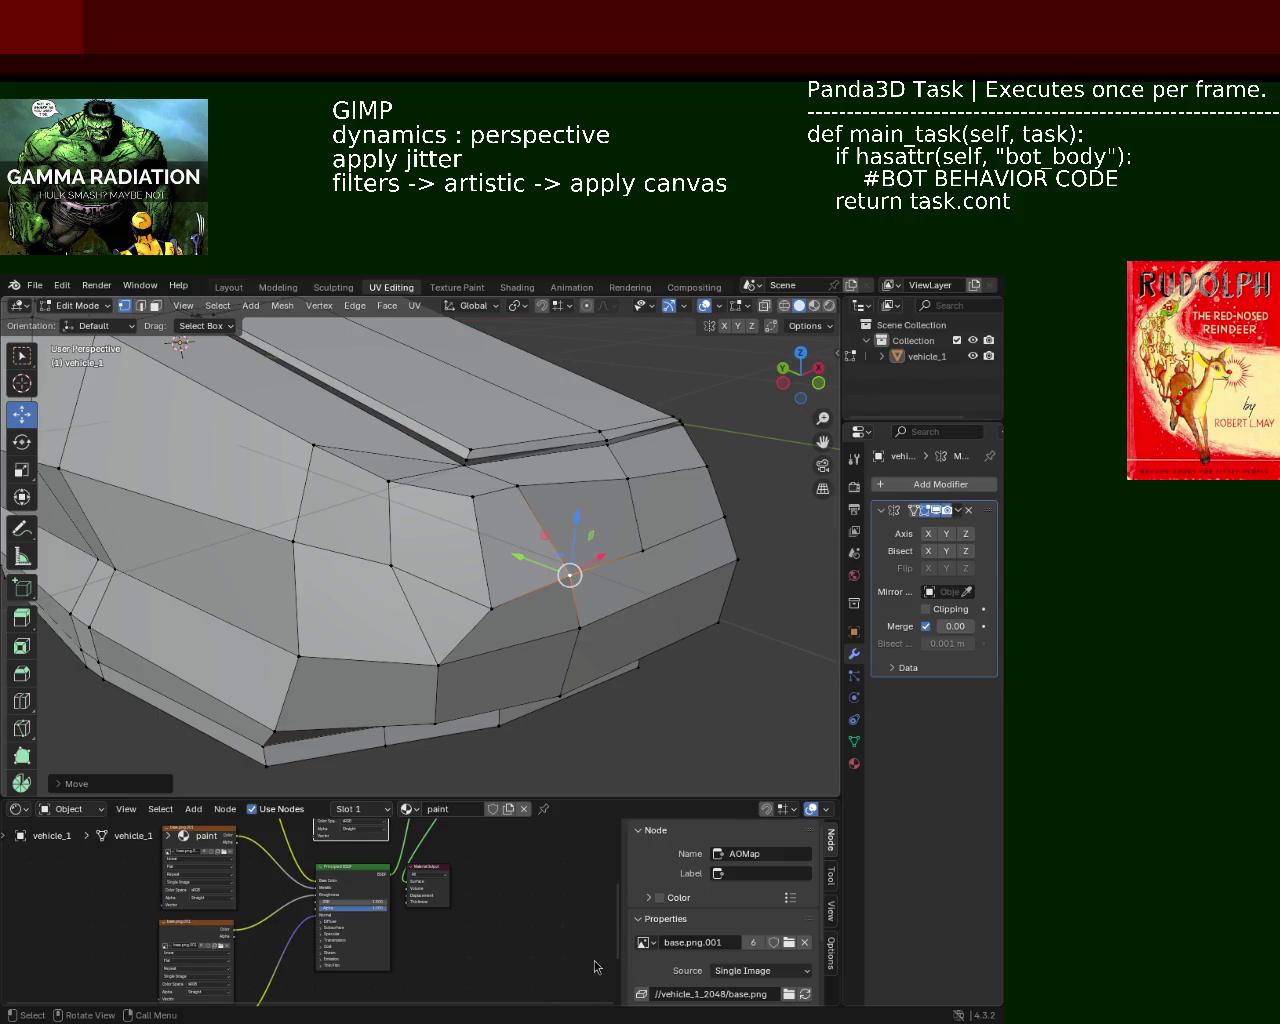
Step: Move a front-face vertex down and sideways, then save vehicle_1.blend
mouse_move(684, 447)
middle_mouse_down()
mouse_move(600, 482)
mouse_move(663, 514)
mouse_move(524, 533)
middle_mouse_up()
left_click(668, 512)
left_click(666, 531)
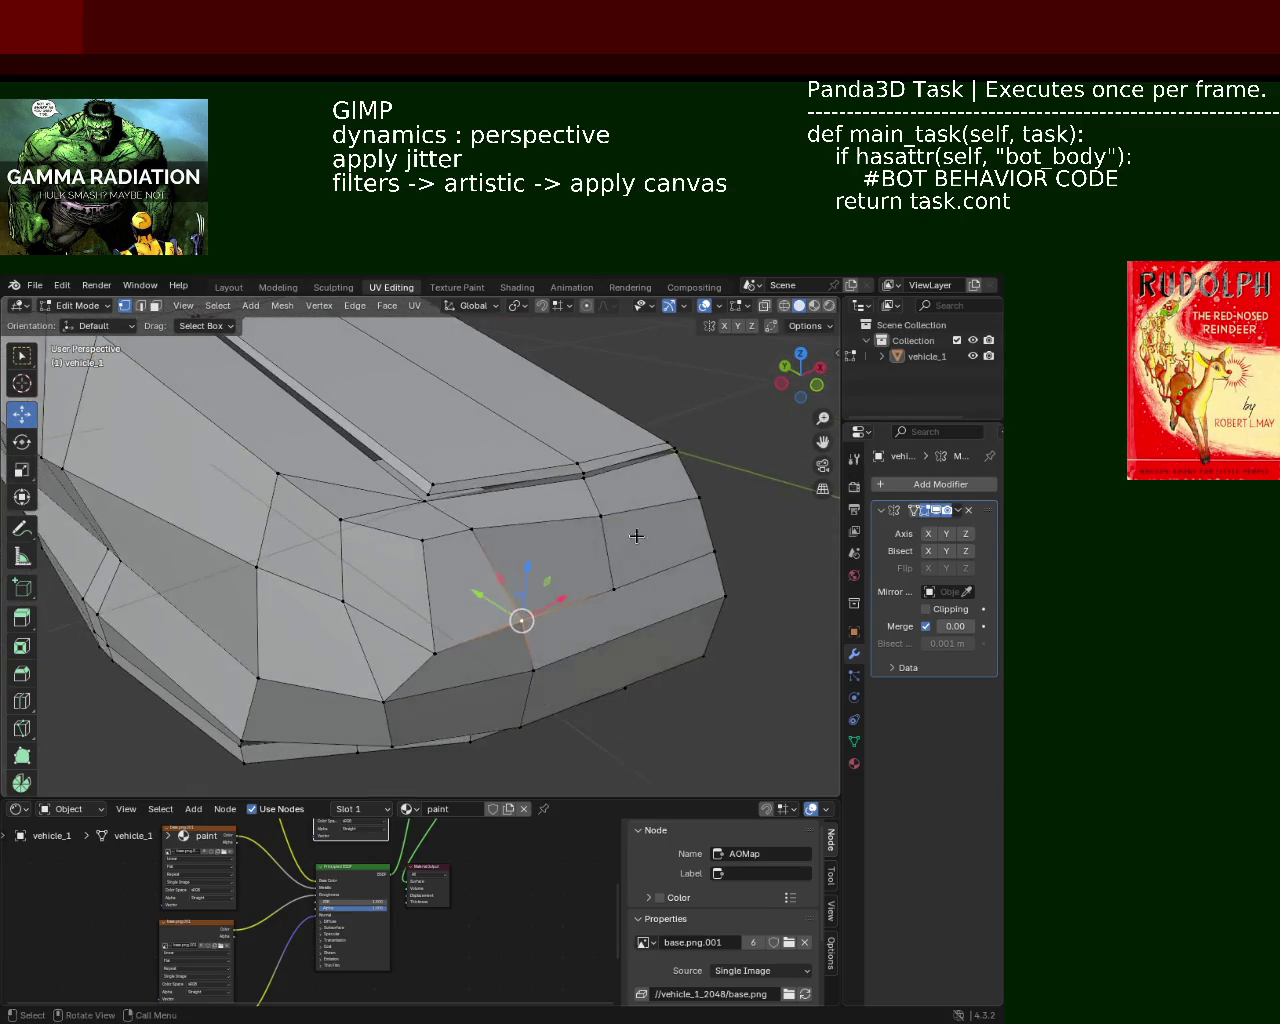
left_click_drag(524, 533, 518, 565)
key("ctrl+s")
Step: Move one nose vertex along Z and shift another sideways along X
mouse_move(543, 526)
middle_mouse_down()
mouse_move(536, 518)
mouse_move(622, 518)
mouse_move(498, 431)
mouse_move(560, 513)
middle_mouse_up()
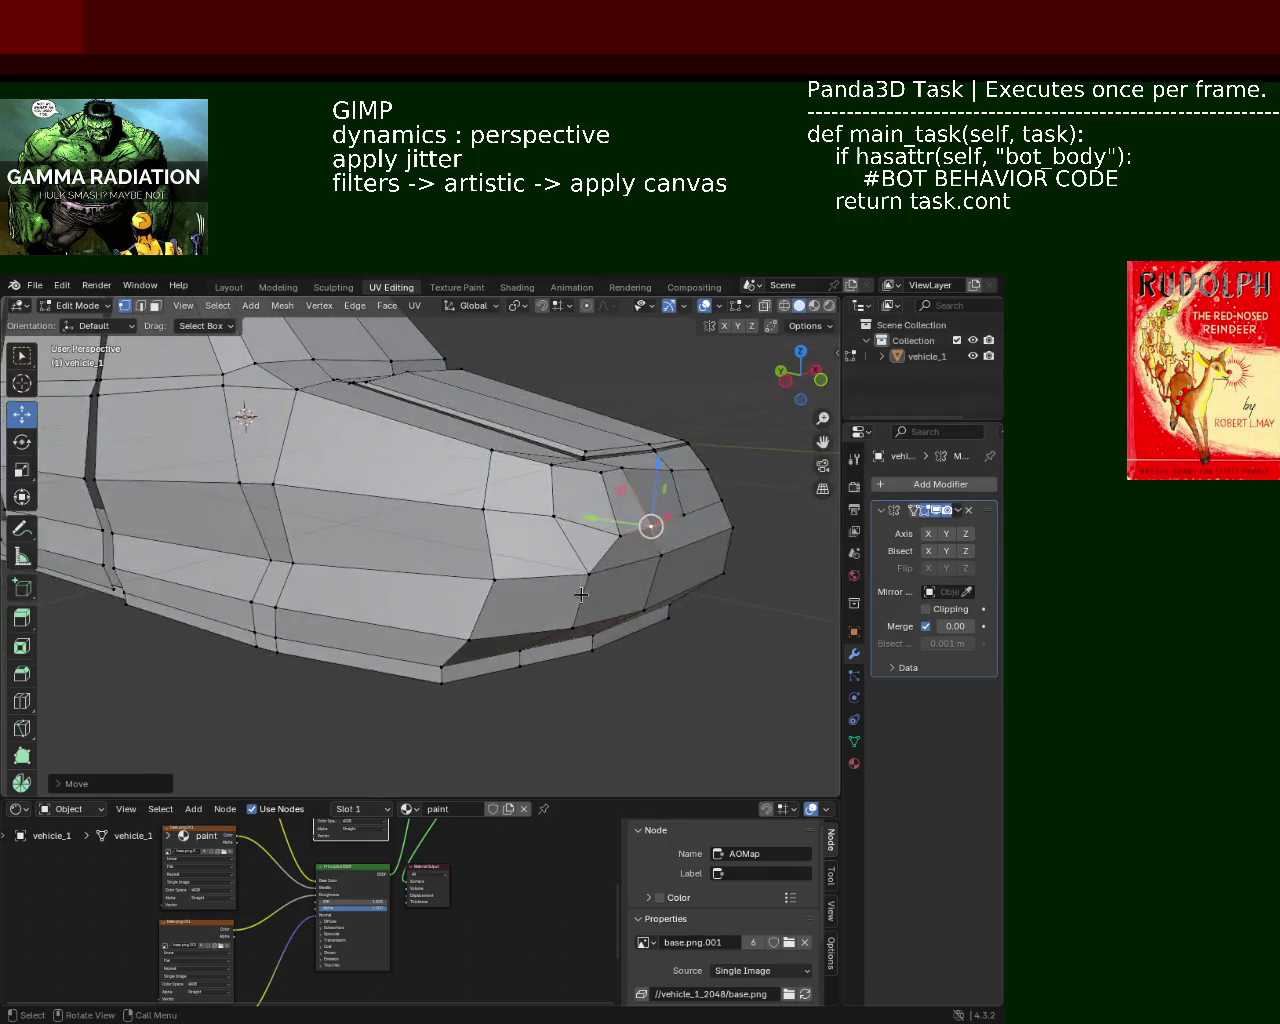
key("g")
key("z")
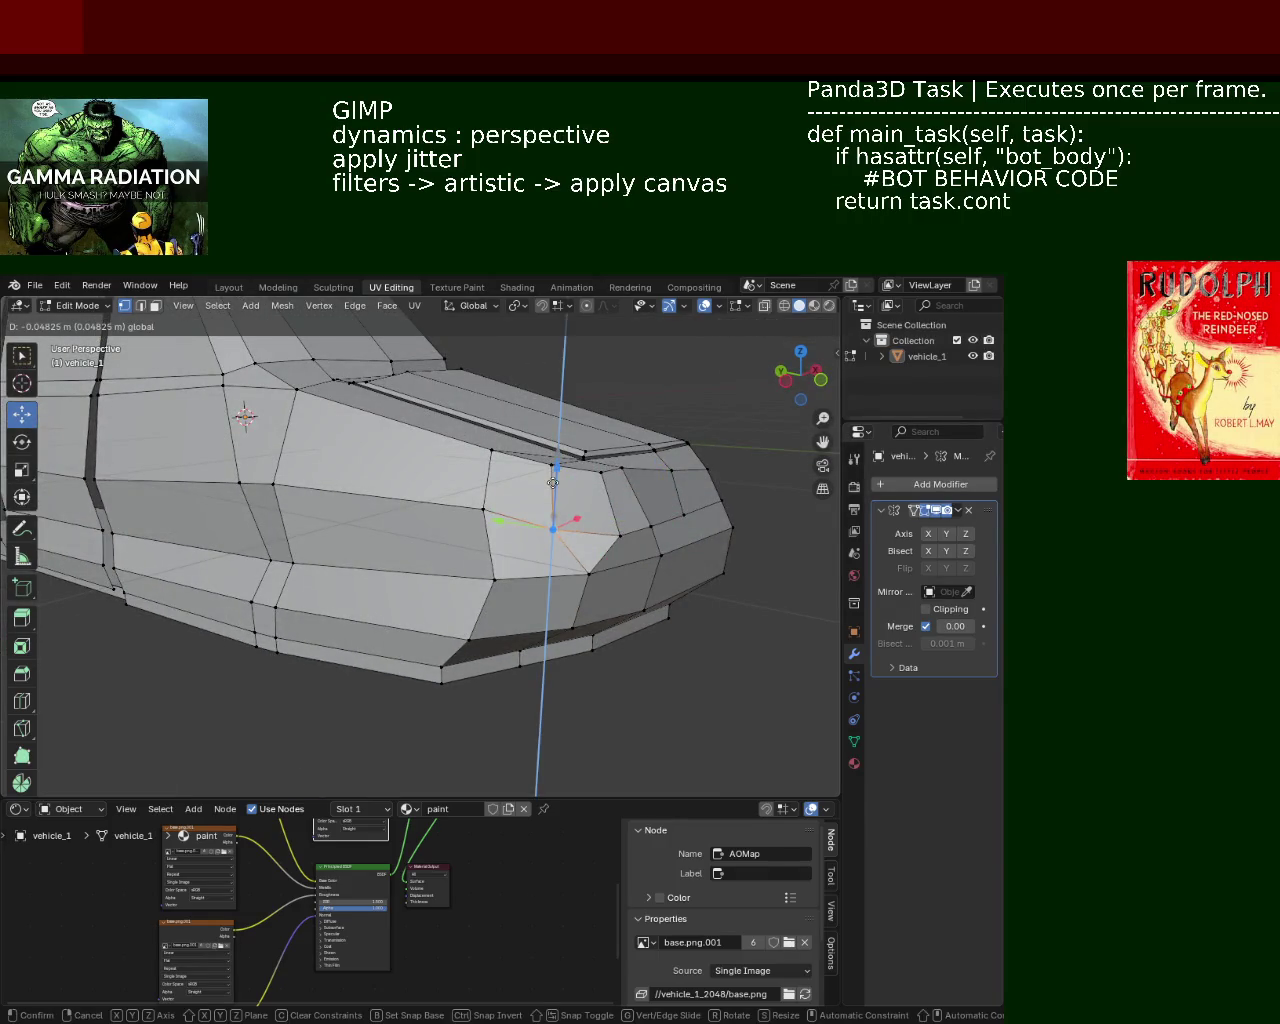
left_click(562, 525)
middle_click_drag(562, 525, 596, 631)
left_click(570, 622)
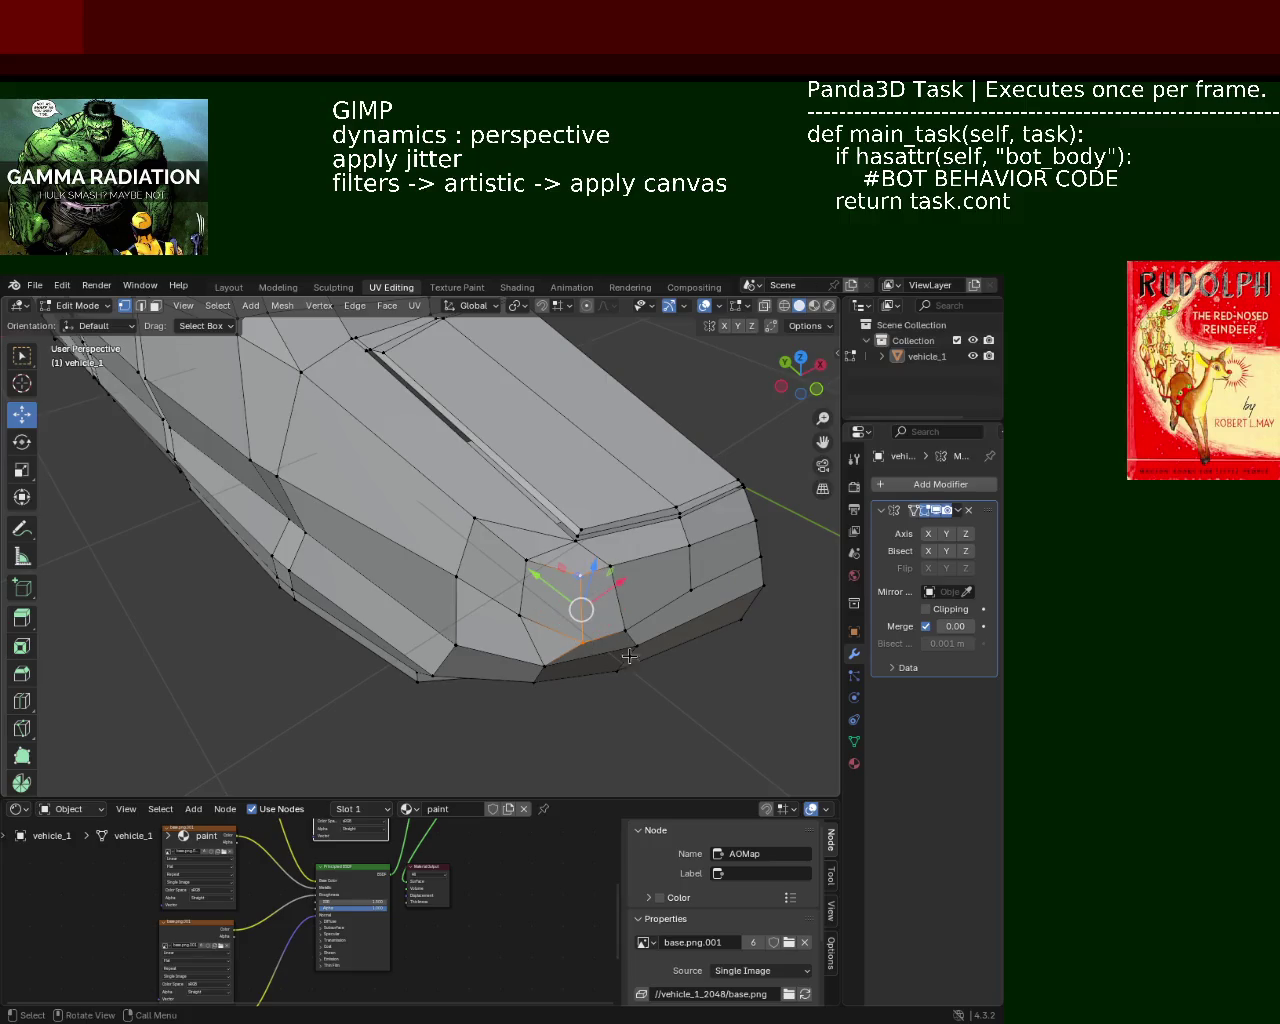
key("g")
key("x")
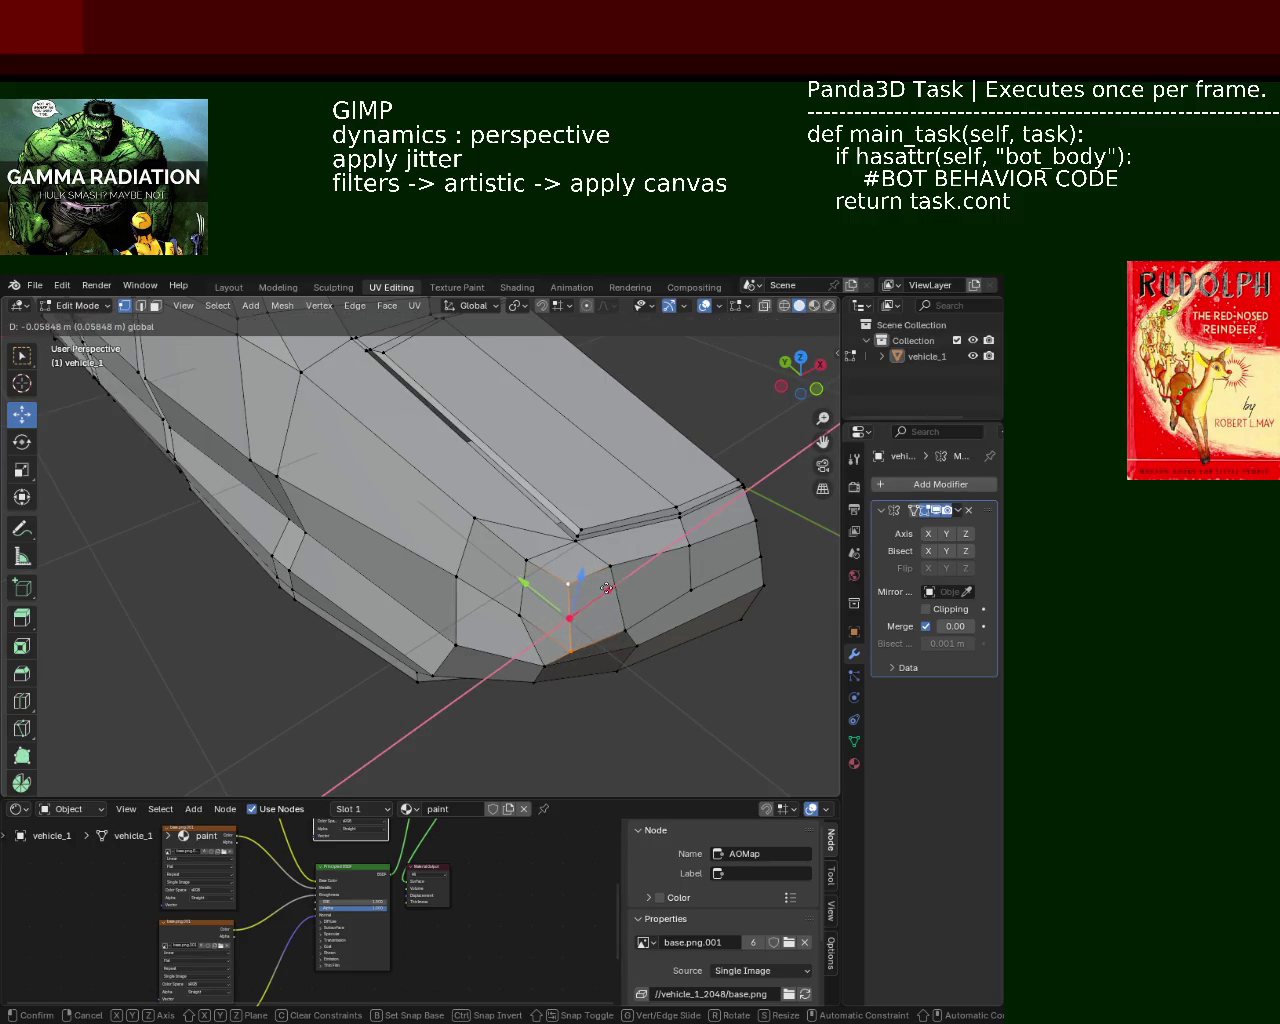
left_click(603, 591)
mouse_move(470, 441)
middle_mouse_down()
mouse_move(566, 566)
mouse_move(398, 567)
mouse_move(586, 523)
mouse_move(700, 423)
middle_mouse_up()
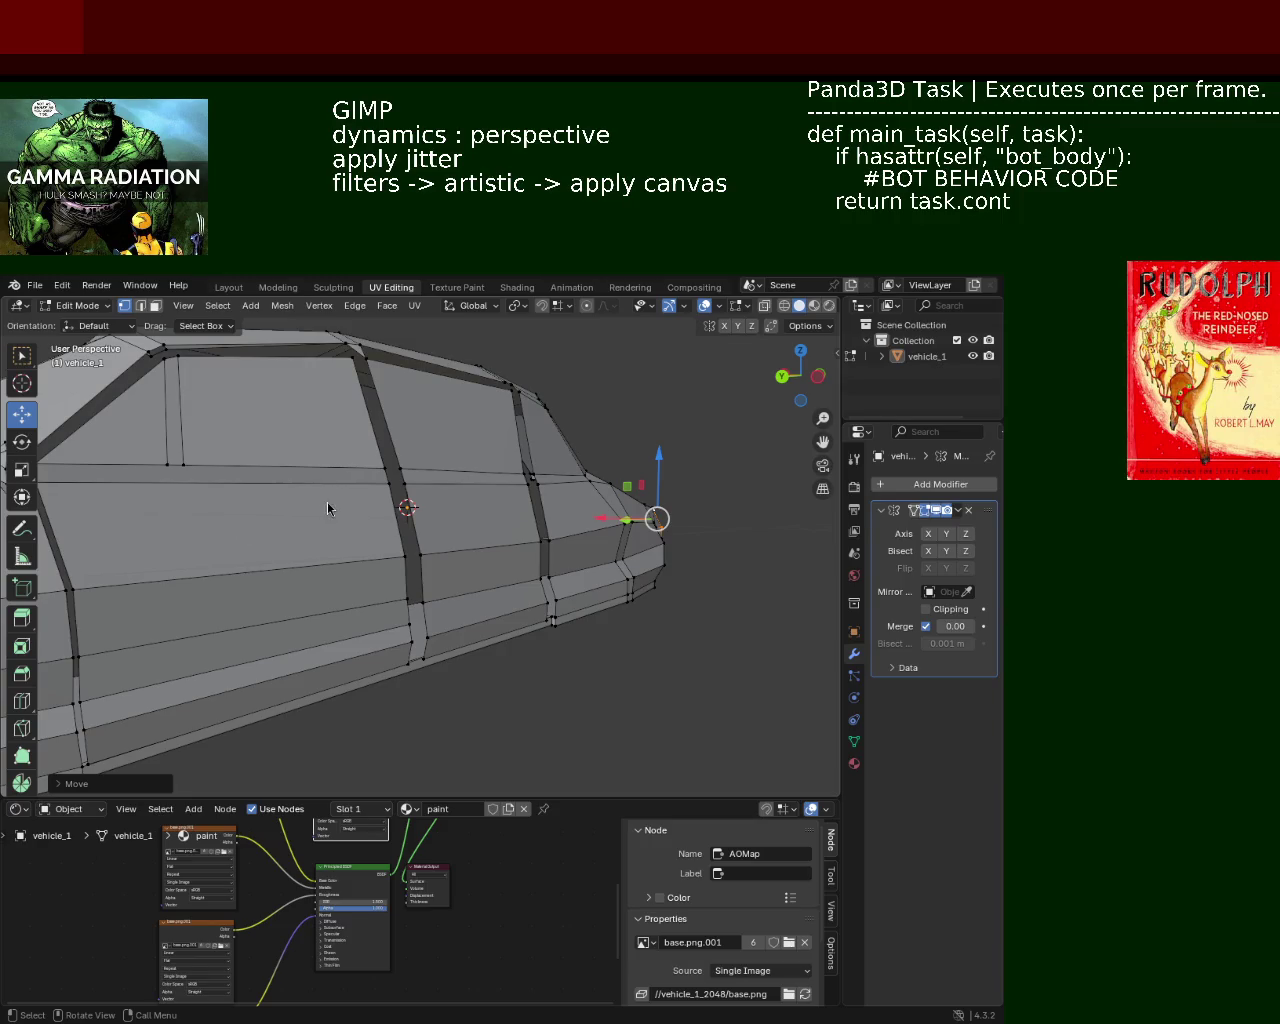
Step: Dissolve the top, diagonal and left vertical edges crossing the car's front face
mouse_move(557, 551)
middle_mouse_down()
mouse_move(569, 651)
mouse_move(465, 481)
mouse_move(450, 498)
middle_mouse_up()
left_click(141, 305)
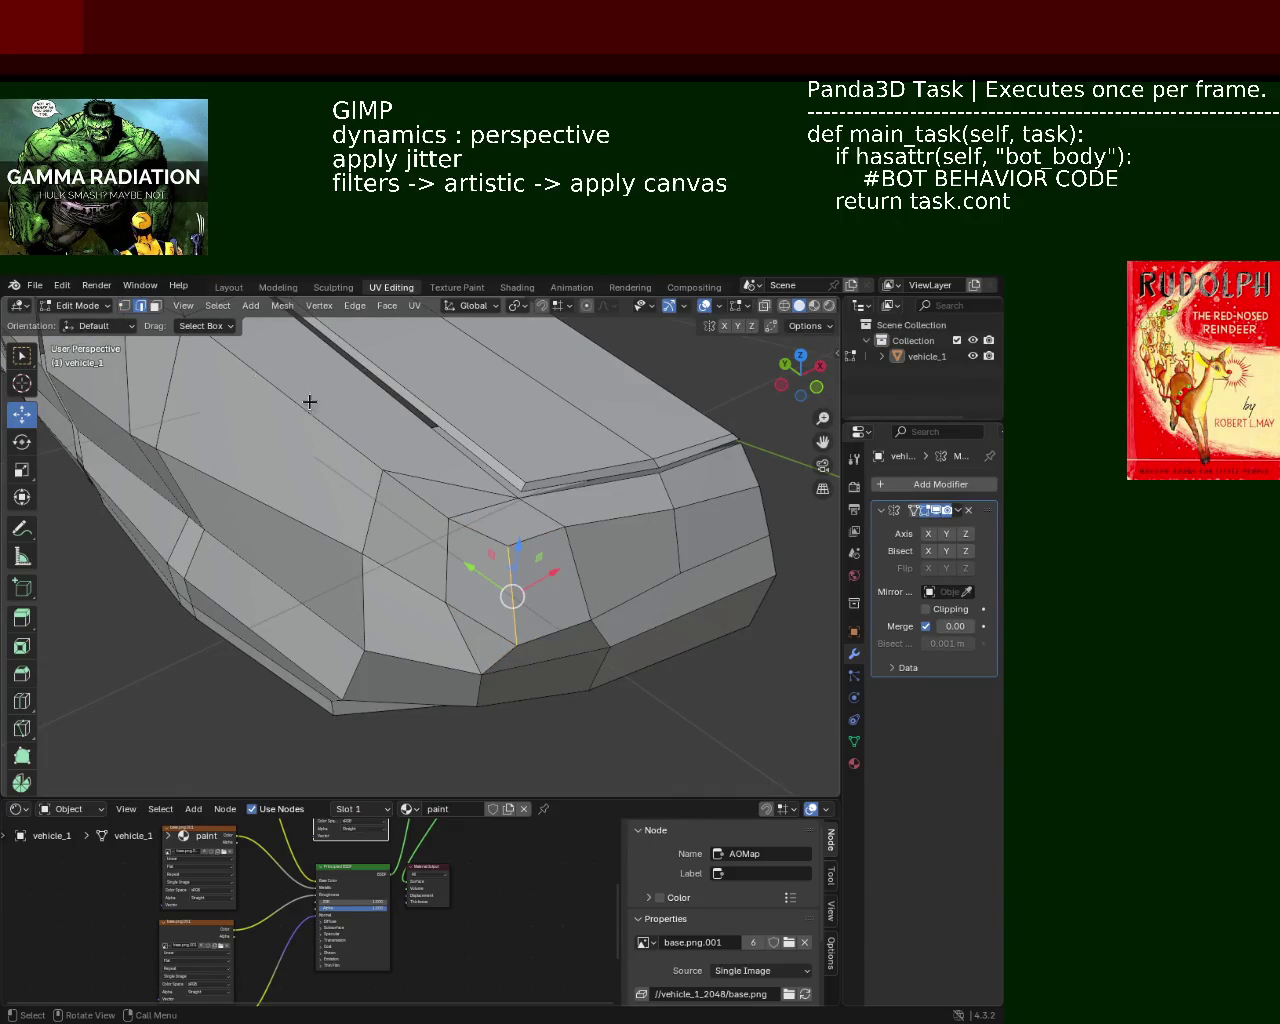
left_click(440, 478)
left_click(372, 515, "shift")
left_click(360, 609, "shift")
key("x")
left_click(361, 610)
Step: Dissolve one more edge on the side panel near the nose
mouse_move(361, 610)
middle_mouse_down()
mouse_move(503, 591)
mouse_move(409, 506)
middle_mouse_up()
left_click(124, 305)
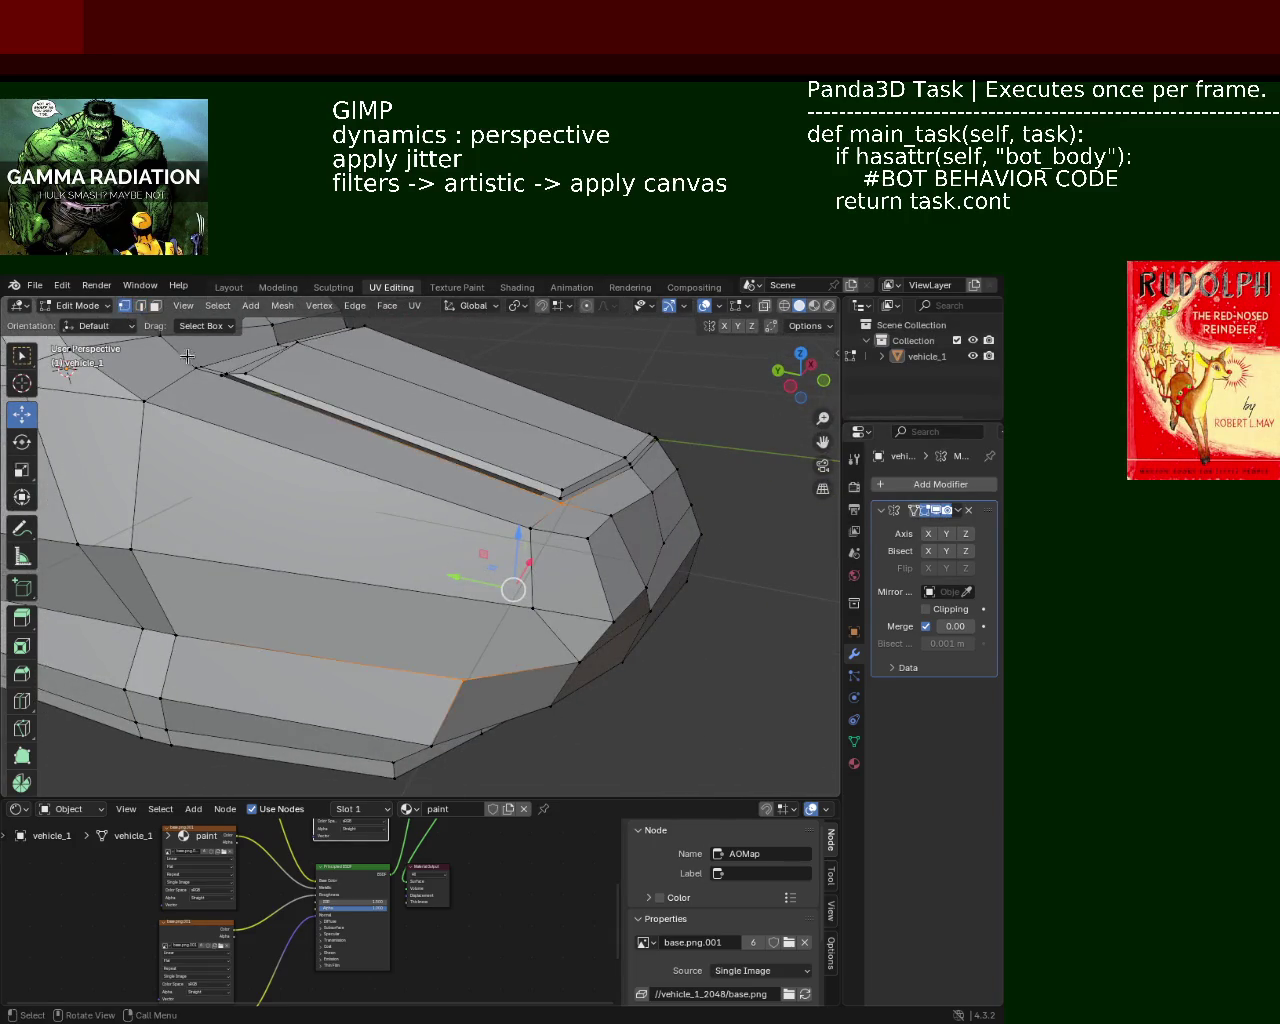
left_click(435, 537)
mouse_move(480, 566)
middle_mouse_down()
mouse_move(452, 554)
mouse_move(406, 497)
middle_mouse_up()
left_click(584, 550)
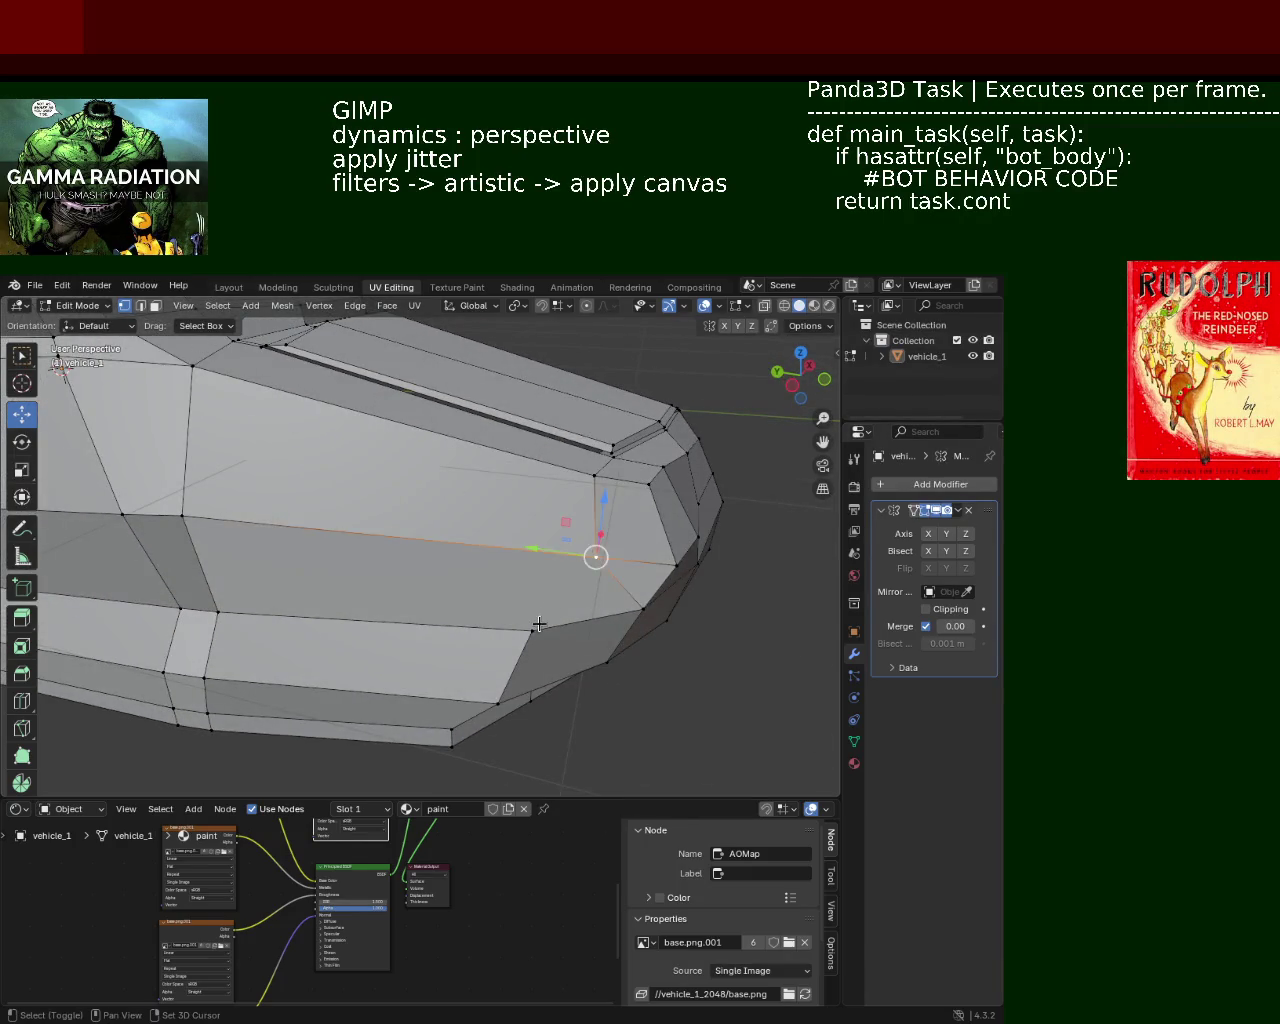
left_click(533, 629)
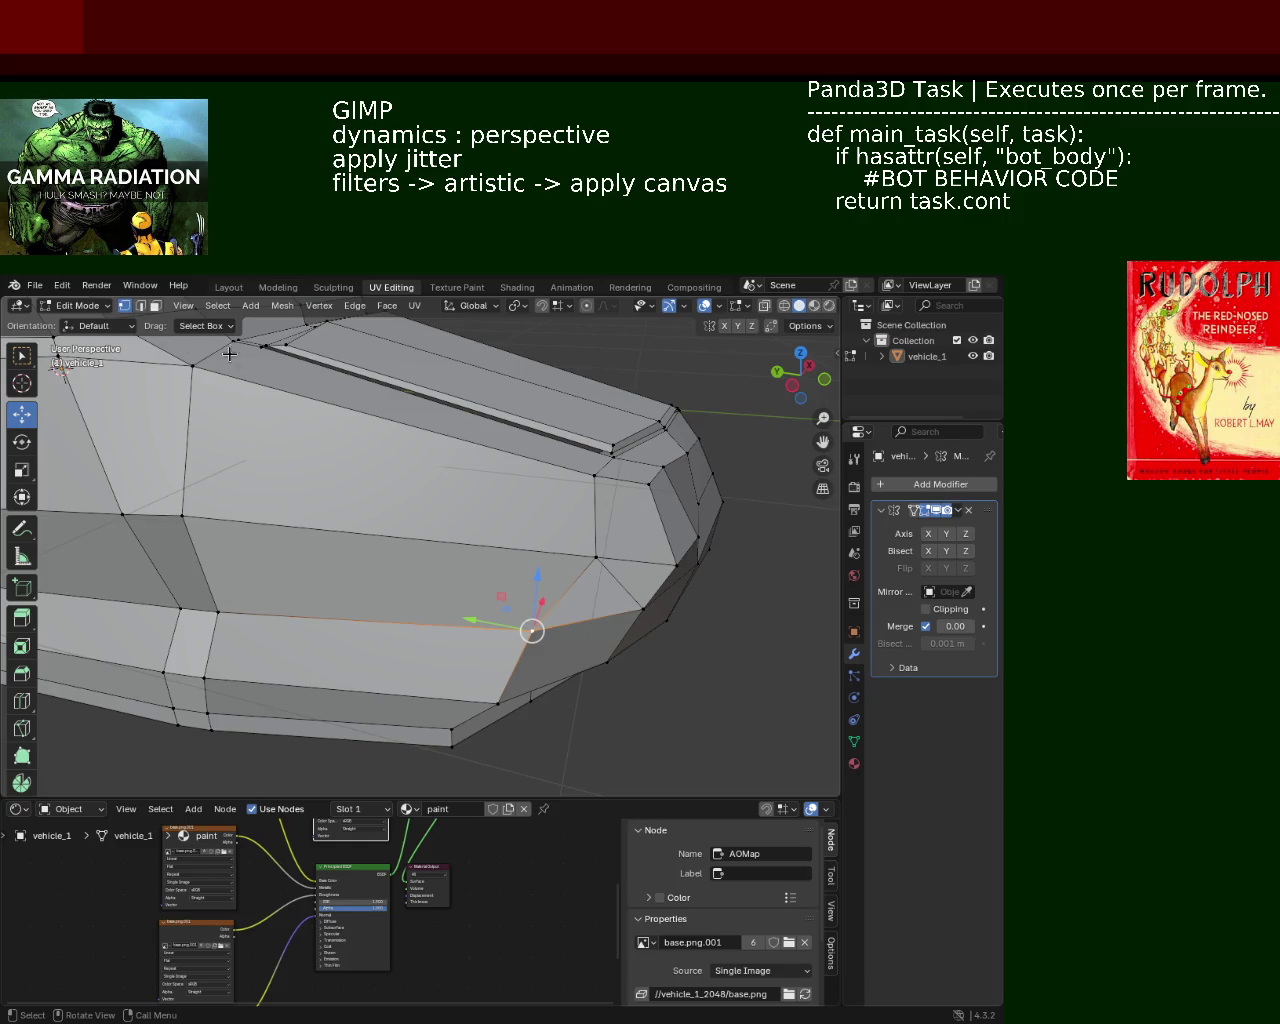
key("2")
left_click(612, 582)
key("x")
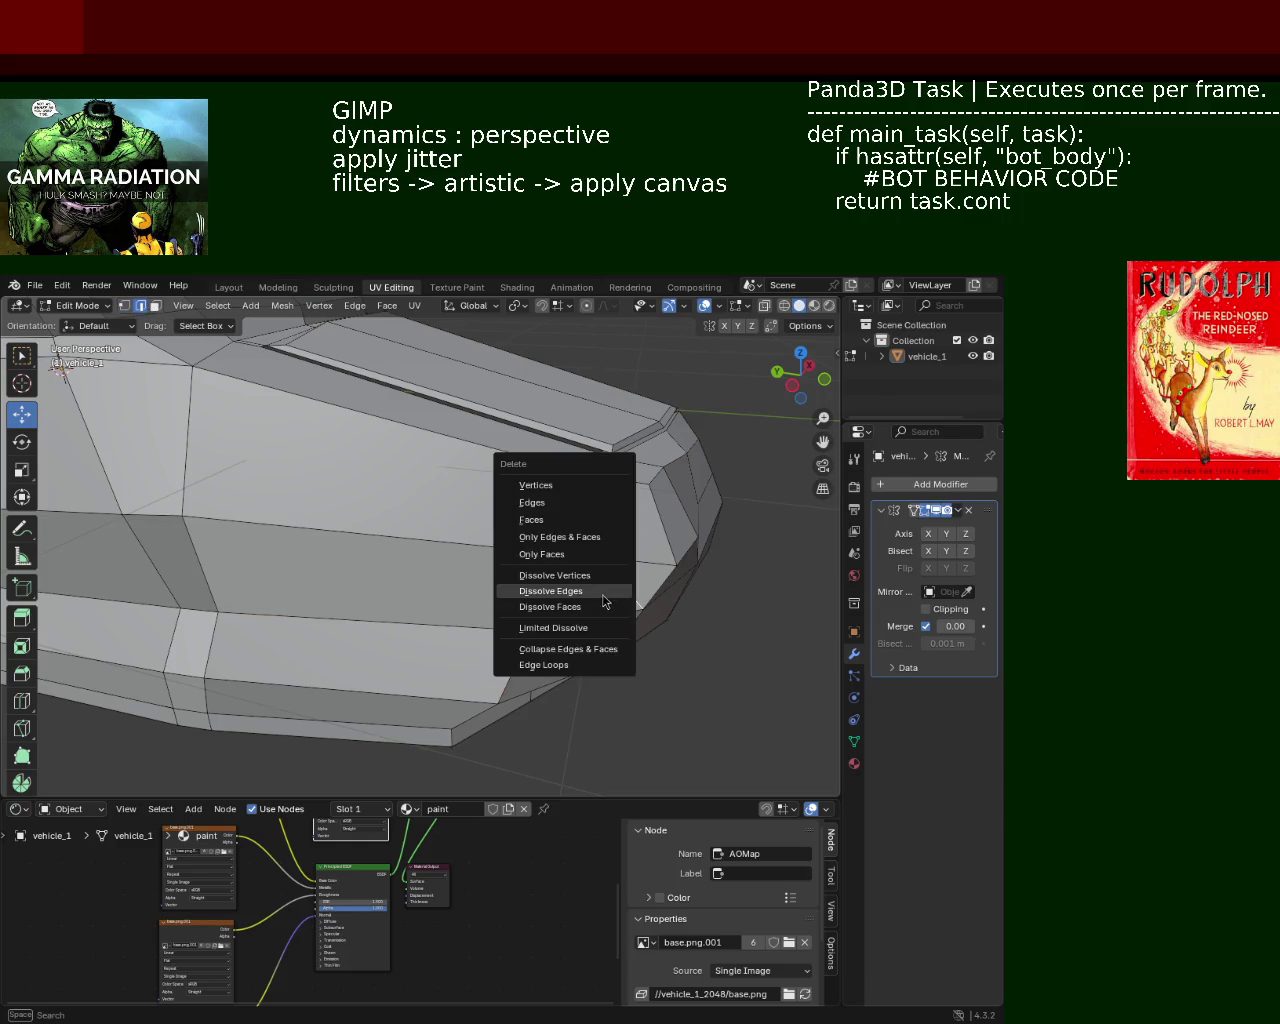
left_click(607, 599)
Step: In vertex mode, select two vertices on the front face, lower and higher
mouse_move(600, 590)
middle_mouse_down()
mouse_move(535, 574)
mouse_move(530, 558)
middle_mouse_up()
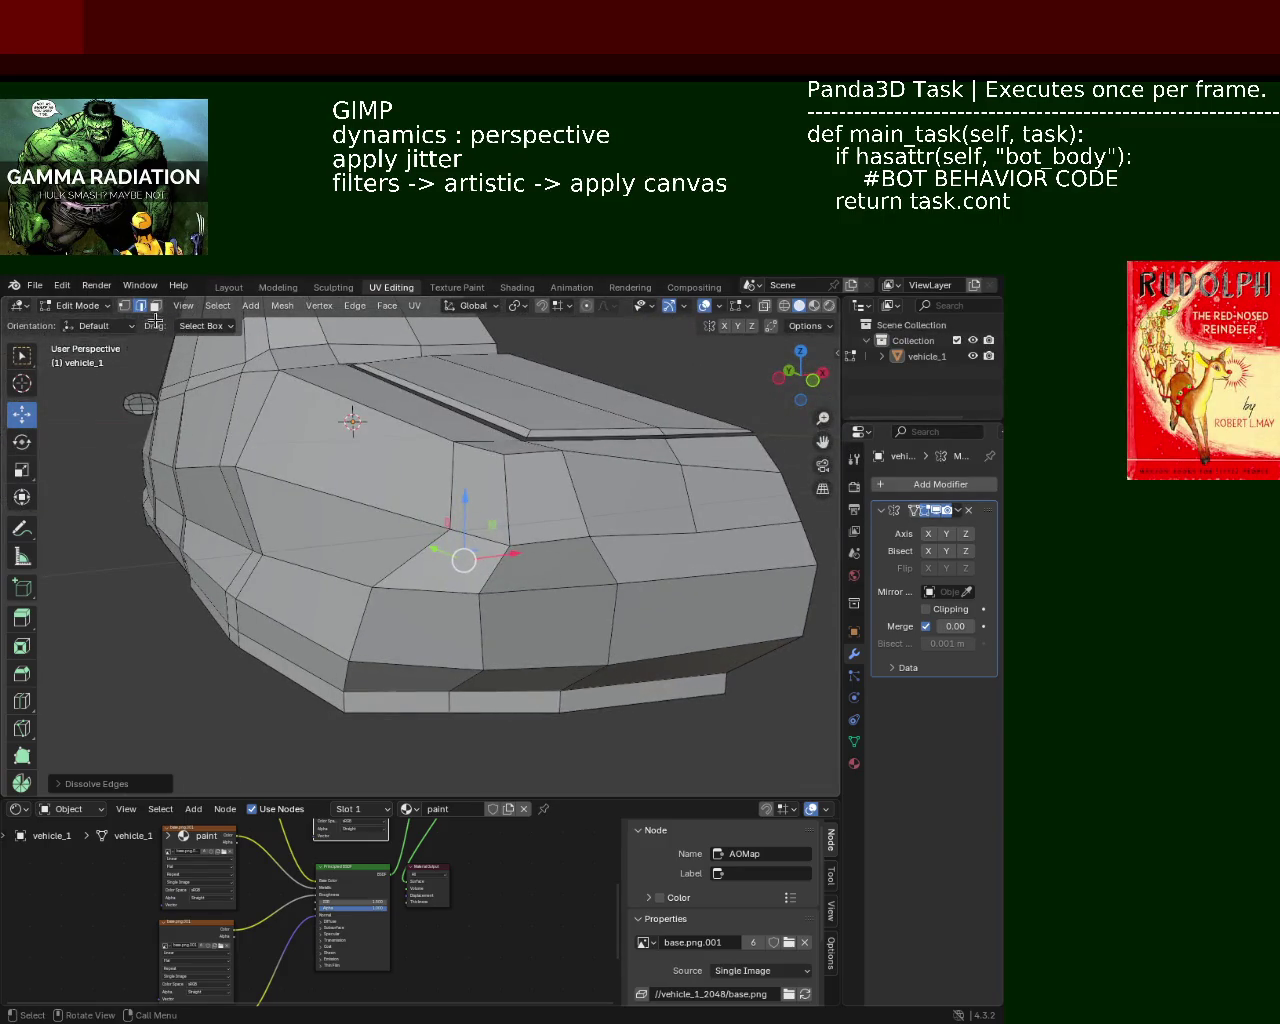
left_click(123, 305)
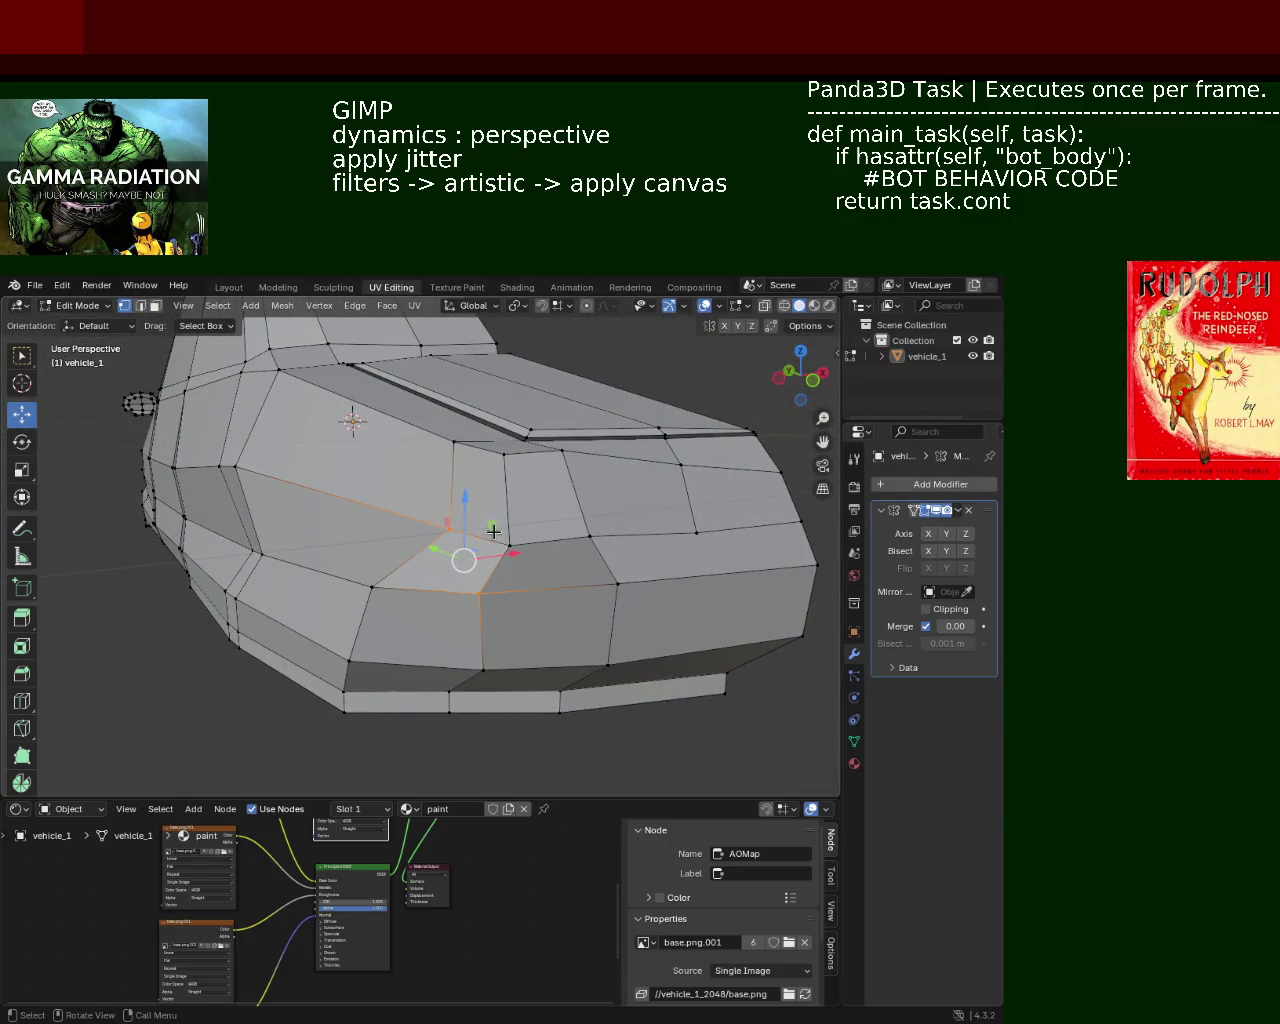
left_click(510, 530)
left_click(447, 525, "shift")
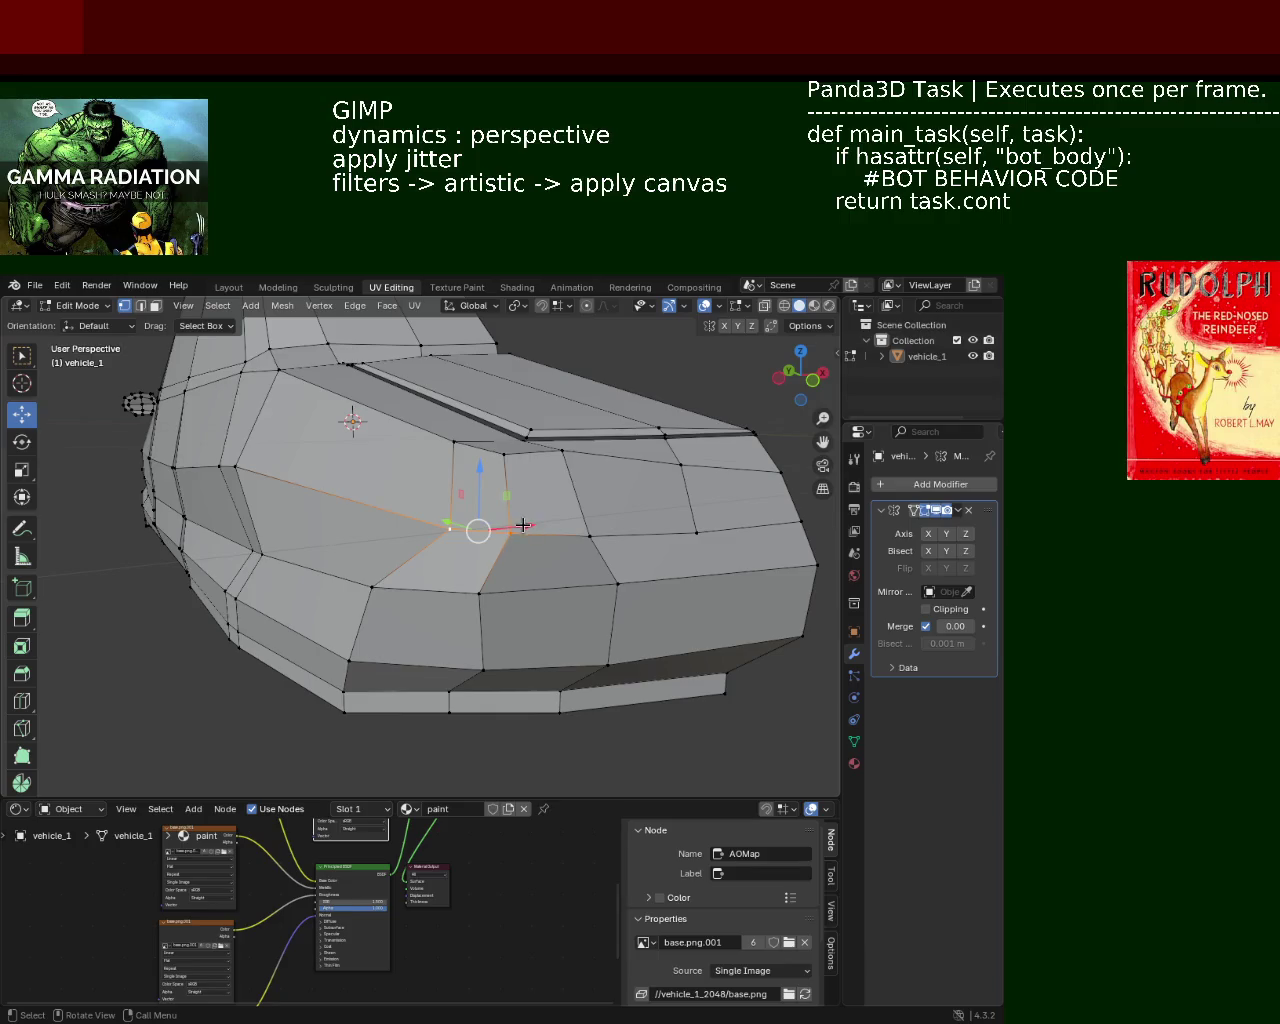
Step: Slide the selected hood-front vertices left along X and move the hood-edge vertex down
left_click_drag(523, 525, 479, 527)
middle_click_drag(479, 527, 458, 531)
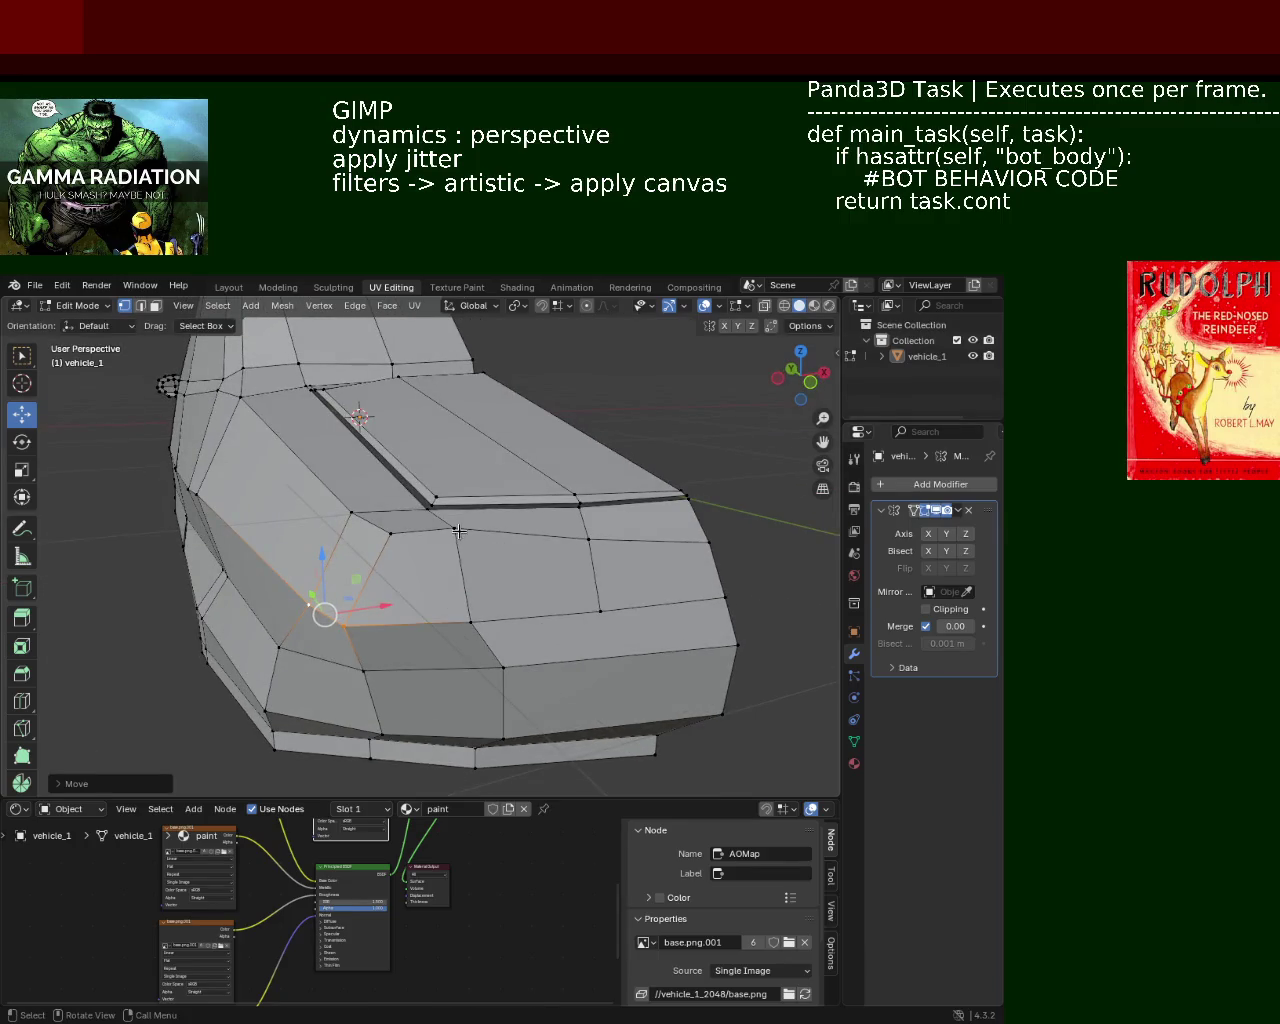
left_click(458, 531)
left_click_drag(455, 528, 453, 548)
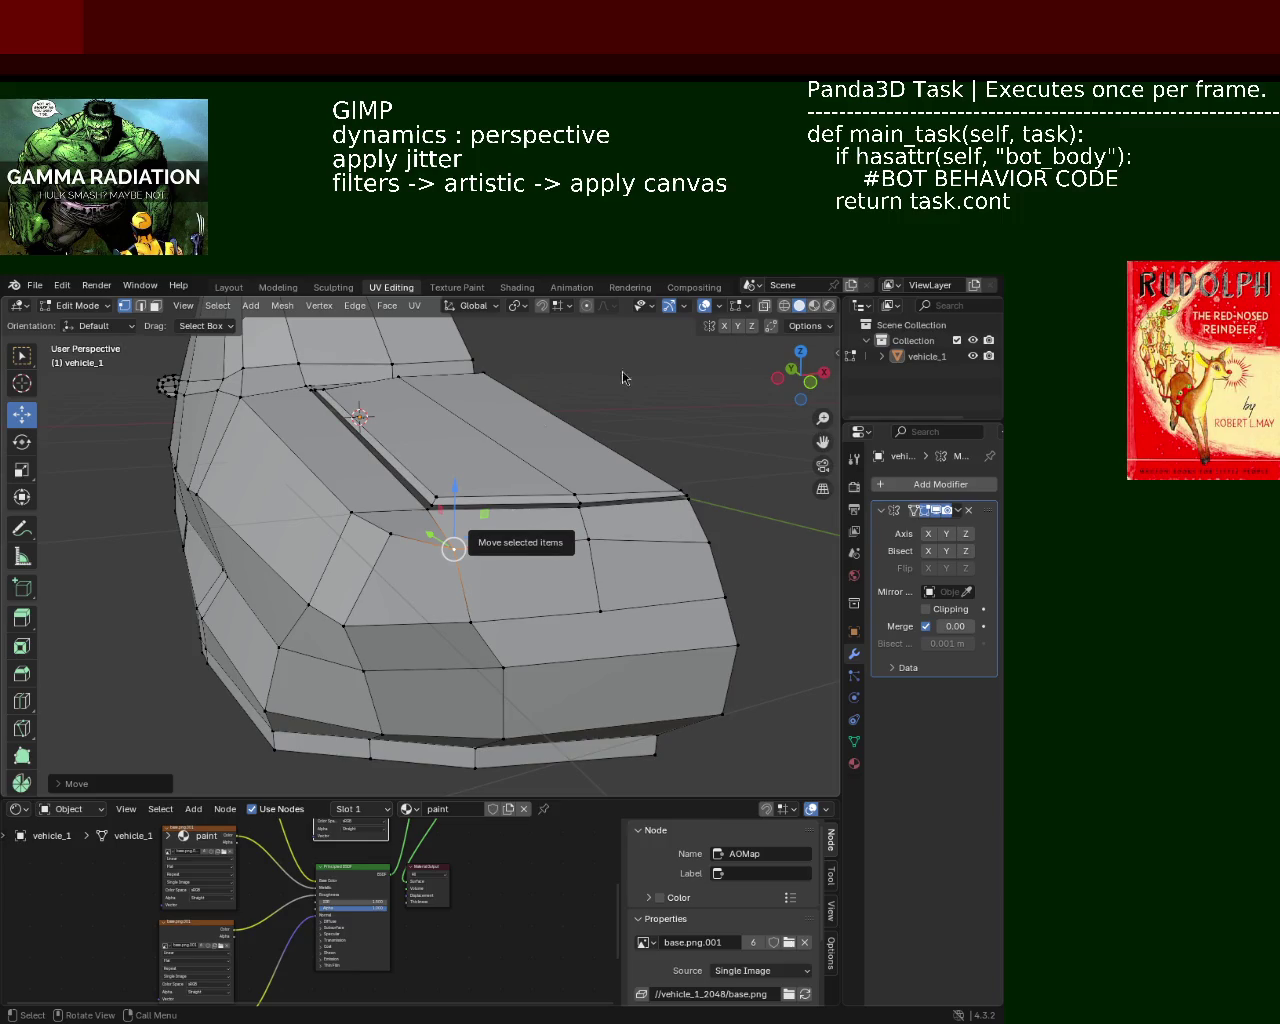
Step: Cancel a stray Z move, then add the upper ridge vertex to the selection
scroll(552, 570, "up", 8)
scroll(554, 539, "down", 8)
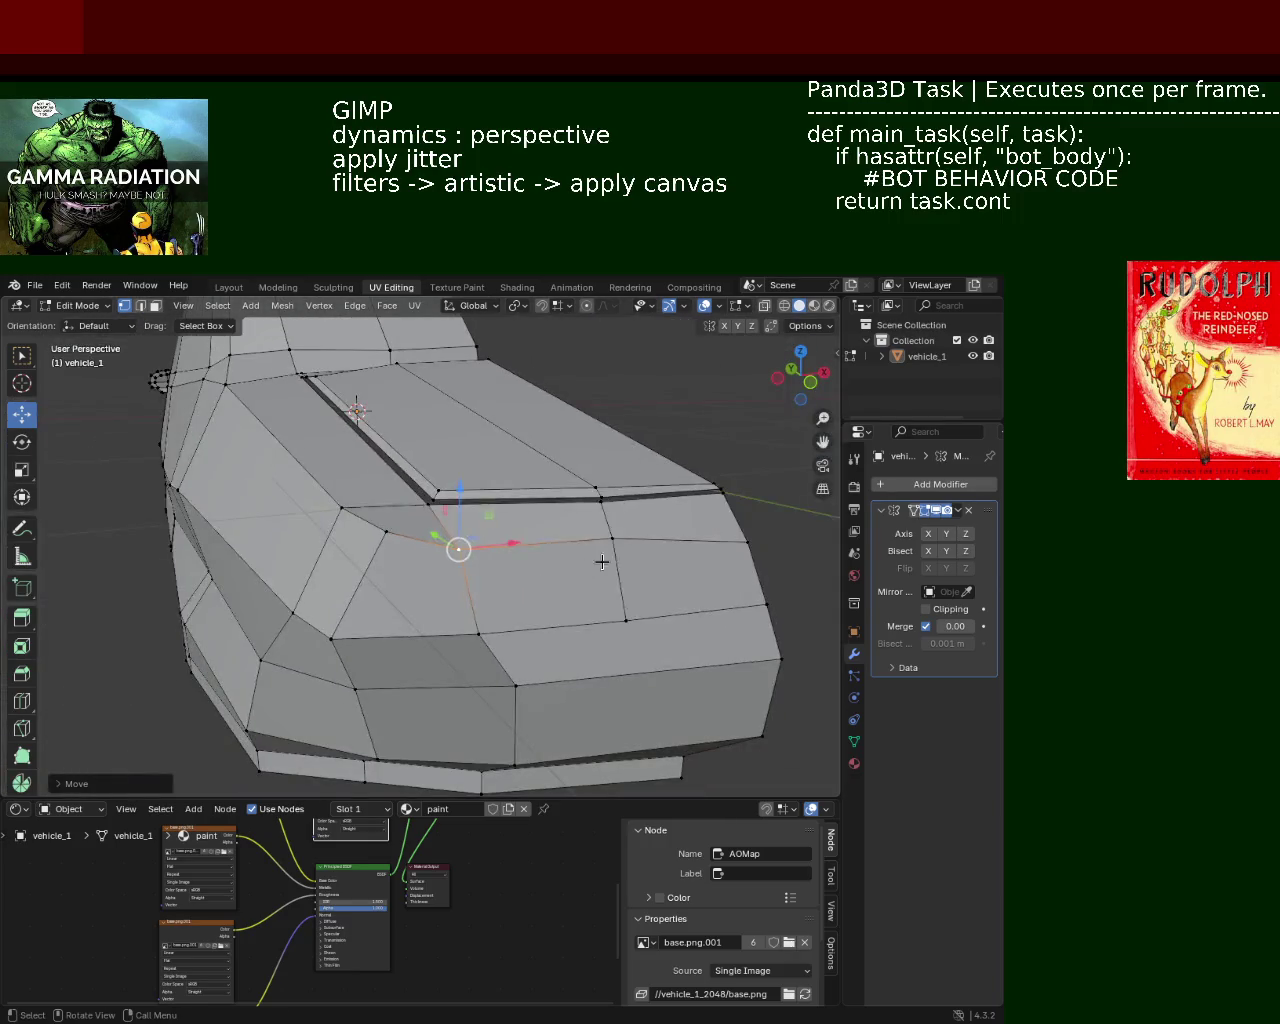
key("g")
key("z")
key("Escape")
mouse_move(751, 529)
middle_mouse_down()
mouse_move(513, 519)
mouse_move(578, 530)
middle_mouse_up()
left_click(578, 528, "shift")
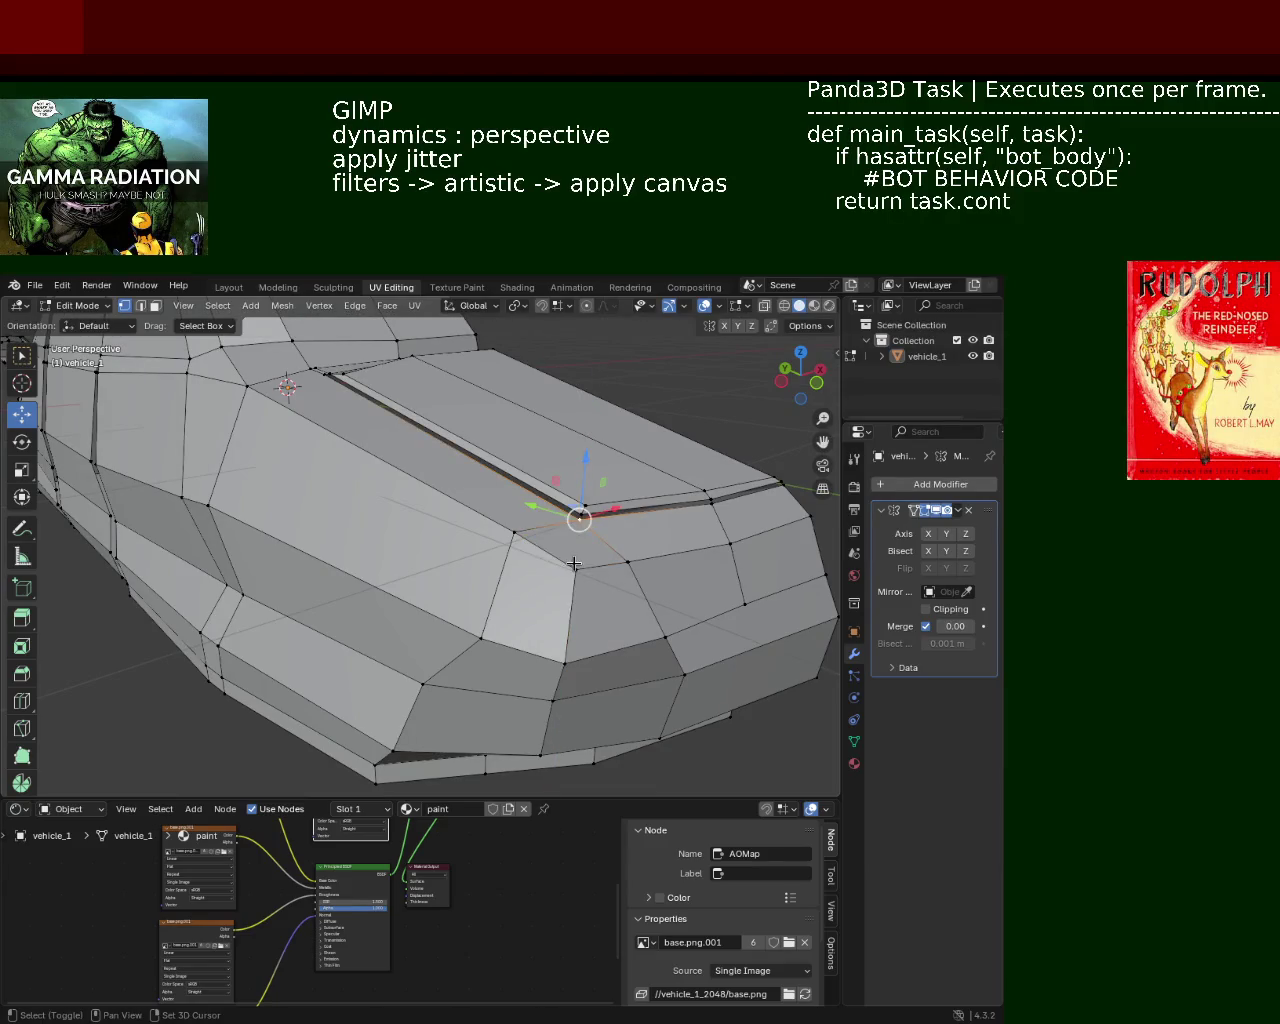
mouse_move(497, 569)
middle_mouse_down()
mouse_move(473, 531)
mouse_move(481, 495)
middle_mouse_up()
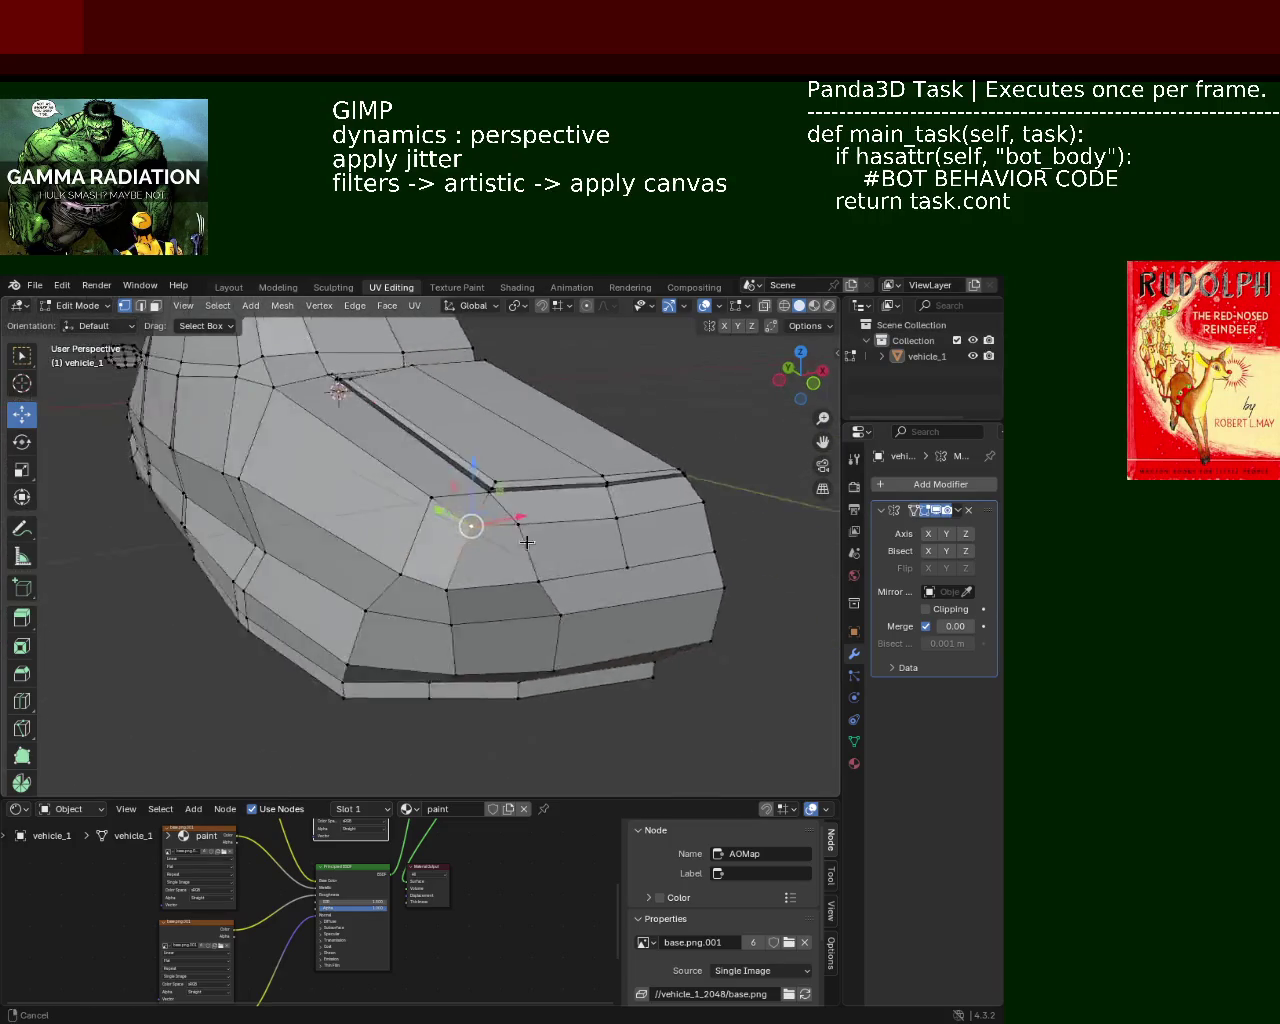
middle_click_drag(479, 511, 556, 526)
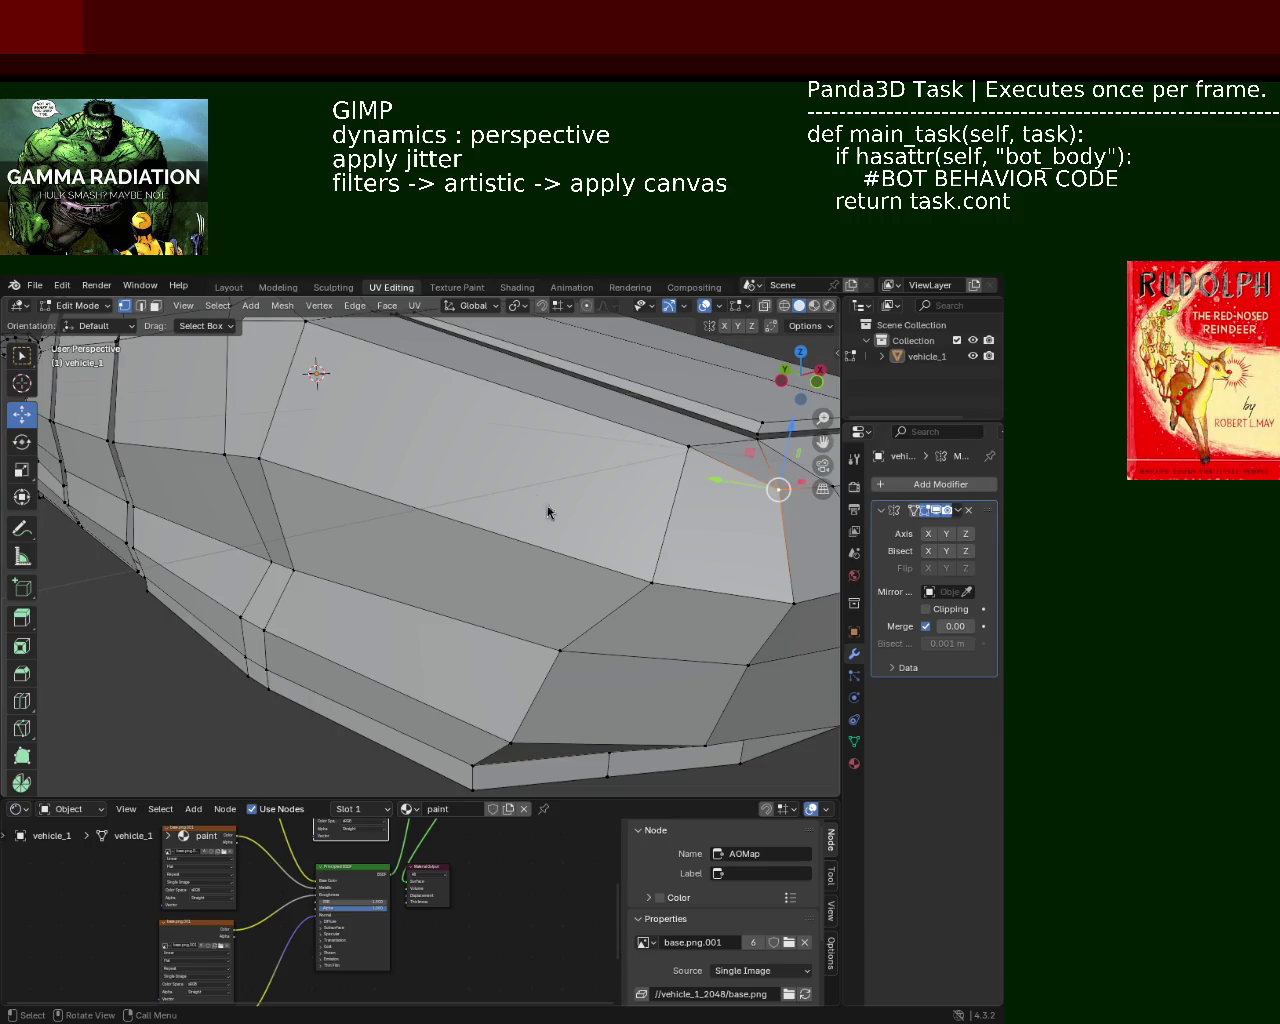
Step: Shift the selected car-body edge sideways along X and save the file
mouse_move(309, 414)
middle_mouse_down()
mouse_move(530, 590)
mouse_move(503, 463)
mouse_move(463, 550)
mouse_move(469, 540)
middle_mouse_up()
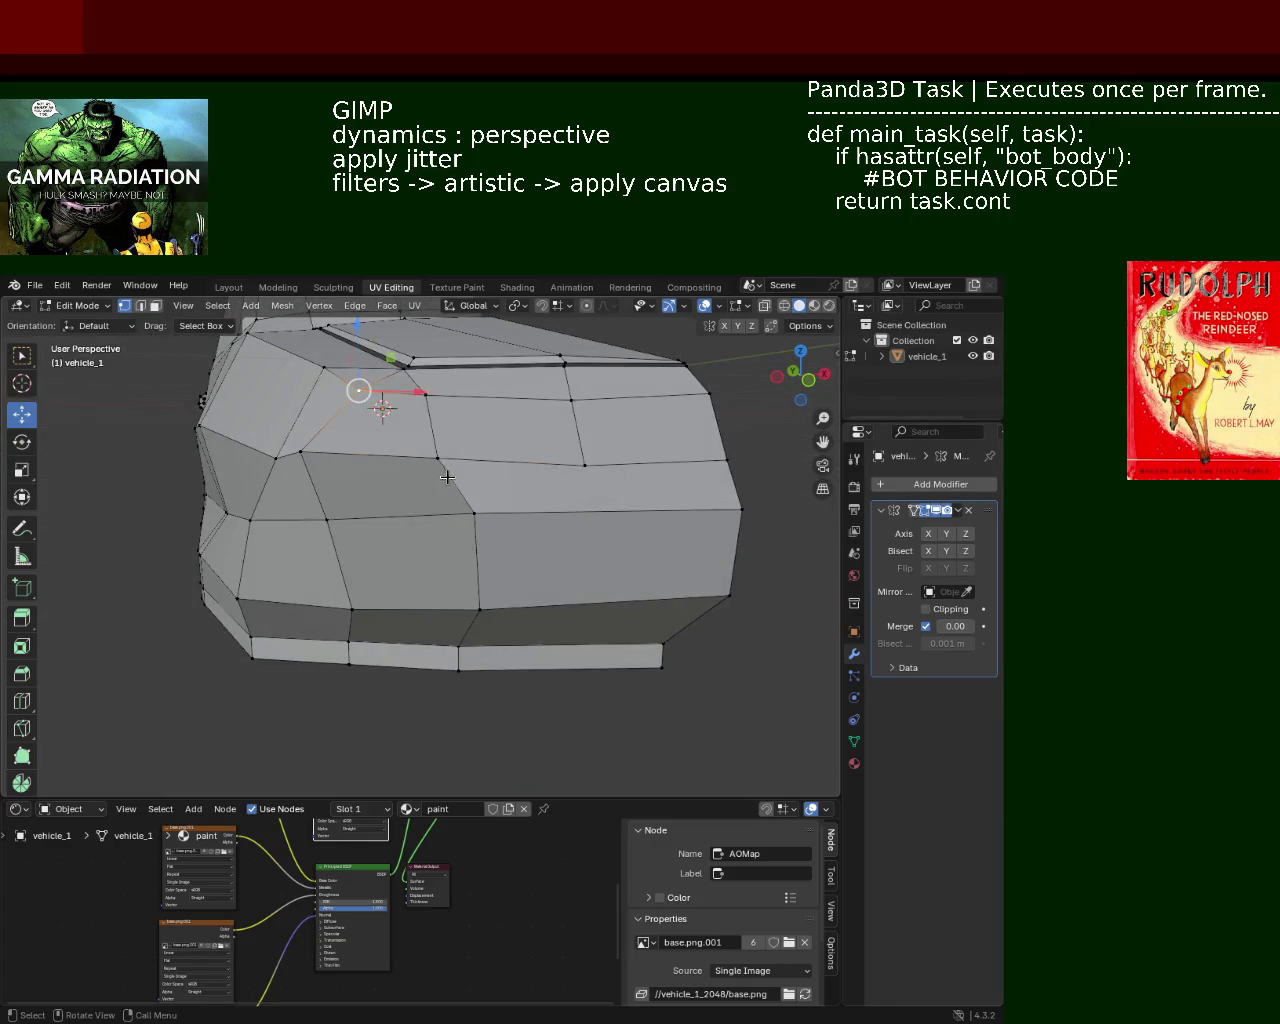
left_click_drag(500, 520, 484, 526)
mouse_move(484, 526)
middle_mouse_down()
mouse_move(486, 491)
mouse_move(500, 535)
mouse_move(465, 533)
mouse_move(354, 423)
mouse_move(440, 540)
middle_mouse_up()
left_click_drag(440, 540, 445, 545)
middle_click_drag(445, 545, 462, 492)
scroll(462, 492, "up", 5)
middle_click_drag(600, 492, 426, 496)
key("ctrl+s")
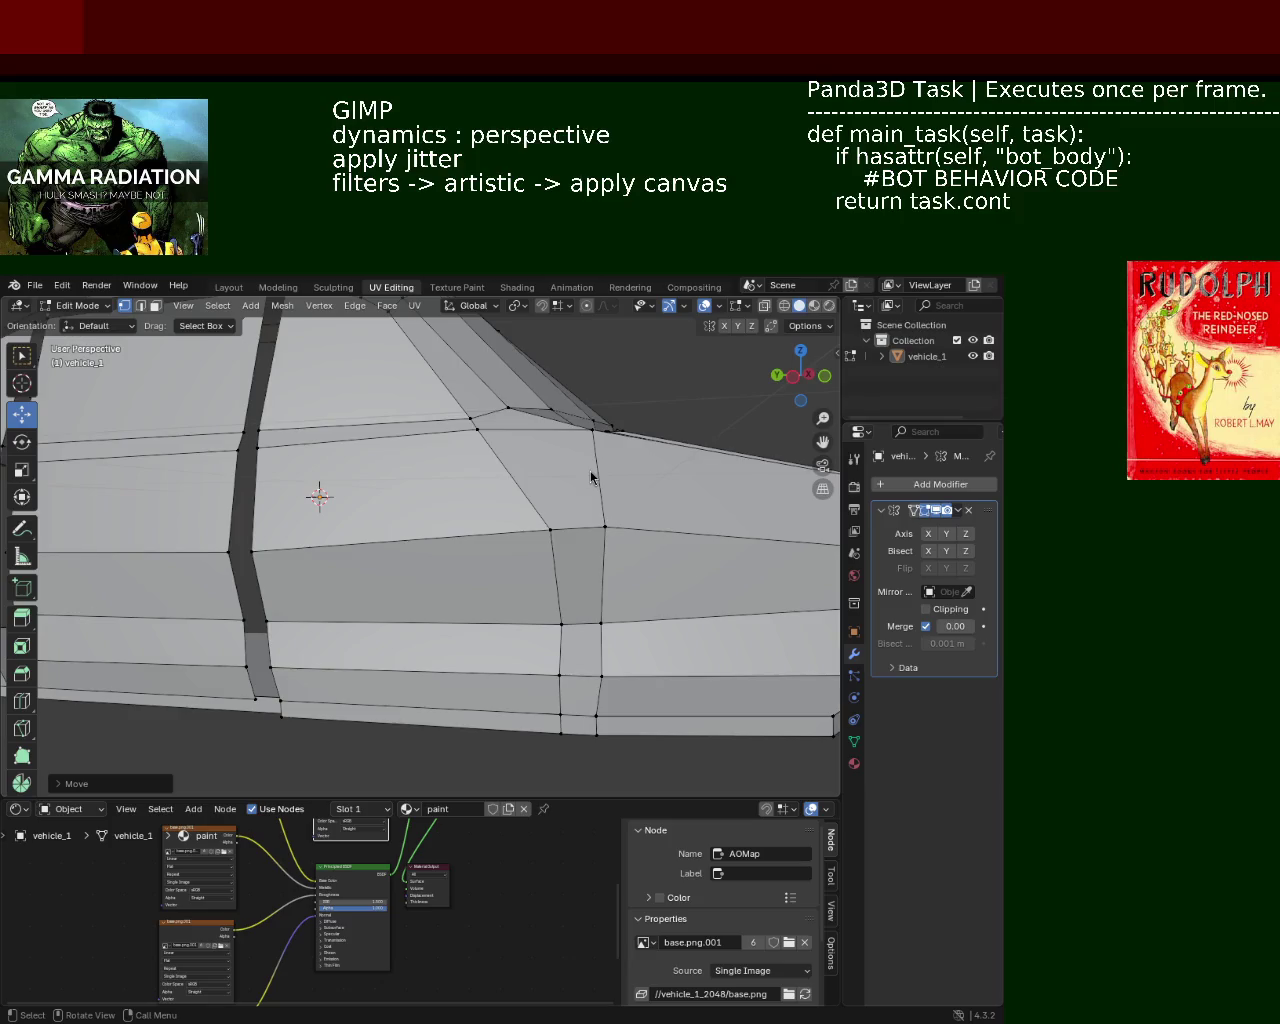
Step: Select the four rear corner vertices and move them with G
mouse_move(479, 549)
middle_mouse_down()
mouse_move(494, 526)
mouse_move(411, 443)
mouse_move(484, 463)
middle_mouse_up()
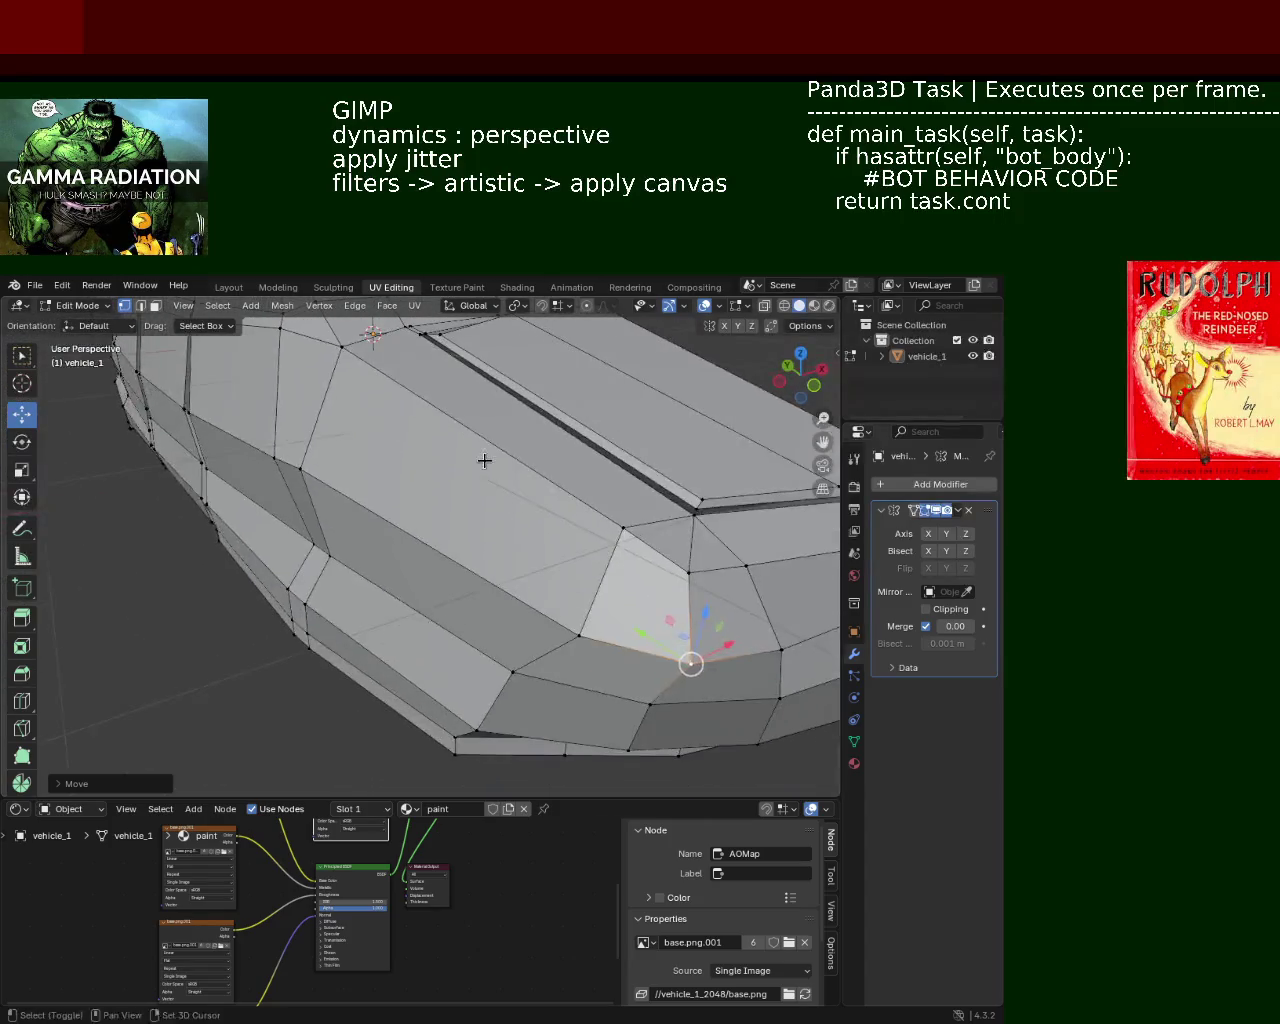
mouse_move(640, 580)
middle_mouse_down()
mouse_move(443, 569)
mouse_move(428, 514)
mouse_move(474, 556)
mouse_move(506, 477)
mouse_move(437, 506)
mouse_move(523, 523)
mouse_move(577, 440)
mouse_move(520, 500)
mouse_move(457, 531)
mouse_move(460, 511)
middle_mouse_up()
scroll(577, 440, "down", 5)
scroll(457, 531, "up", 2)
left_click(590, 549)
left_click(484, 548, "shift")
left_click(374, 530, "shift")
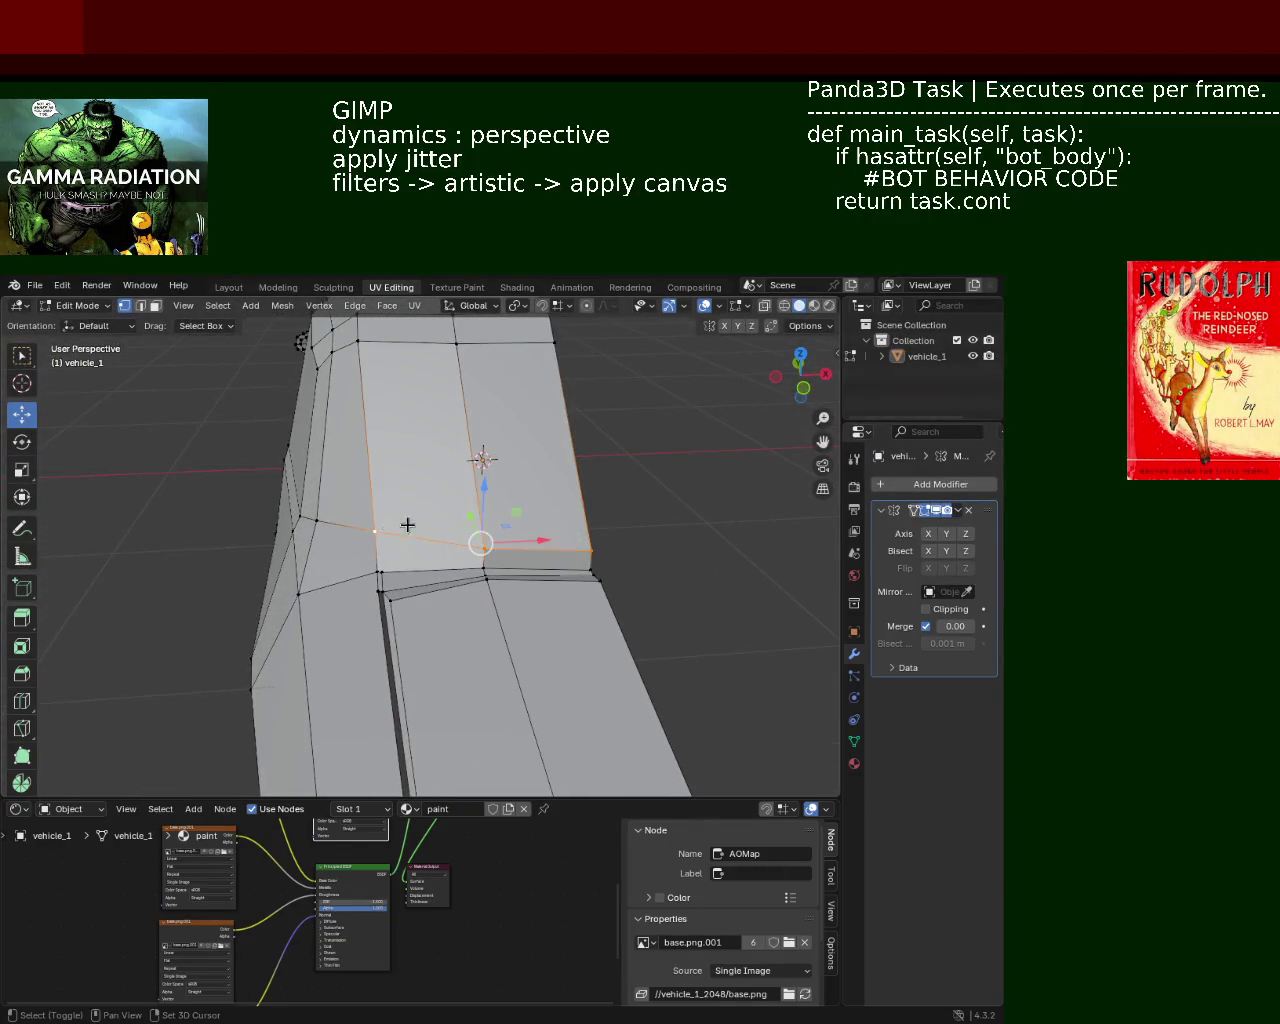
left_click(490, 547, "shift")
key("g")
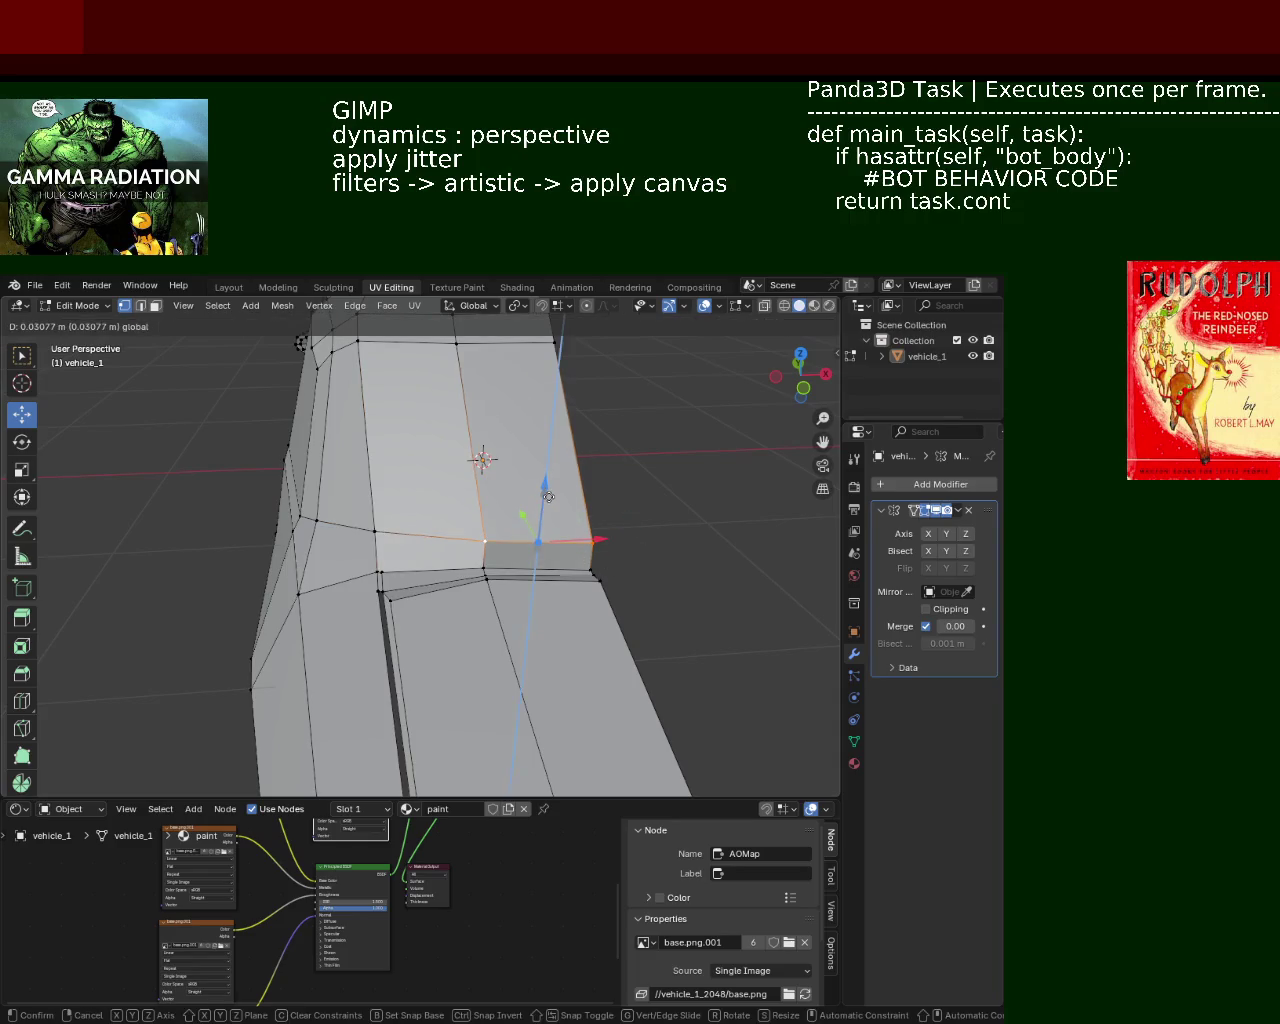
left_click(490, 547)
Step: Try a Y-constrained move of the rear vertices, cancel it, and view the car's front
middle_click_drag(490, 547, 581, 481)
key("g")
key("y")
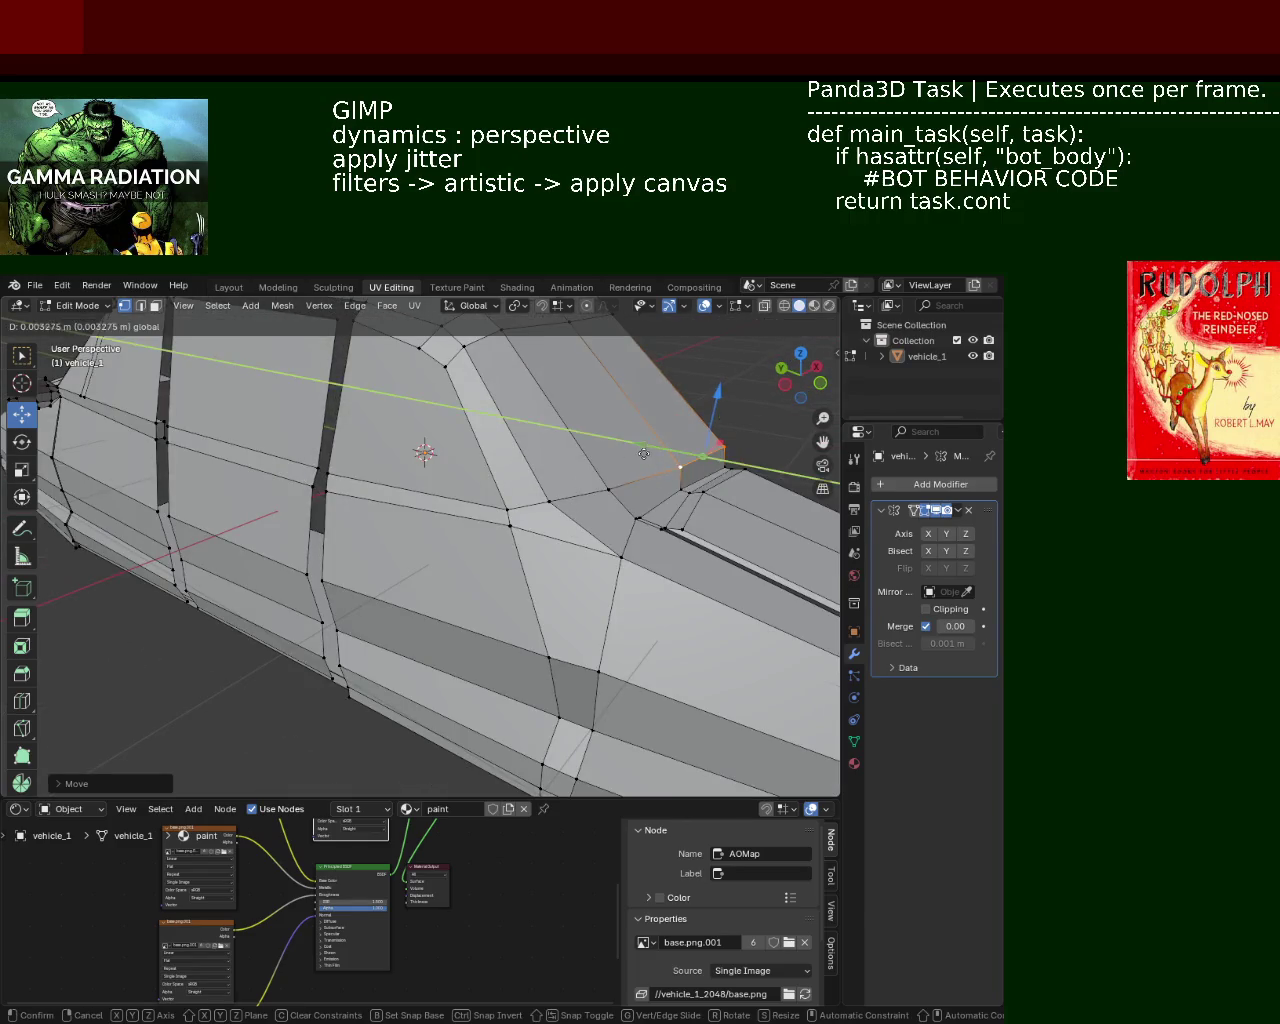
key("Escape")
mouse_move(664, 456)
middle_mouse_down()
mouse_move(646, 491)
mouse_move(653, 471)
middle_mouse_up()
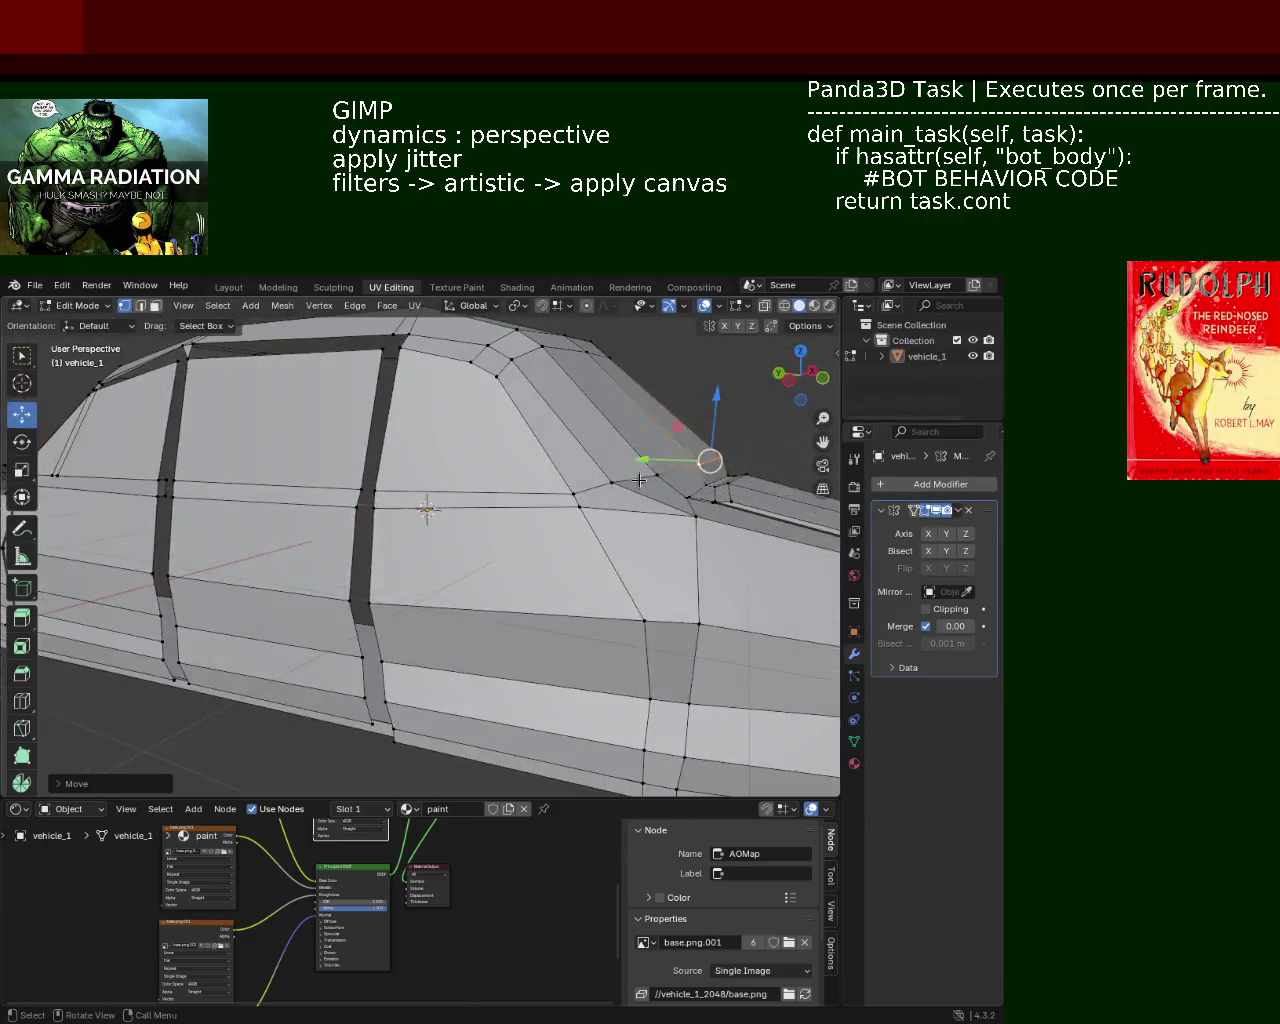
key("g")
key("Escape")
middle_click_drag(469, 490, 557, 406)
scroll(510, 537, "down", 5)
mouse_move(510, 537)
middle_mouse_down()
mouse_move(440, 447)
mouse_move(365, 480)
mouse_move(500, 498)
middle_mouse_up()
scroll(470, 500, "up", 3)
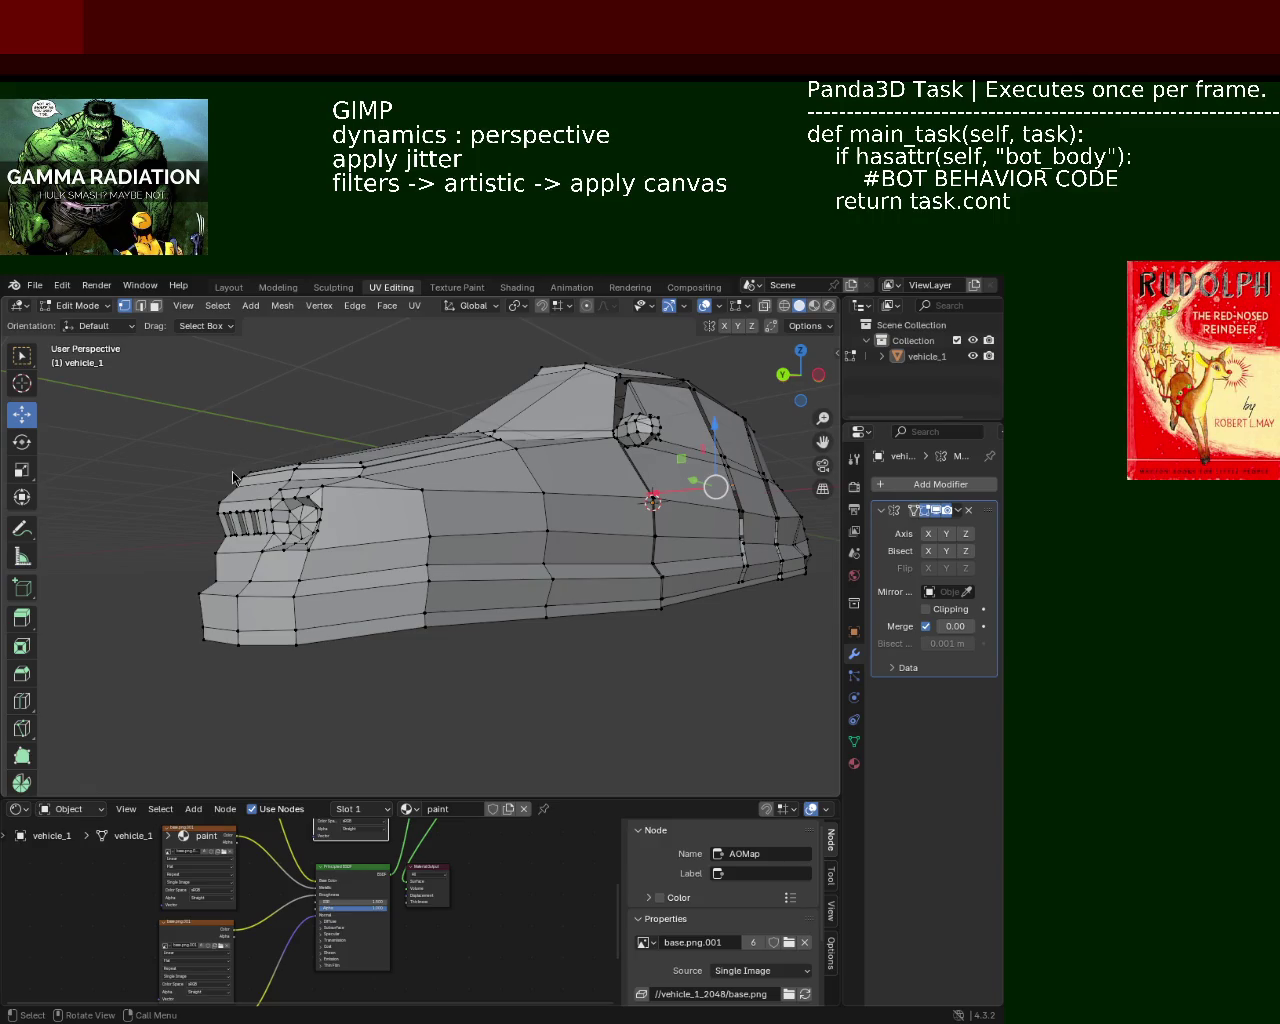
mouse_move(310, 451)
middle_mouse_down()
mouse_move(314, 549)
mouse_move(556, 542)
mouse_move(443, 531)
mouse_move(446, 500)
mouse_move(404, 550)
mouse_move(430, 500)
mouse_move(414, 491)
mouse_move(551, 494)
mouse_move(380, 450)
middle_mouse_up()
mouse_move(662, 659)
middle_mouse_down()
mouse_move(589, 616)
mouse_move(503, 686)
mouse_move(431, 680)
mouse_move(431, 586)
mouse_move(430, 638)
mouse_move(343, 583)
mouse_move(497, 517)
mouse_move(514, 546)
mouse_move(610, 518)
mouse_move(466, 549)
mouse_move(460, 509)
mouse_move(564, 514)
mouse_move(380, 586)
mouse_move(309, 551)
mouse_move(374, 623)
mouse_move(463, 585)
mouse_move(414, 555)
mouse_move(420, 580)
mouse_move(400, 600)
middle_mouse_up()
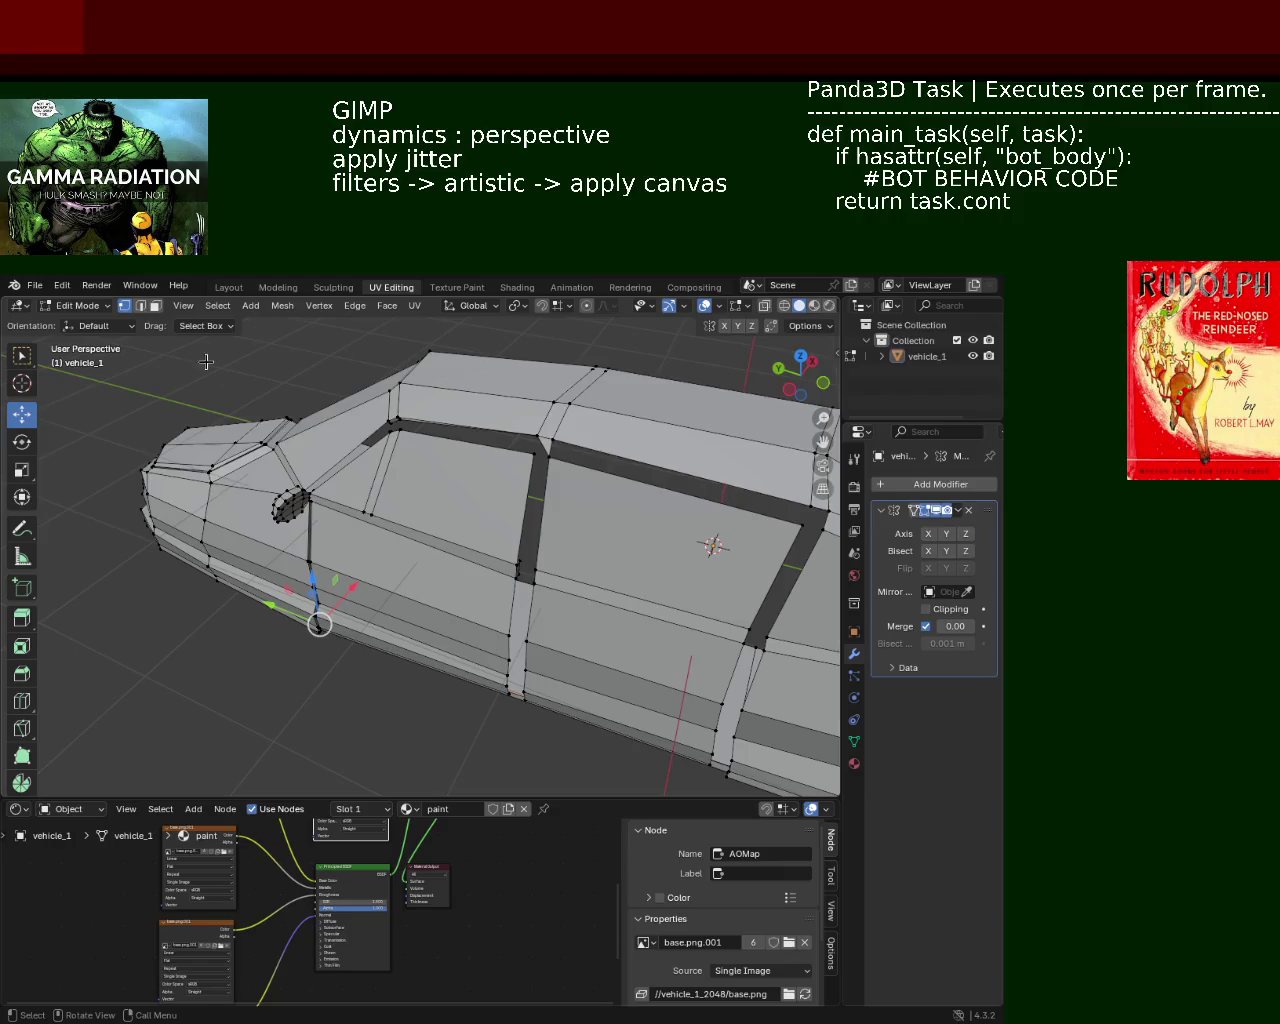
key("3")
Step: Select the front window face plus the lower and middle door panel faces
left_click(391, 491)
left_click(380, 483, "shift")
mouse_move(380, 483)
middle_mouse_down()
mouse_move(286, 531)
mouse_move(414, 457)
middle_mouse_up()
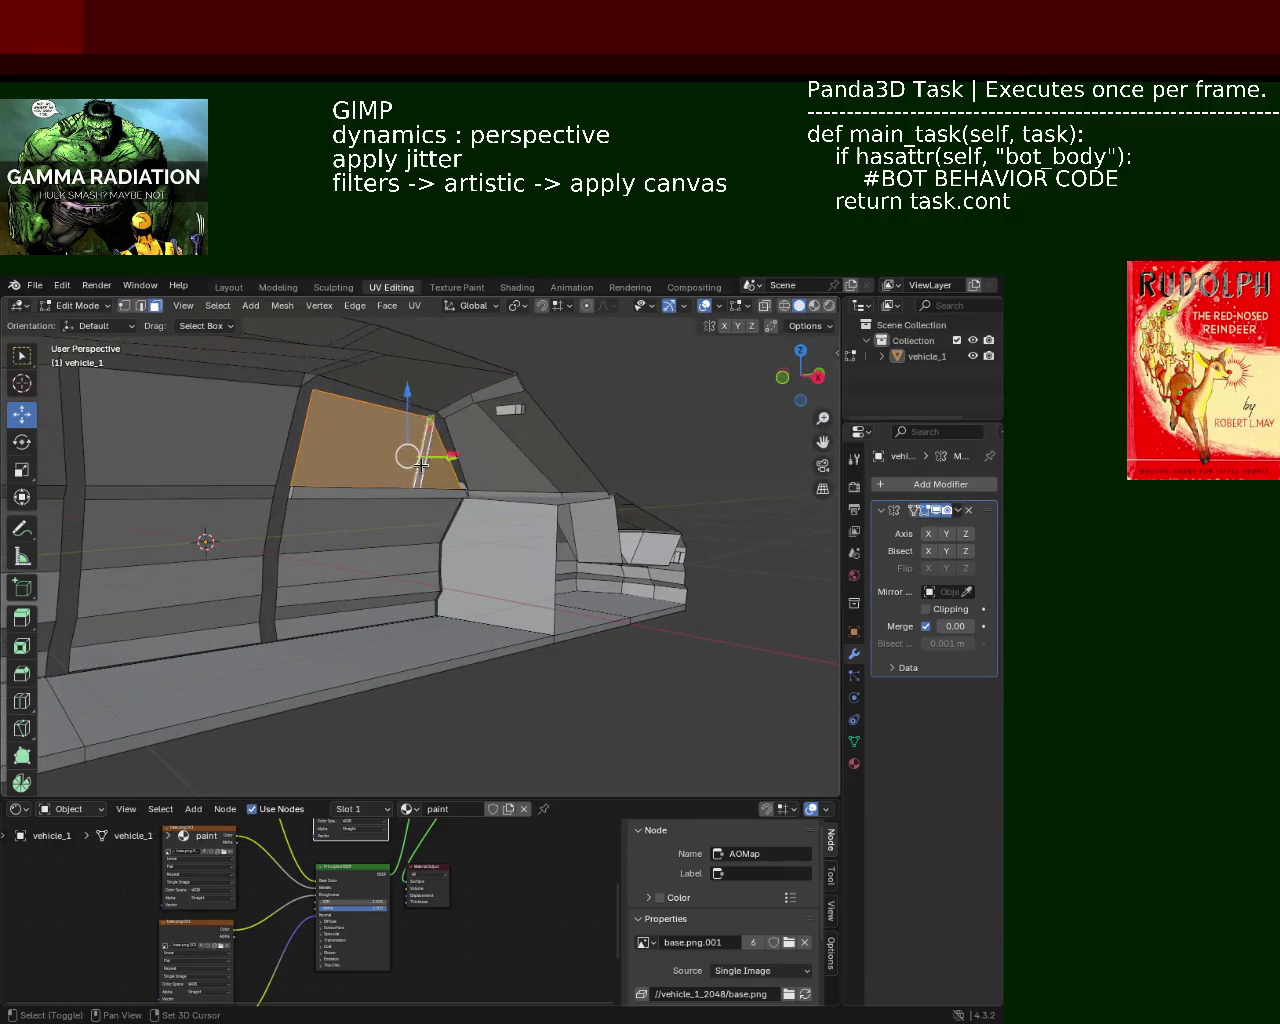
left_click(395, 617, "shift")
left_click(378, 600, "shift")
left_click(370, 590, "shift")
left_click(363, 540, "shift")
left_click(360, 525, "shift")
left_click(390, 505, "shift")
Step: View the door face-on and make sure the upper-right door face is included
mouse_move(390, 505)
middle_mouse_down()
mouse_move(450, 493)
mouse_move(469, 468)
mouse_move(477, 503)
mouse_move(420, 543)
mouse_move(371, 514)
mouse_move(311, 511)
middle_mouse_up()
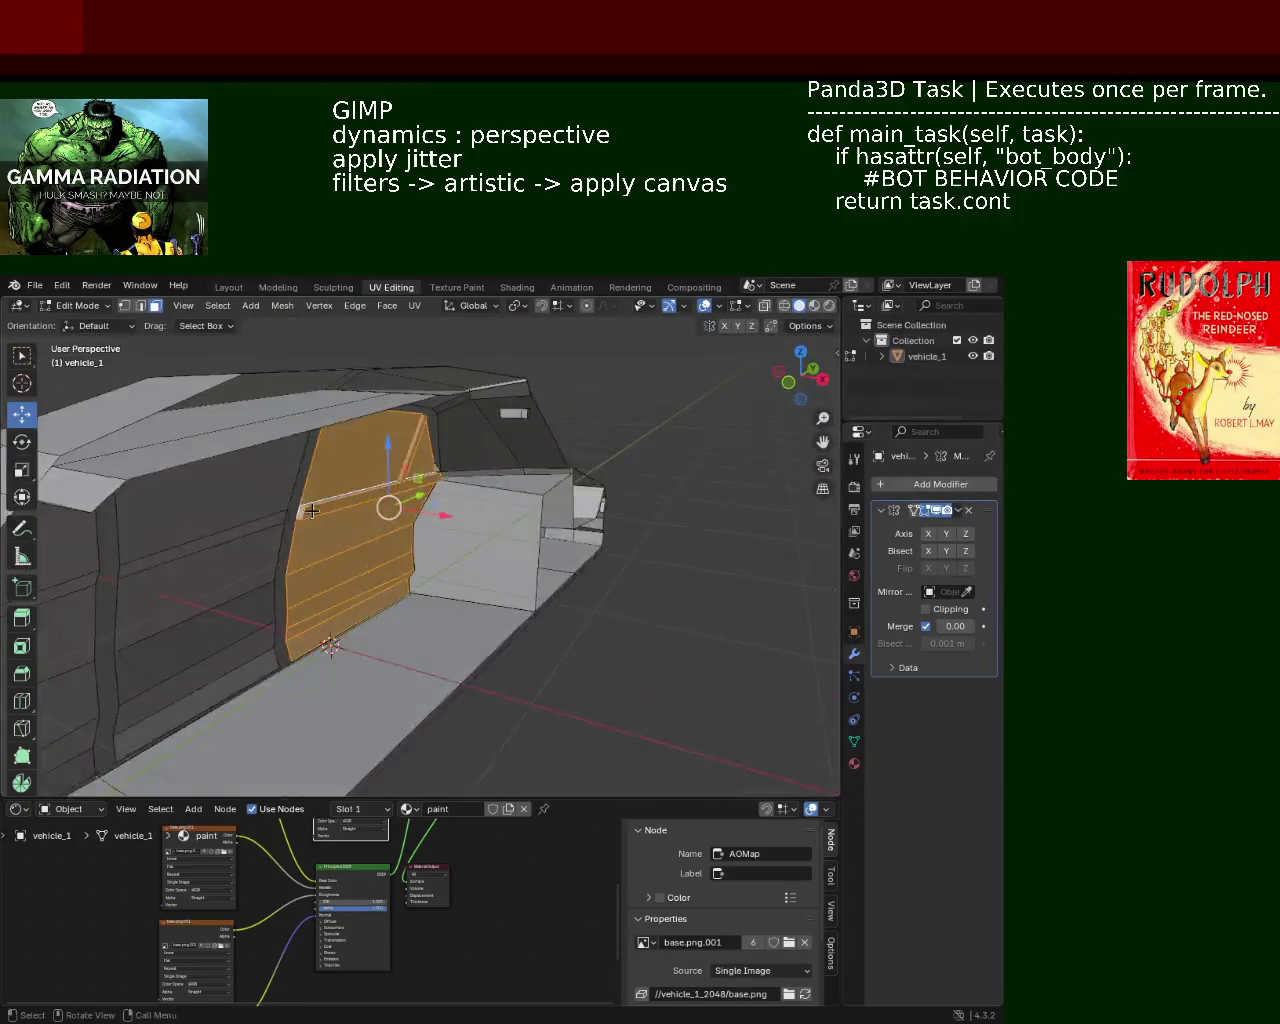
scroll(340, 500, "up", 1)
scroll(349, 494, "up", 3)
scroll(360, 480, "up", 2)
mouse_move(531, 591)
middle_mouse_down()
mouse_move(416, 549)
mouse_move(520, 545)
middle_mouse_up()
left_click(613, 529, "shift")
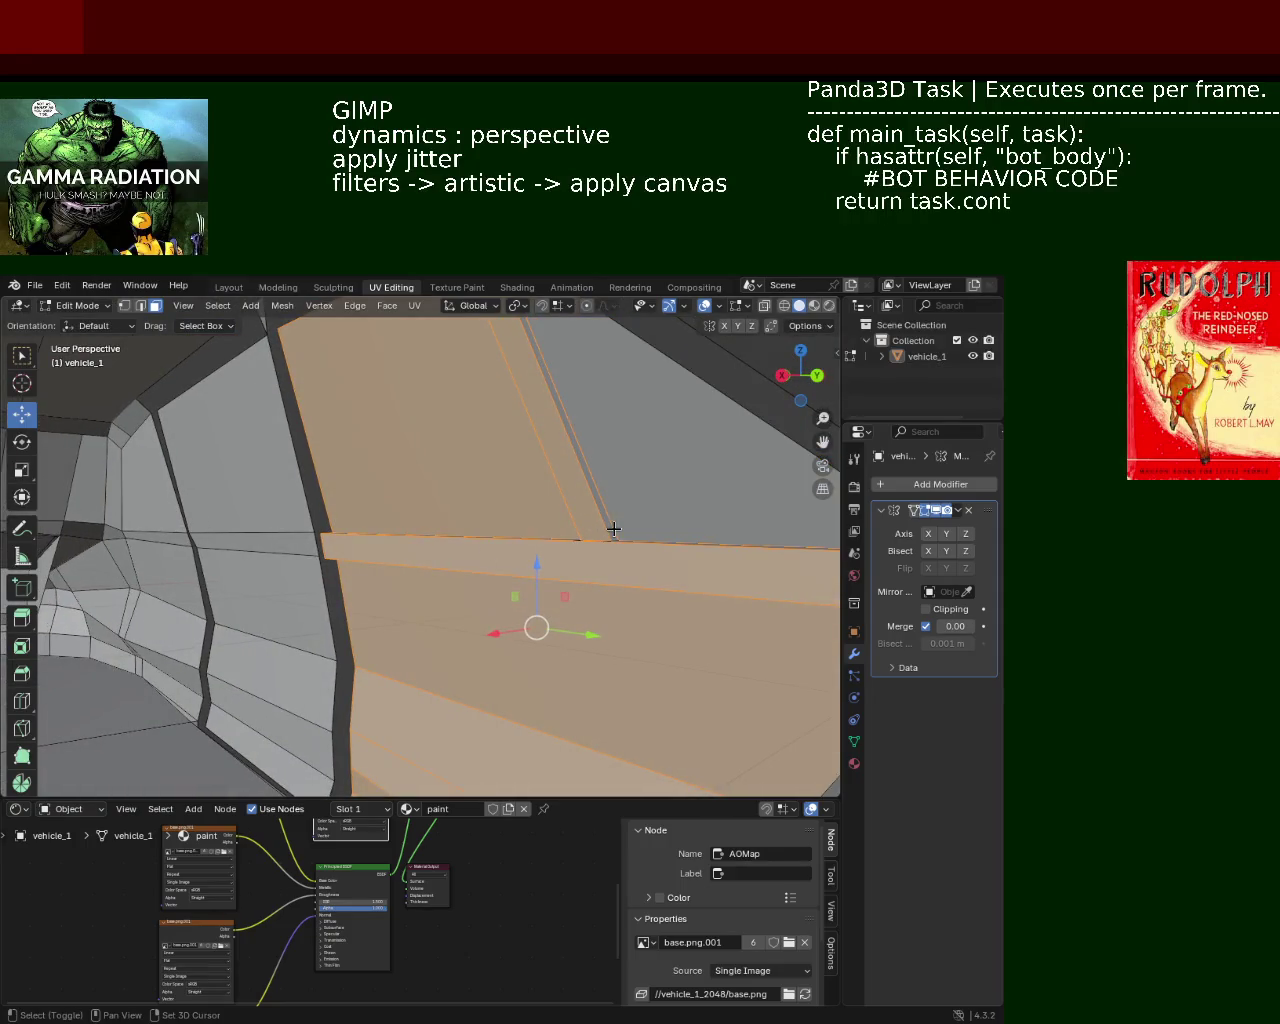
left_click(610, 530, "shift")
mouse_move(560, 517)
middle_mouse_down()
mouse_move(670, 508)
mouse_move(569, 514)
mouse_move(608, 582)
mouse_move(504, 551)
middle_mouse_up()
Step: Rotate the door faces outward around Z and pull them out along X
left_click(22, 441)
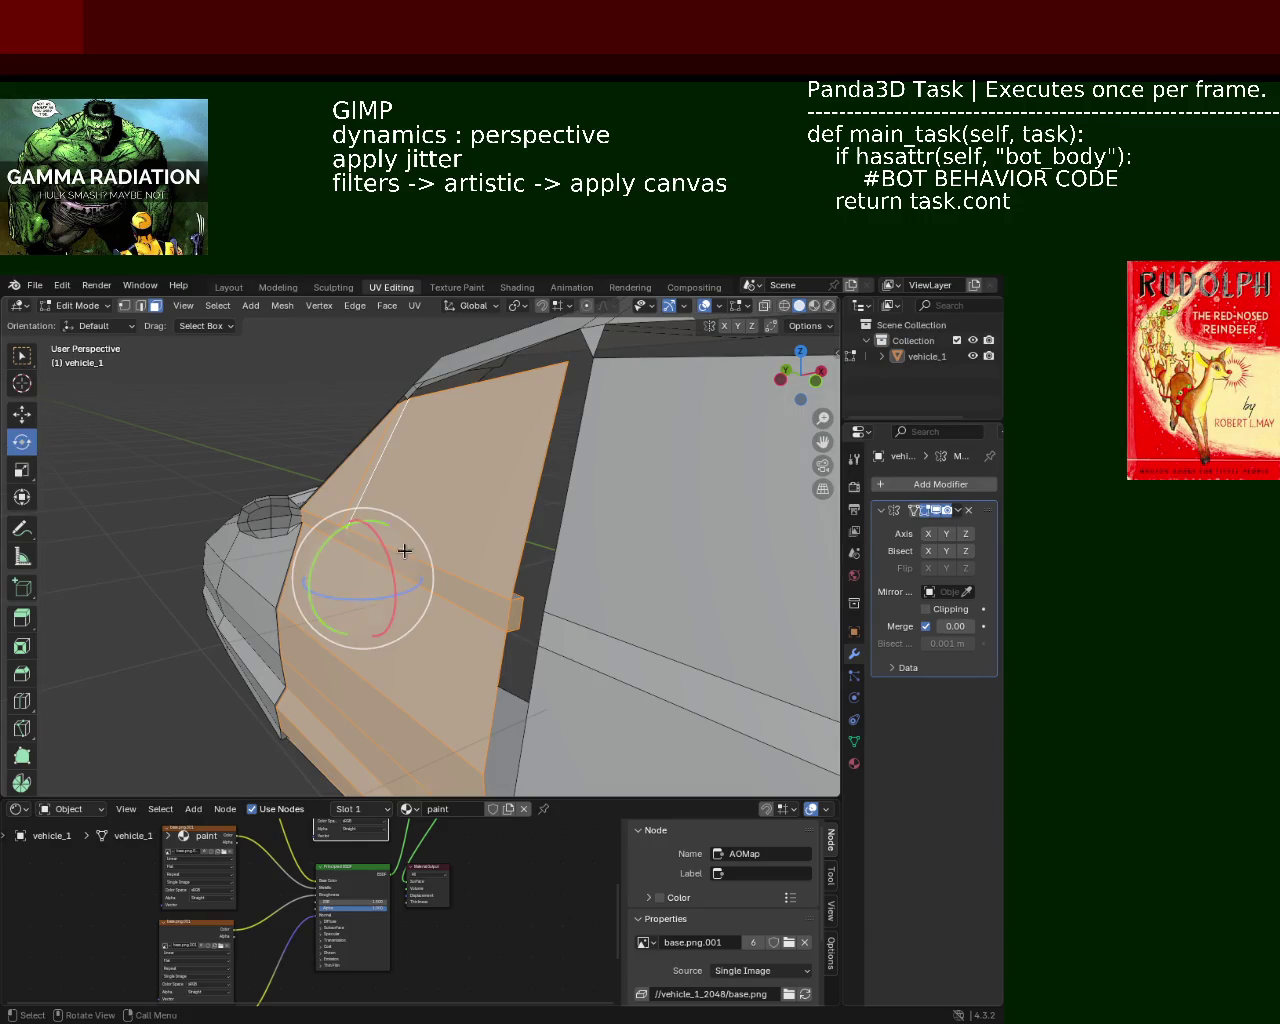
left_click_drag(414, 586, 350, 598)
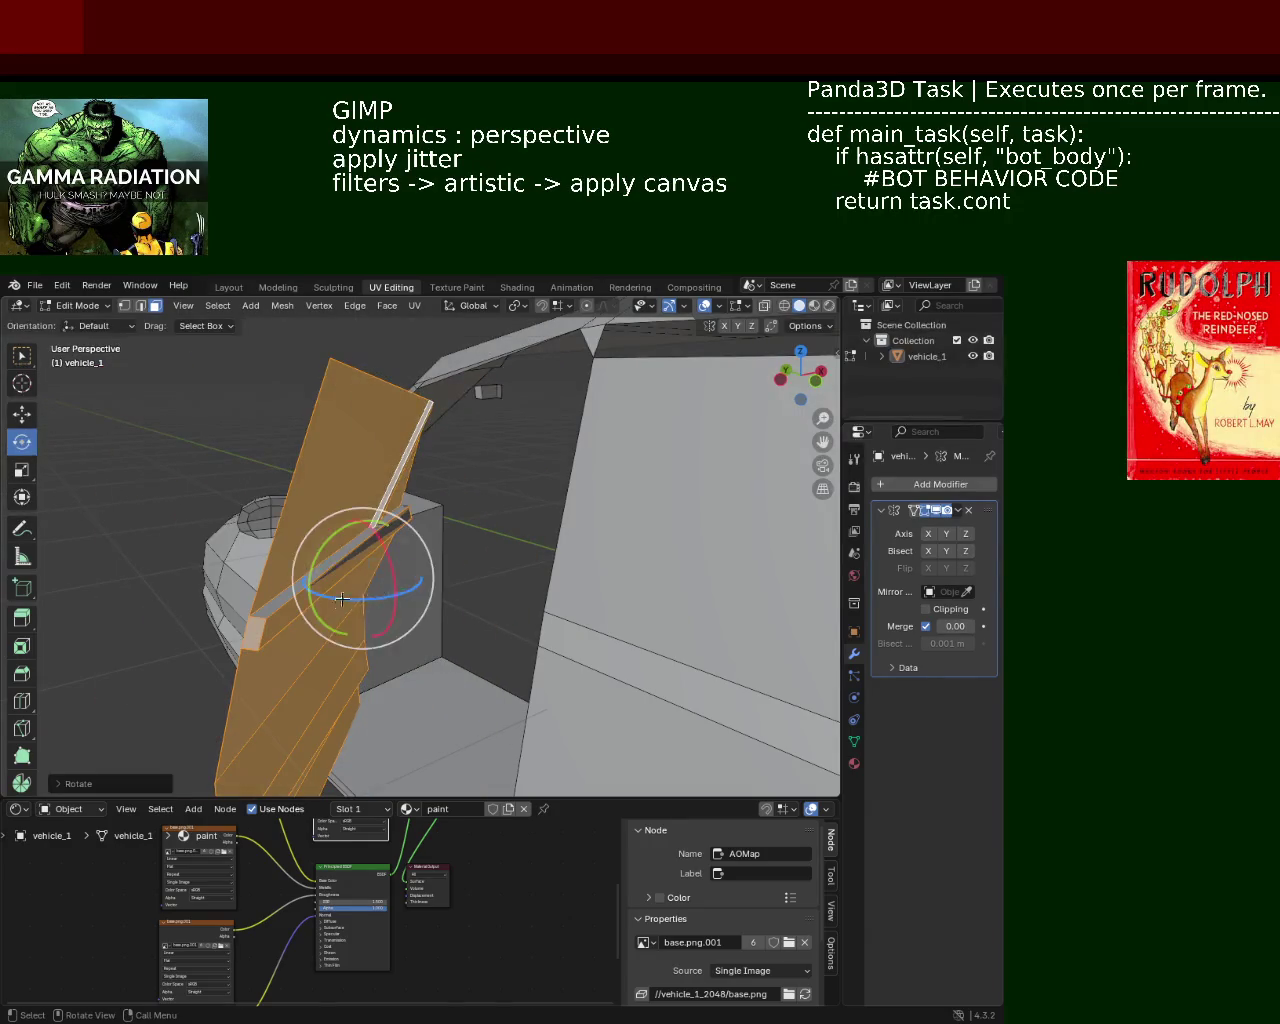
left_click(22, 413)
left_click_drag(396, 567, 244, 611)
scroll(346, 583, "up", 5)
middle_click_drag(346, 583, 343, 594)
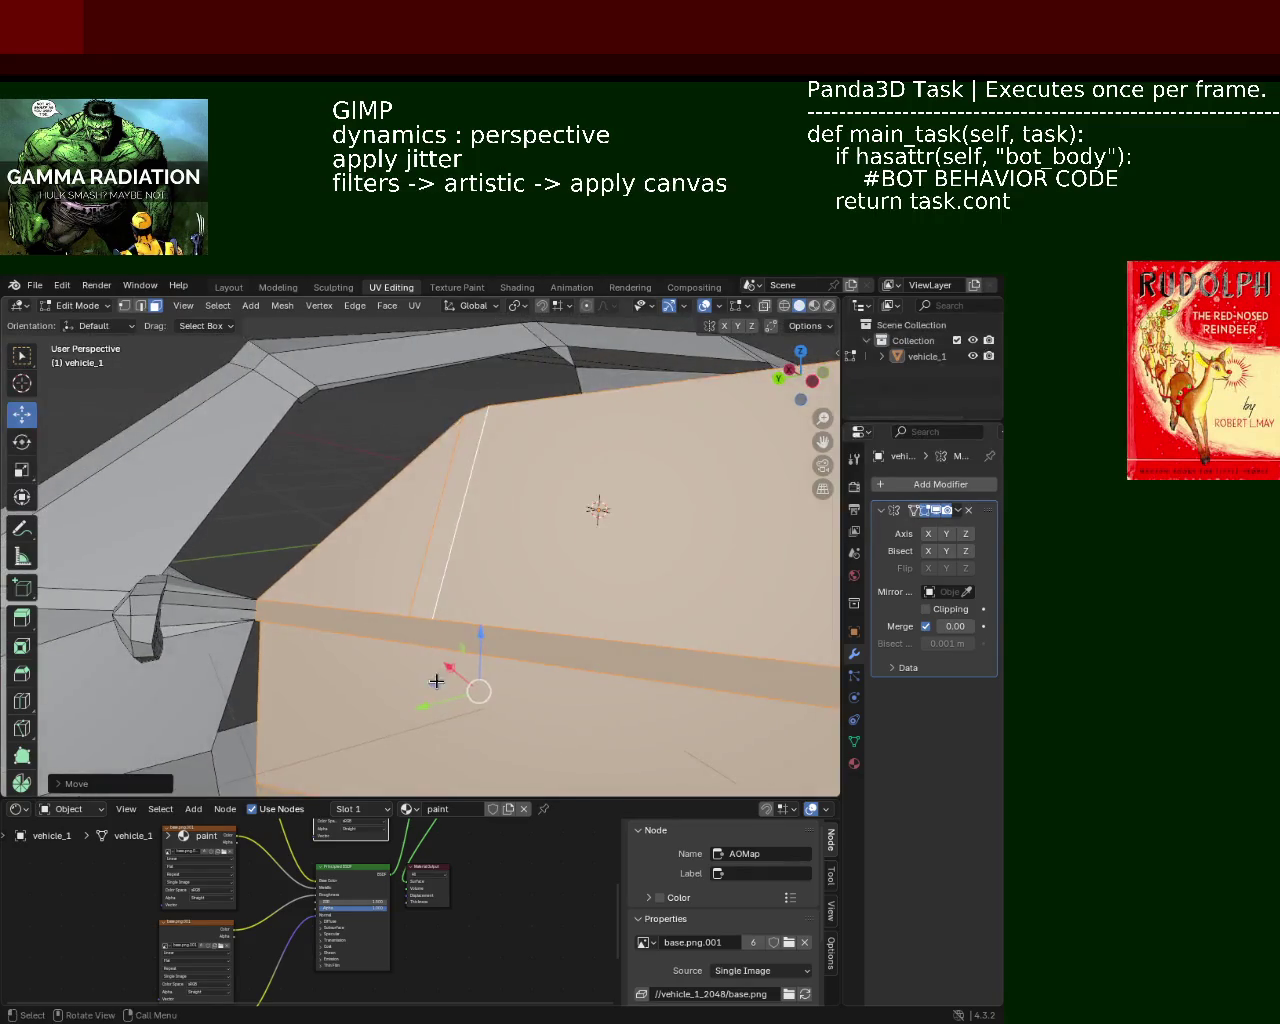
mouse_move(440, 707)
middle_mouse_down()
mouse_move(375, 704)
mouse_move(346, 646)
mouse_move(408, 626)
middle_mouse_up()
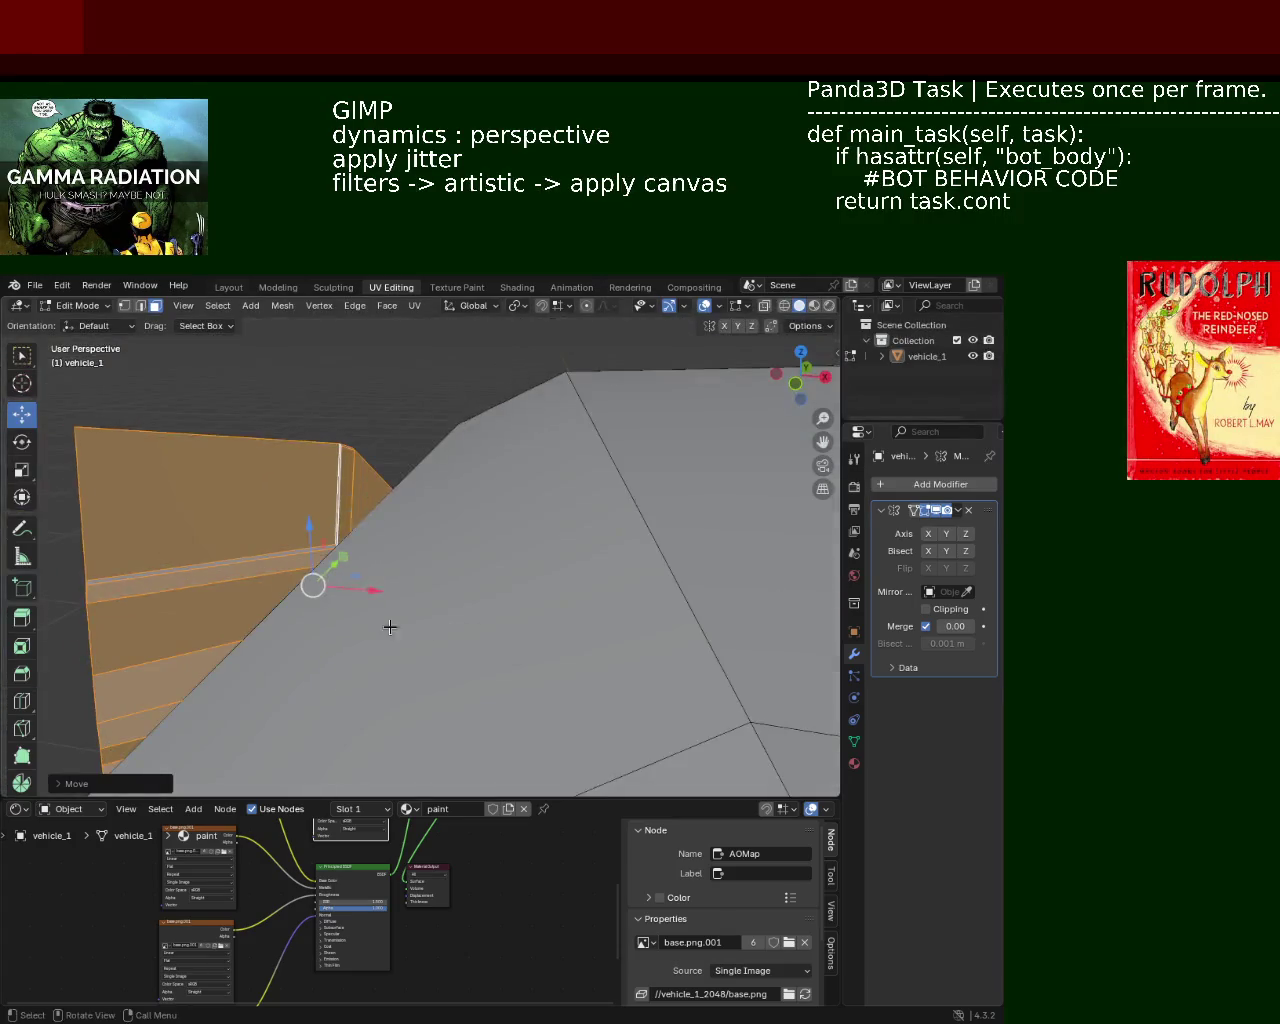
scroll(365, 567, "down", 4)
mouse_move(365, 567)
middle_mouse_down()
mouse_move(390, 529)
mouse_move(500, 471)
mouse_move(349, 543)
mouse_move(348, 506)
mouse_move(377, 558)
mouse_move(357, 606)
mouse_move(423, 563)
mouse_move(393, 690)
mouse_move(414, 557)
mouse_move(269, 626)
mouse_move(343, 597)
mouse_move(319, 556)
mouse_move(431, 588)
mouse_move(540, 534)
mouse_move(580, 563)
mouse_move(597, 600)
mouse_move(626, 517)
mouse_move(486, 578)
middle_mouse_up()
Step: Nudge the door faces slightly further along X
left_click_drag(486, 578, 520, 583)
mouse_move(520, 583)
middle_mouse_down()
mouse_move(354, 637)
mouse_move(331, 543)
mouse_move(368, 535)
mouse_move(360, 560)
mouse_move(451, 623)
mouse_move(372, 686)
mouse_move(508, 499)
mouse_move(528, 556)
middle_mouse_up()
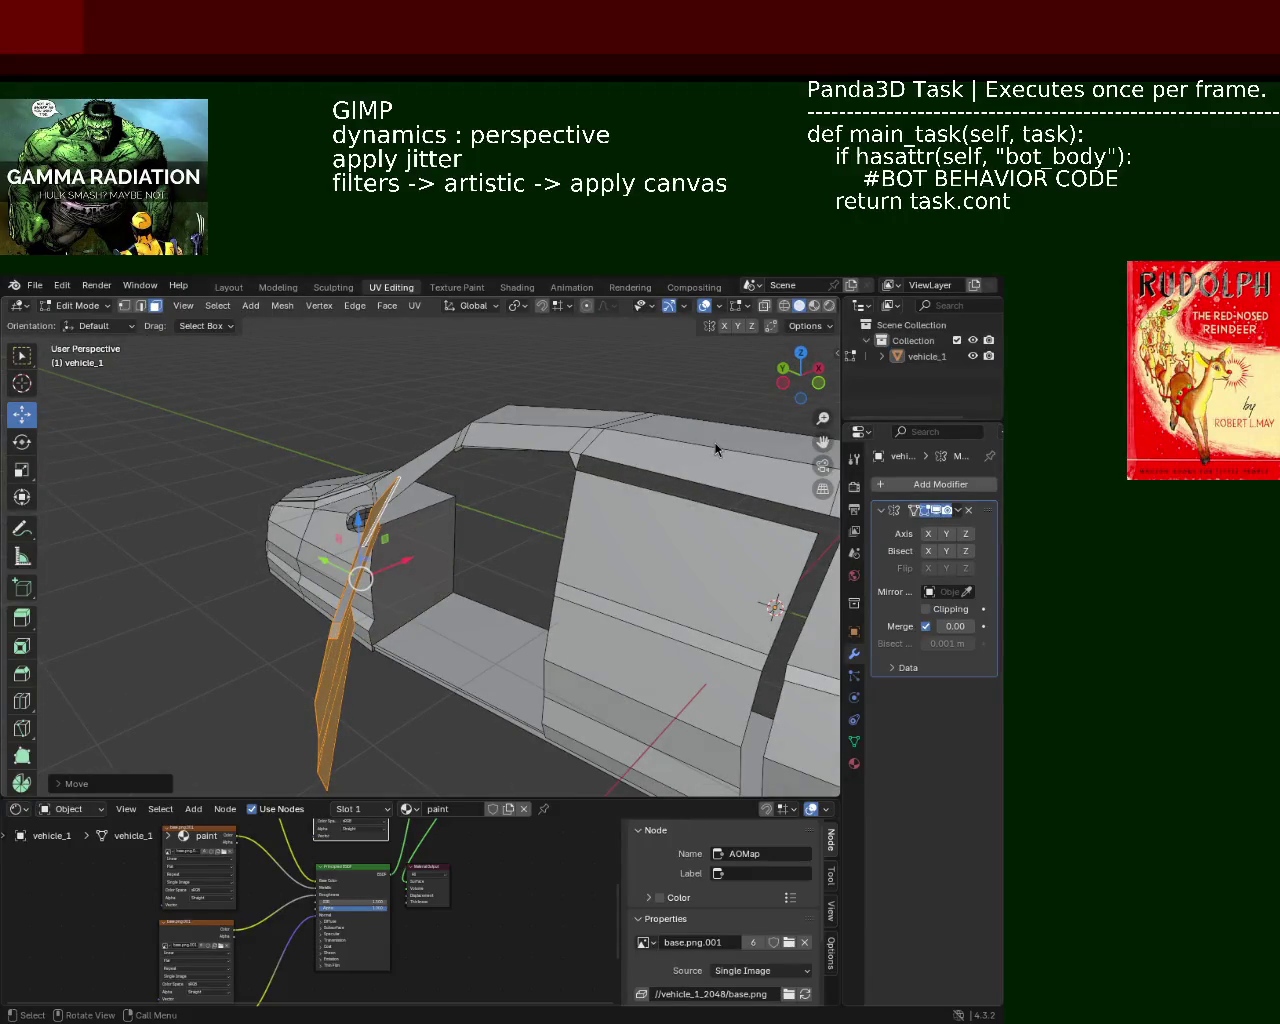
mouse_move(310, 540)
middle_mouse_down()
mouse_move(526, 529)
mouse_move(571, 543)
mouse_move(521, 535)
mouse_move(540, 531)
mouse_move(483, 609)
mouse_move(360, 585)
mouse_move(410, 621)
mouse_move(497, 594)
mouse_move(523, 551)
mouse_move(509, 543)
mouse_move(420, 610)
mouse_move(478, 598)
mouse_move(503, 614)
mouse_move(500, 588)
mouse_move(557, 589)
mouse_move(490, 575)
mouse_move(520, 651)
mouse_move(544, 545)
middle_mouse_up()
Step: Undo the door transform so it sits flush, check it, and save vehicle_1.blend
key("ctrl+z")
key("ctrl+z")
key("ctrl+z")
key("ctrl+z")
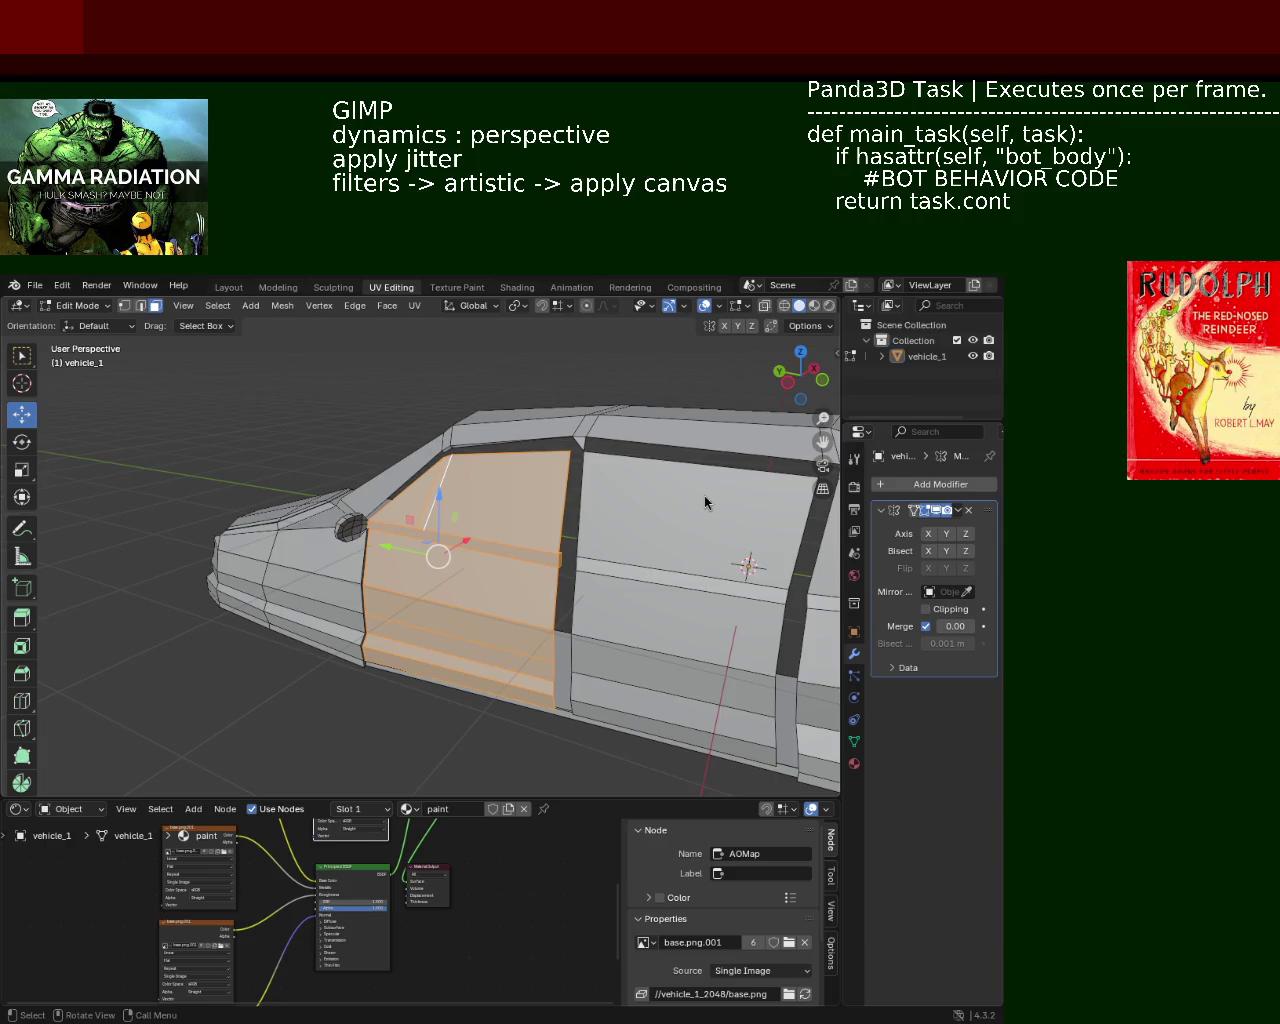
mouse_move(470, 510)
middle_mouse_down()
mouse_move(437, 571)
mouse_move(479, 578)
middle_mouse_up()
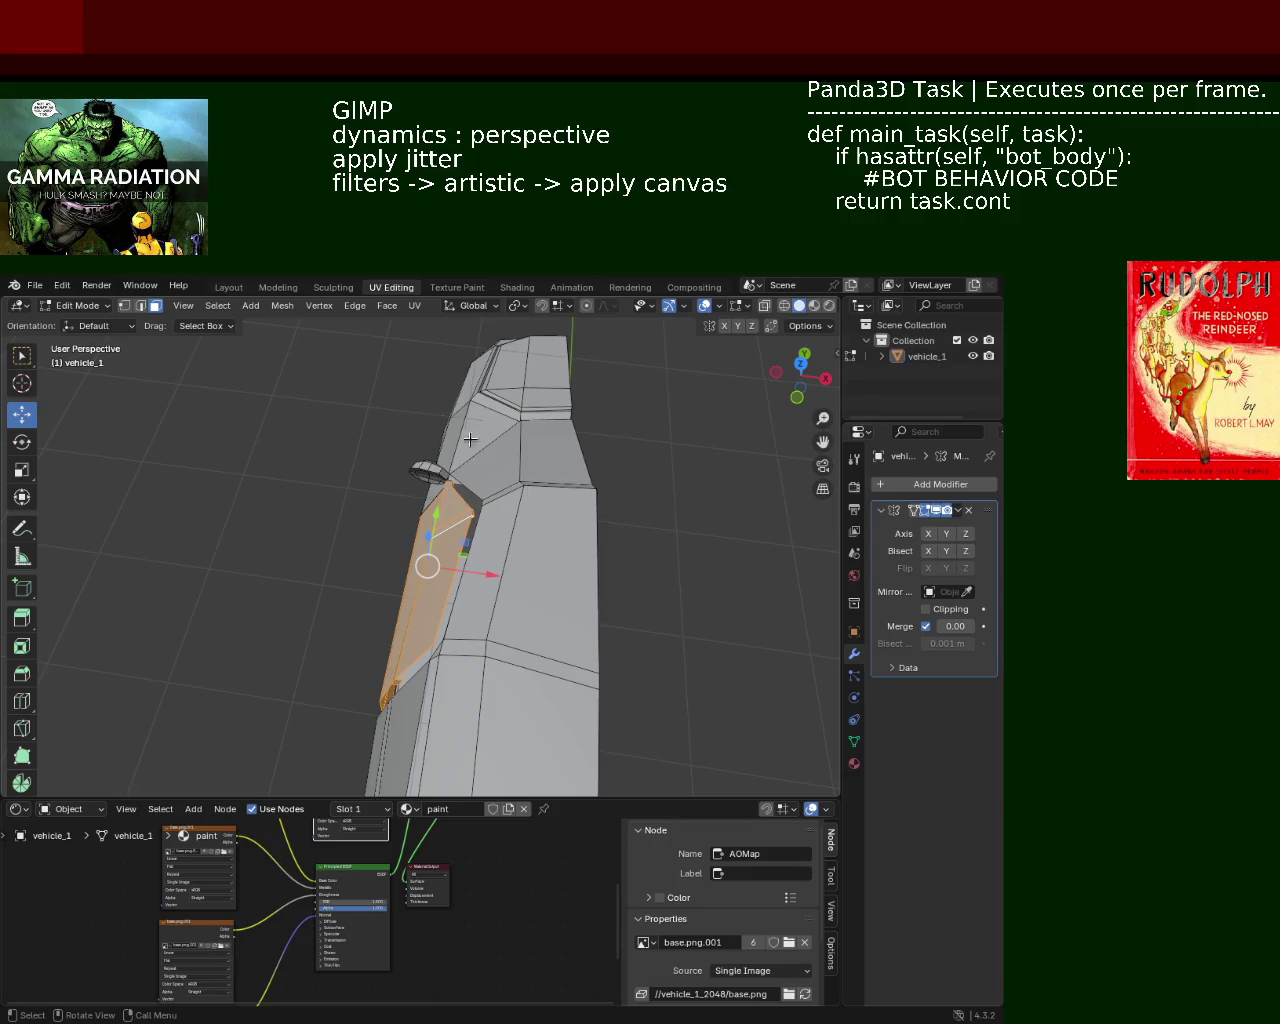
mouse_move(423, 429)
middle_mouse_down()
mouse_move(602, 484)
mouse_move(340, 537)
mouse_move(432, 550)
mouse_move(425, 488)
mouse_move(517, 511)
mouse_move(481, 496)
mouse_move(505, 507)
mouse_move(469, 452)
middle_mouse_up()
scroll(493, 516, "down", 5)
key("ctrl+s")
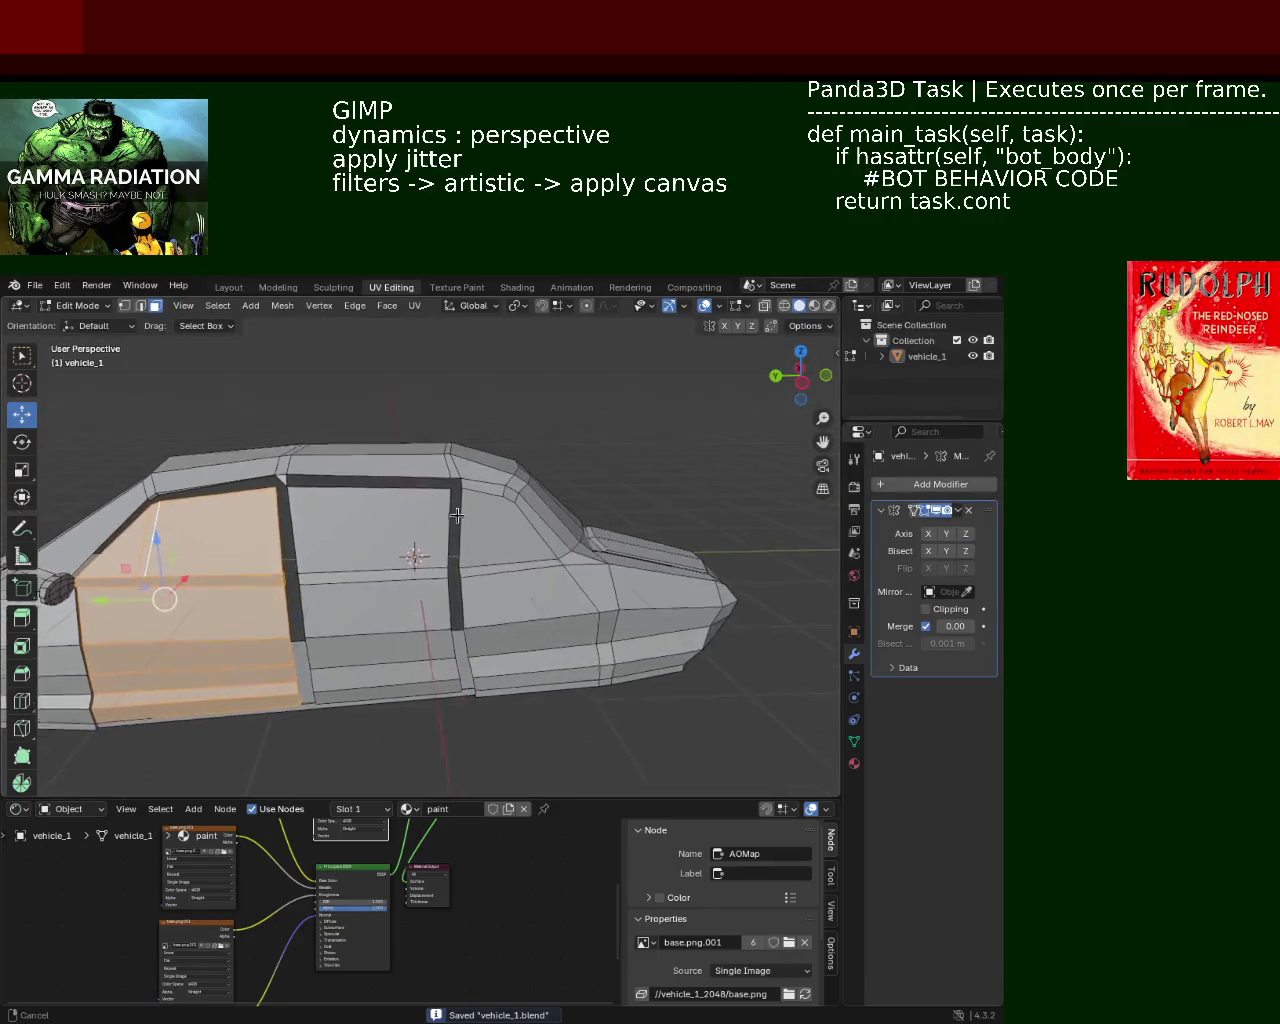
Step: In vertex select mode, move a roof-edge vertex along Y and save the file
scroll(469, 452, "up", 3)
scroll(507, 493, "up", 3)
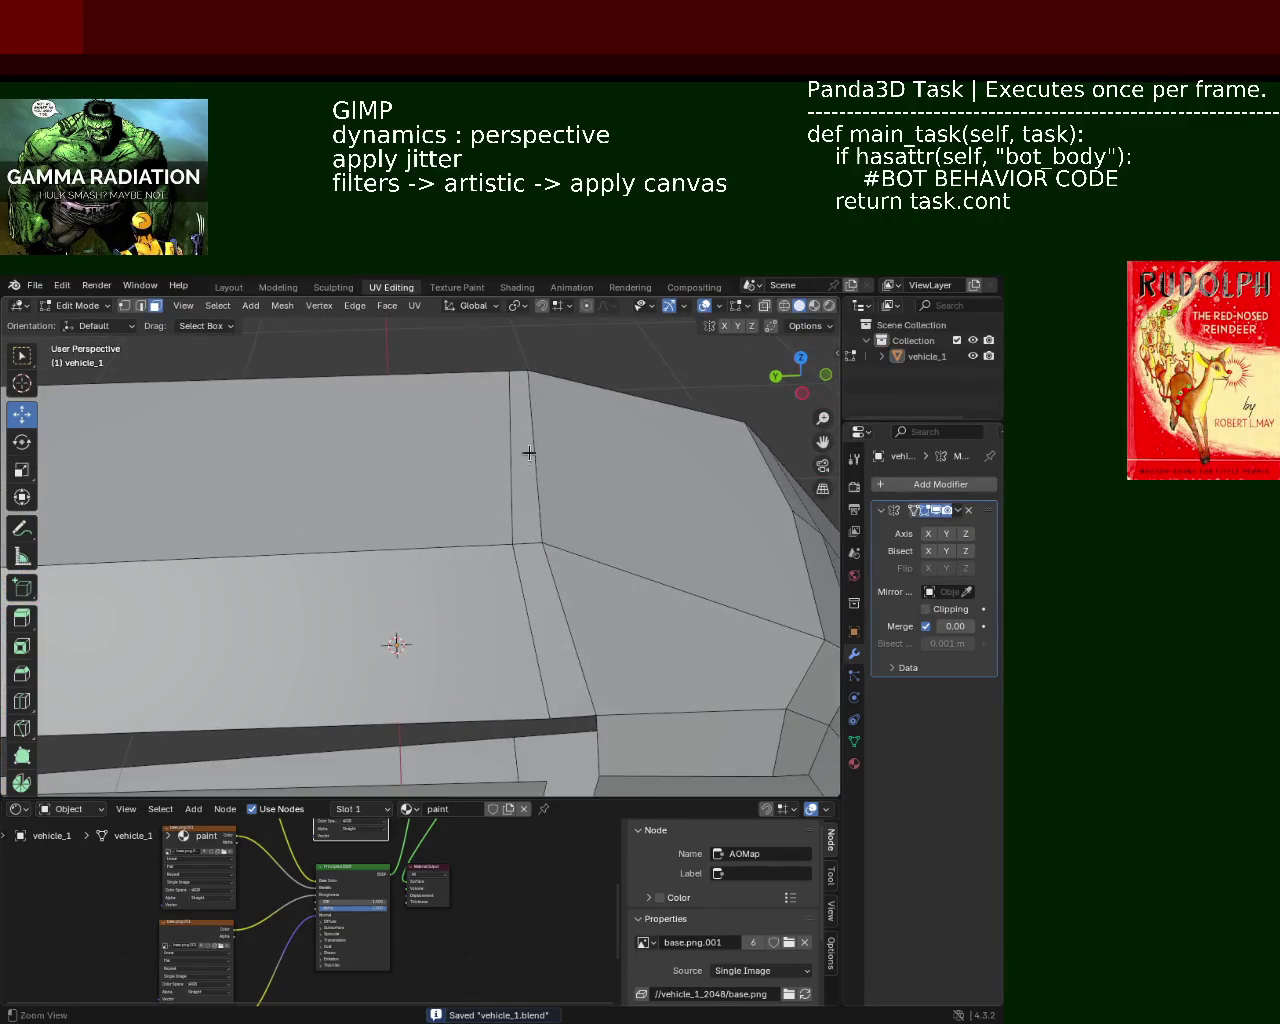
scroll(529, 453, "down", 3)
scroll(509, 451, "down", 1)
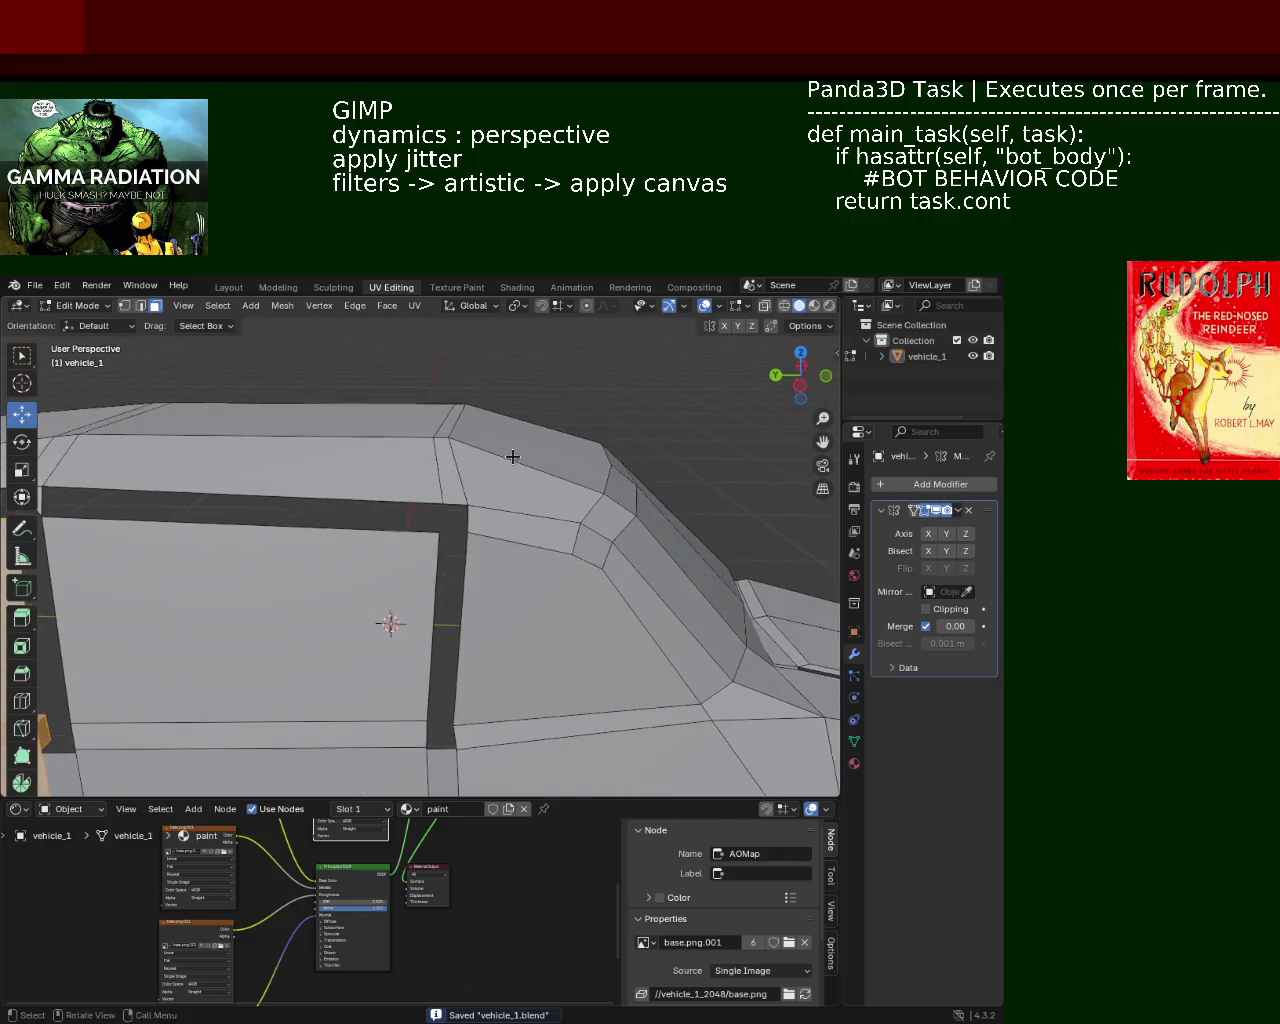
left_click(125, 306)
left_click(471, 429)
left_click_drag(455, 430, 470, 396)
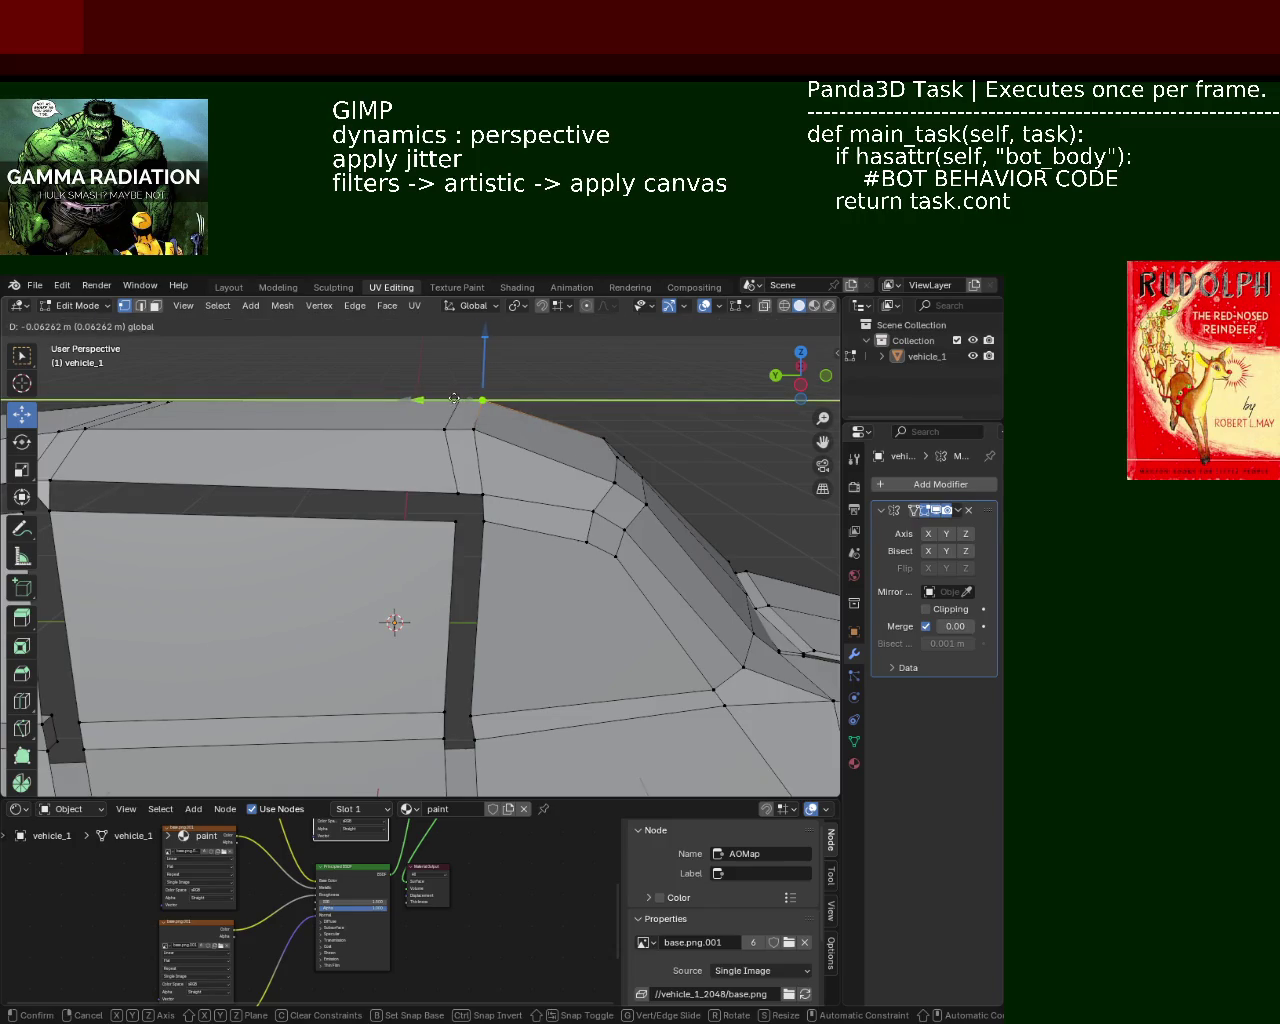
mouse_move(437, 396)
middle_mouse_down()
mouse_move(357, 515)
mouse_move(491, 558)
mouse_move(471, 549)
mouse_move(535, 437)
middle_mouse_up()
key("ctrl+s")
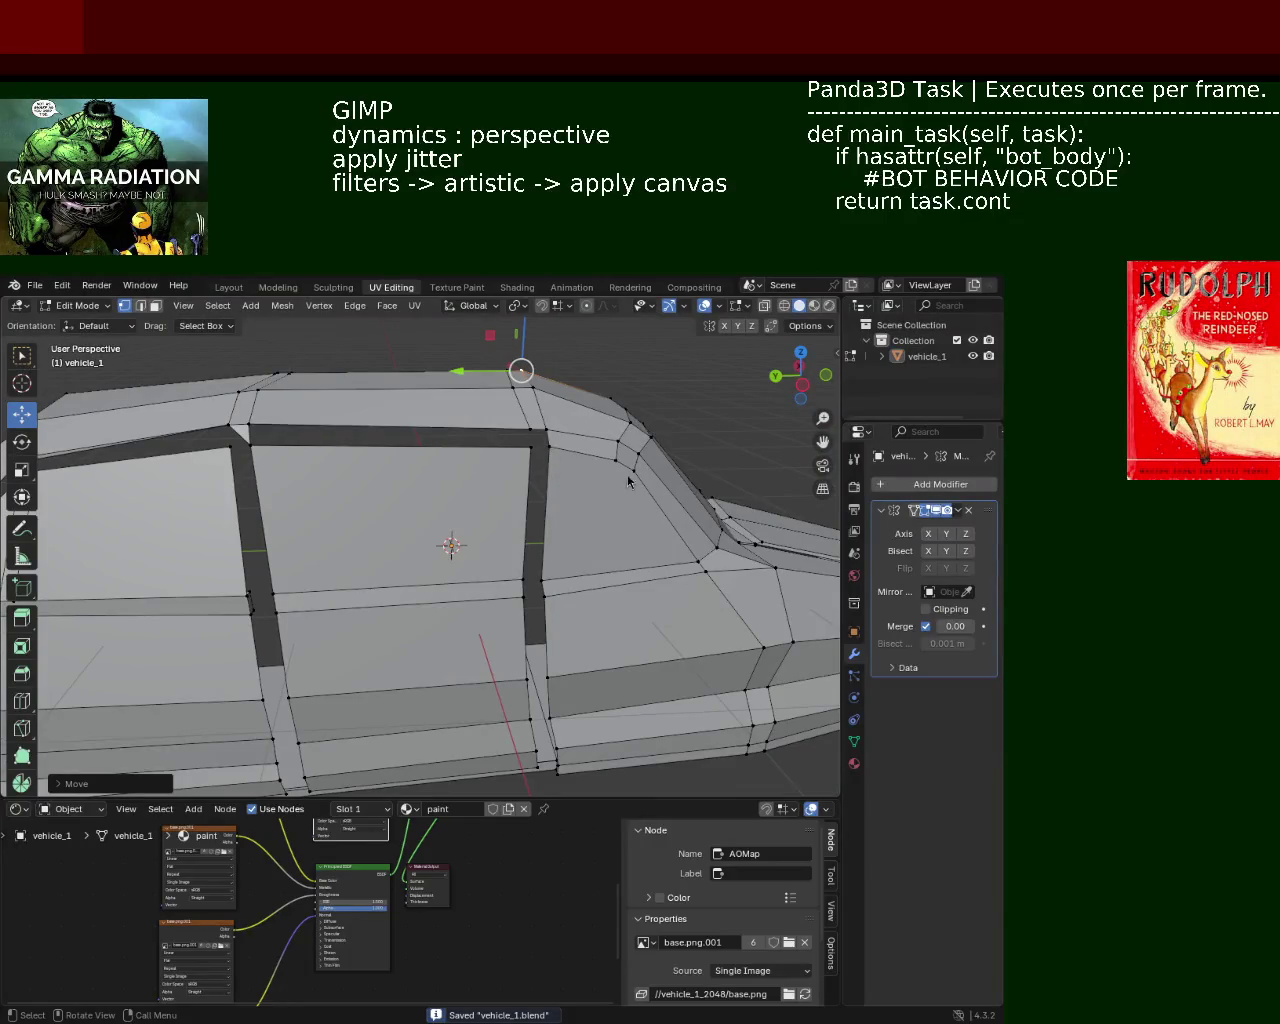
mouse_move(449, 510)
middle_mouse_down()
mouse_move(286, 463)
mouse_move(309, 543)
mouse_move(264, 471)
mouse_move(201, 475)
mouse_move(298, 402)
mouse_move(345, 453)
mouse_move(357, 509)
mouse_move(434, 503)
mouse_move(618, 537)
mouse_move(470, 440)
middle_mouse_up()
Step: Lower three of the roof panel's corner vertices along Z
left_click(609, 456)
left_click(554, 508, "shift")
left_click(494, 548, "shift")
key("g")
key("z")
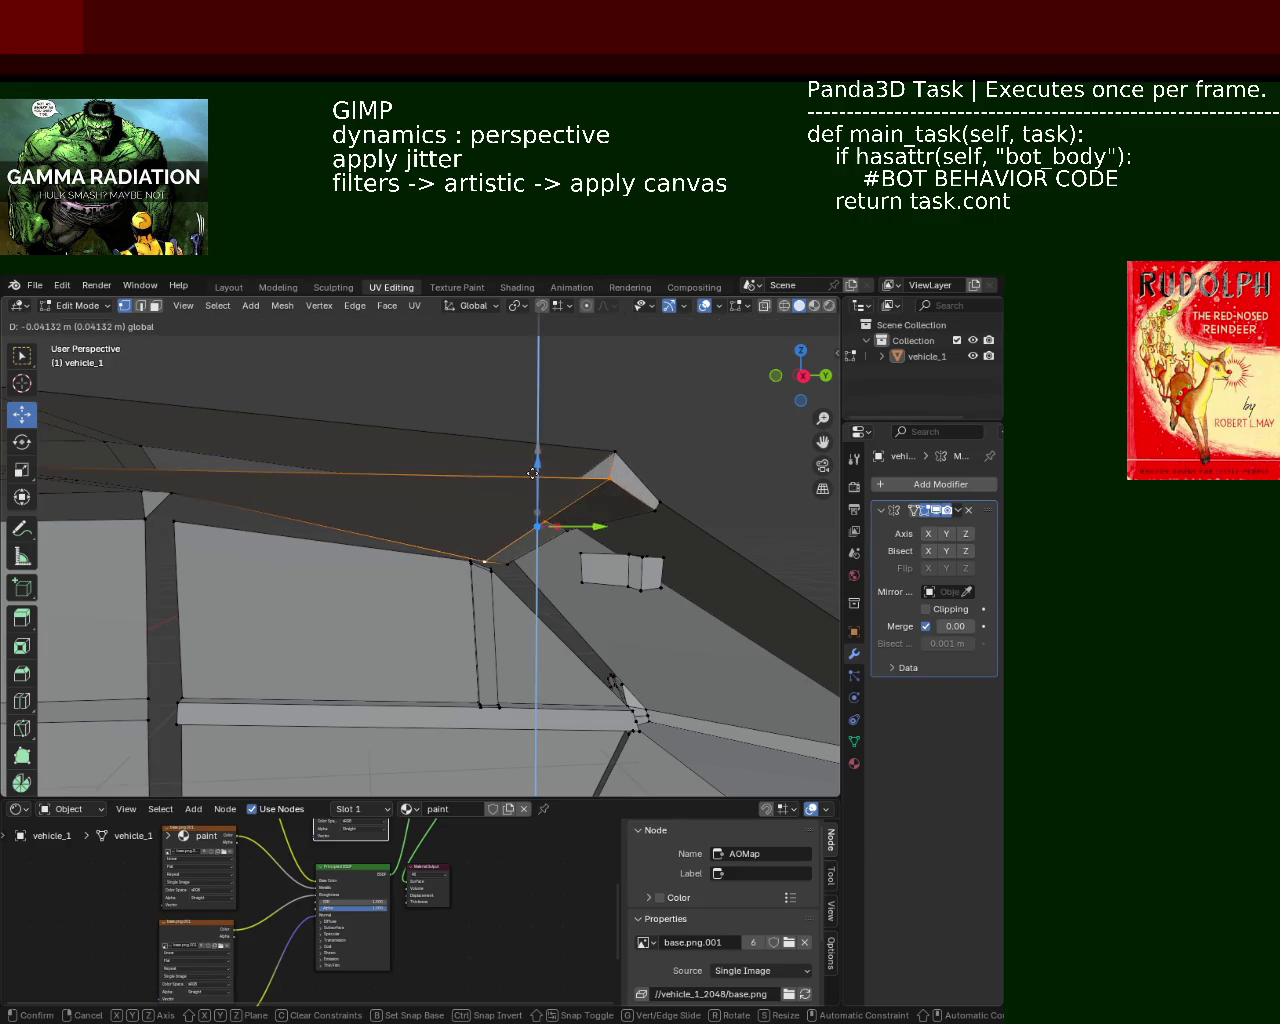
left_click(533, 473)
mouse_move(533, 473)
middle_mouse_down()
mouse_move(497, 434)
mouse_move(487, 445)
mouse_move(445, 389)
mouse_move(437, 406)
mouse_move(303, 458)
middle_mouse_up()
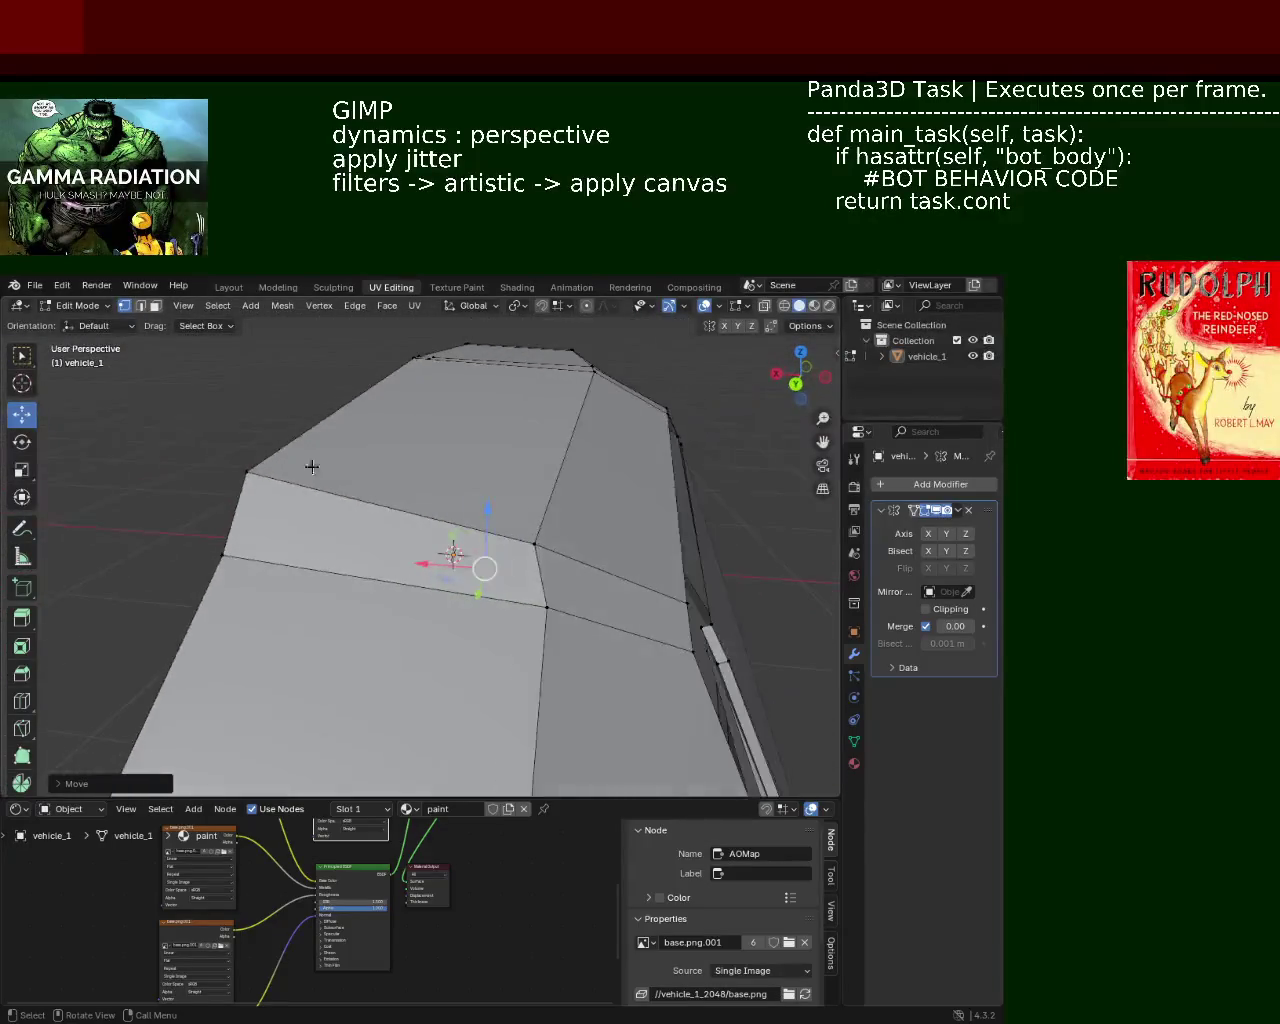
Step: Slide another roof vertex sideways along X
left_click(583, 610)
left_click_drag(500, 600, 458, 596)
mouse_move(397, 569)
middle_mouse_down()
mouse_move(637, 488)
mouse_move(542, 503)
mouse_move(534, 522)
middle_mouse_up()
left_click_drag(534, 524, 555, 528)
mouse_move(555, 528)
middle_mouse_down()
mouse_move(537, 543)
mouse_move(466, 486)
mouse_move(500, 480)
mouse_move(494, 497)
mouse_move(586, 431)
mouse_move(651, 463)
mouse_move(563, 524)
mouse_move(571, 466)
mouse_move(529, 449)
middle_mouse_up()
Step: Subdivide the panel's top edge to add a midpoint vertex
left_click(538, 372)
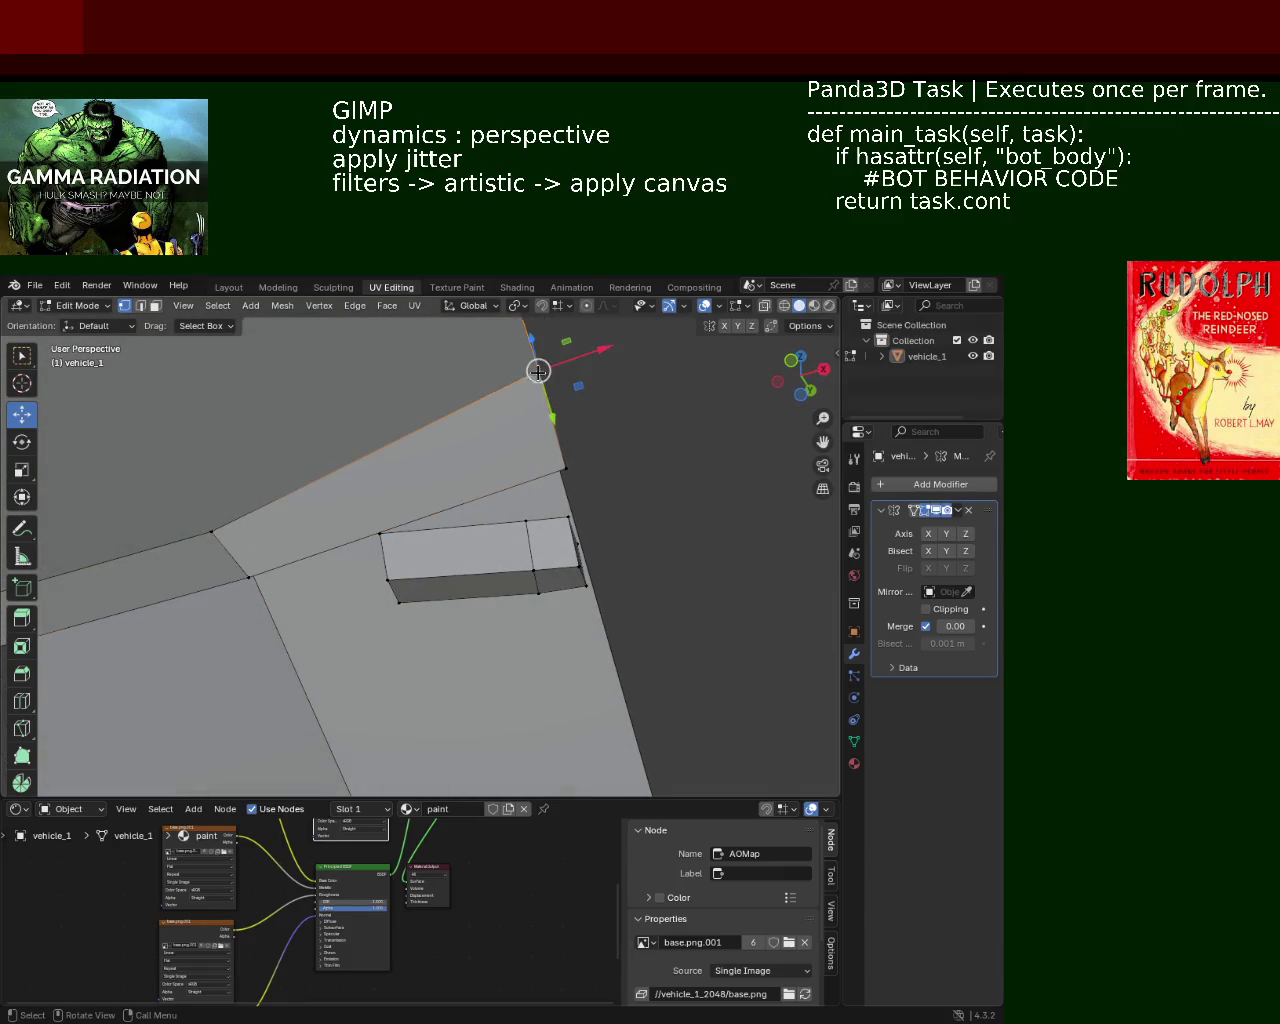
left_click(228, 529, "shift")
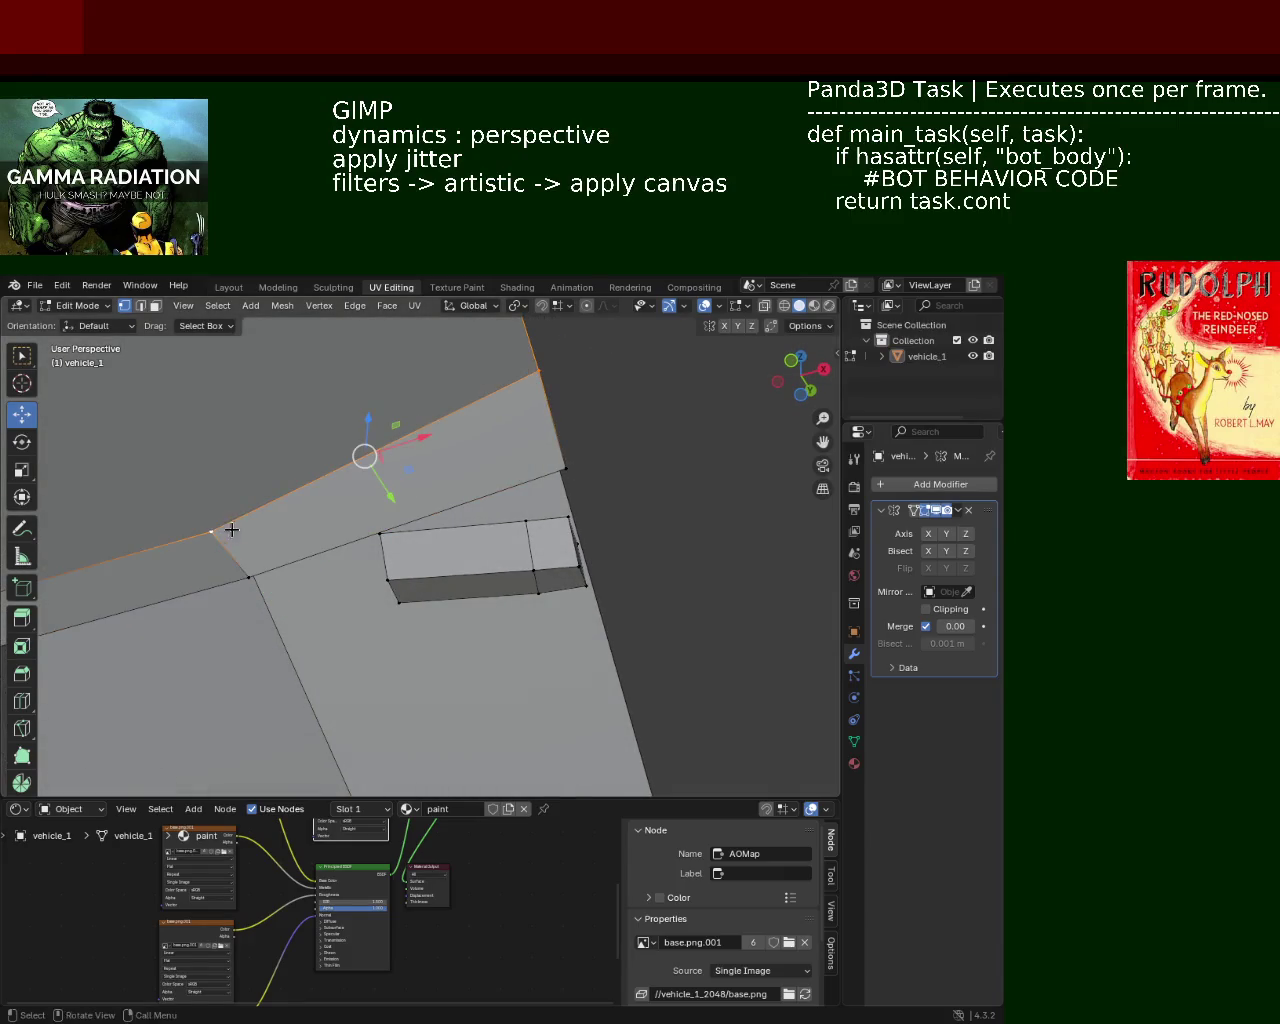
left_click(377, 489)
left_click(212, 529)
left_click(538, 372, "shift")
right_click(530, 385)
left_click(470, 372)
left_click(249, 576)
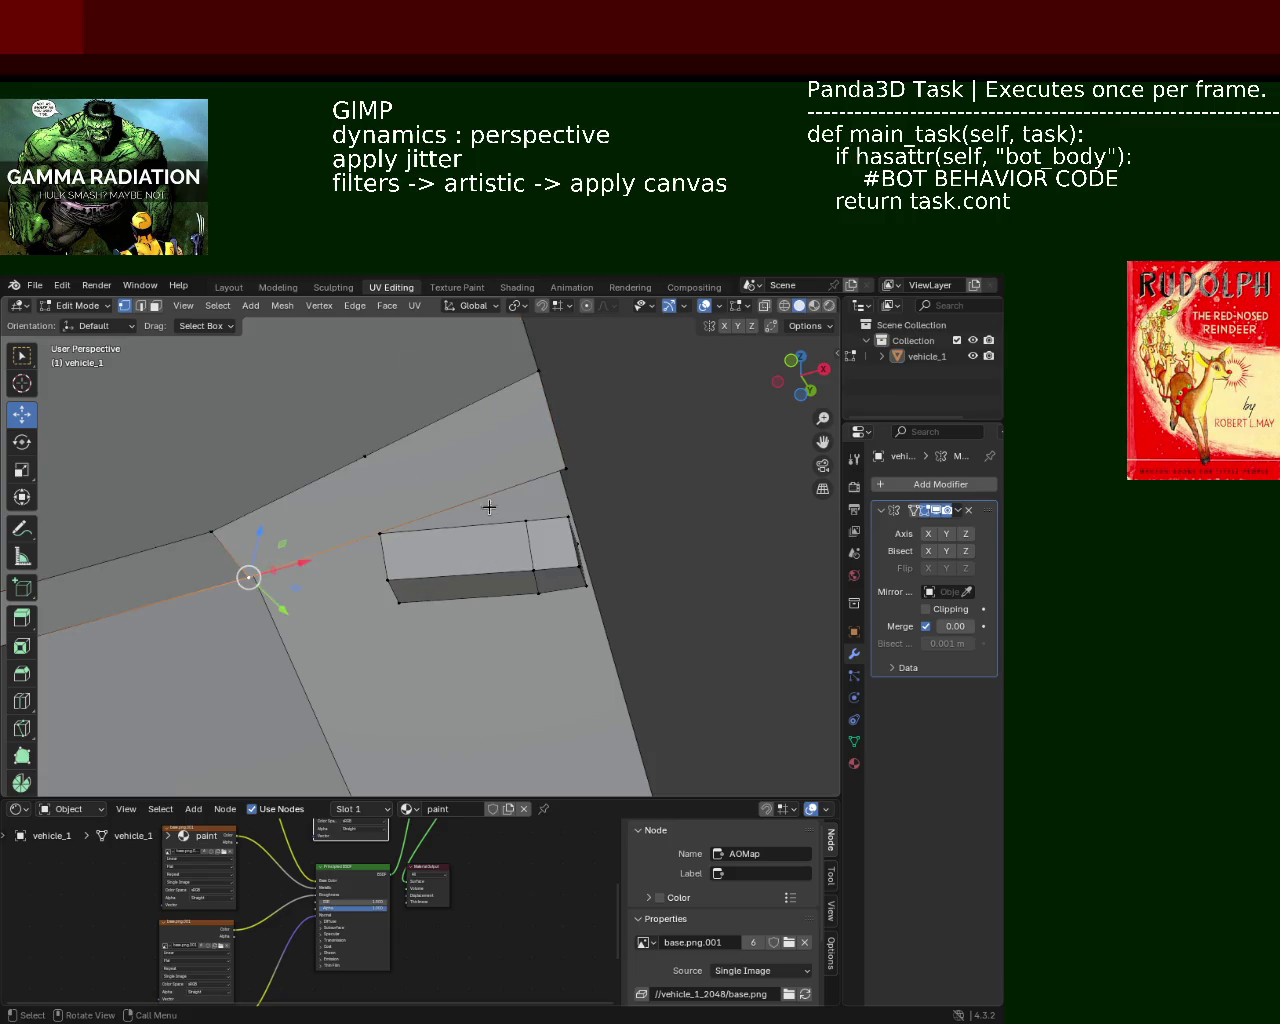
Step: Subdivide the panel's lower edge and join the two midpoints with J
left_click(565, 468, "shift")
right_click(552, 457)
left_click(500, 452)
left_click(397, 524)
left_click(363, 456, "shift")
key("j")
left_click(364, 456)
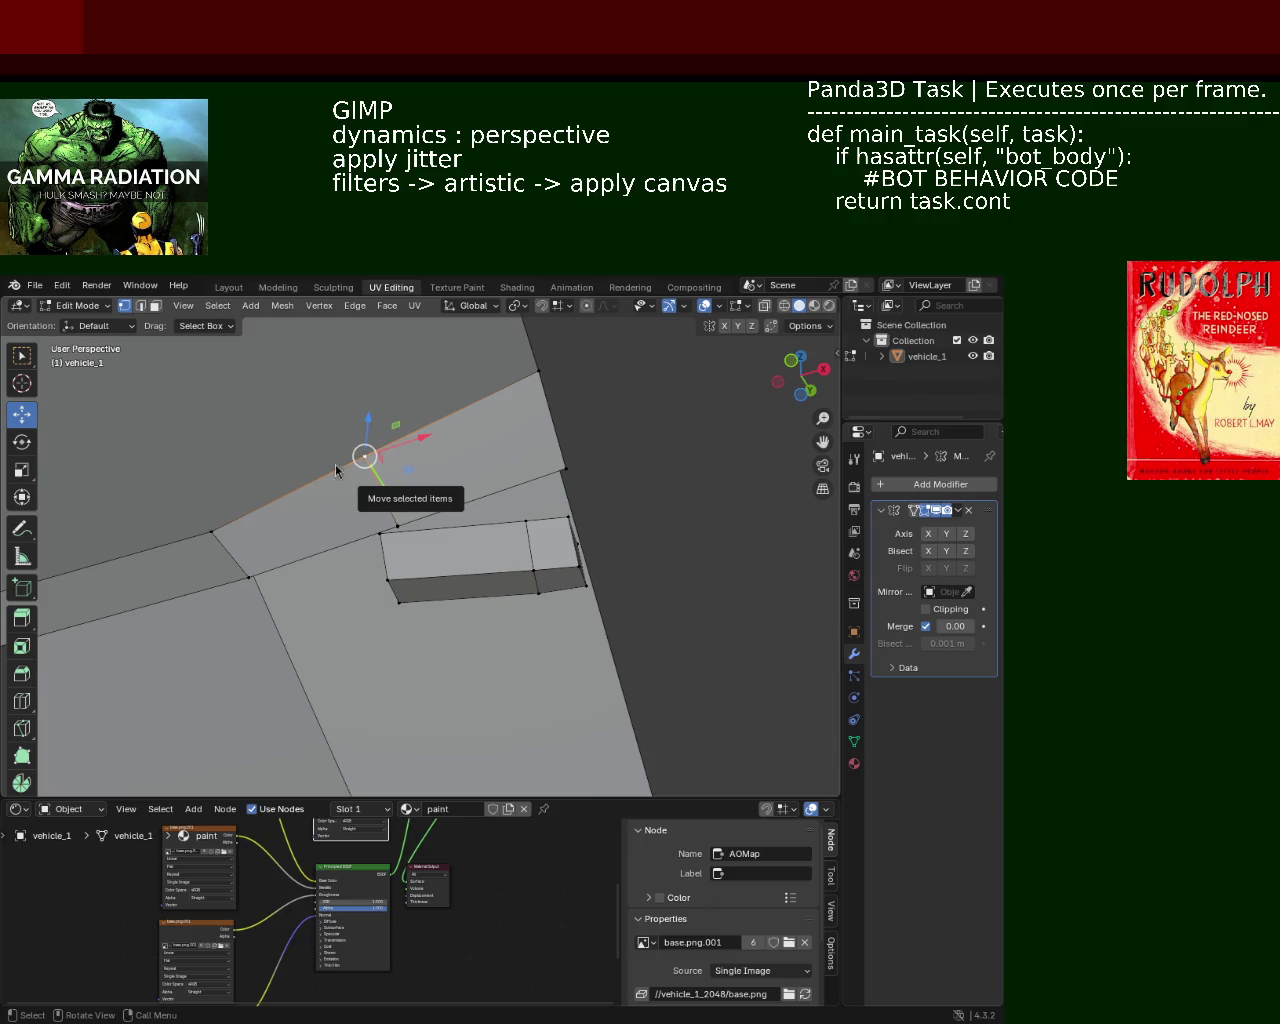
Step: Inspect the roof trim from several angles and select the stray trim element
mouse_move(360, 495)
middle_mouse_down()
mouse_move(362, 525)
mouse_move(438, 441)
mouse_move(373, 507)
mouse_move(501, 517)
mouse_move(650, 505)
middle_mouse_up()
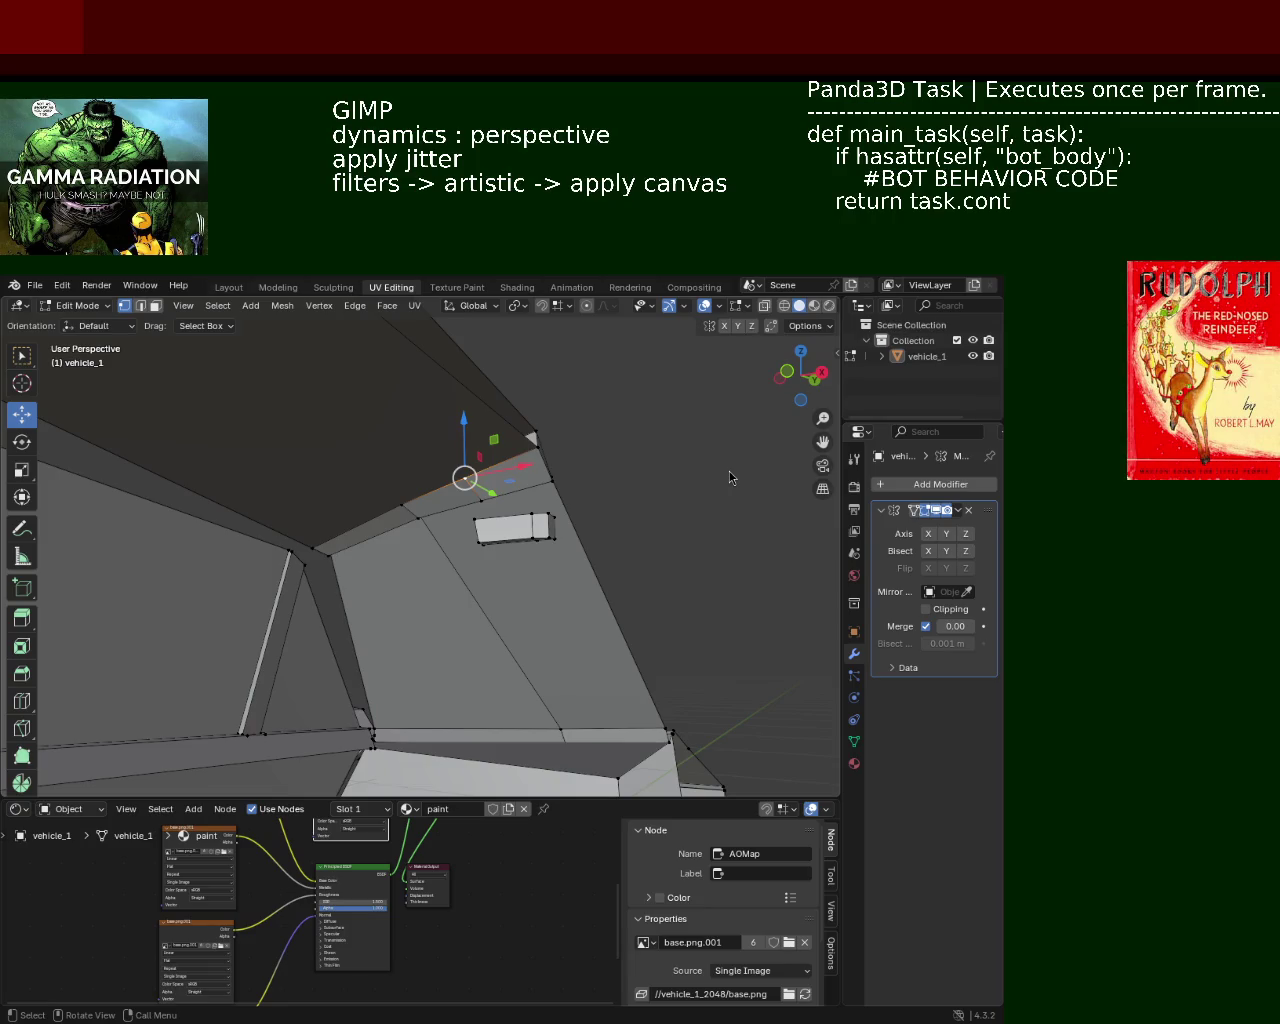
mouse_move(483, 443)
middle_mouse_down()
mouse_move(425, 501)
mouse_move(170, 560)
mouse_move(229, 520)
mouse_move(288, 522)
middle_mouse_up()
mouse_move(275, 551)
middle_mouse_down()
mouse_move(580, 523)
mouse_move(520, 509)
mouse_move(331, 534)
mouse_move(434, 471)
mouse_move(697, 529)
mouse_move(373, 483)
middle_mouse_up()
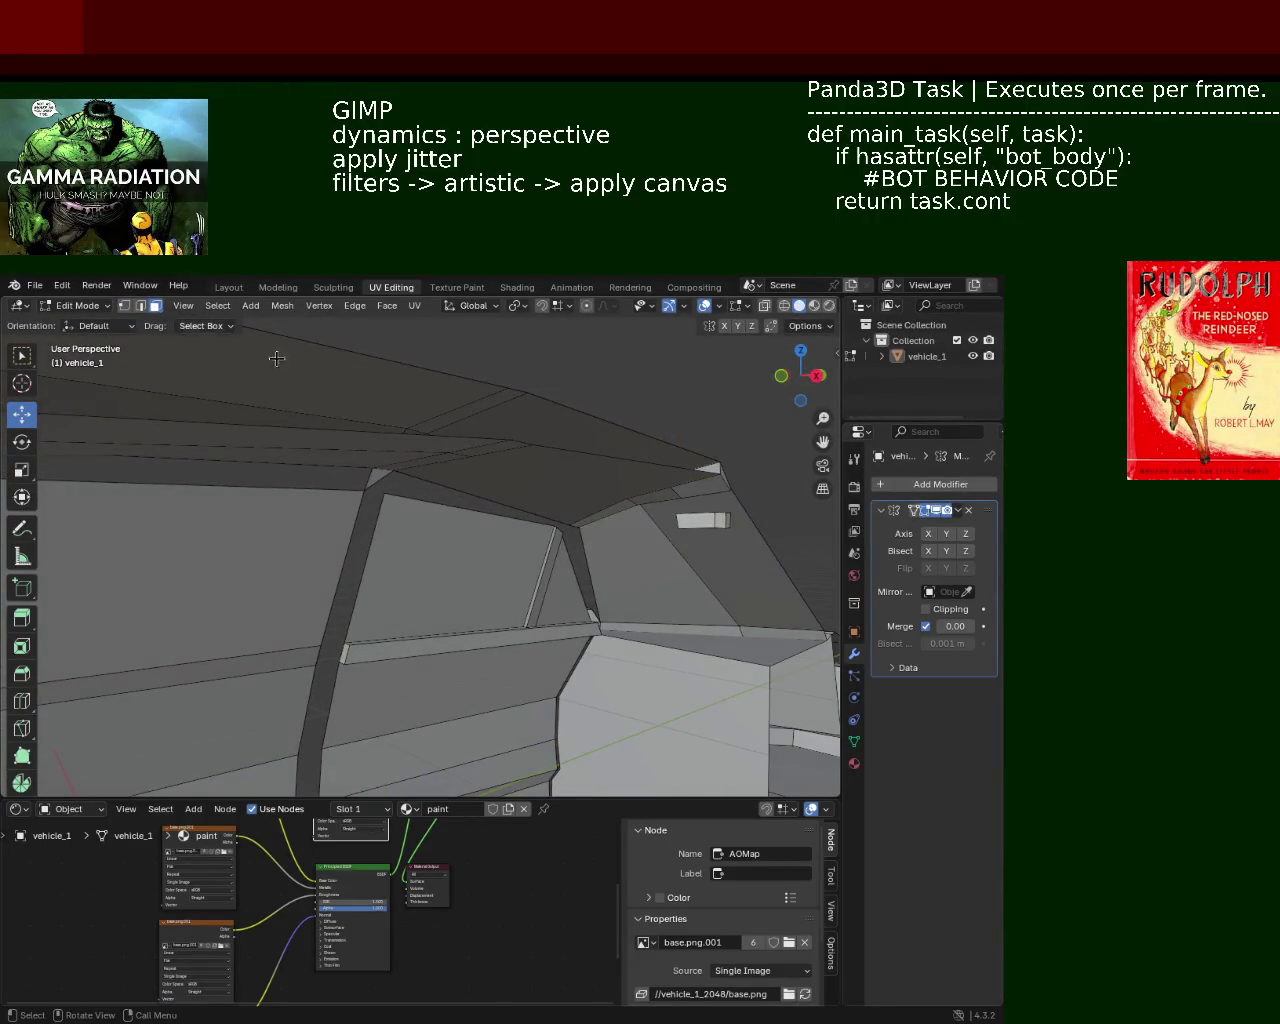
left_click(370, 476)
Step: Delete the stray roof trim face with X > Faces
key("x")
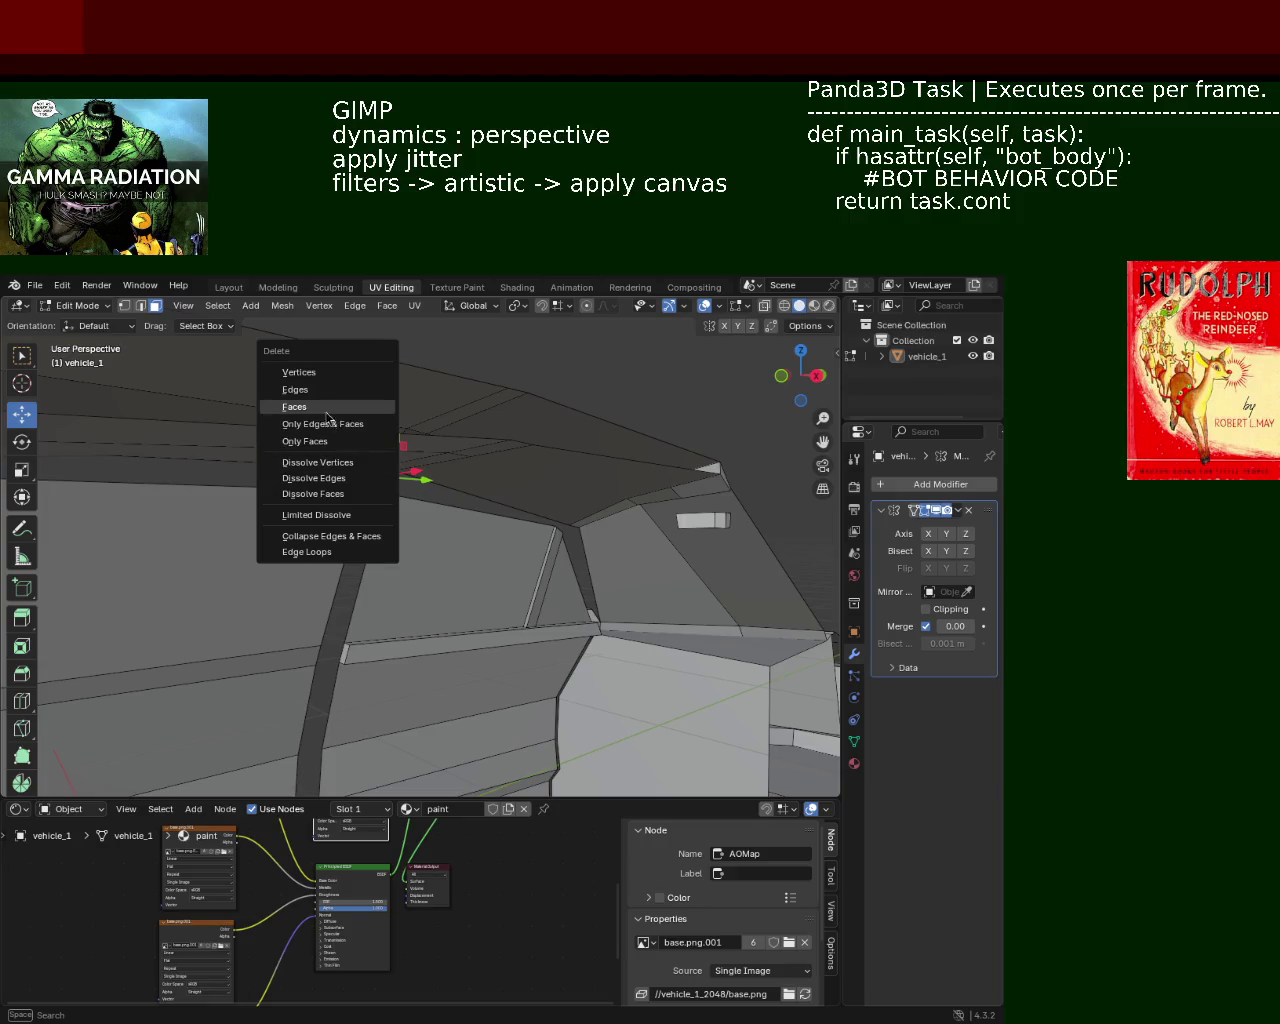
left_click(295, 407)
mouse_move(300, 434)
middle_mouse_down()
mouse_move(466, 463)
mouse_move(558, 431)
mouse_move(254, 429)
middle_mouse_up()
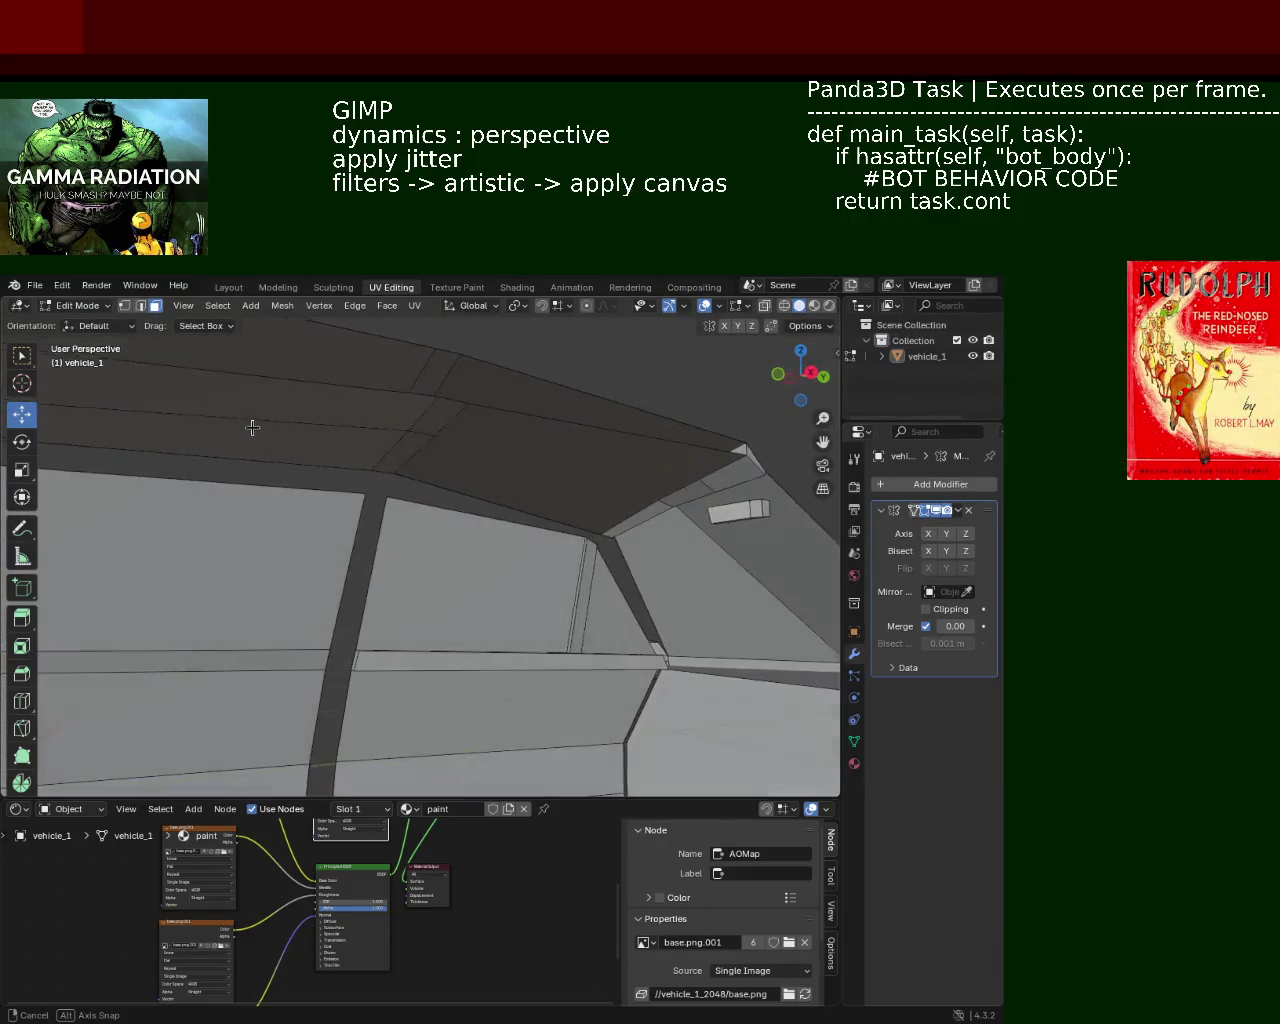
left_click(470, 478)
key("x")
left_click(480, 481)
mouse_move(480, 481)
middle_mouse_down()
mouse_move(276, 476)
mouse_move(760, 438)
mouse_move(465, 490)
mouse_move(543, 489)
mouse_move(536, 503)
middle_mouse_up()
Step: Select the roof edge and its corner vertices
mouse_move(232, 493)
middle_mouse_down()
mouse_move(483, 449)
mouse_move(609, 517)
mouse_move(506, 463)
mouse_move(554, 509)
middle_mouse_up()
left_click(352, 473)
left_click(352, 430, "shift")
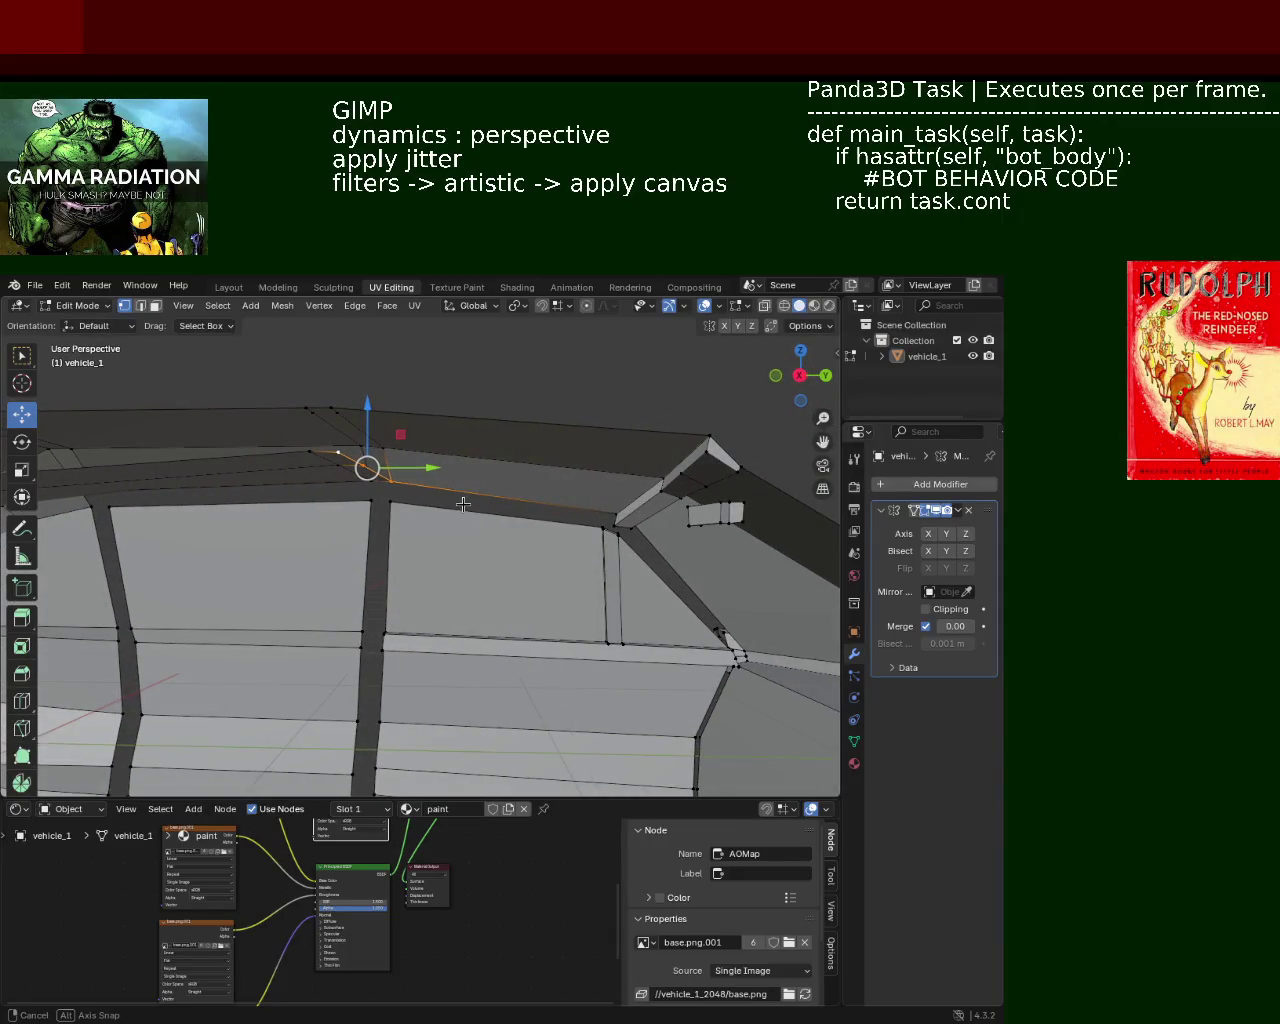
middle_click_drag(463, 504, 631, 528)
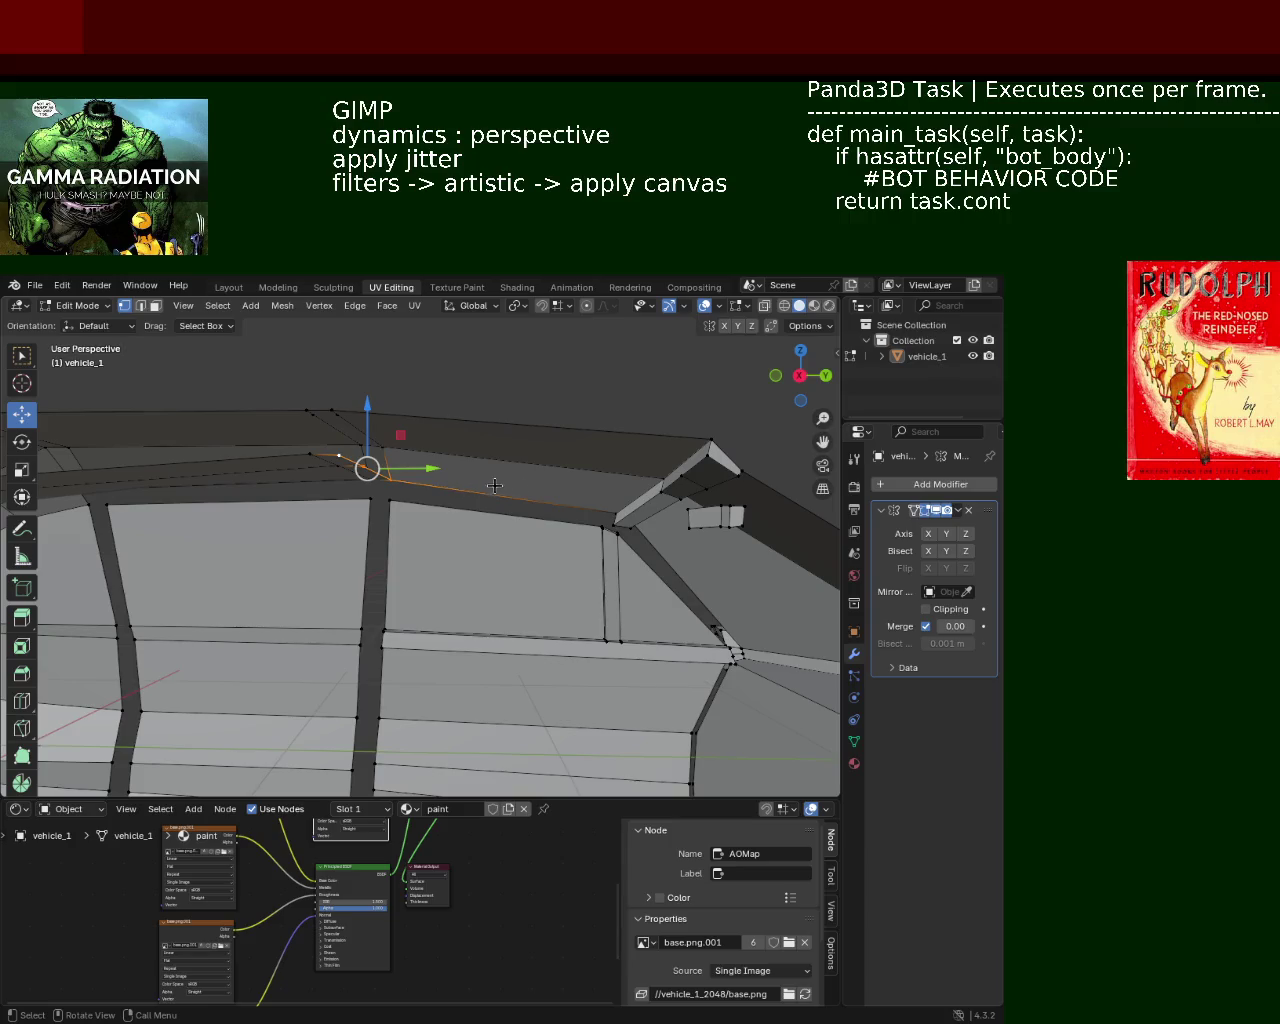
left_click(613, 524, "shift")
left_click(679, 477, "shift")
left_click(690, 466, "shift")
left_click(702, 461, "shift")
left_click(664, 477)
left_click(702, 461, "shift")
right_click(680, 472)
key("Escape")
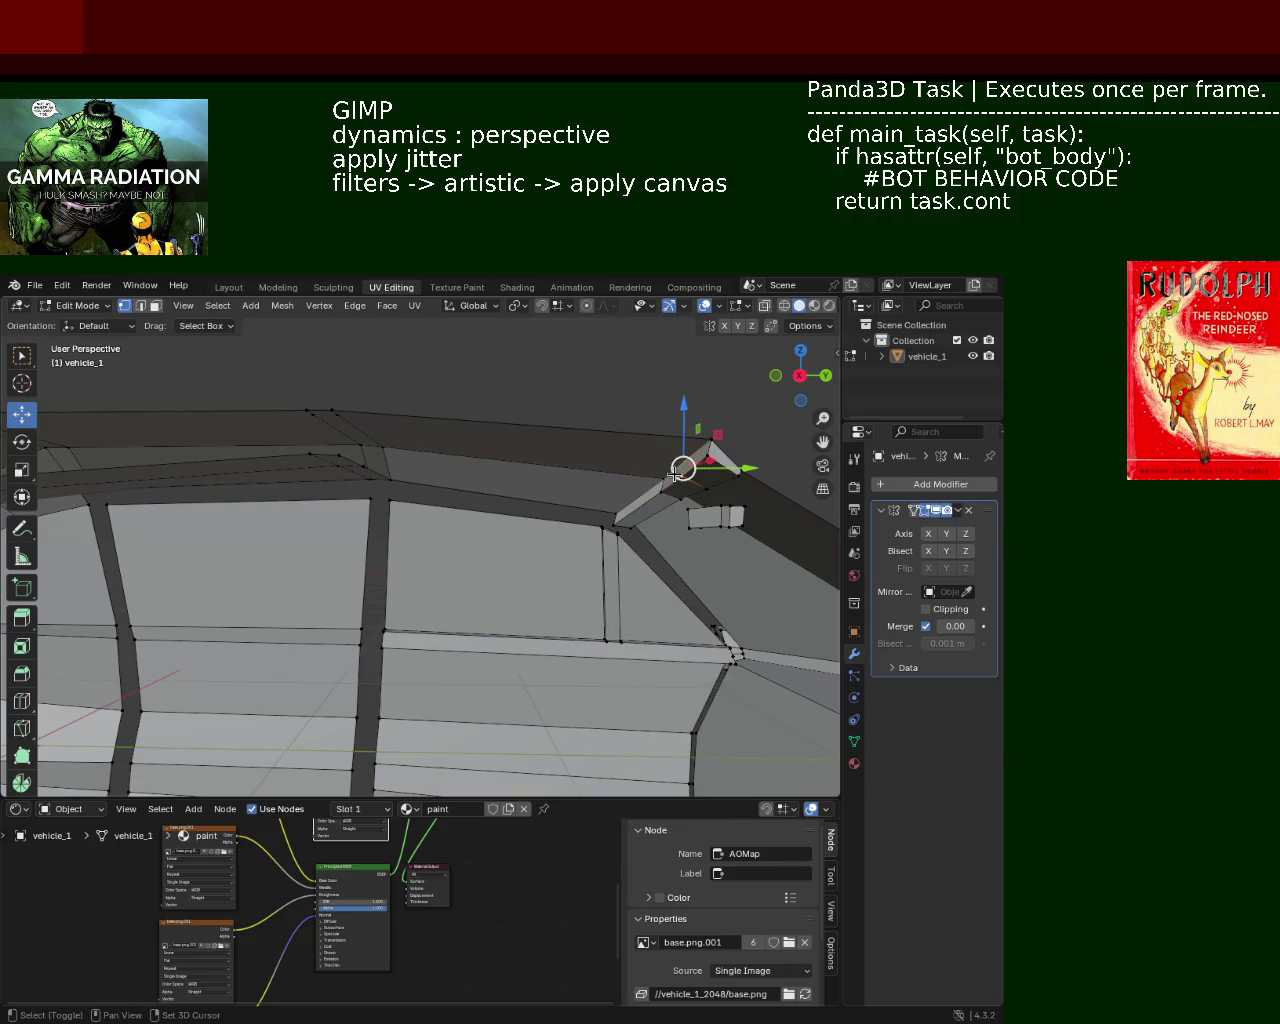
Step: Extend the selection along the roof ridge to take in the whole roof panel
left_click(674, 477, "shift")
left_click(651, 491, "shift")
left_click(614, 519, "shift")
left_click(614, 519, "shift")
left_click(614, 519, "shift")
middle_click_drag(593, 499, 560, 495)
left_click(414, 485, "shift")
left_click(349, 467, "shift")
left_click(305, 460, "shift")
mouse_move(305, 460)
middle_mouse_down()
mouse_move(537, 427)
mouse_move(534, 491)
middle_mouse_up()
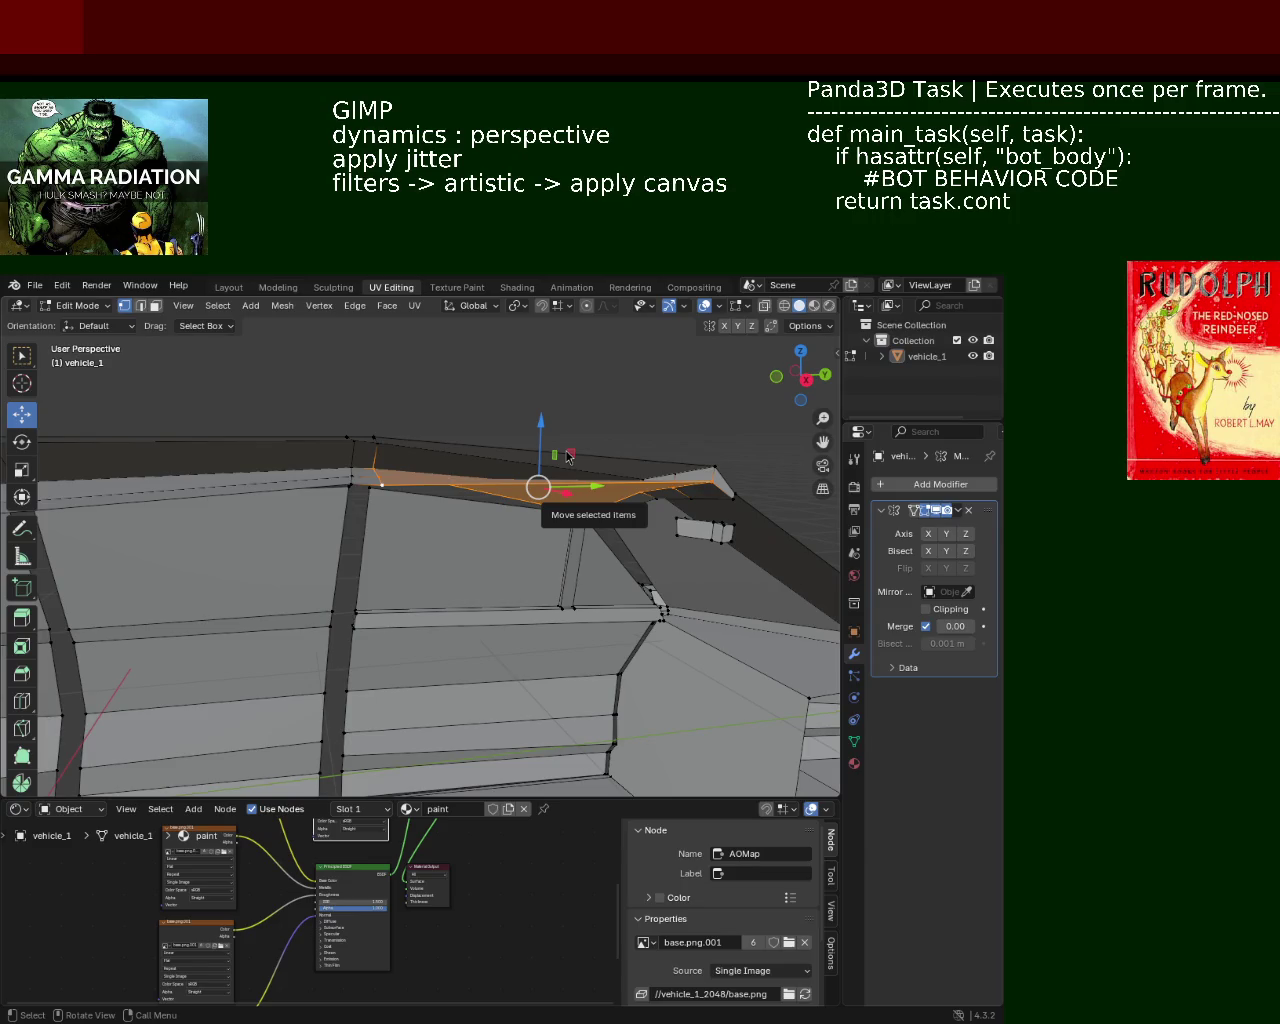
Step: Pick out the diagonal edges on the roof panel above the side windows
mouse_move(425, 403)
middle_mouse_down()
mouse_move(410, 396)
mouse_move(567, 495)
middle_mouse_up()
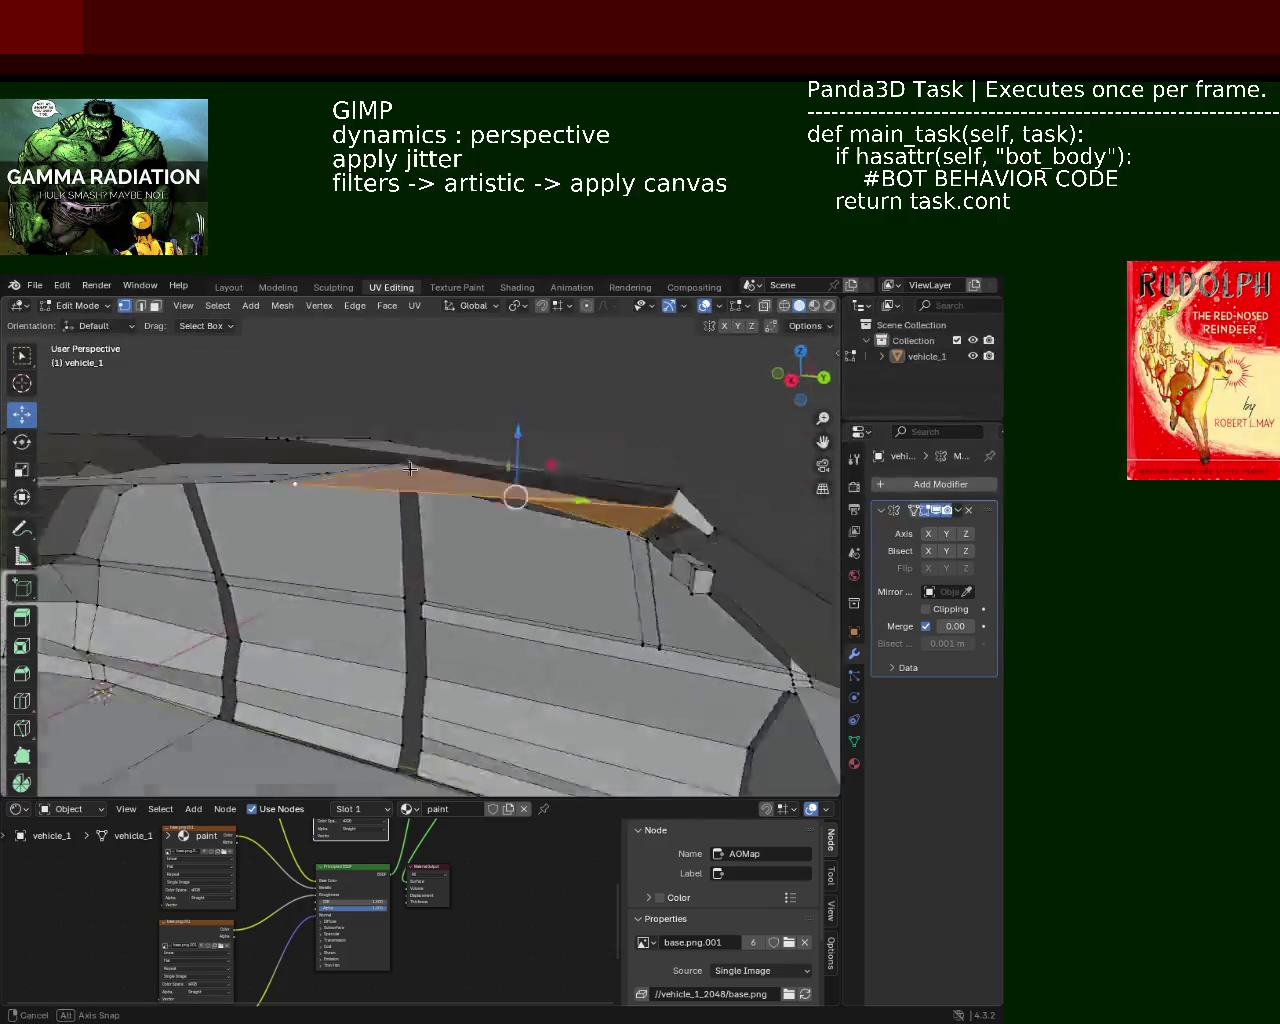
left_click(567, 495, "shift")
left_click(632, 511, "shift")
left_click(631, 508)
mouse_move(471, 448)
middle_mouse_down()
mouse_move(371, 506)
mouse_move(598, 515)
middle_mouse_up()
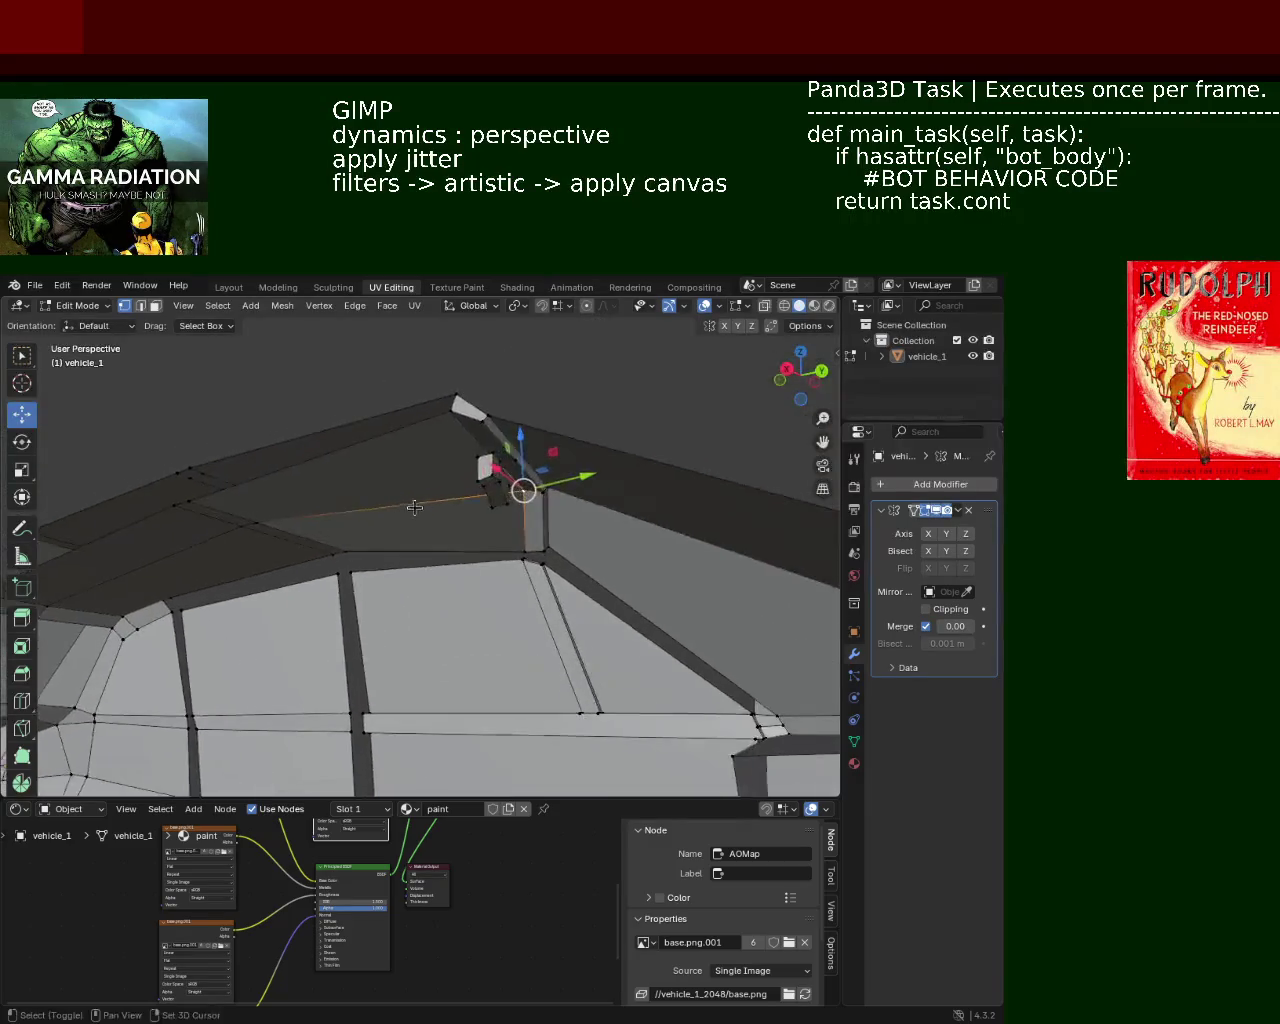
Step: In Edge select mode, dissolve the selected roof edges, leaving fewer, larger roof faces
left_click(140, 305)
key("x")
left_click(586, 603)
mouse_move(586, 603)
middle_mouse_down()
mouse_move(589, 556)
mouse_move(703, 550)
mouse_move(537, 514)
mouse_move(463, 517)
mouse_move(562, 537)
middle_mouse_up()
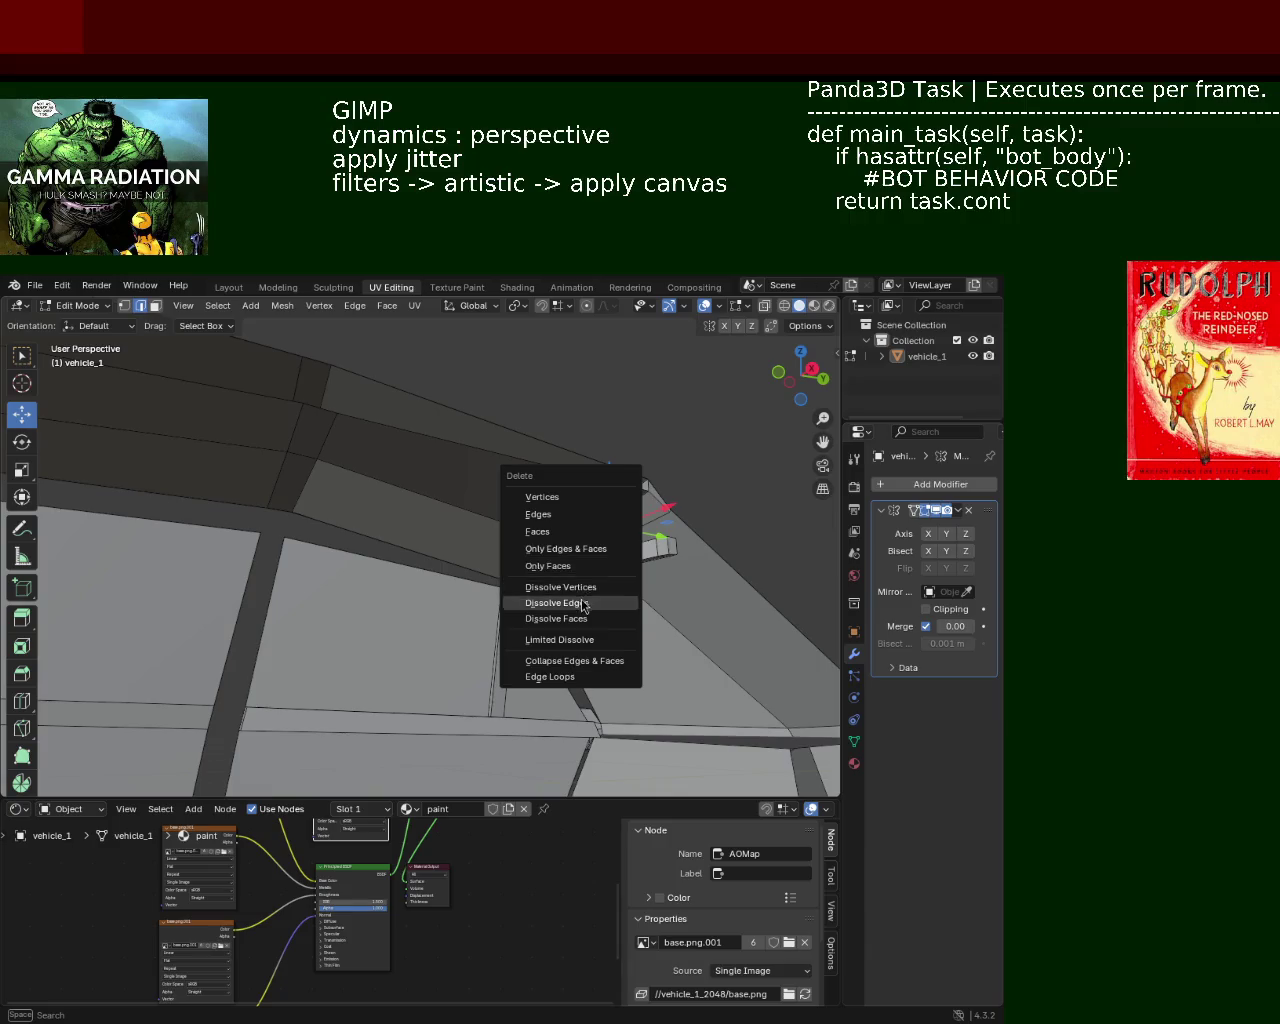
key("x")
left_click(703, 550)
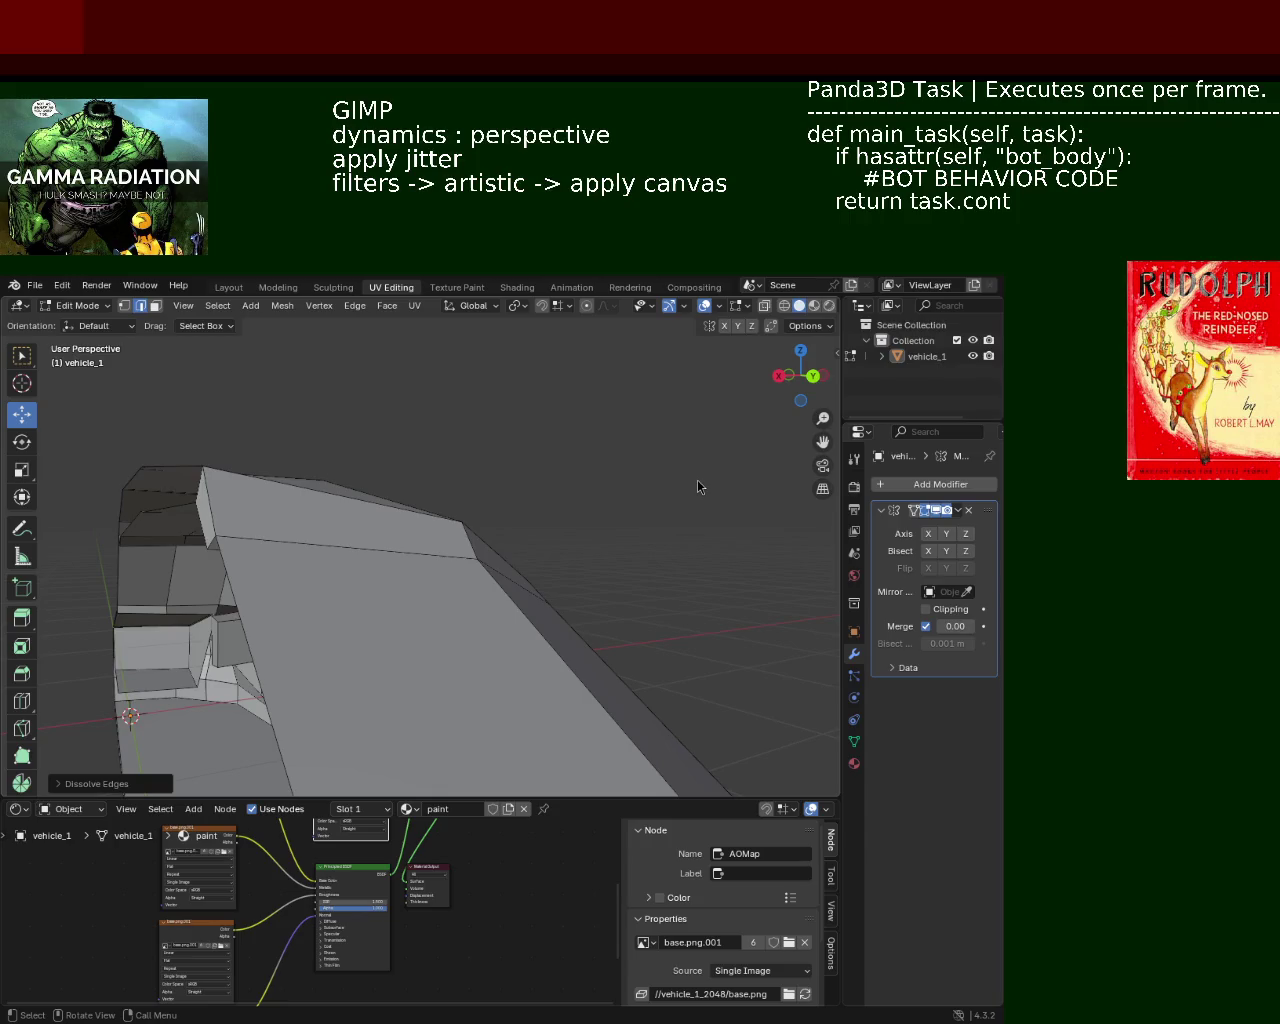
mouse_move(356, 437)
middle_mouse_down()
mouse_move(509, 515)
mouse_move(432, 528)
mouse_move(383, 473)
mouse_move(546, 557)
mouse_move(483, 531)
mouse_move(471, 551)
mouse_move(530, 547)
mouse_move(763, 766)
mouse_move(517, 500)
mouse_move(306, 529)
mouse_move(363, 529)
mouse_move(283, 517)
mouse_move(318, 533)
mouse_move(443, 489)
mouse_move(423, 486)
middle_mouse_up()
left_click(155, 307)
Step: Delete the upper roof face and the left strip of roof faces
middle_click_drag(603, 500, 473, 492)
left_click(463, 482, "shift")
left_click(370, 479, "shift")
key("x")
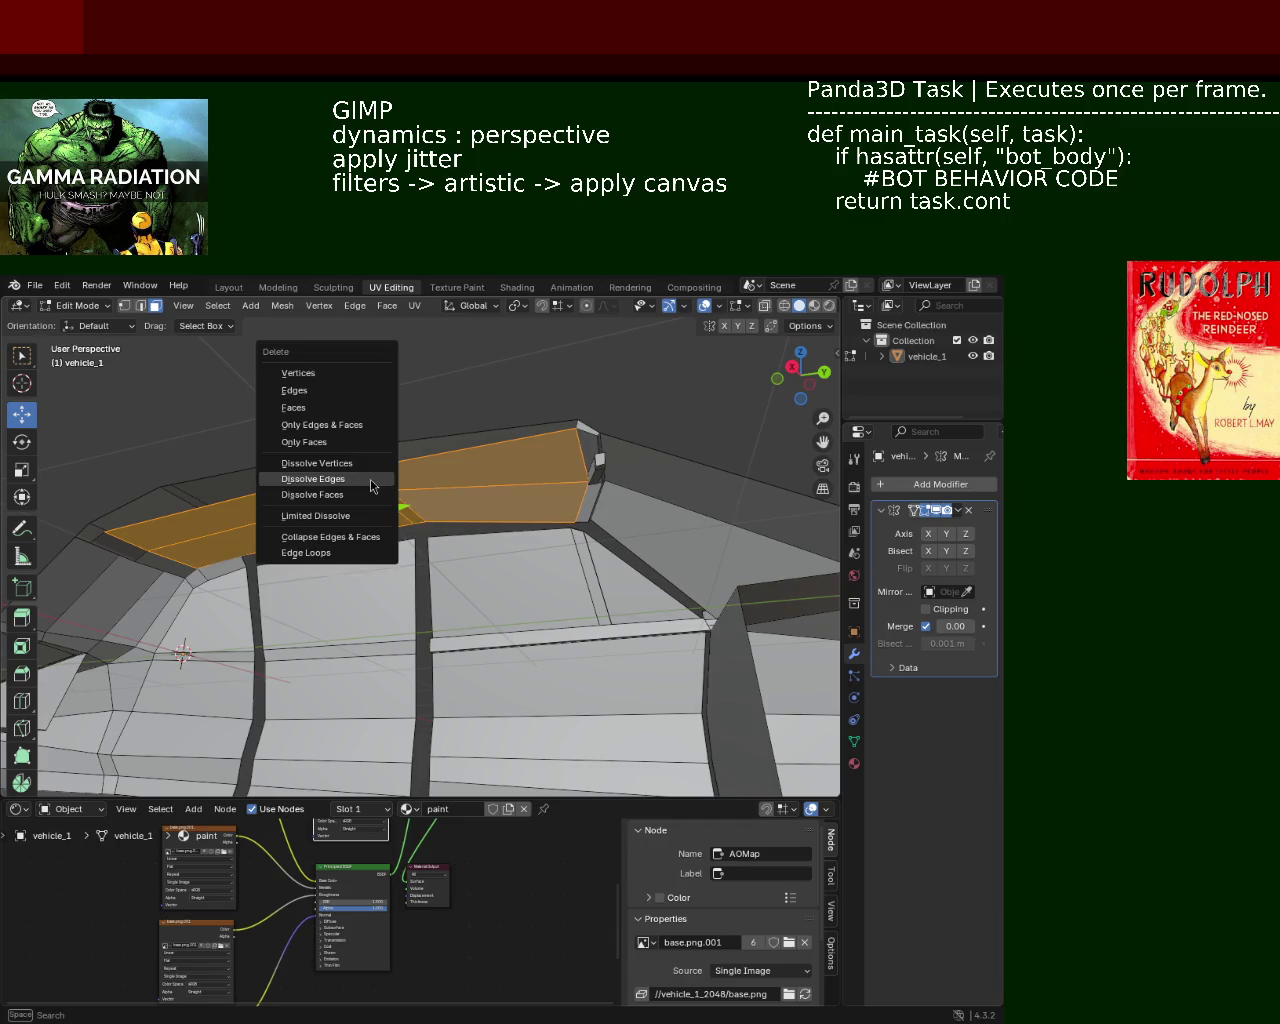
left_click(374, 447)
Step: Move the remaining selected roof face vertically along Z
mouse_move(374, 447)
middle_mouse_down()
mouse_move(469, 495)
mouse_move(454, 503)
middle_mouse_up()
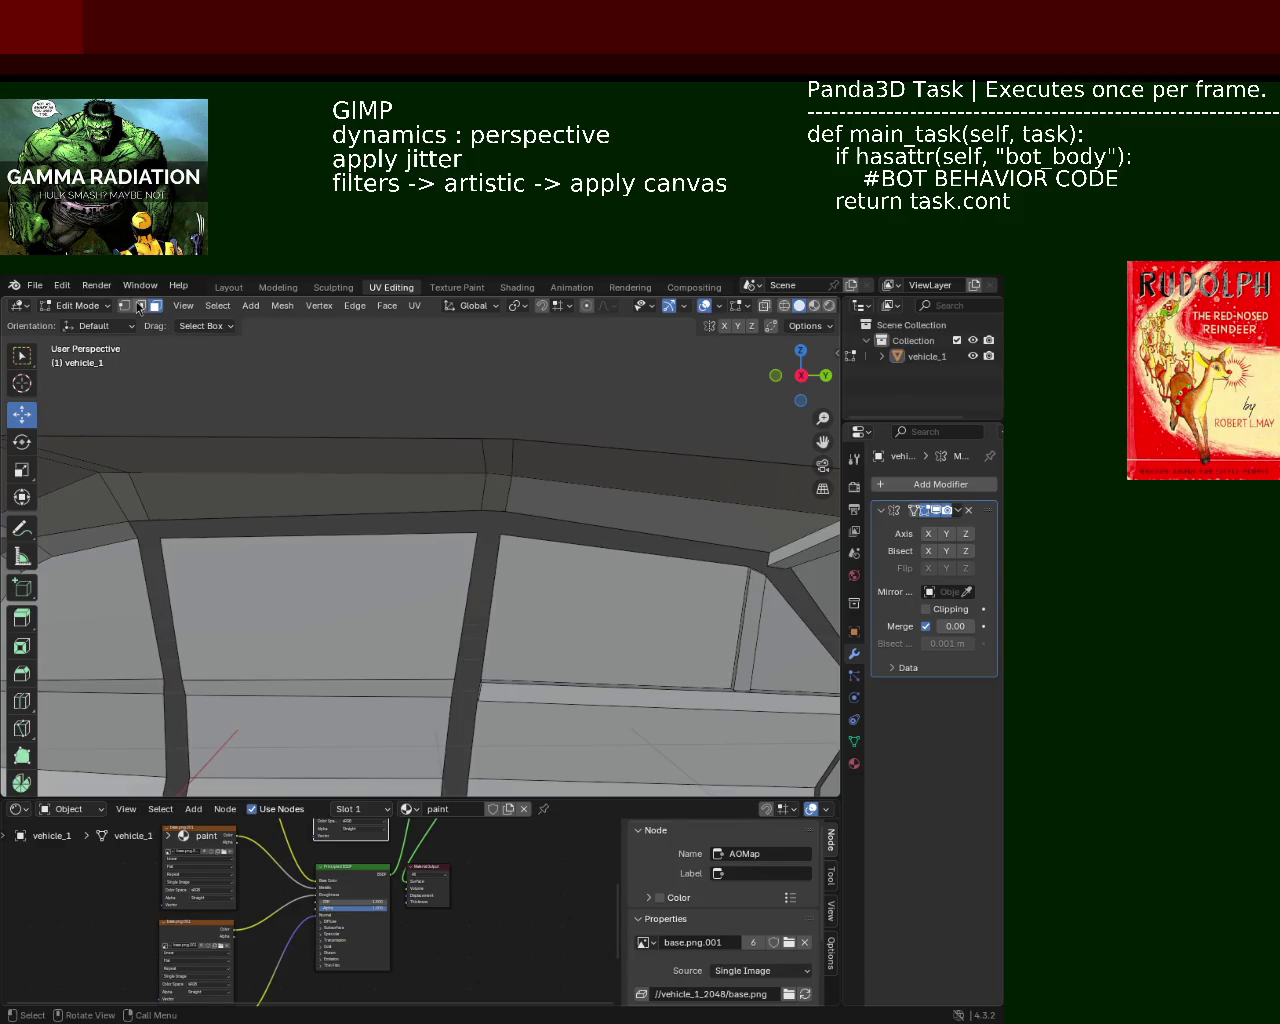
key("g")
key("z")
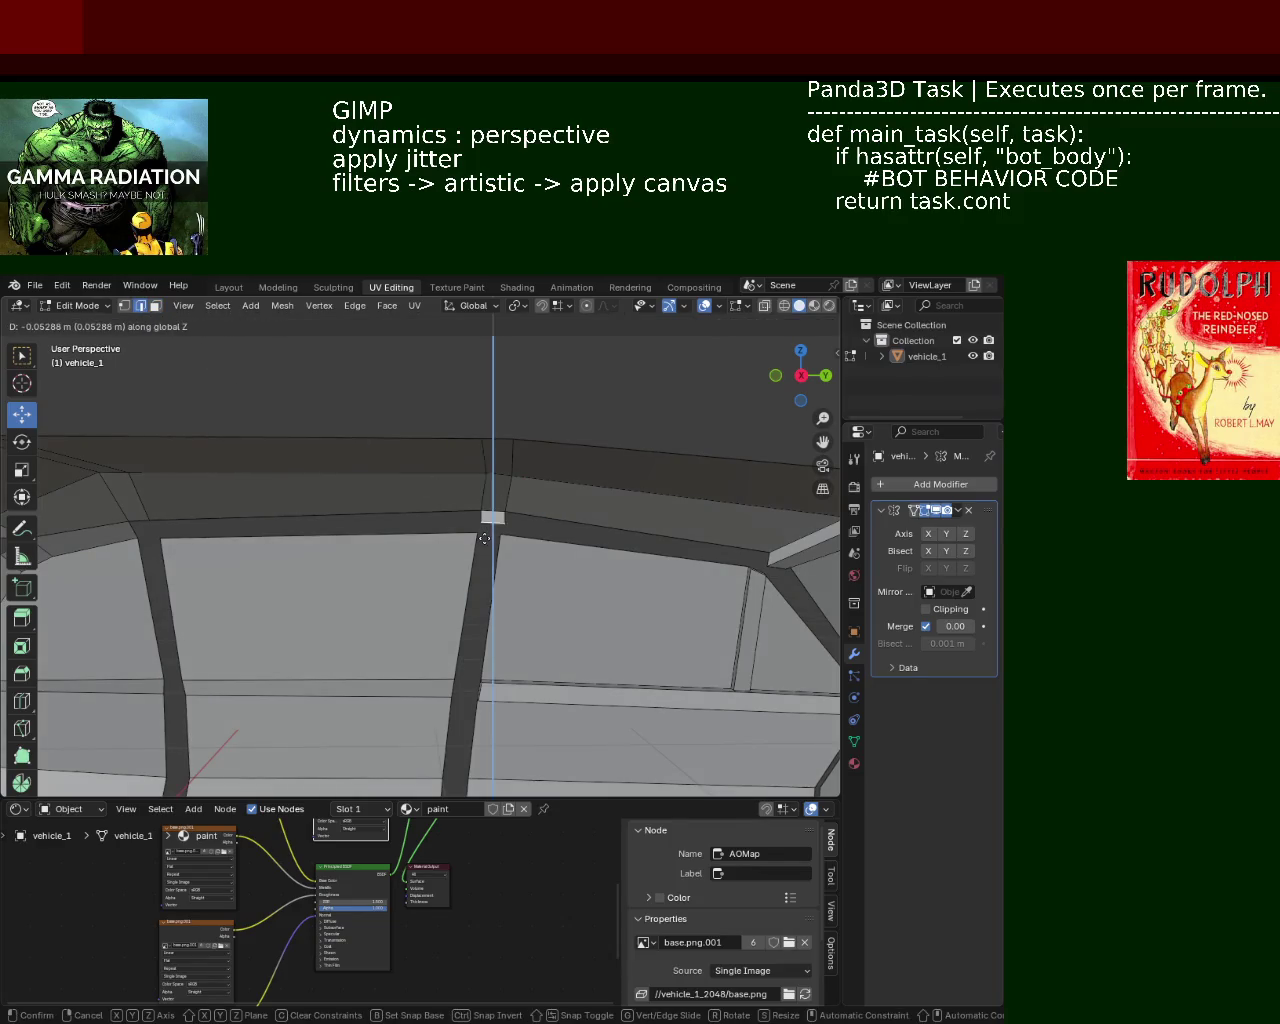
left_click(486, 535)
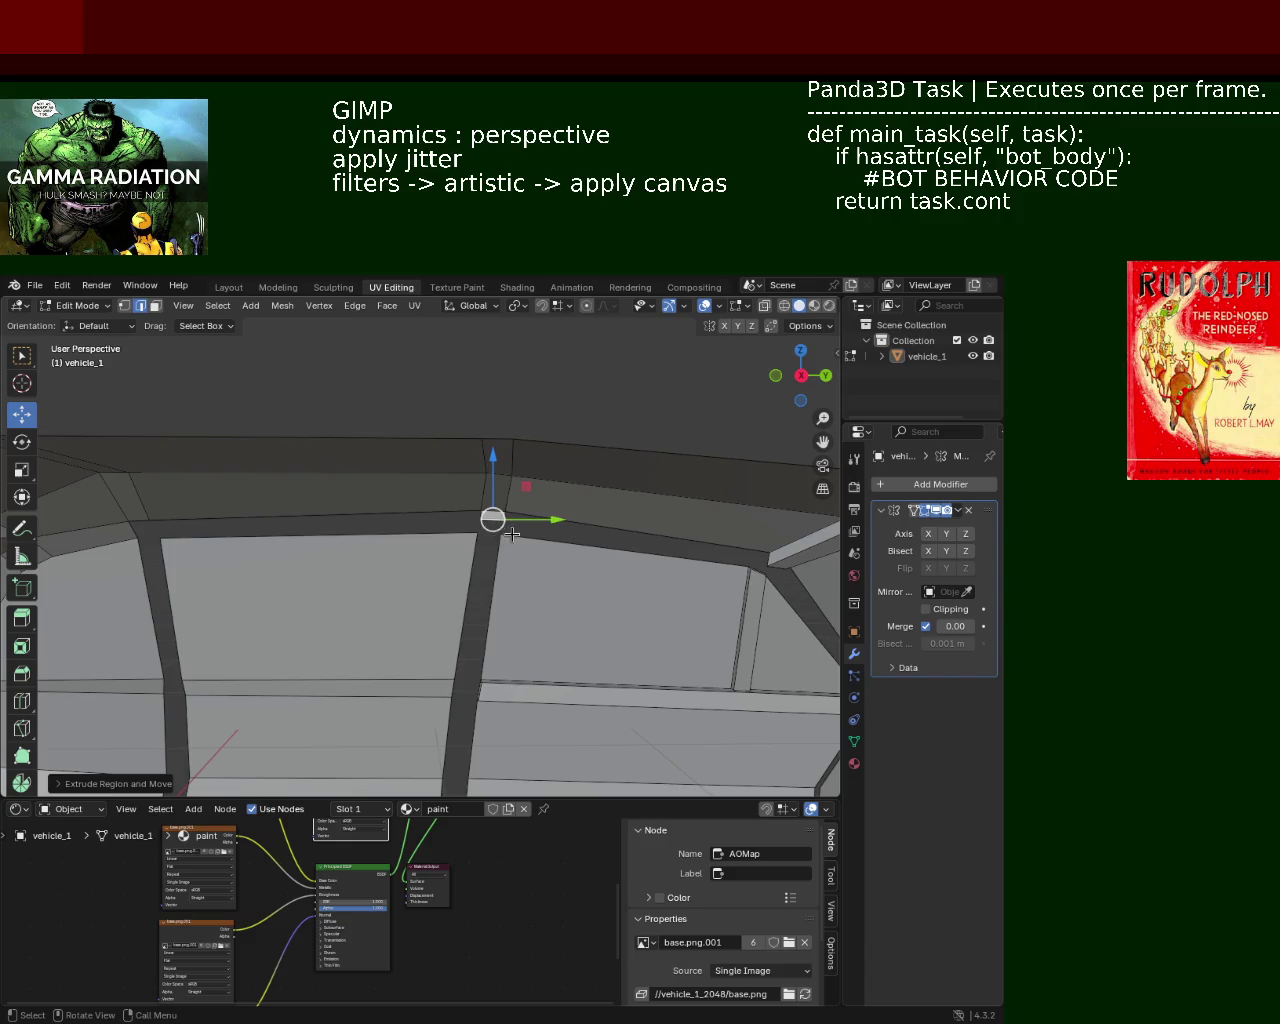
middle_click_drag(246, 514, 418, 511, "shift")
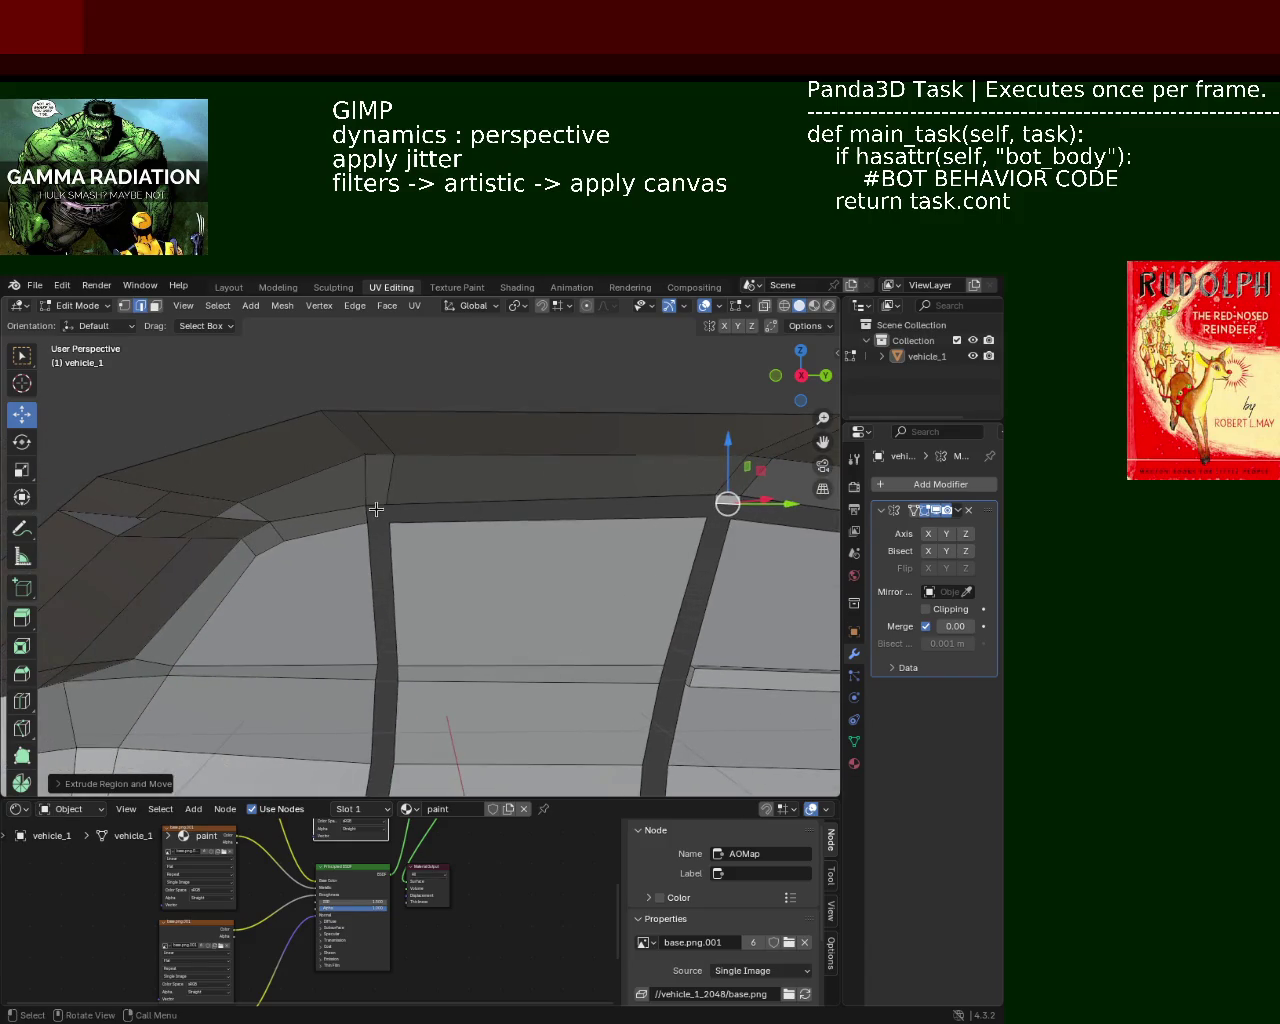
Step: Add a roof edge to the selection and move it vertically along Z
left_click(376, 509, "shift")
key("g")
key("z")
left_click(380, 518)
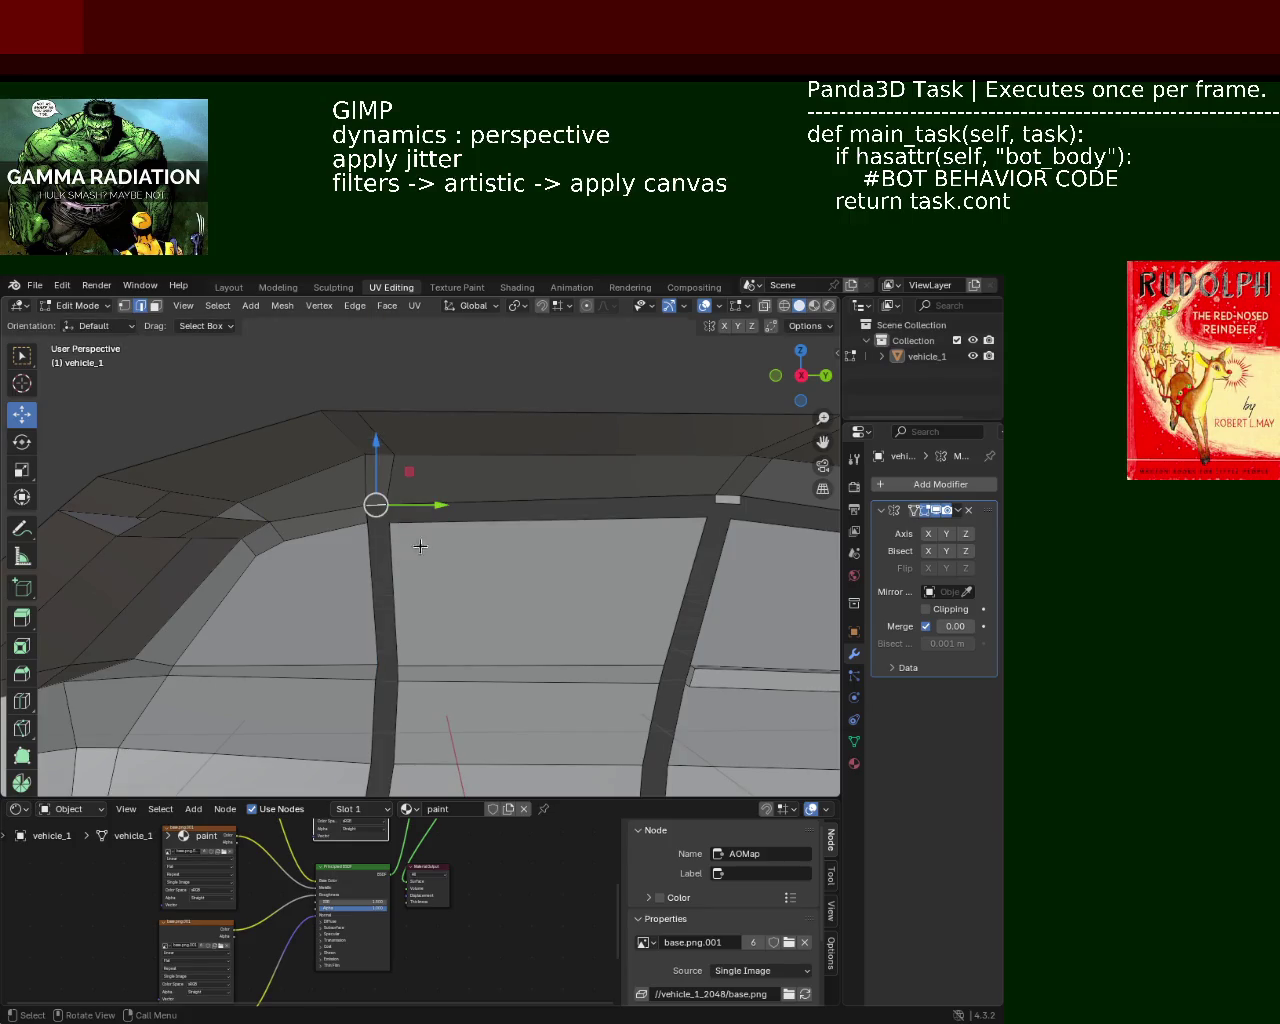
left_click(420, 528)
middle_click_drag(420, 531, 550, 537)
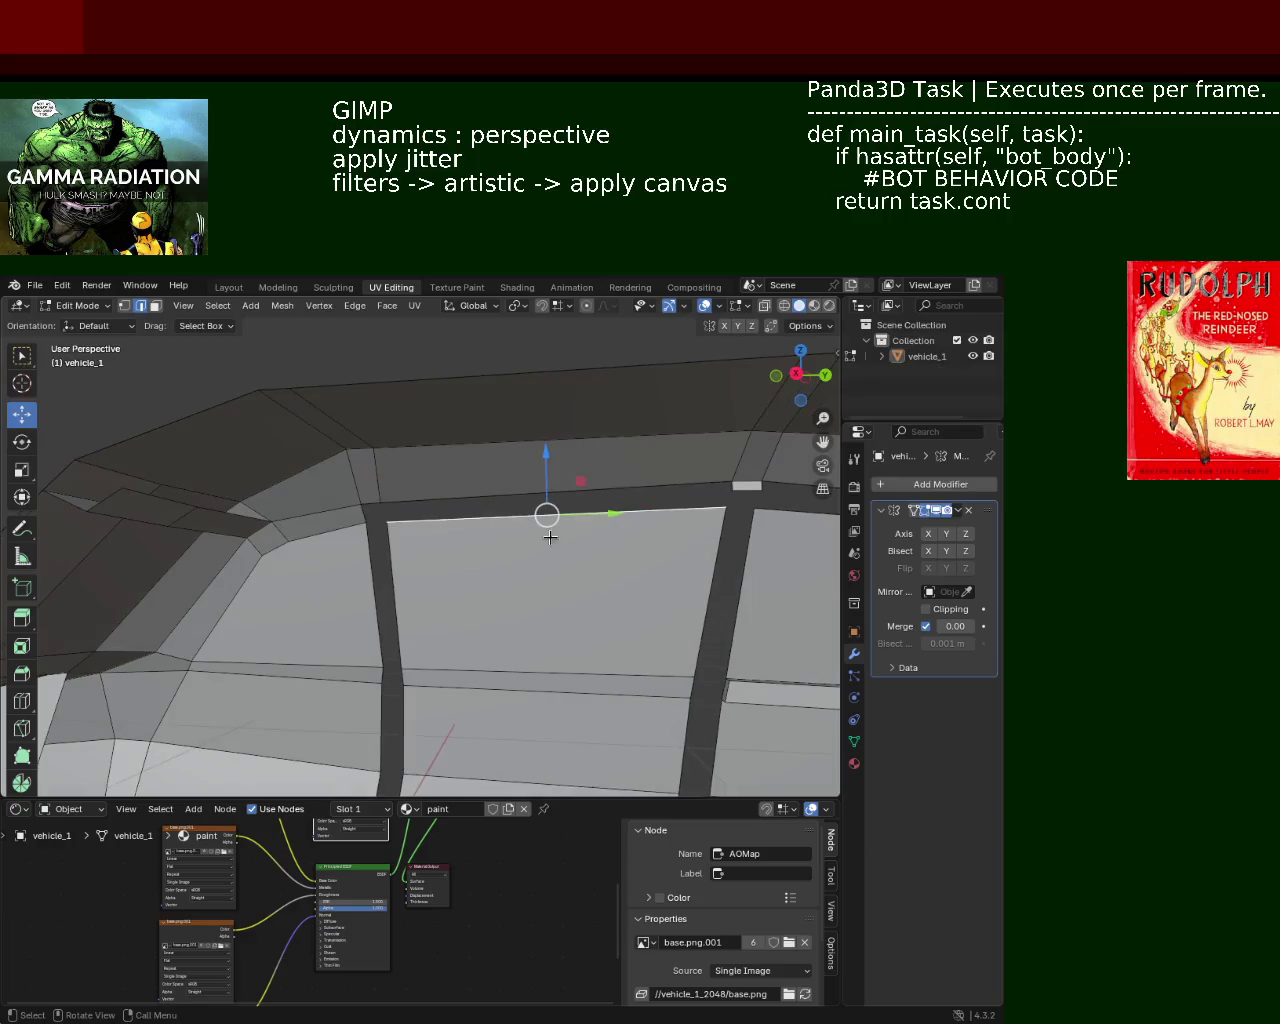
Step: Lower the small roof-corner edge so it sits flush on the window pillar top
left_click(752, 494)
key("g")
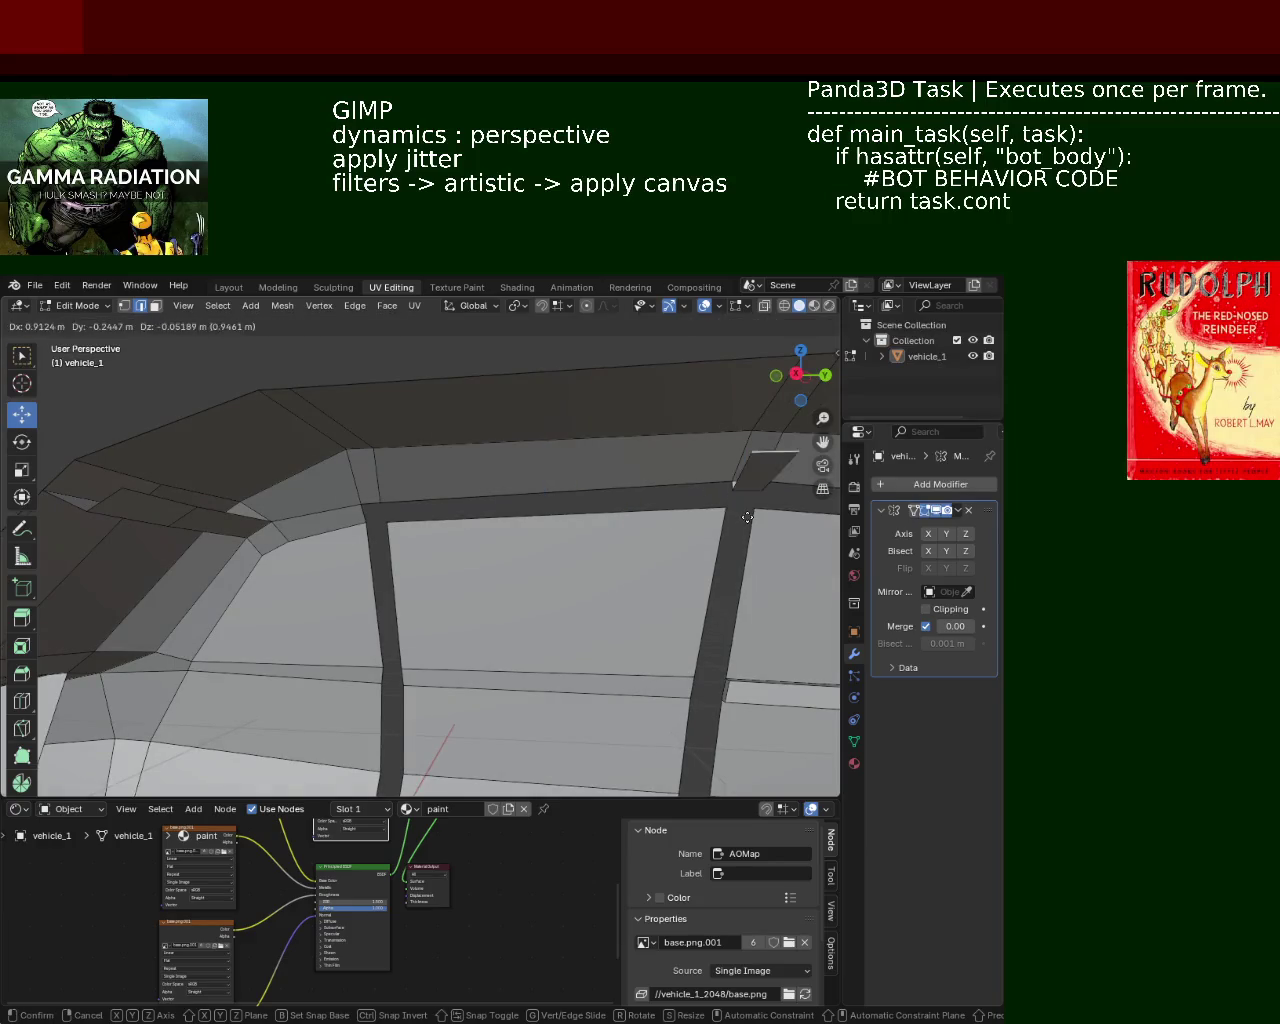
left_click(724, 507)
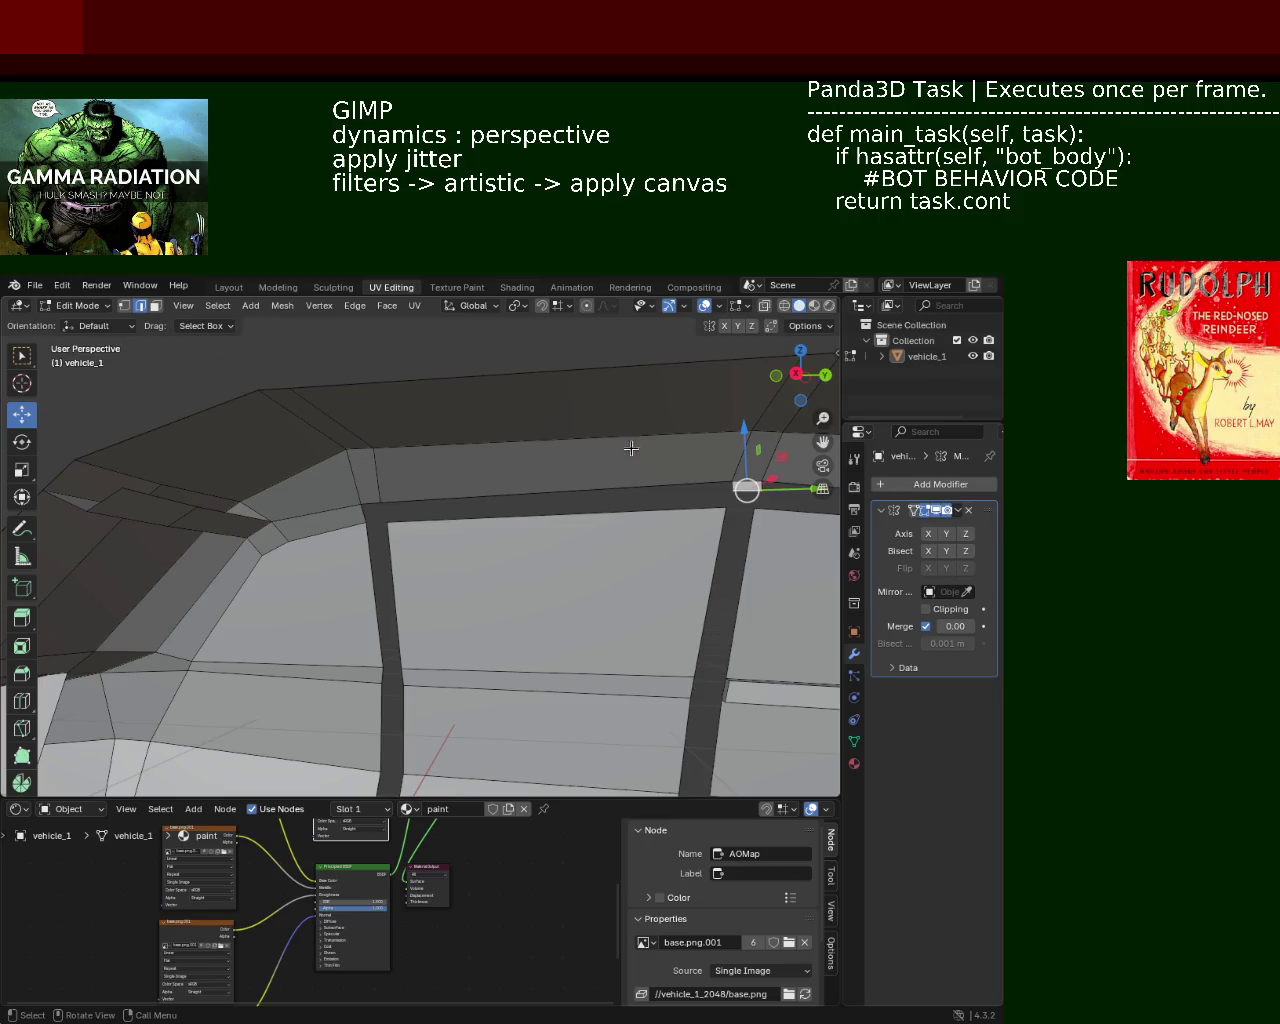
left_click_drag(741, 443, 705, 464)
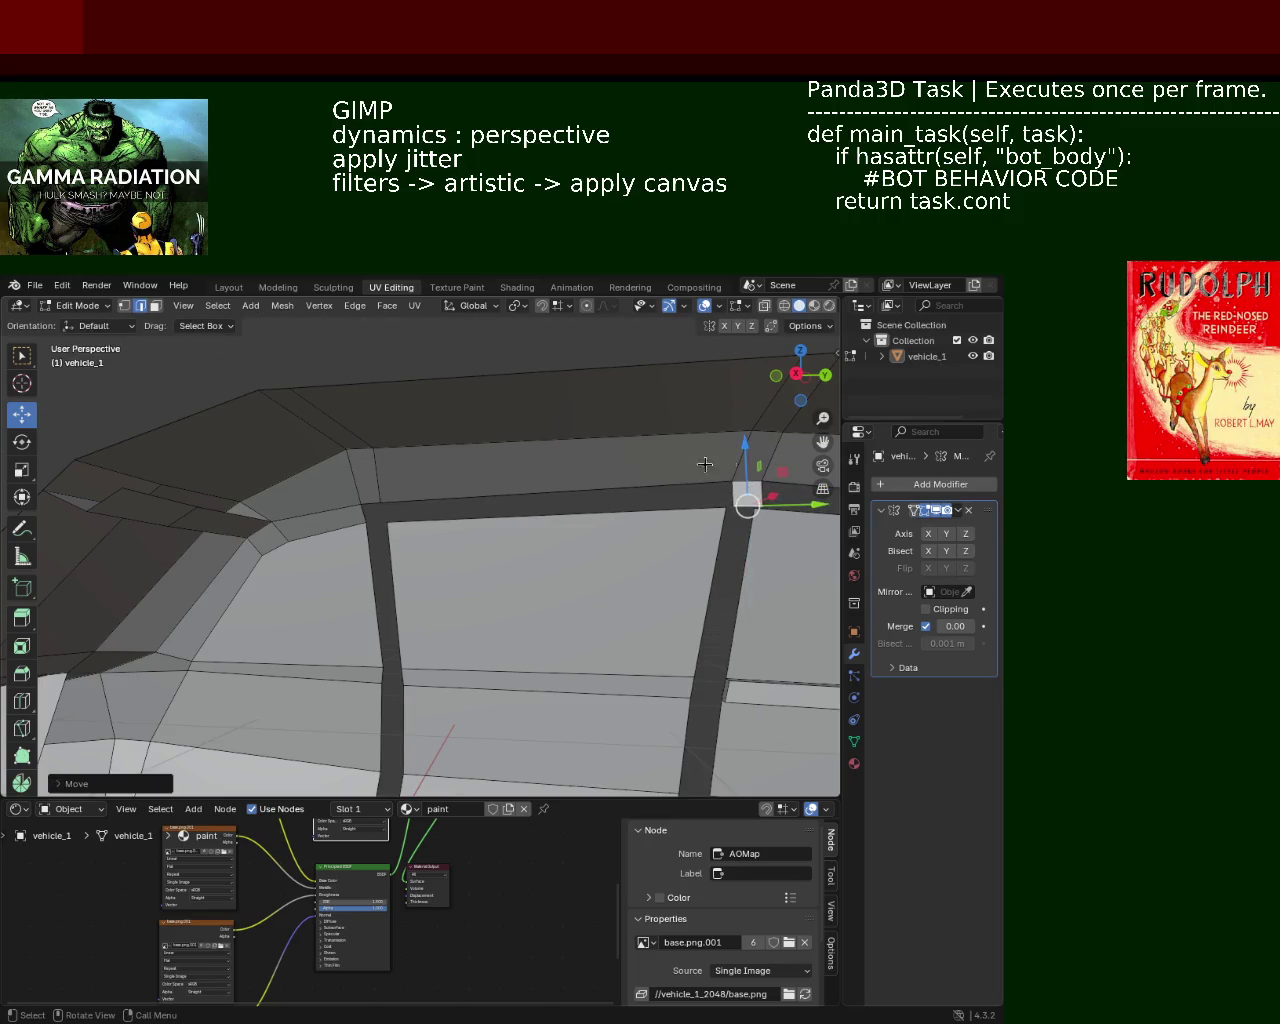
left_click(124, 306)
mouse_move(287, 462)
middle_mouse_down()
mouse_move(309, 494)
mouse_move(360, 486)
mouse_move(326, 474)
mouse_move(273, 508)
middle_mouse_up()
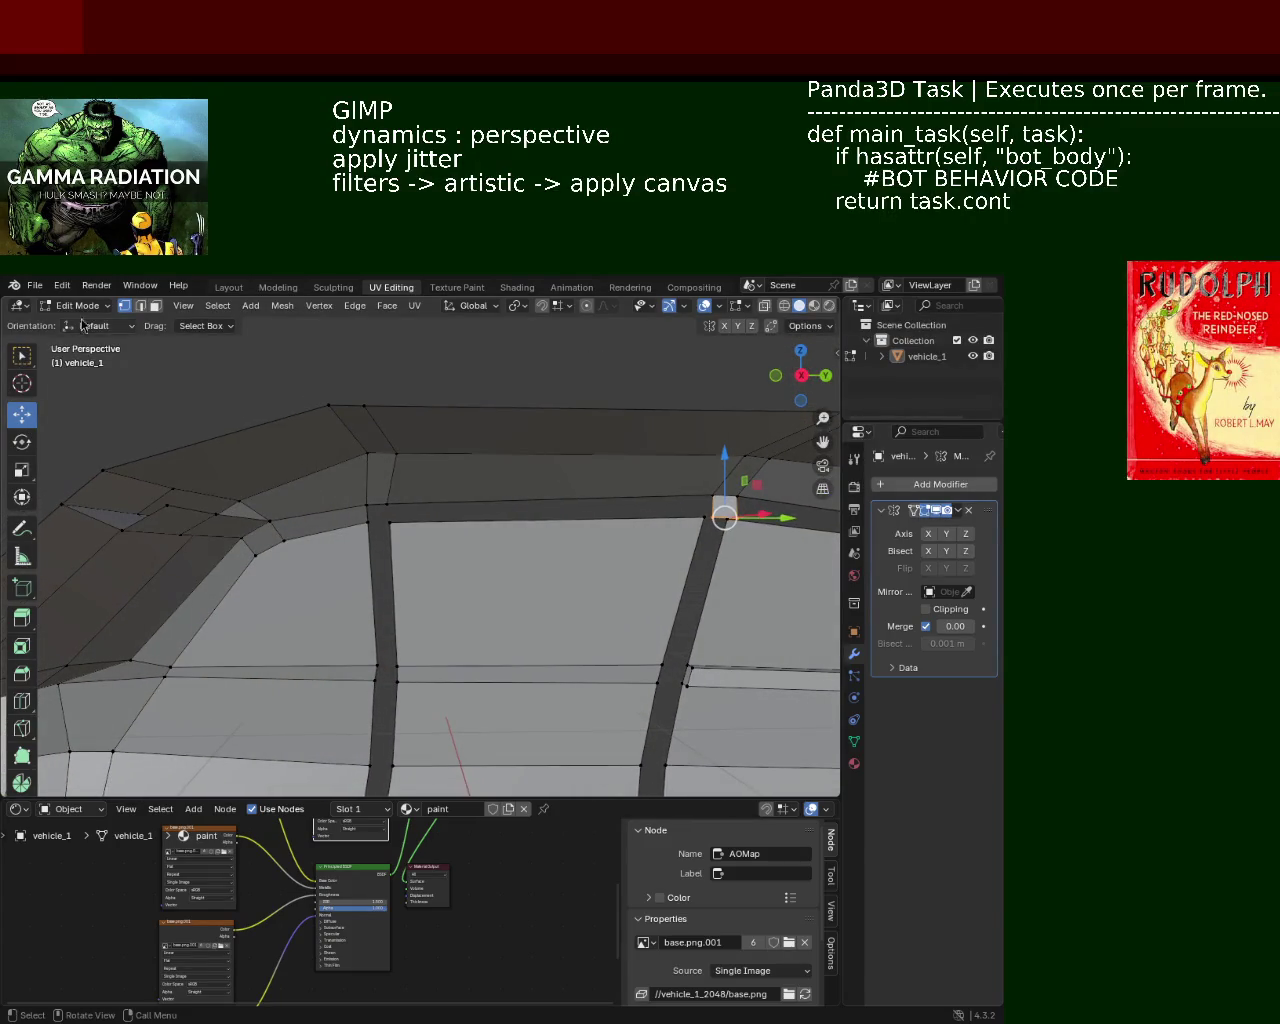
left_click(155, 306)
Step: Delete two faces on the roof edge
left_click(263, 493)
left_click(241, 491, "shift")
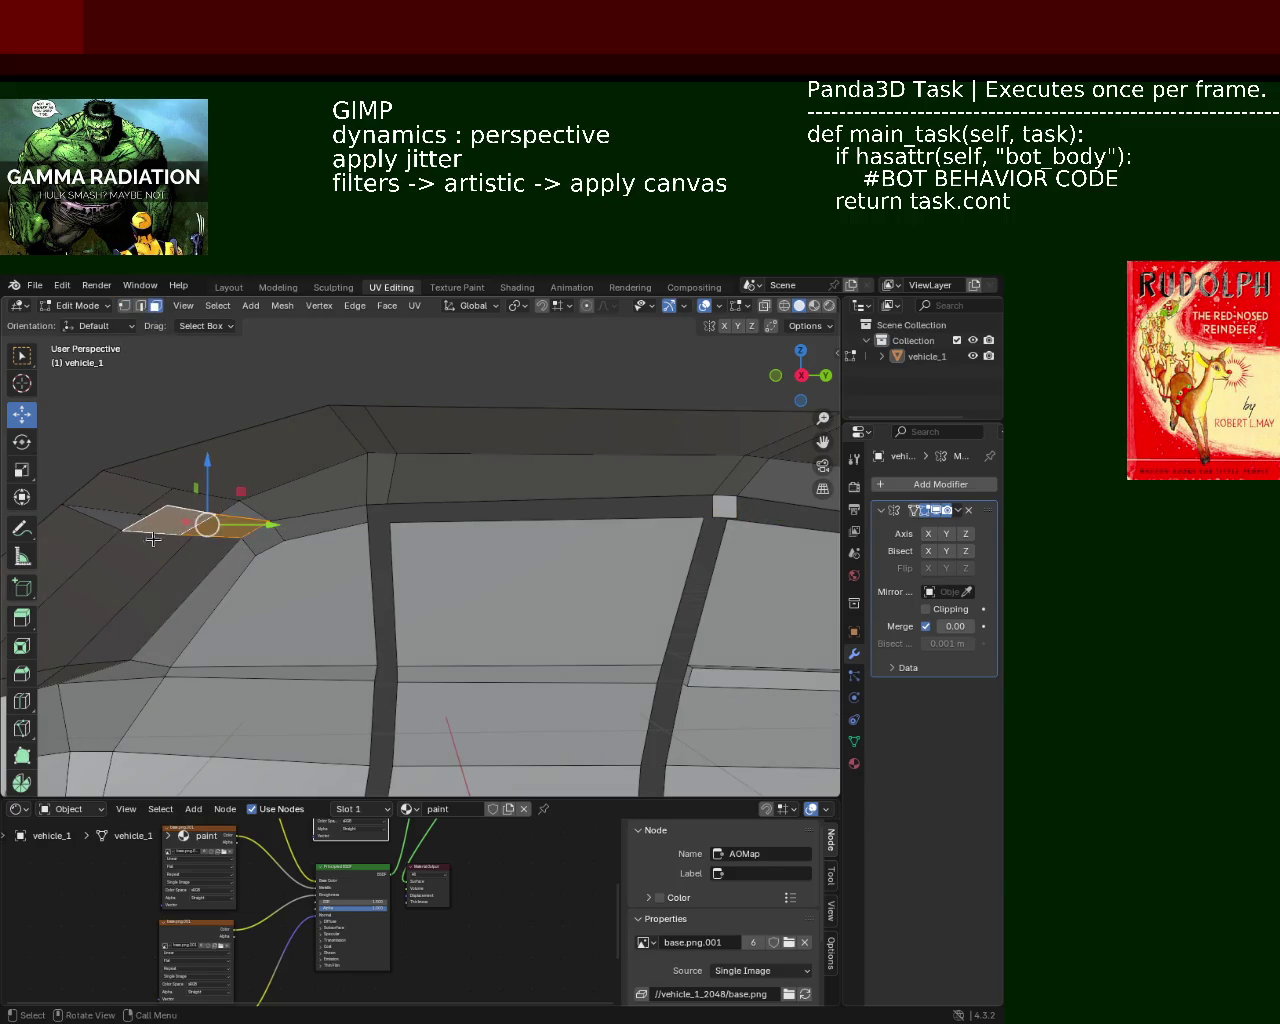
middle_click_drag(241, 491, 258, 484, "shift")
key("x")
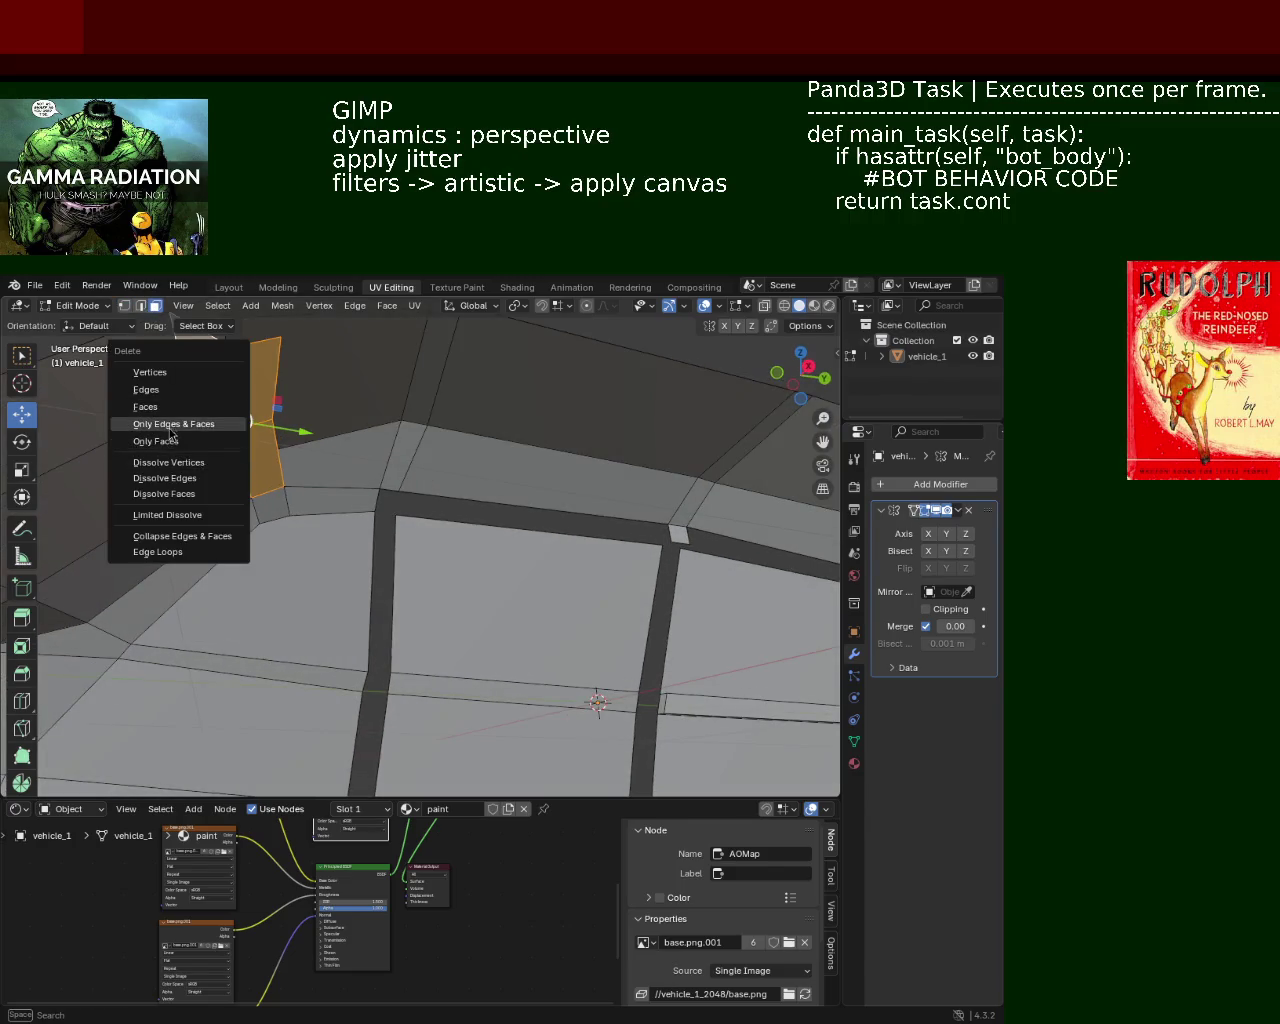
left_click(173, 410)
mouse_move(173, 410)
middle_mouse_down()
mouse_move(266, 457)
mouse_move(371, 474)
mouse_move(363, 452)
mouse_move(294, 463)
mouse_move(443, 480)
mouse_move(402, 473)
middle_mouse_up()
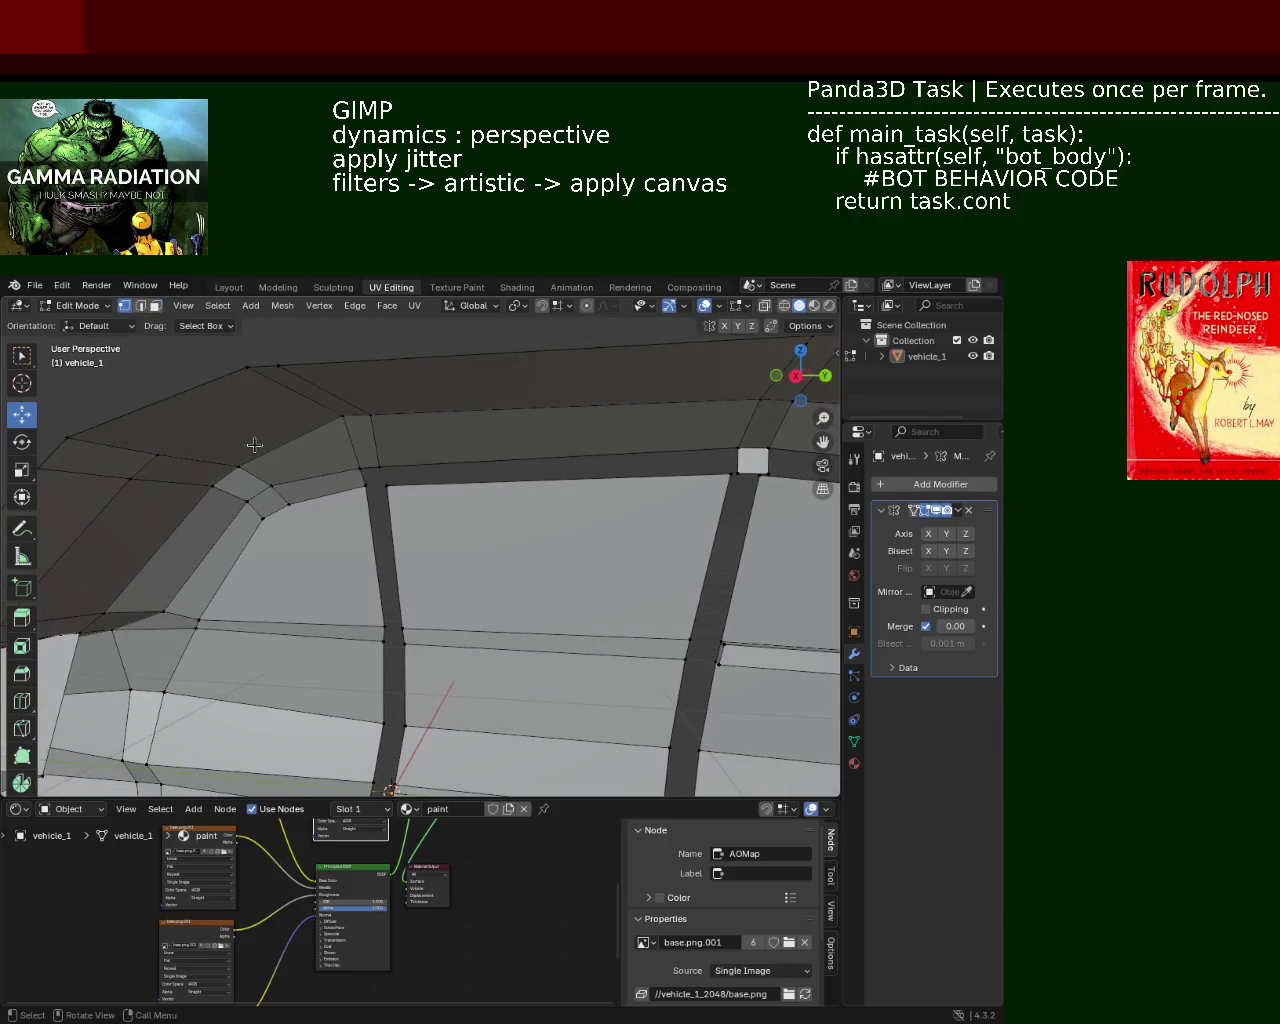
Step: Extrude the roof-edge trim faces along their normals
middle_click_drag(177, 463, 316, 471)
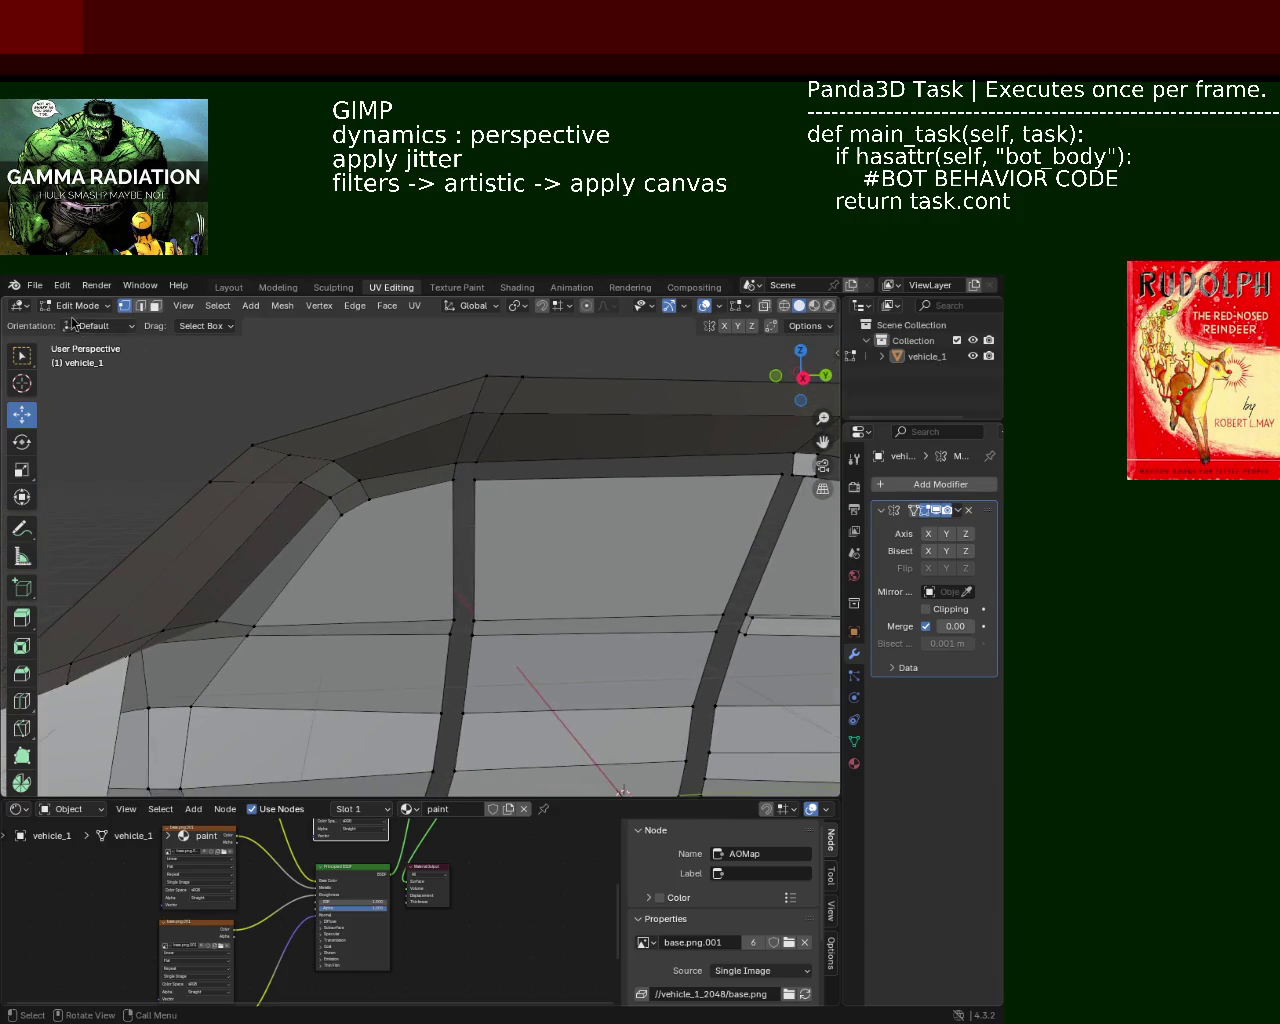
left_click(345, 495)
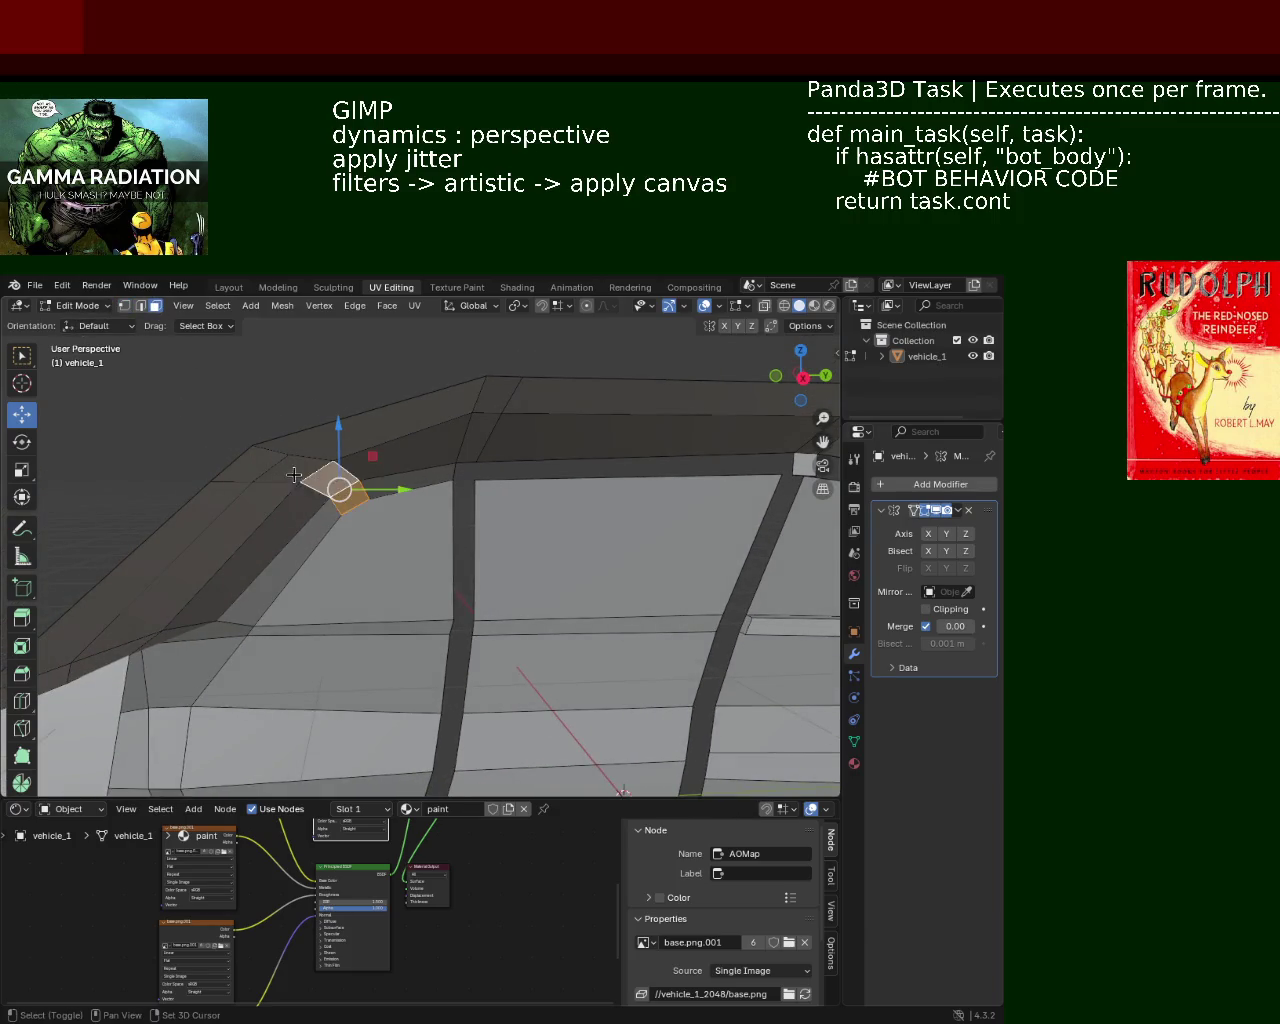
left_click(314, 480, "shift")
key("e")
left_click(299, 513)
mouse_move(299, 513)
middle_mouse_down()
mouse_move(355, 482)
mouse_move(609, 606)
mouse_move(449, 536)
mouse_move(470, 510)
middle_mouse_up()
scroll(476, 495, "up", 2)
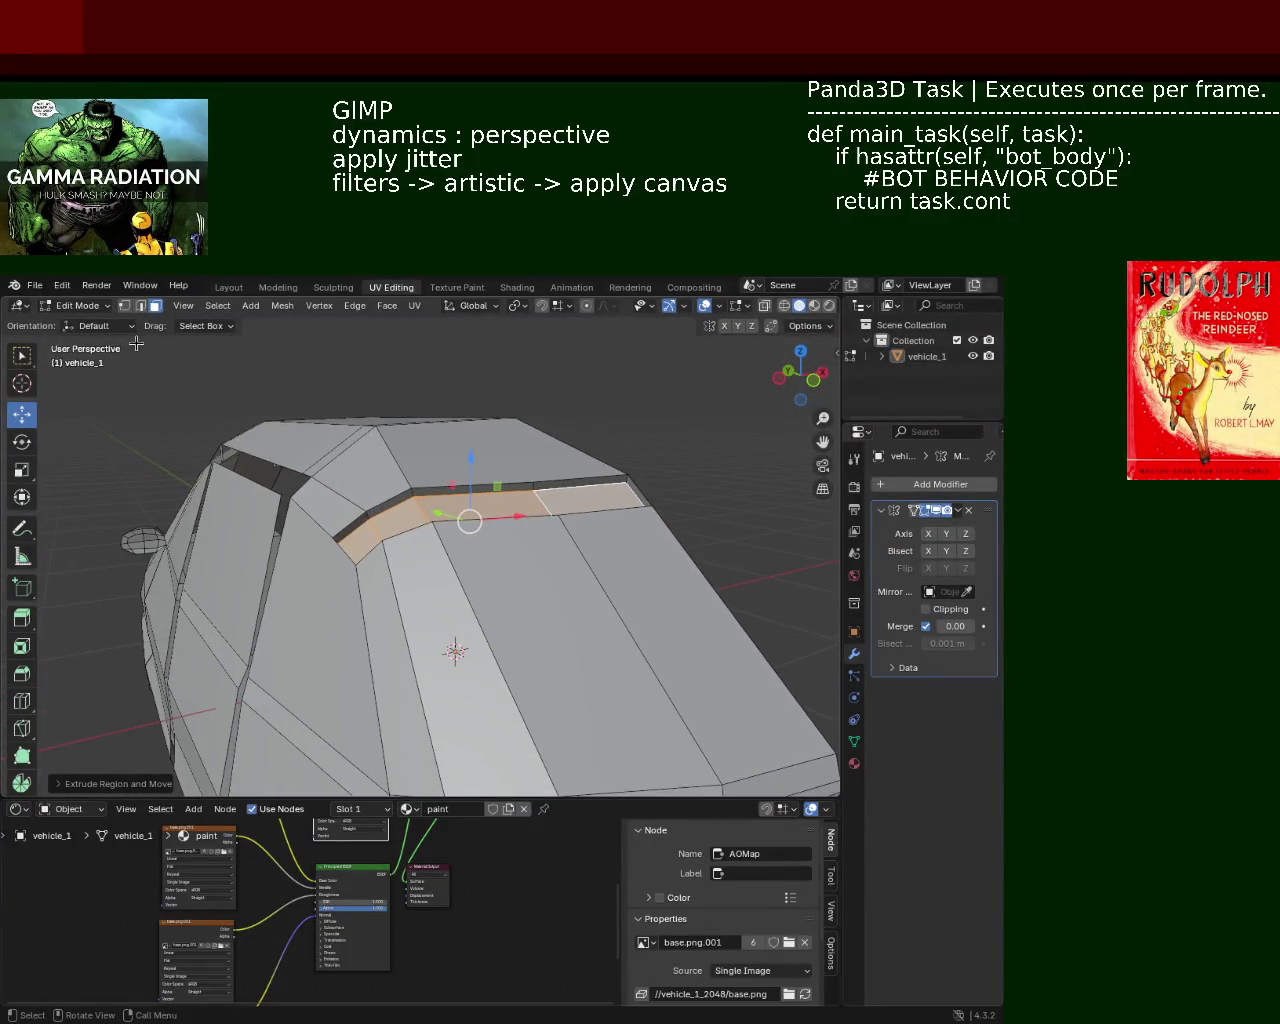
Step: In vertex mode, select the roof-corner vertices that will form the new corner face
left_click(124, 305)
left_click(329, 531)
left_click(357, 540, "shift")
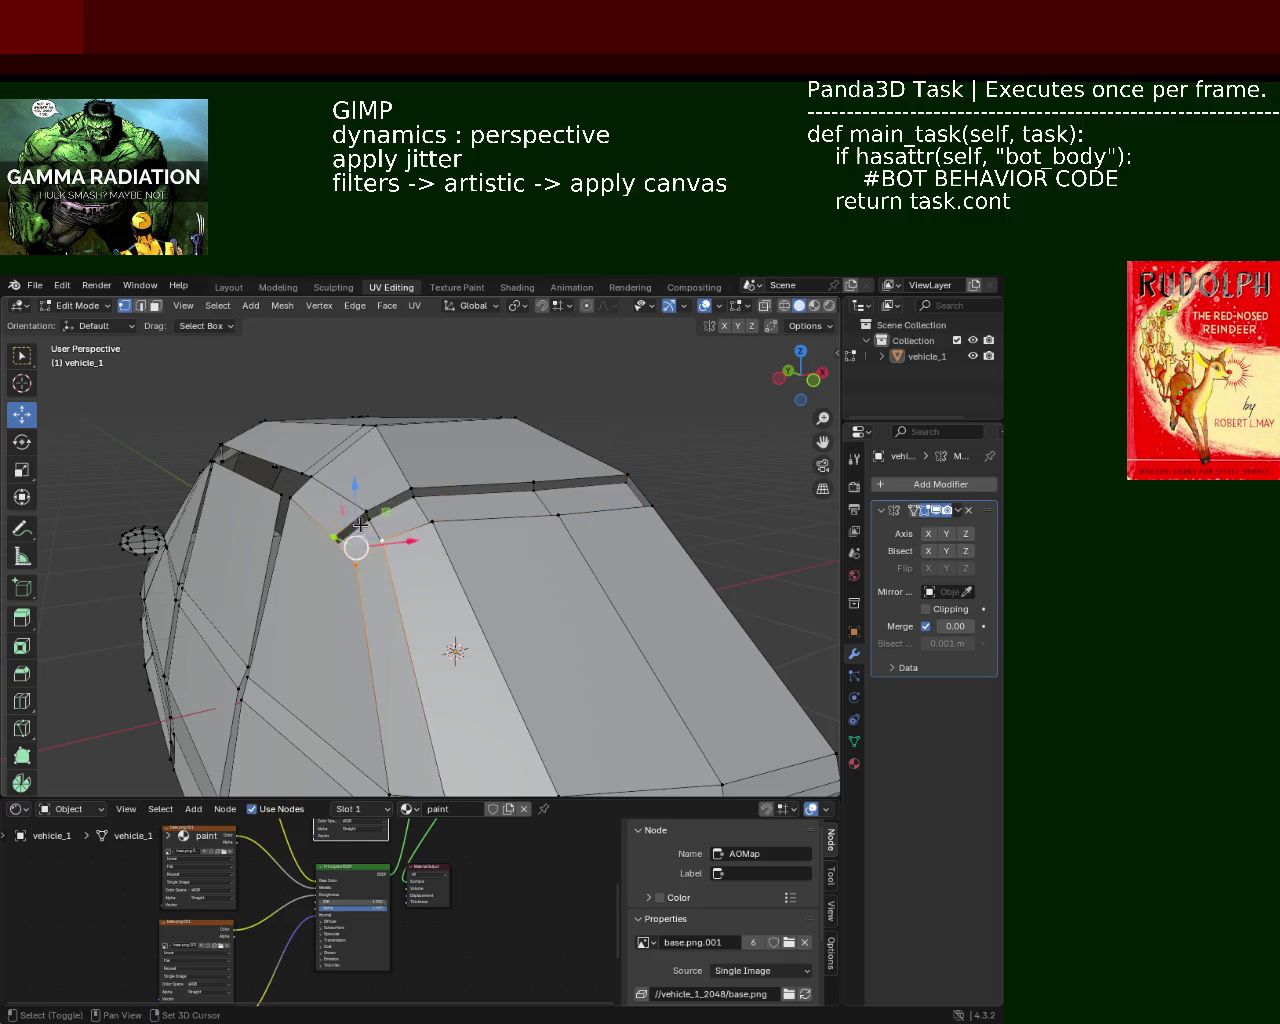
left_click(408, 488, "shift")
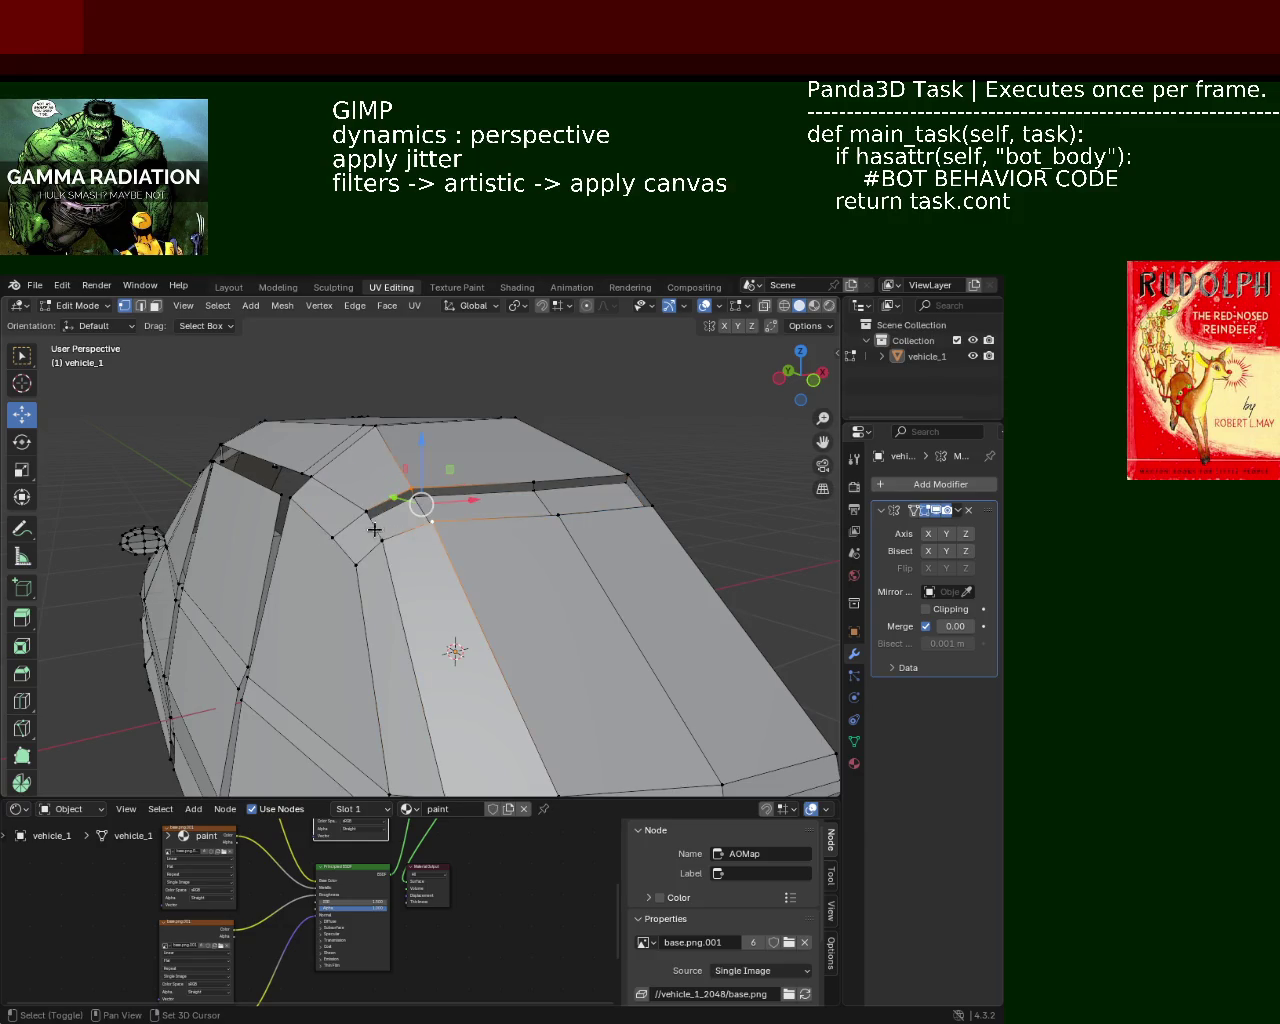
left_click(557, 514, "shift")
left_click(533, 483, "shift")
mouse_move(533, 483)
middle_mouse_down()
mouse_move(470, 503)
mouse_move(470, 525)
mouse_move(325, 558)
middle_mouse_up()
left_click(346, 559, "shift")
left_click(482, 572, "shift")
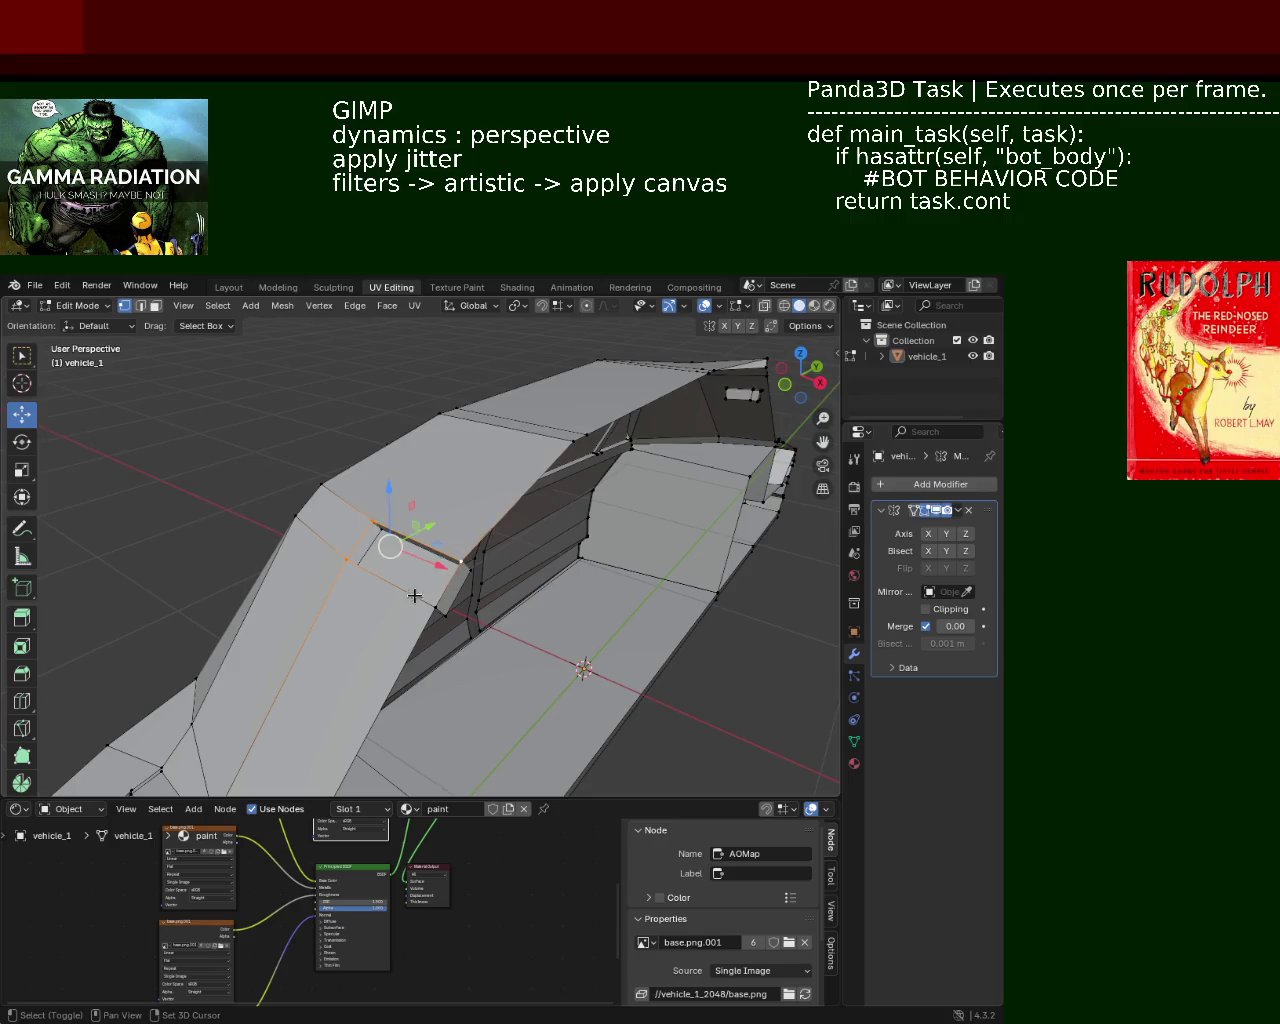
left_click(424, 609, "shift")
mouse_move(424, 609)
middle_mouse_down()
mouse_move(553, 543)
mouse_move(373, 482)
mouse_move(456, 488)
mouse_move(209, 537)
mouse_move(174, 471)
mouse_move(296, 475)
mouse_move(423, 530)
middle_mouse_up()
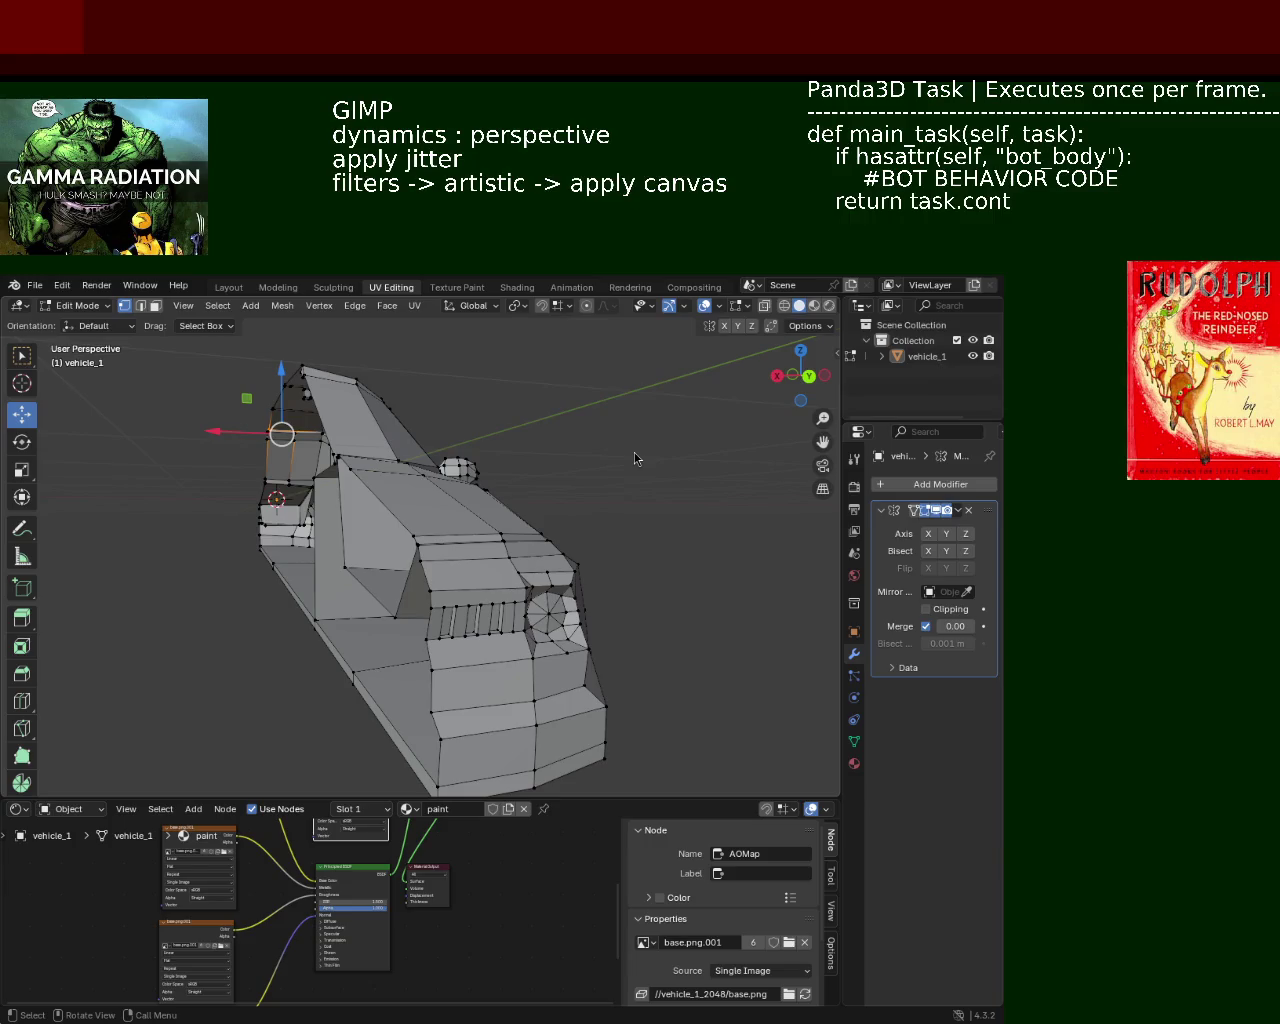
middle_click_drag(480, 498, 500, 510)
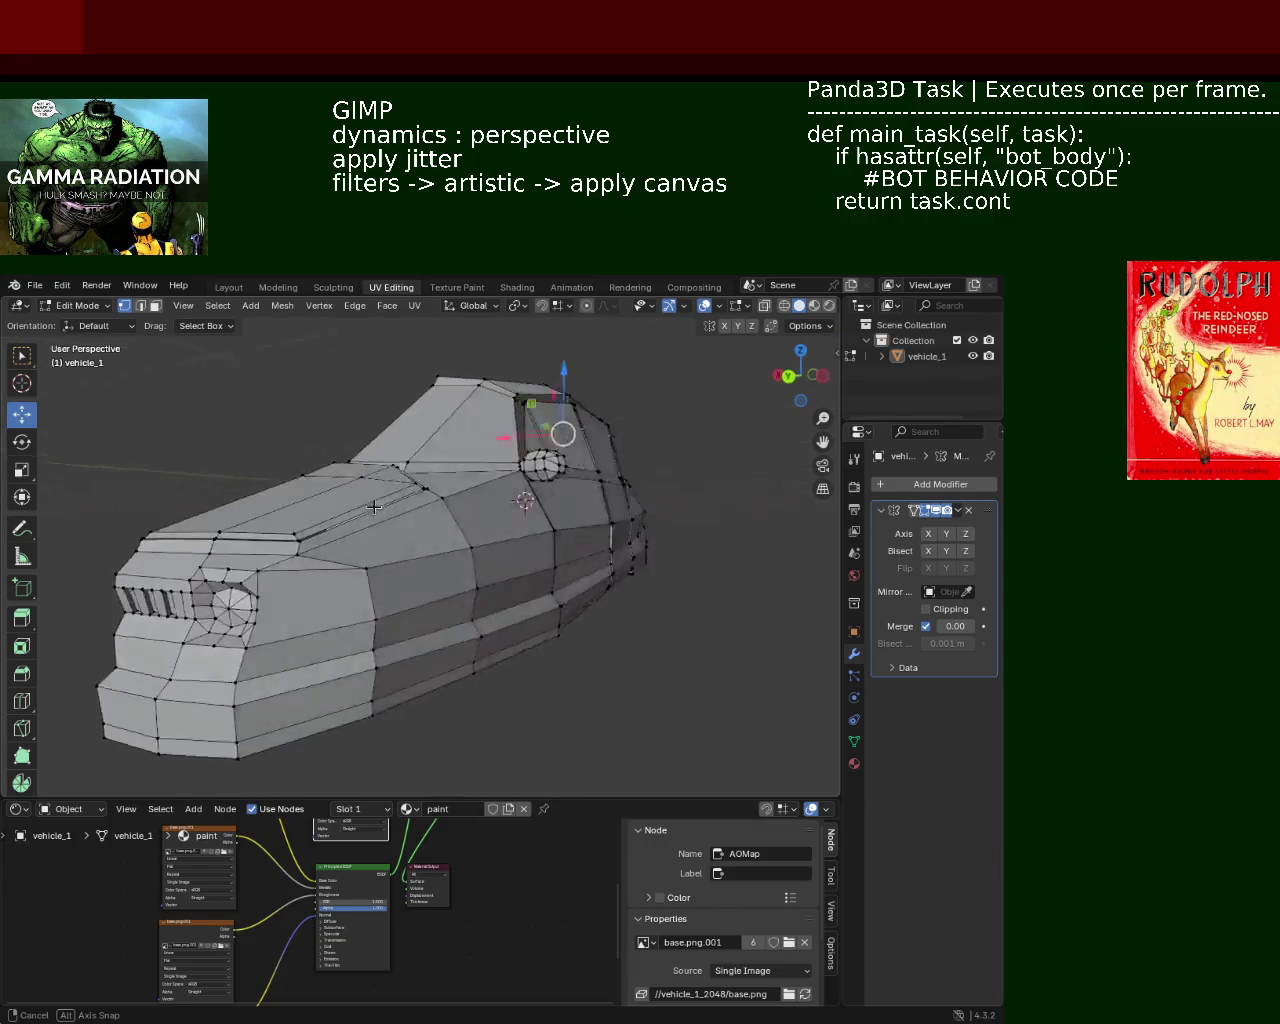
Step: Push the front nose face along the Z axis
scroll(500, 520, "up", 2)
scroll(510, 520, "up", 2)
scroll(516, 520, "up", 2)
scroll(516, 520, "down", 2)
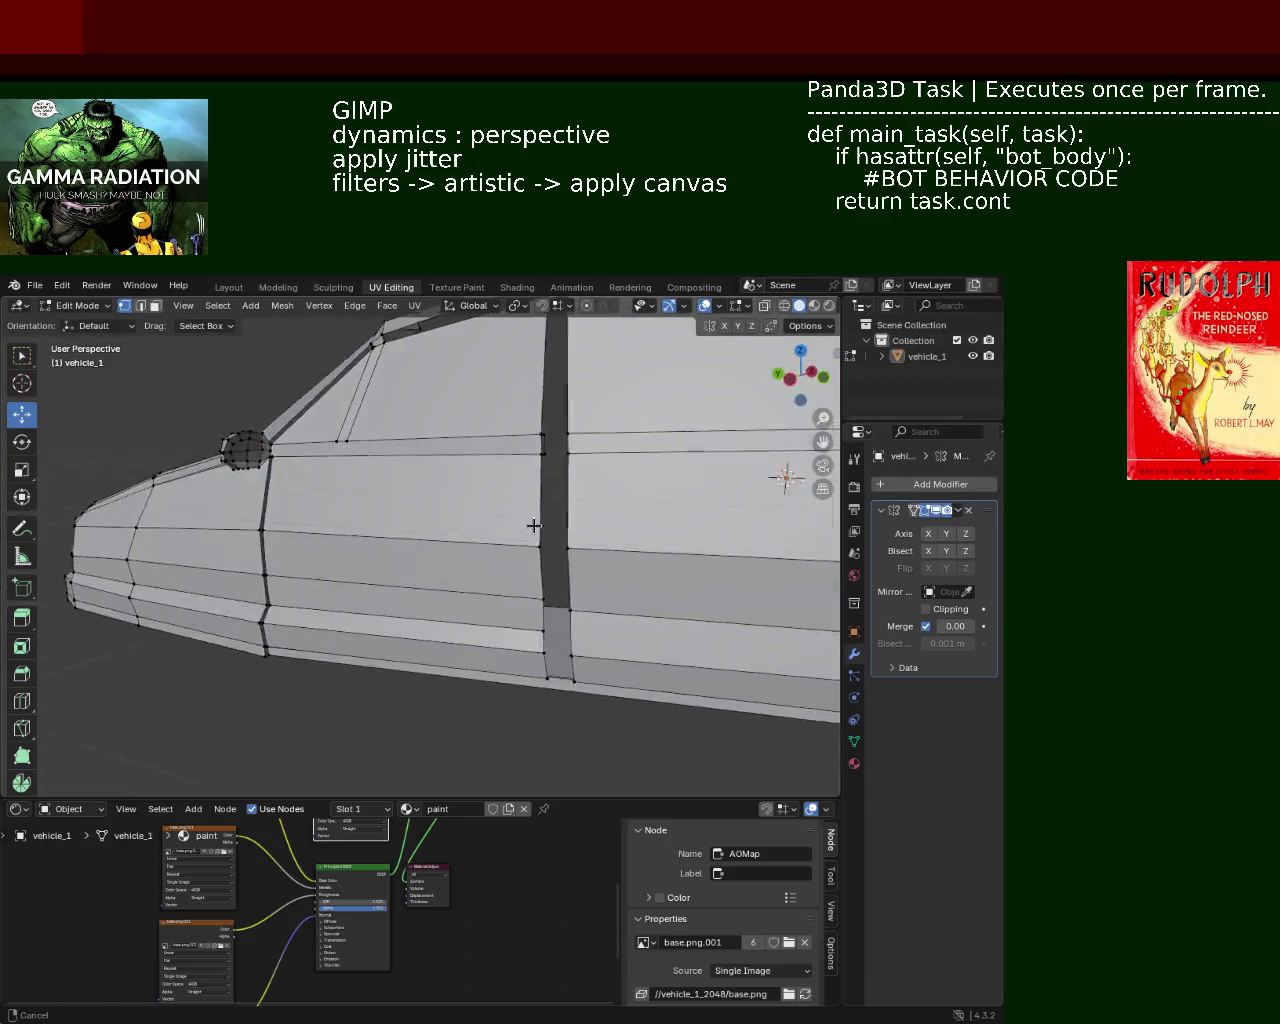
scroll(531, 528, "up", 4)
middle_click_drag(505, 486, 326, 516, "shift")
mouse_move(381, 525)
middle_mouse_down()
mouse_move(525, 551)
mouse_move(544, 569)
middle_mouse_up()
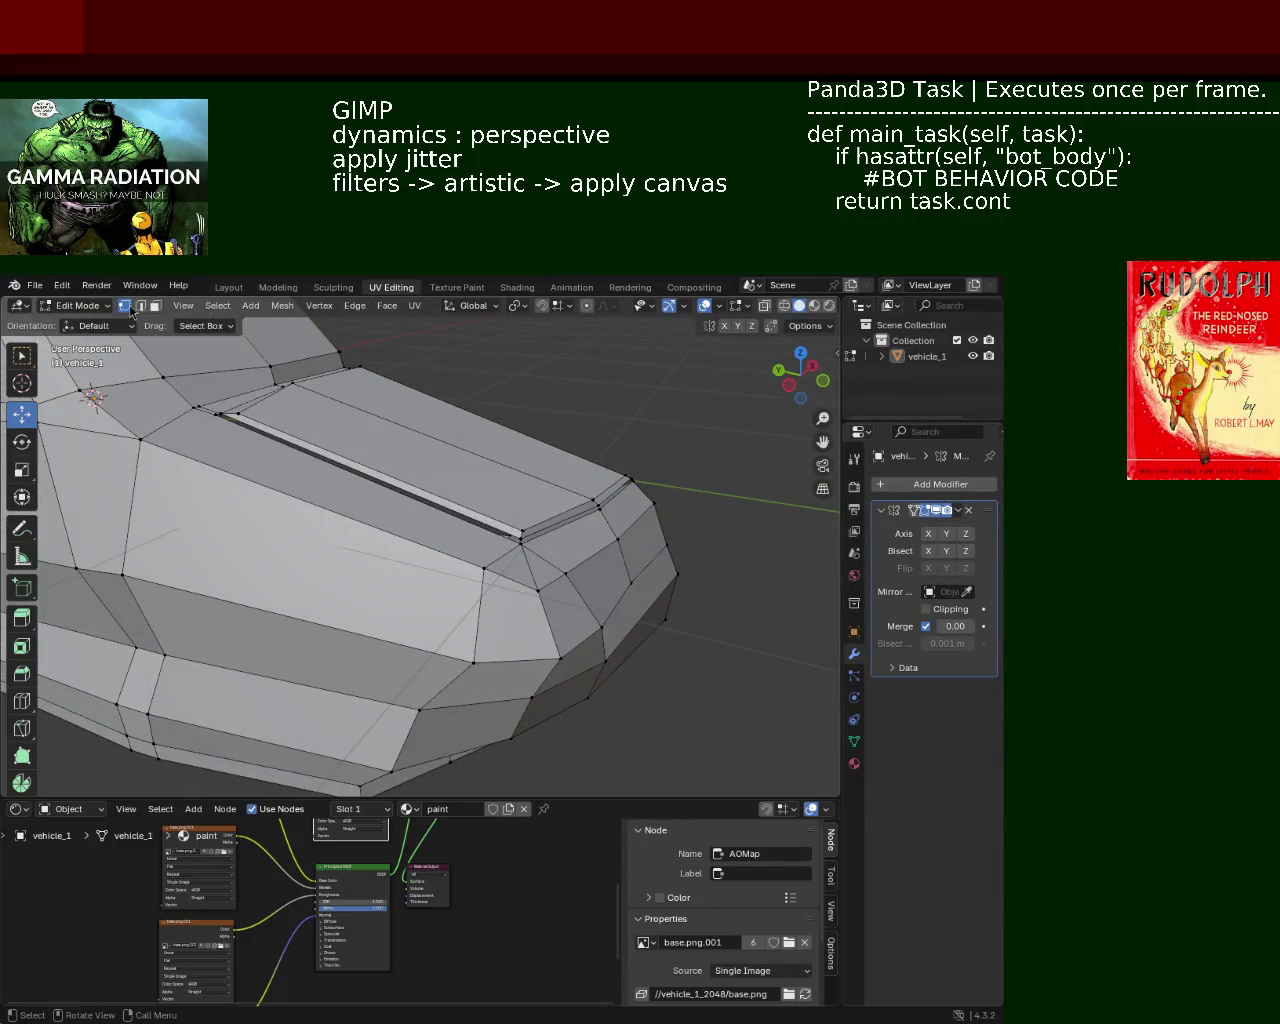
left_click(183, 305)
left_click_drag(550, 565, 560, 569)
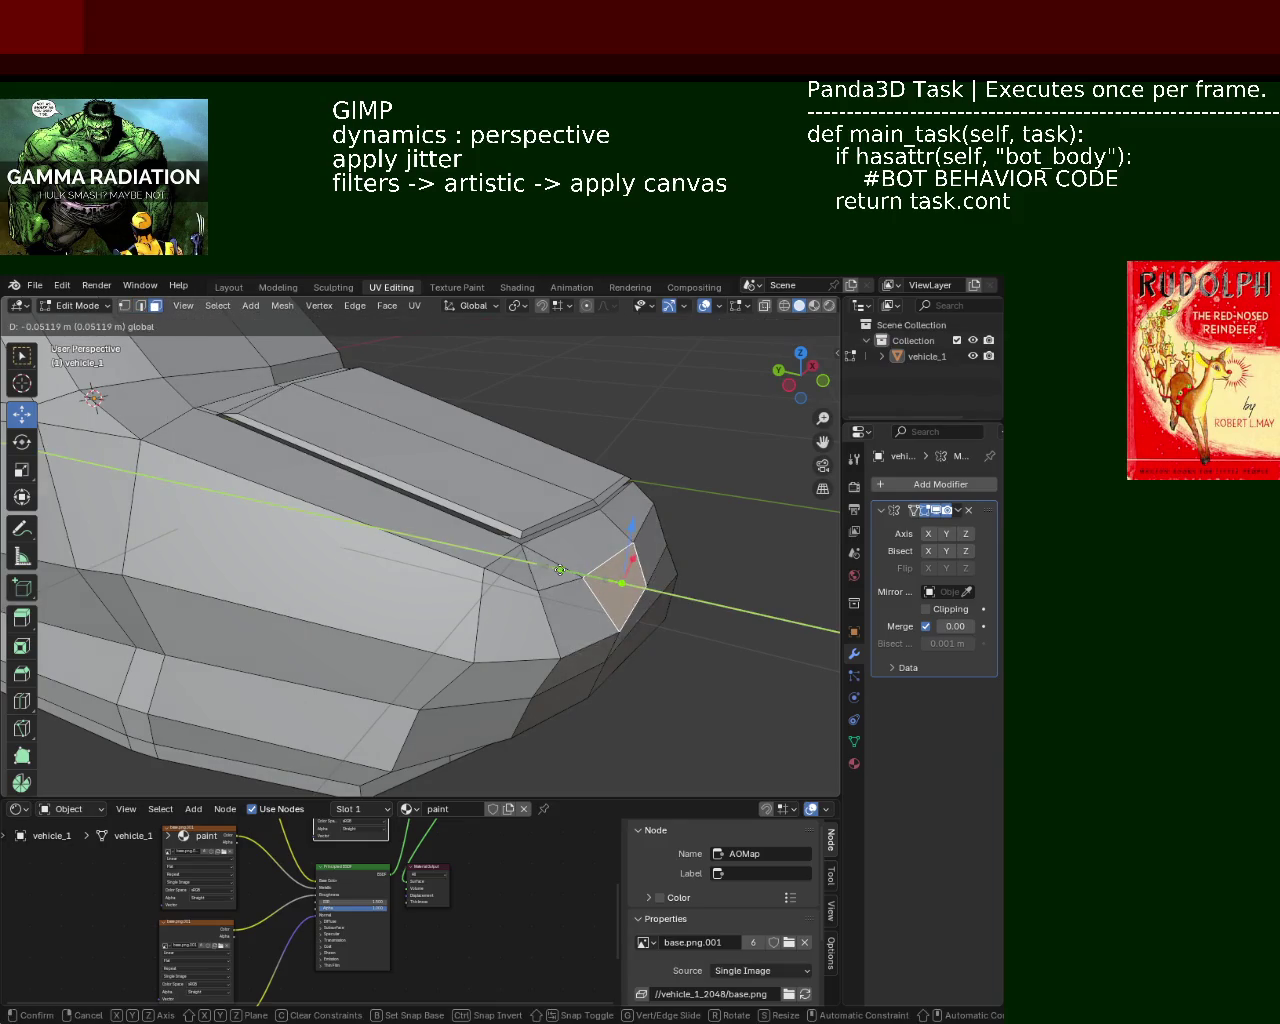
key("z")
key("z")
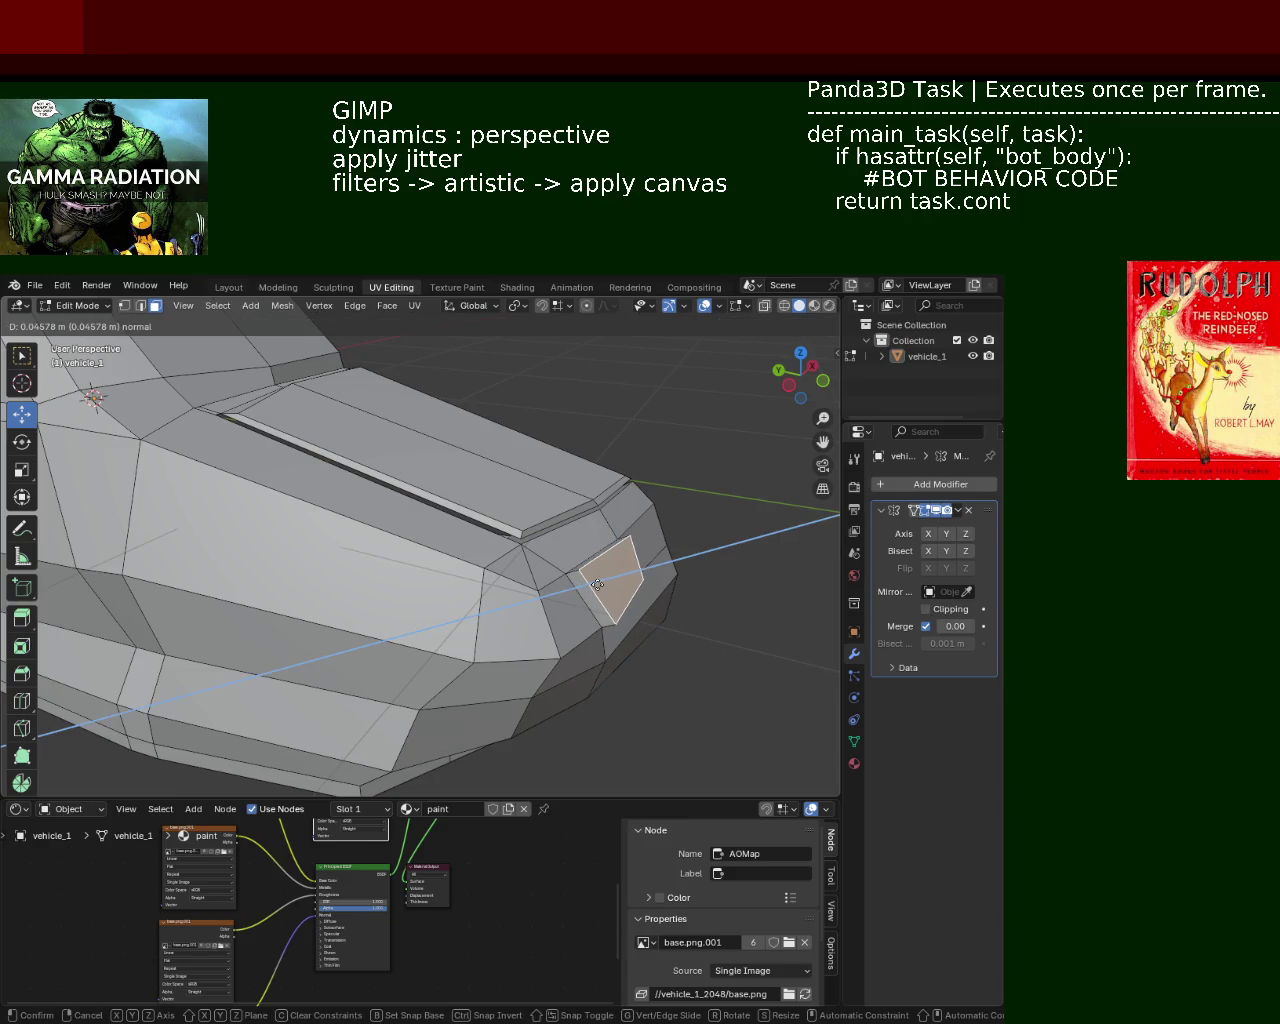
left_click(597, 584)
Step: Extrude the selected face and a neighbouring nose face along their normals
mouse_move(600, 575)
middle_mouse_down()
mouse_move(560, 611)
mouse_move(449, 606)
mouse_move(693, 544)
mouse_move(566, 571)
mouse_move(509, 543)
mouse_move(528, 528)
mouse_move(295, 529)
mouse_move(311, 529)
middle_mouse_up()
key("e")
left_click(541, 537)
scroll(498, 521, "up", 4)
mouse_move(466, 491)
middle_mouse_down()
mouse_move(577, 497)
mouse_move(591, 532)
mouse_move(667, 587)
mouse_move(640, 619)
middle_mouse_up()
left_click(527, 623)
key("e")
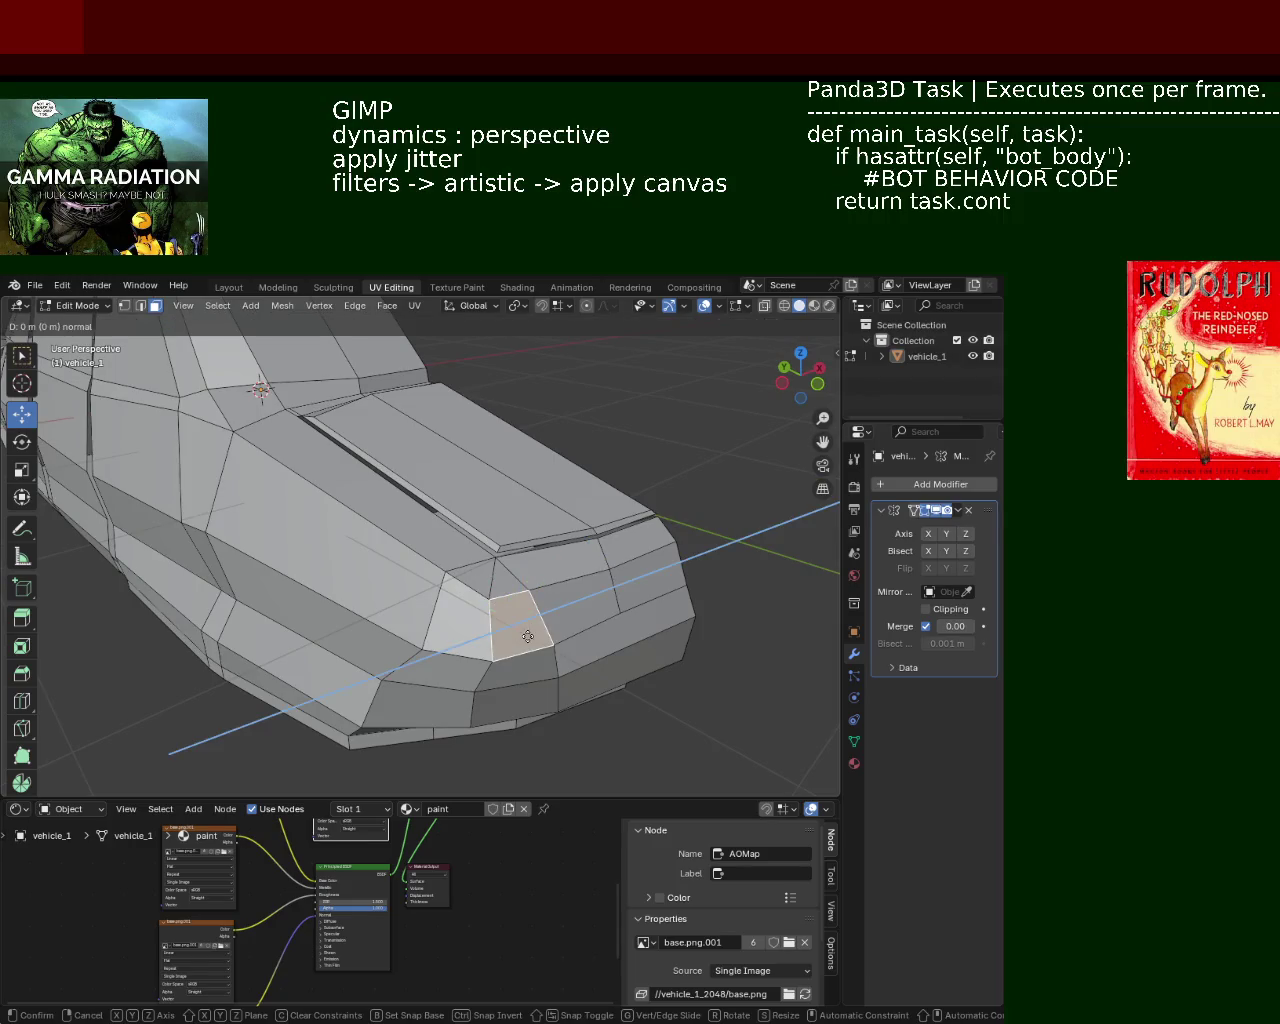
left_click(539, 646)
Step: Nudge the nose face slightly downward and extrude it once more
mouse_move(529, 643)
middle_mouse_down()
mouse_move(669, 660)
mouse_move(623, 523)
mouse_move(634, 470)
middle_mouse_up()
left_click_drag(634, 470, 630, 500)
mouse_move(630, 500)
middle_mouse_down()
mouse_move(320, 655)
mouse_move(540, 615)
middle_mouse_up()
key("e")
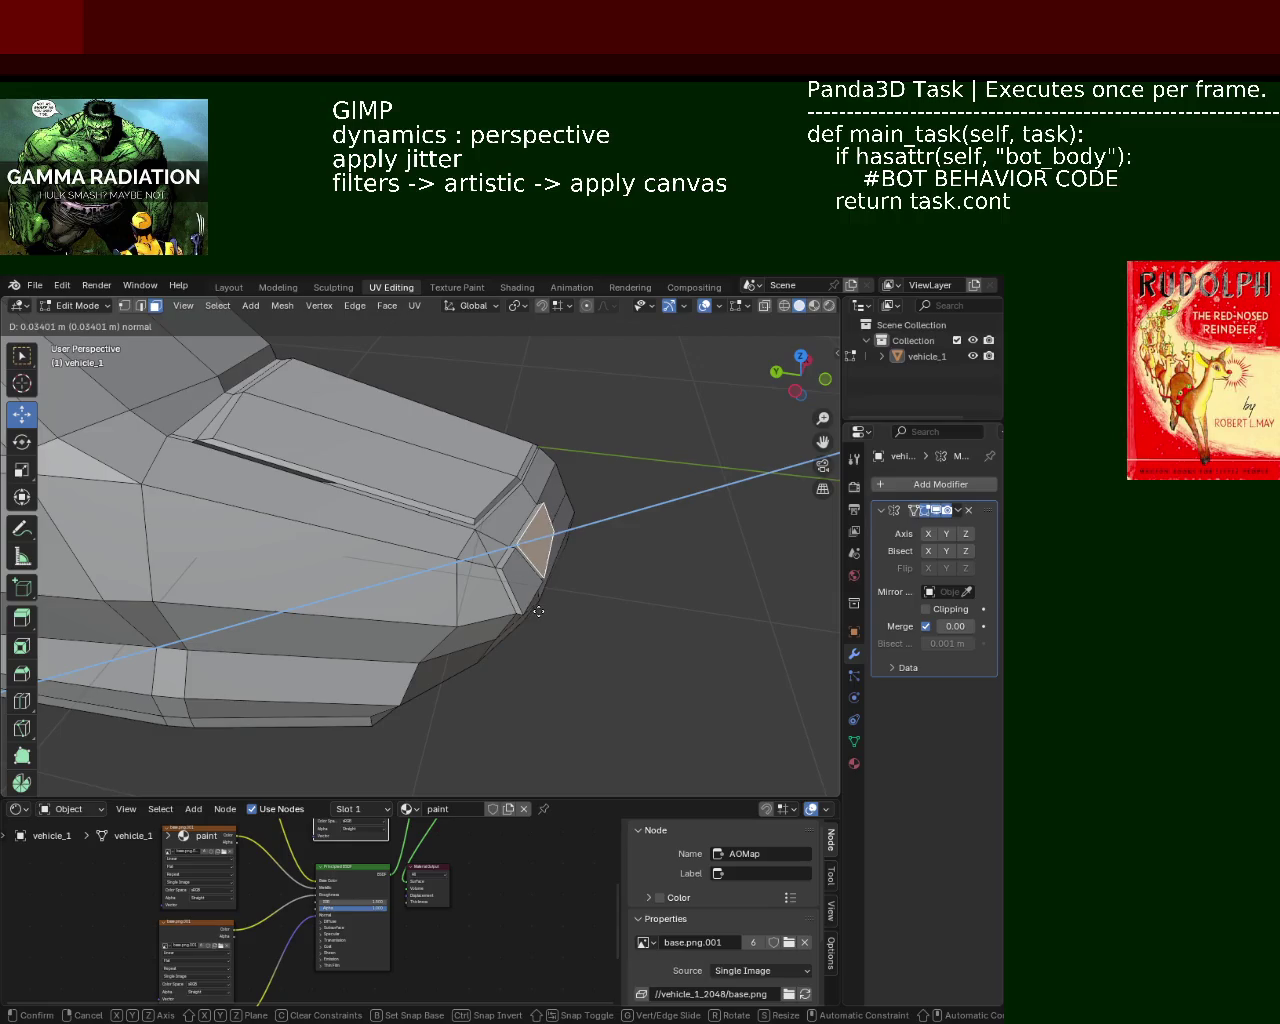
left_click(541, 611)
mouse_move(551, 606)
middle_mouse_down()
mouse_move(470, 508)
mouse_move(531, 471)
mouse_move(569, 517)
mouse_move(643, 557)
mouse_move(420, 529)
mouse_move(583, 591)
mouse_move(589, 560)
mouse_move(571, 566)
mouse_move(611, 543)
mouse_move(611, 574)
mouse_move(474, 538)
middle_mouse_up()
mouse_move(605, 493)
middle_mouse_down()
mouse_move(357, 503)
mouse_move(534, 528)
mouse_move(557, 508)
middle_mouse_up()
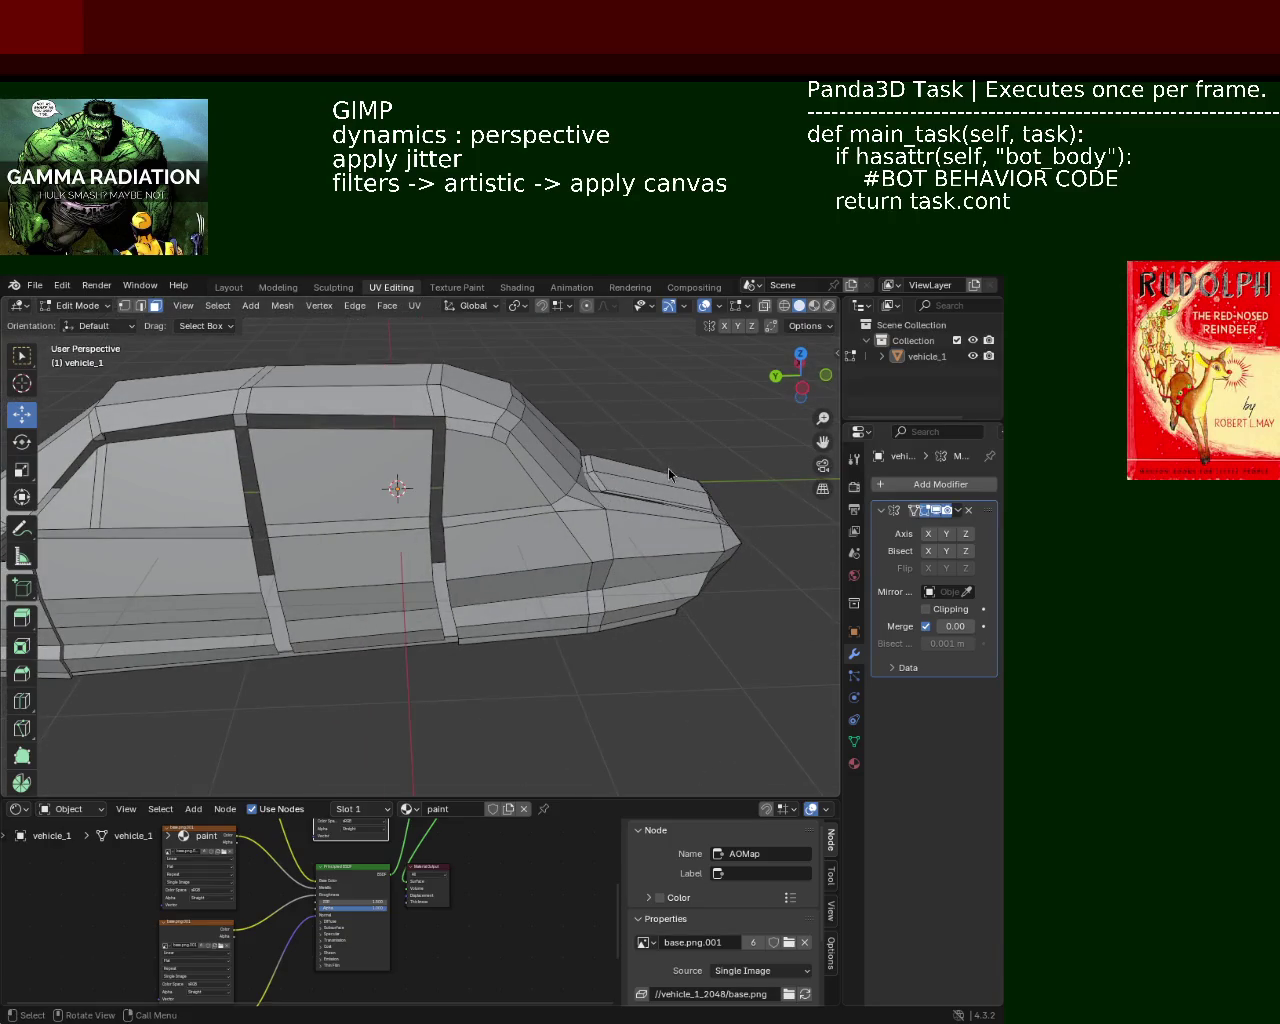
mouse_move(260, 532)
middle_mouse_down()
mouse_move(440, 503)
mouse_move(500, 520)
mouse_move(554, 500)
mouse_move(414, 509)
mouse_move(637, 457)
mouse_move(289, 534)
mouse_move(537, 491)
mouse_move(414, 443)
mouse_move(369, 547)
mouse_move(343, 525)
mouse_move(377, 537)
mouse_move(377, 509)
mouse_move(430, 470)
mouse_move(457, 484)
mouse_move(500, 470)
mouse_move(540, 480)
middle_mouse_up()
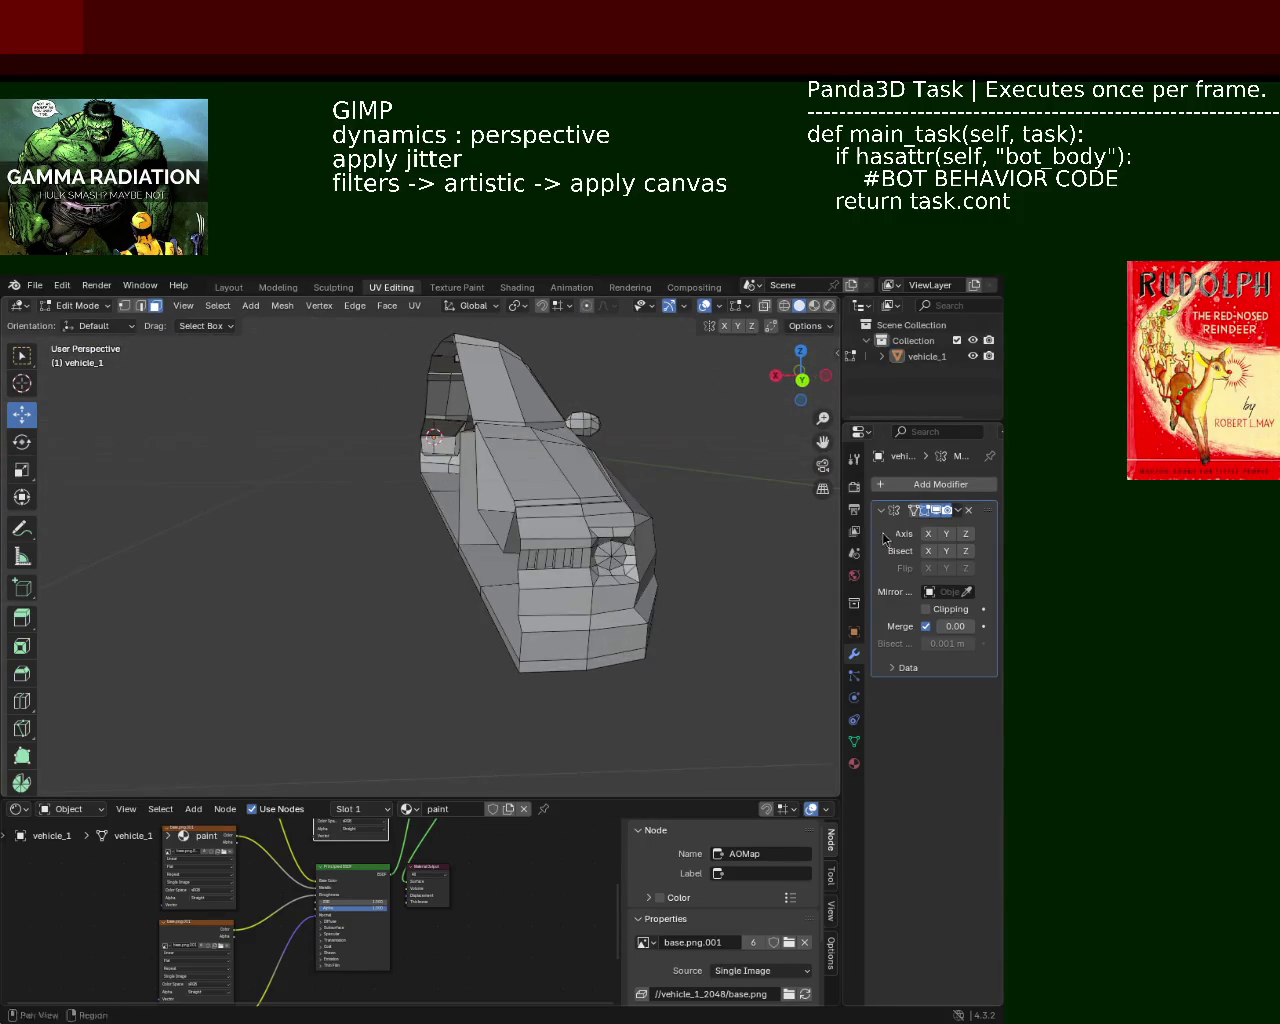
left_click(947, 534)
mouse_move(760, 556)
middle_mouse_down()
mouse_move(631, 571)
mouse_move(643, 563)
mouse_move(629, 543)
mouse_move(674, 557)
mouse_move(617, 637)
mouse_move(440, 632)
mouse_move(669, 556)
mouse_move(646, 540)
mouse_move(580, 620)
mouse_move(529, 734)
mouse_move(328, 602)
mouse_move(543, 537)
mouse_move(623, 563)
mouse_move(648, 557)
mouse_move(580, 505)
mouse_move(510, 530)
mouse_move(475, 576)
mouse_move(457, 497)
mouse_move(531, 504)
middle_mouse_up()
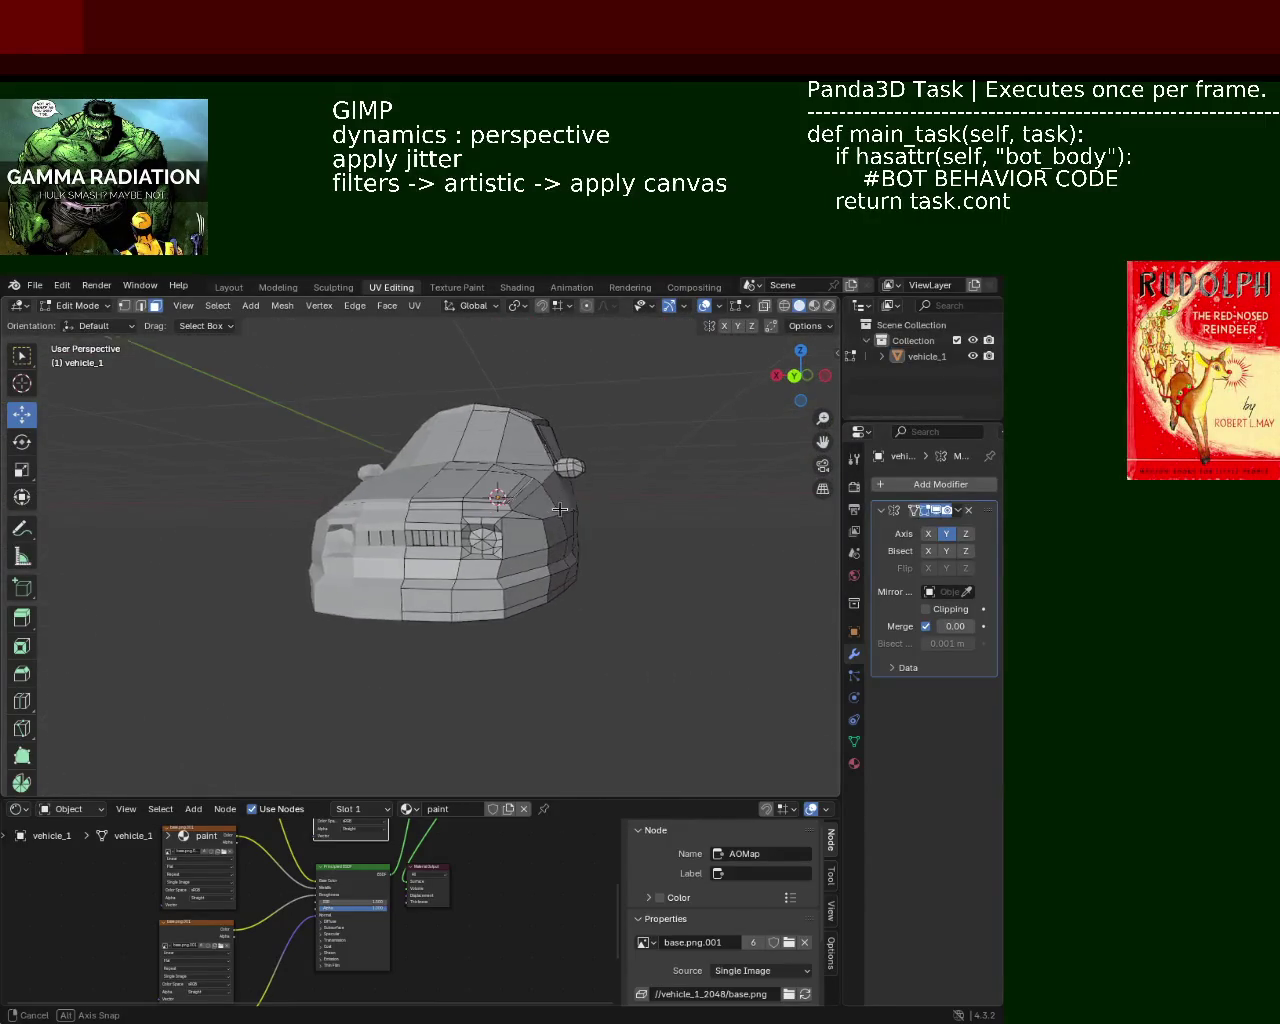
mouse_move(443, 514)
middle_mouse_down()
mouse_move(560, 500)
mouse_move(606, 523)
mouse_move(360, 604)
mouse_move(440, 577)
mouse_move(380, 490)
mouse_move(413, 543)
middle_mouse_up()
Step: Dissolve the unwanted edge inside the car's cabin
scroll(413, 543, "up", 3)
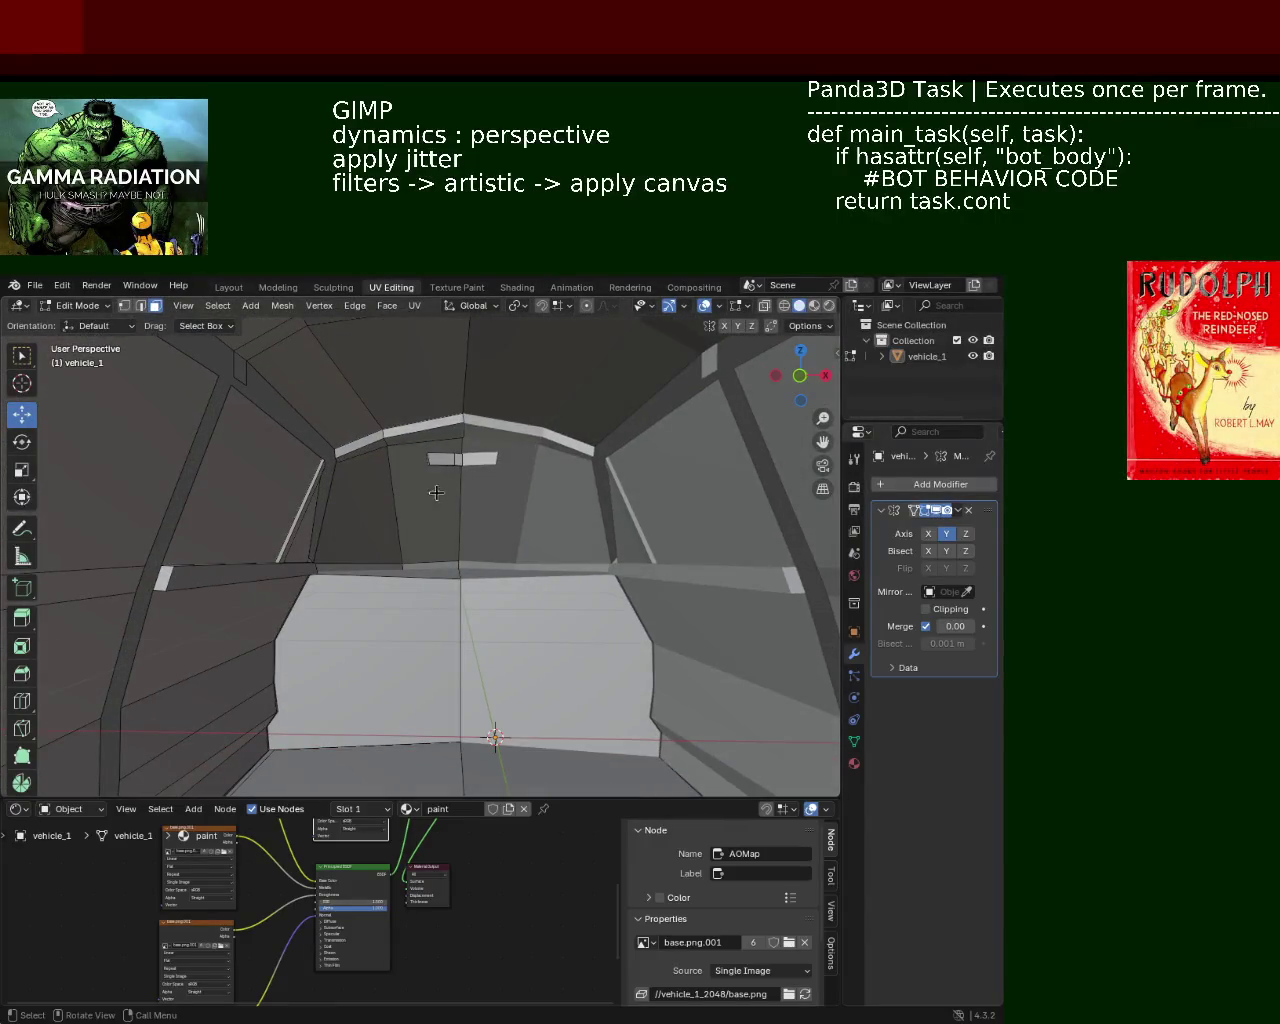
scroll(436, 492, "up", 2)
scroll(457, 508, "down", 2)
scroll(449, 540, "up", 3)
scroll(456, 554, "down", 3)
mouse_move(456, 554)
middle_mouse_down()
mouse_move(483, 480)
mouse_move(466, 517)
mouse_move(411, 517)
mouse_move(507, 521)
mouse_move(543, 549)
mouse_move(431, 489)
mouse_move(446, 492)
mouse_move(357, 497)
mouse_move(409, 457)
mouse_move(391, 474)
mouse_move(312, 472)
mouse_move(460, 443)
mouse_move(437, 492)
mouse_move(432, 457)
mouse_move(128, 296)
middle_mouse_up()
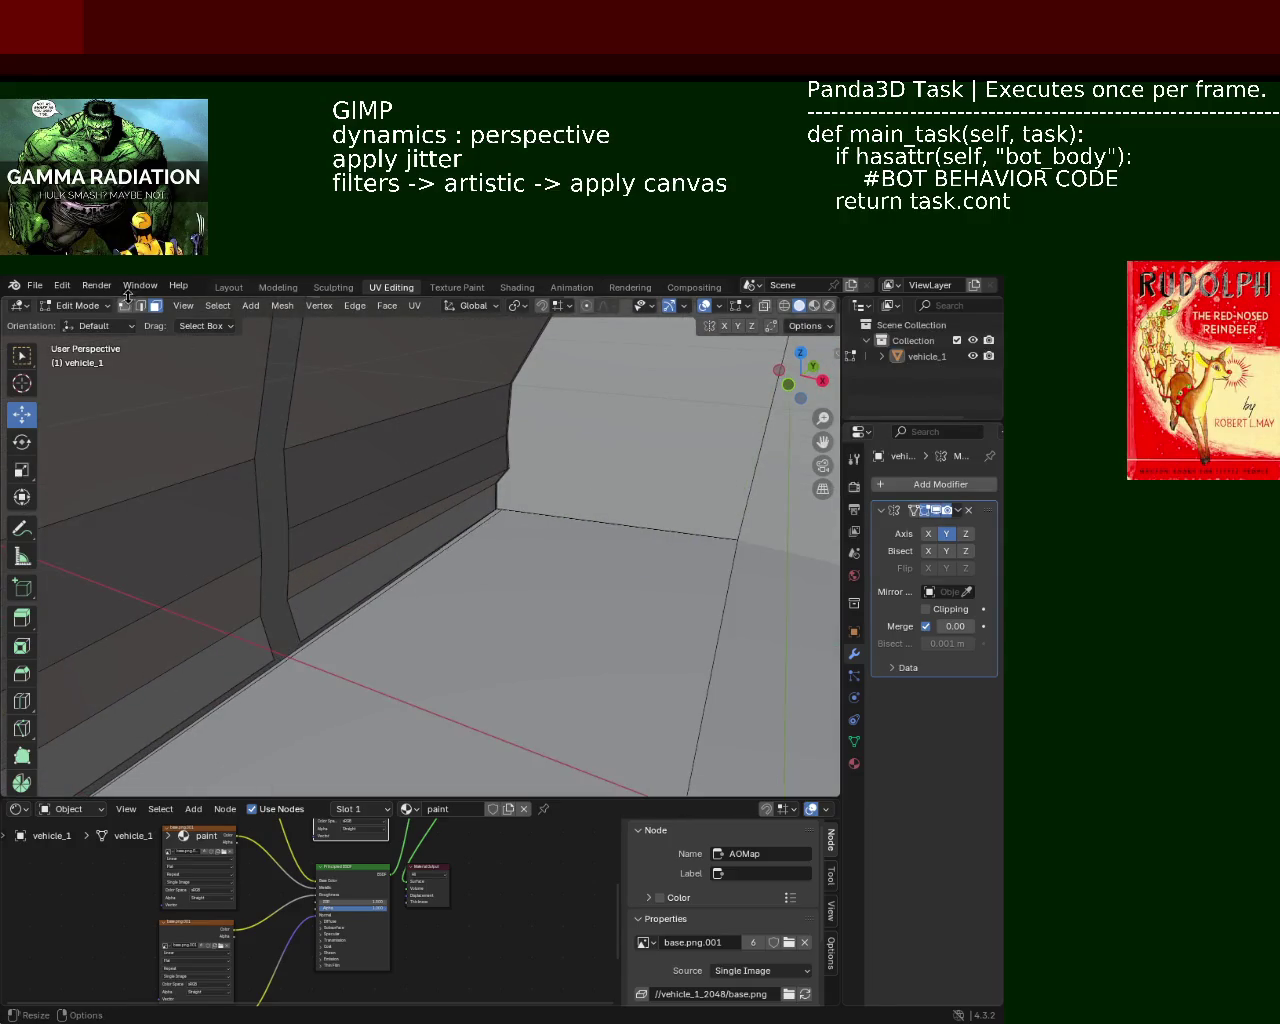
key("x")
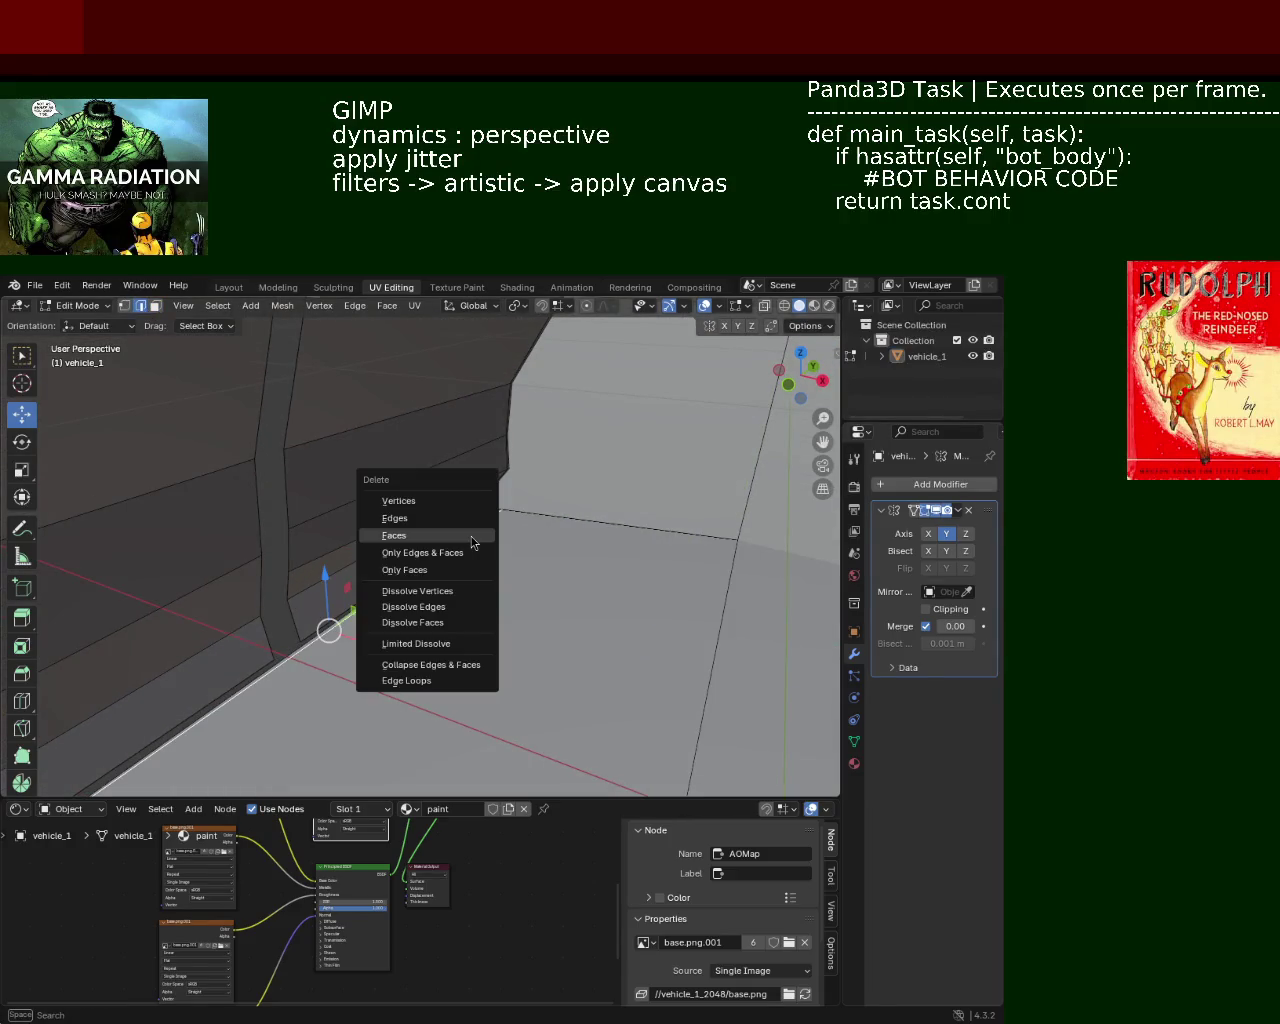
left_click(440, 605)
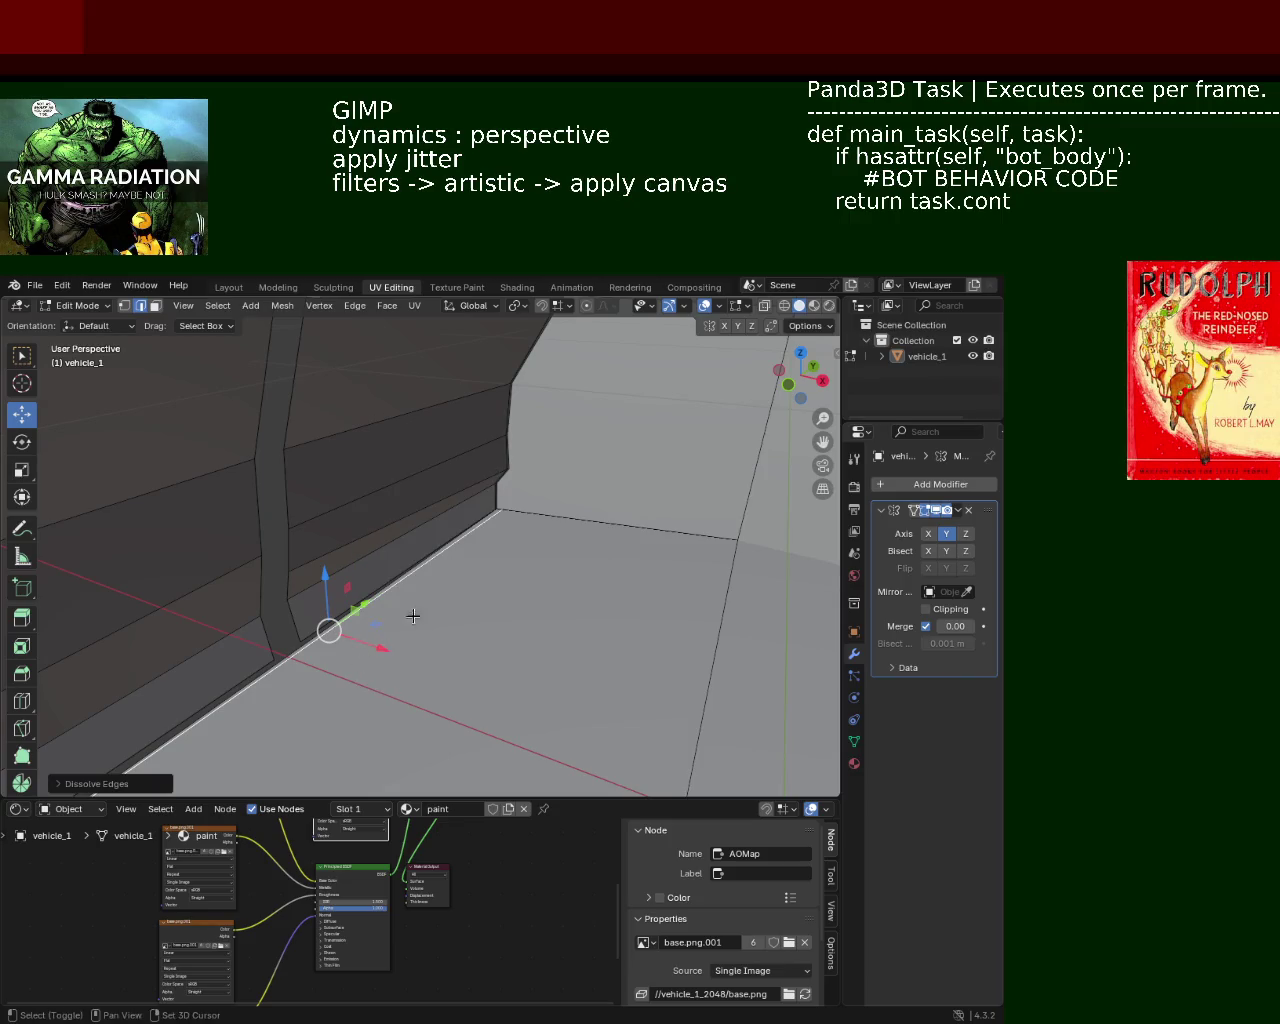
key("x")
left_click(380, 518)
Step: Subdivide the cabin wall edge and slide the new midpoint vertex along it
mouse_move(391, 529)
middle_mouse_down()
mouse_move(437, 529)
mouse_move(307, 518)
mouse_move(394, 464)
middle_mouse_up()
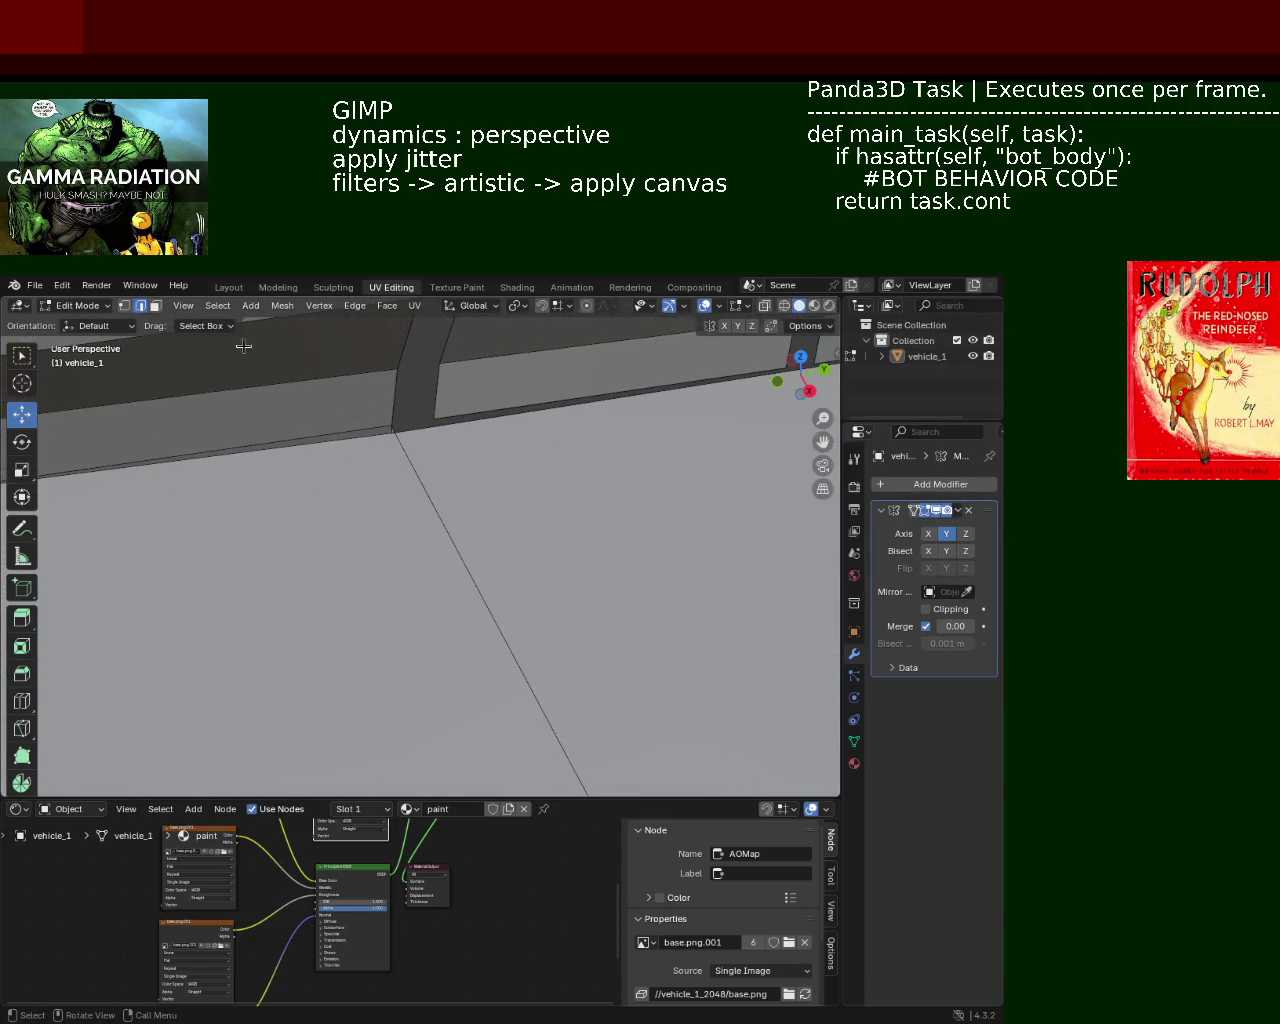
mouse_move(496, 553)
middle_mouse_down()
mouse_move(511, 479)
mouse_move(886, 536)
mouse_move(589, 514)
mouse_move(429, 443)
mouse_move(400, 562)
middle_mouse_up()
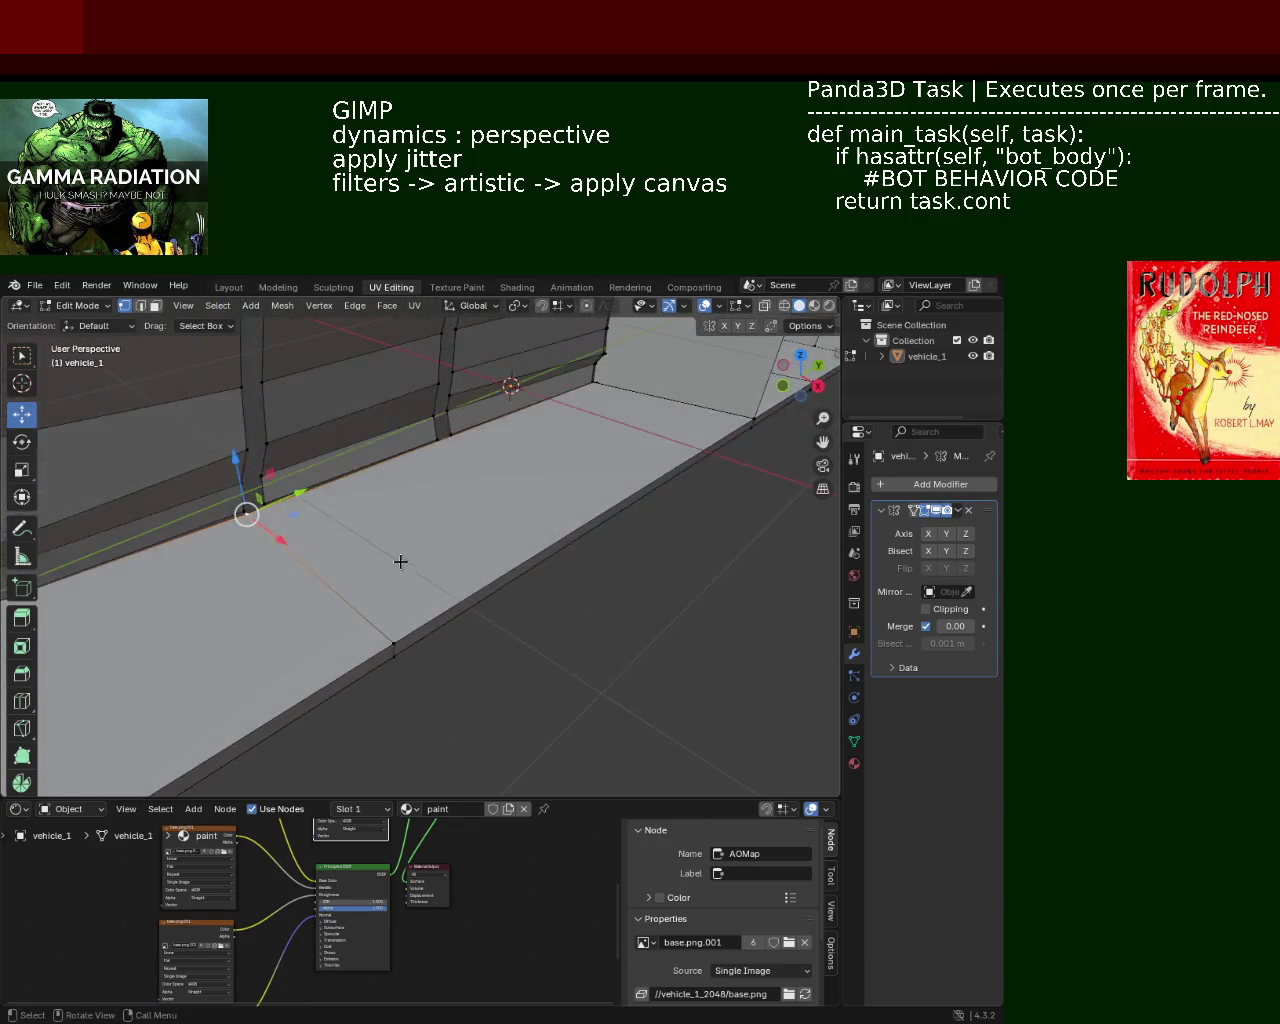
right_click(390, 634)
left_click(390, 634)
mouse_move(474, 514)
middle_mouse_down()
mouse_move(597, 452)
mouse_move(581, 477)
middle_mouse_up()
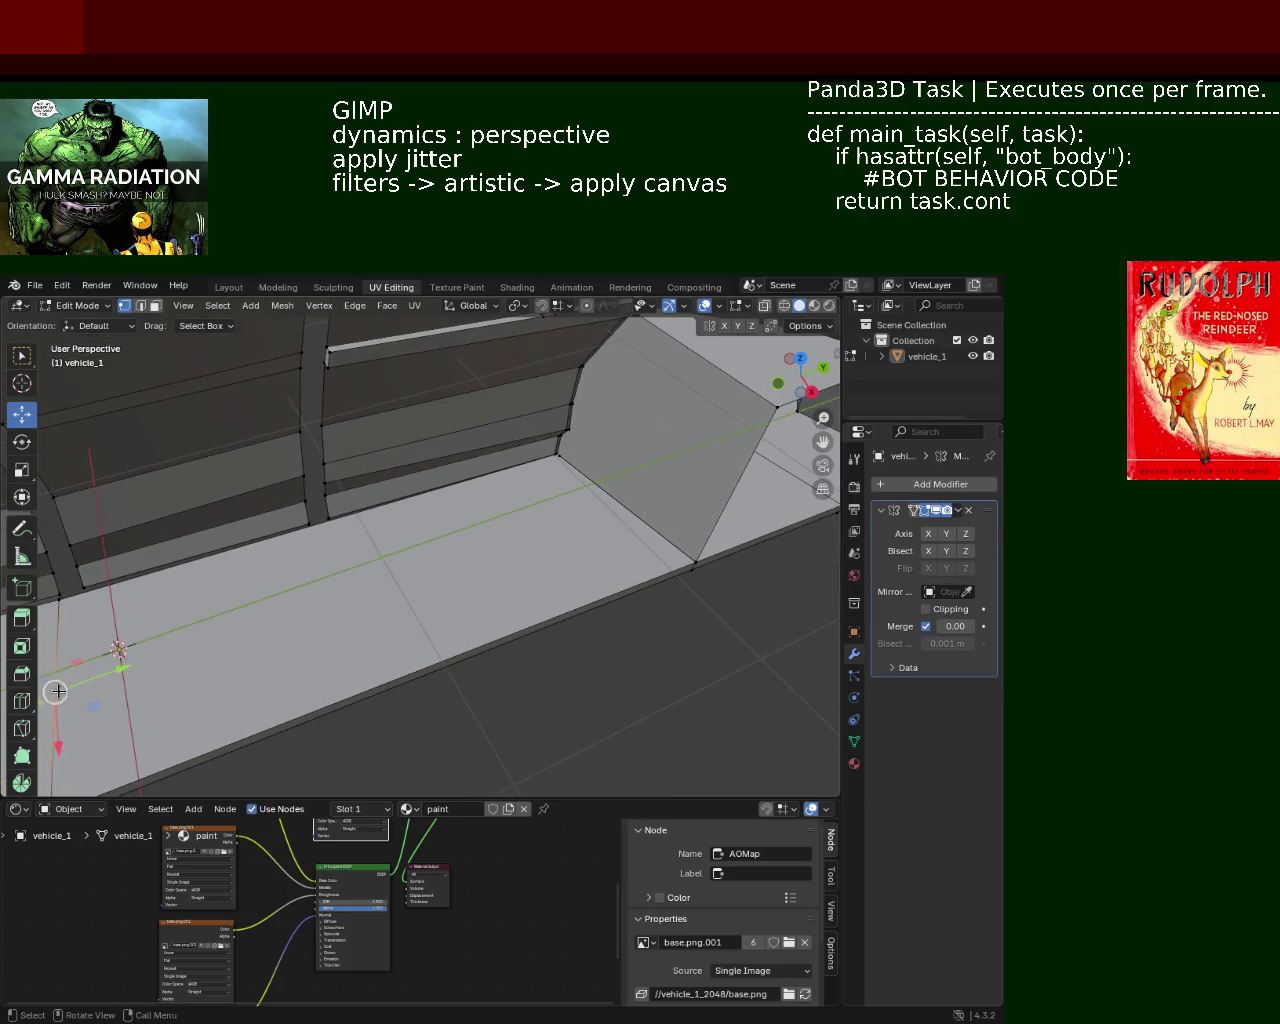
key("g")
key("g")
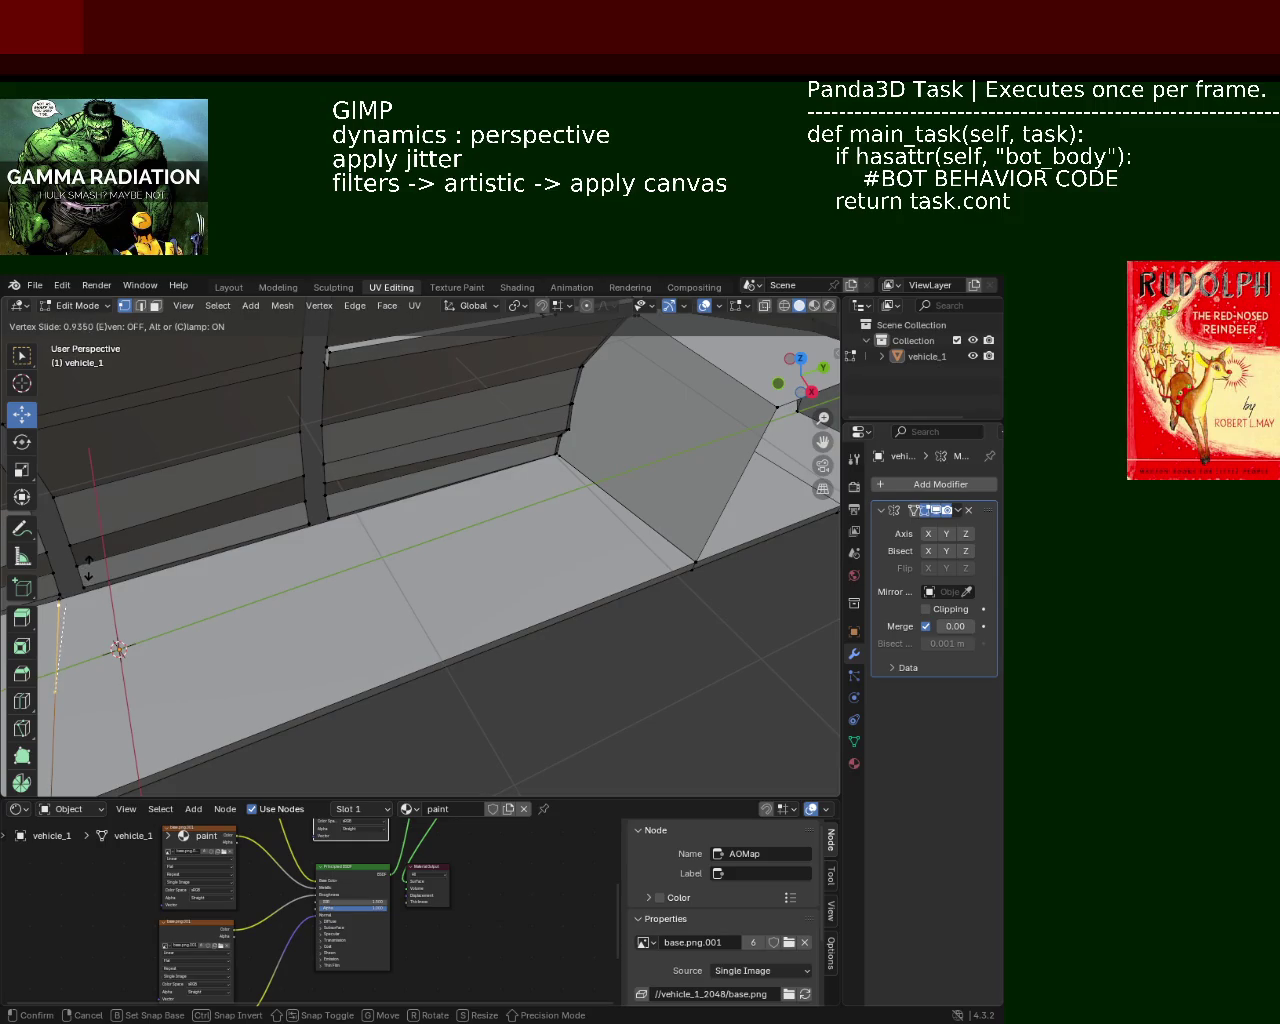
left_click(88, 568)
mouse_move(57, 600)
middle_mouse_down()
mouse_move(503, 620)
mouse_move(509, 517)
mouse_move(488, 589)
mouse_move(508, 543)
mouse_move(514, 553)
mouse_move(468, 578)
middle_mouse_up()
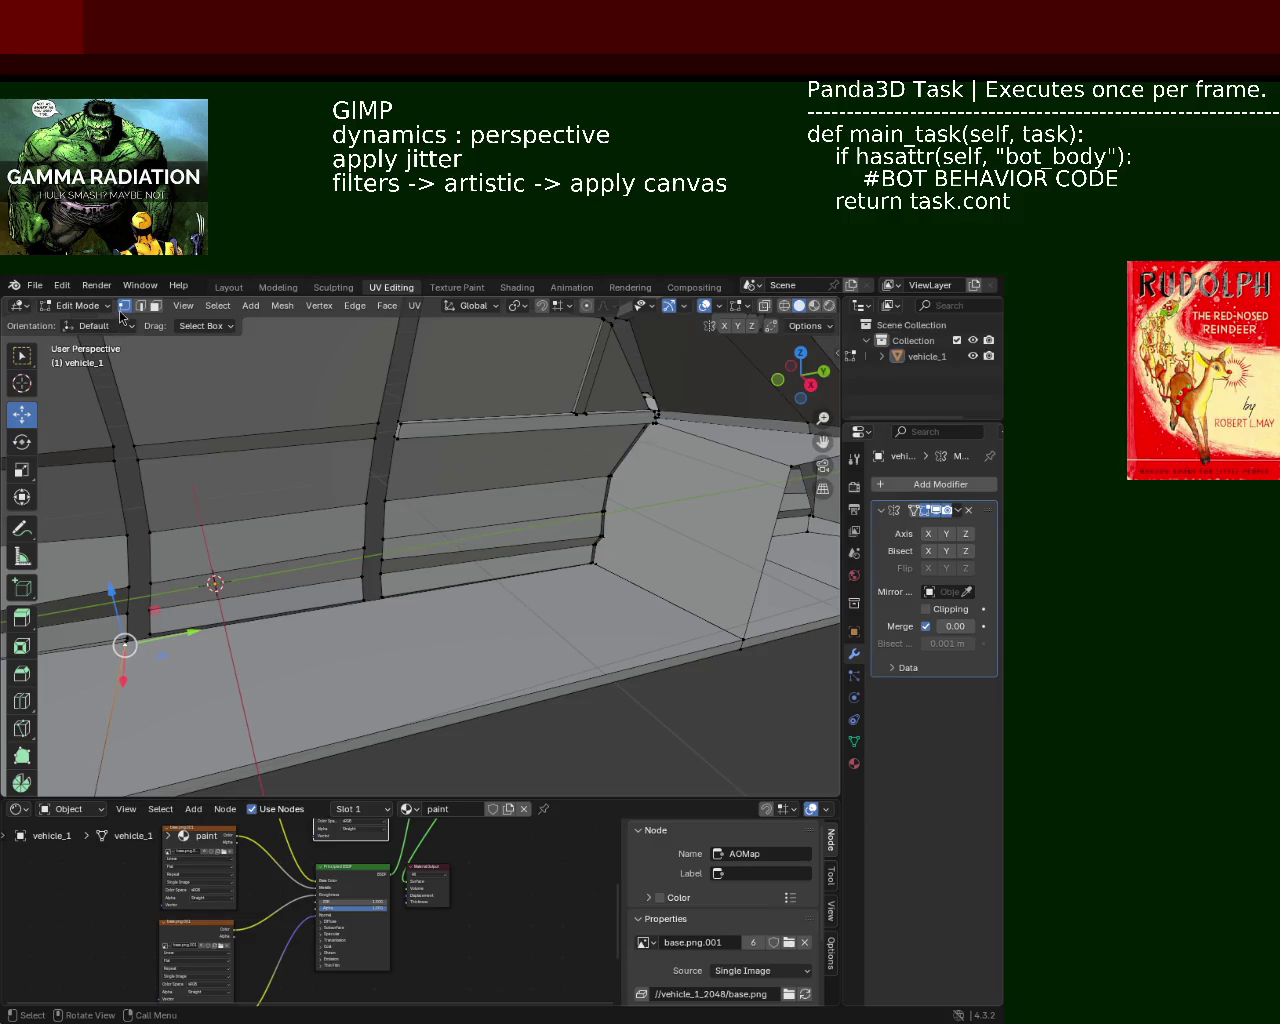
middle_click_drag(177, 743, 141, 724, "shift")
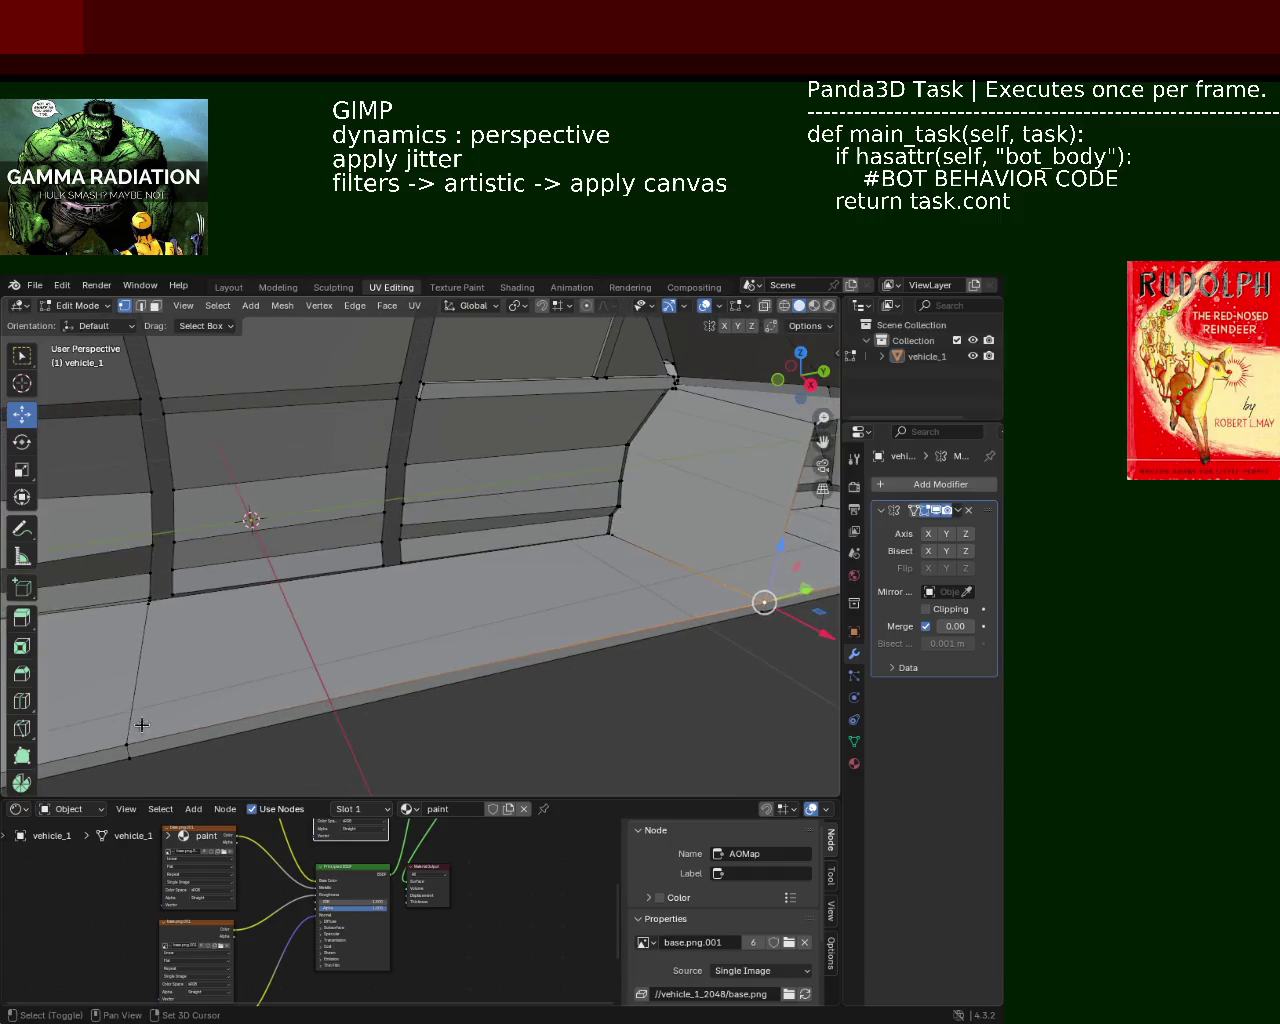
Step: Subdivide a cabin floor edge and a wall edge, then nudge a vertex along X
right_click(132, 731)
left_click(160, 733)
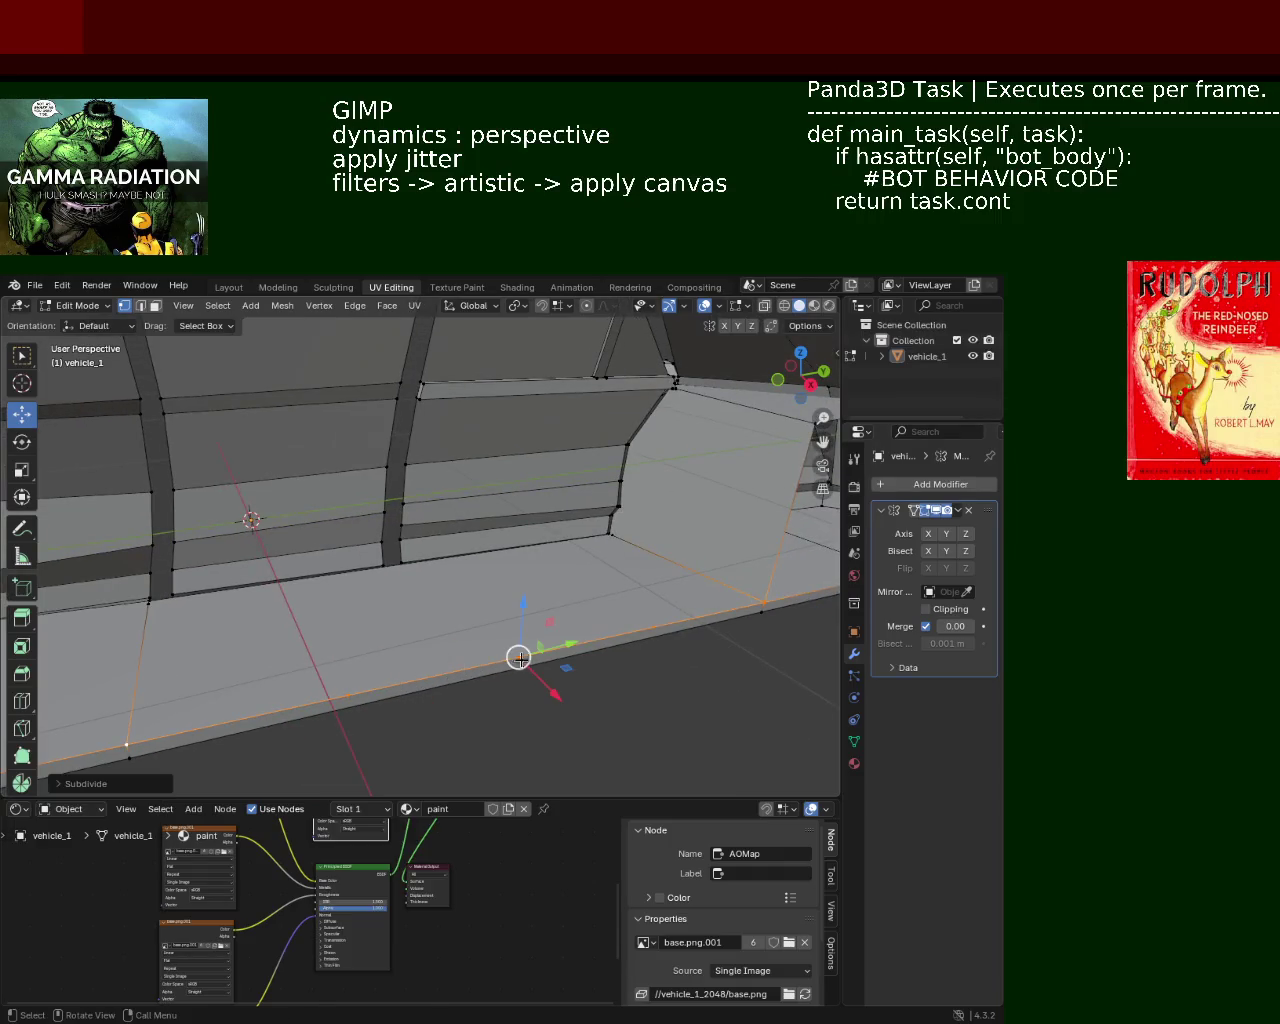
middle_click_drag(395, 575, 123, 625, "shift")
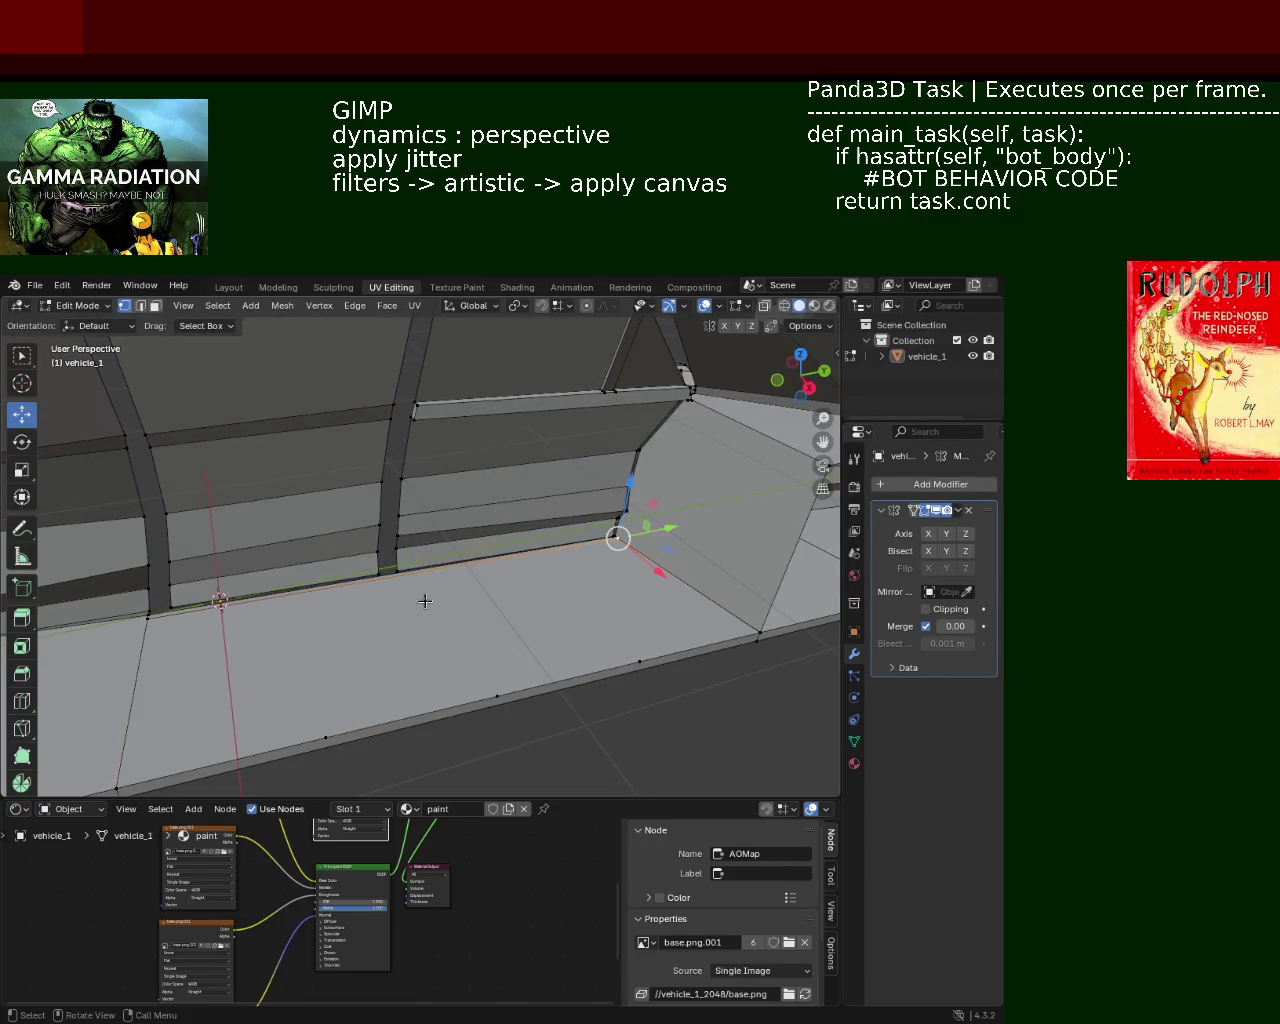
right_click(618, 540)
left_click(598, 565)
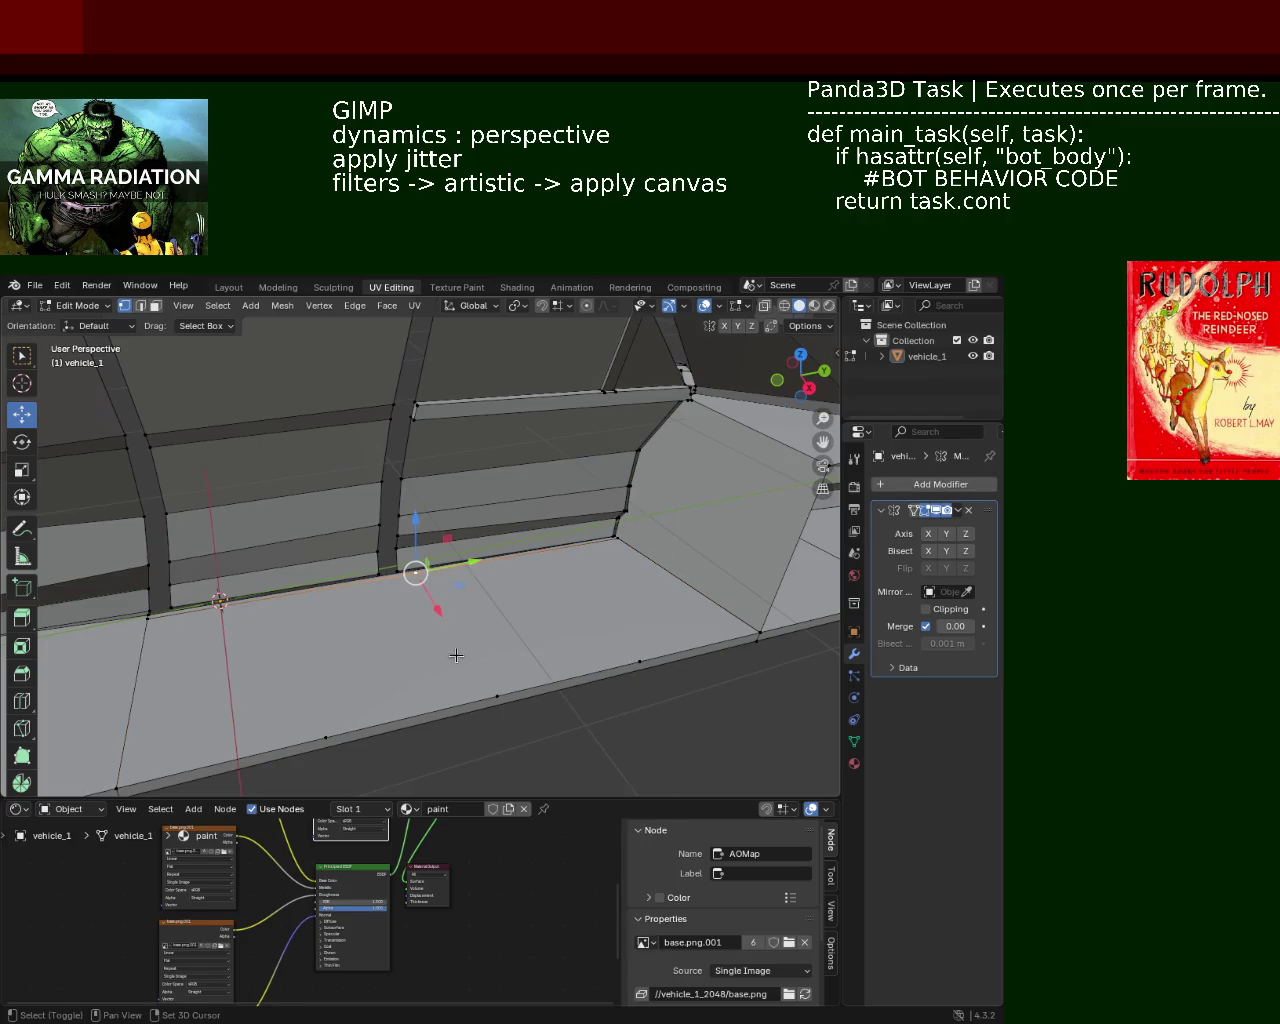
mouse_move(490, 609)
middle_mouse_down()
mouse_move(474, 565)
mouse_move(417, 557)
mouse_move(424, 576)
mouse_move(434, 551)
mouse_move(571, 600)
mouse_move(493, 585)
mouse_move(560, 563)
mouse_move(429, 629)
mouse_move(496, 601)
mouse_move(479, 566)
mouse_move(524, 674)
mouse_move(557, 521)
middle_mouse_up()
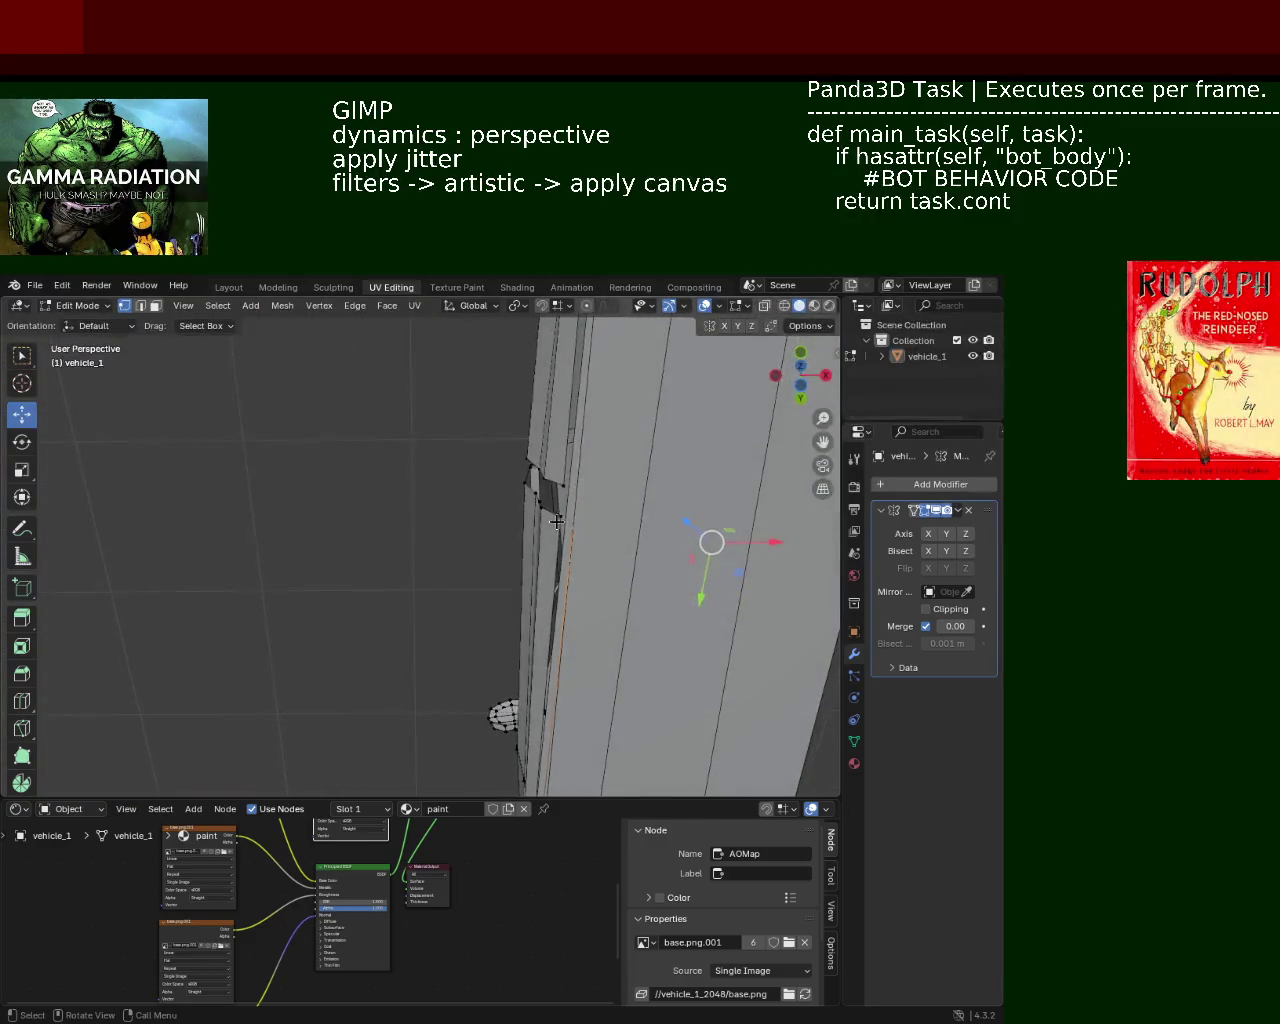
left_click_drag(584, 521, 582, 522)
mouse_move(509, 686)
middle_mouse_down()
mouse_move(529, 523)
mouse_move(461, 643)
mouse_move(468, 594)
middle_mouse_up()
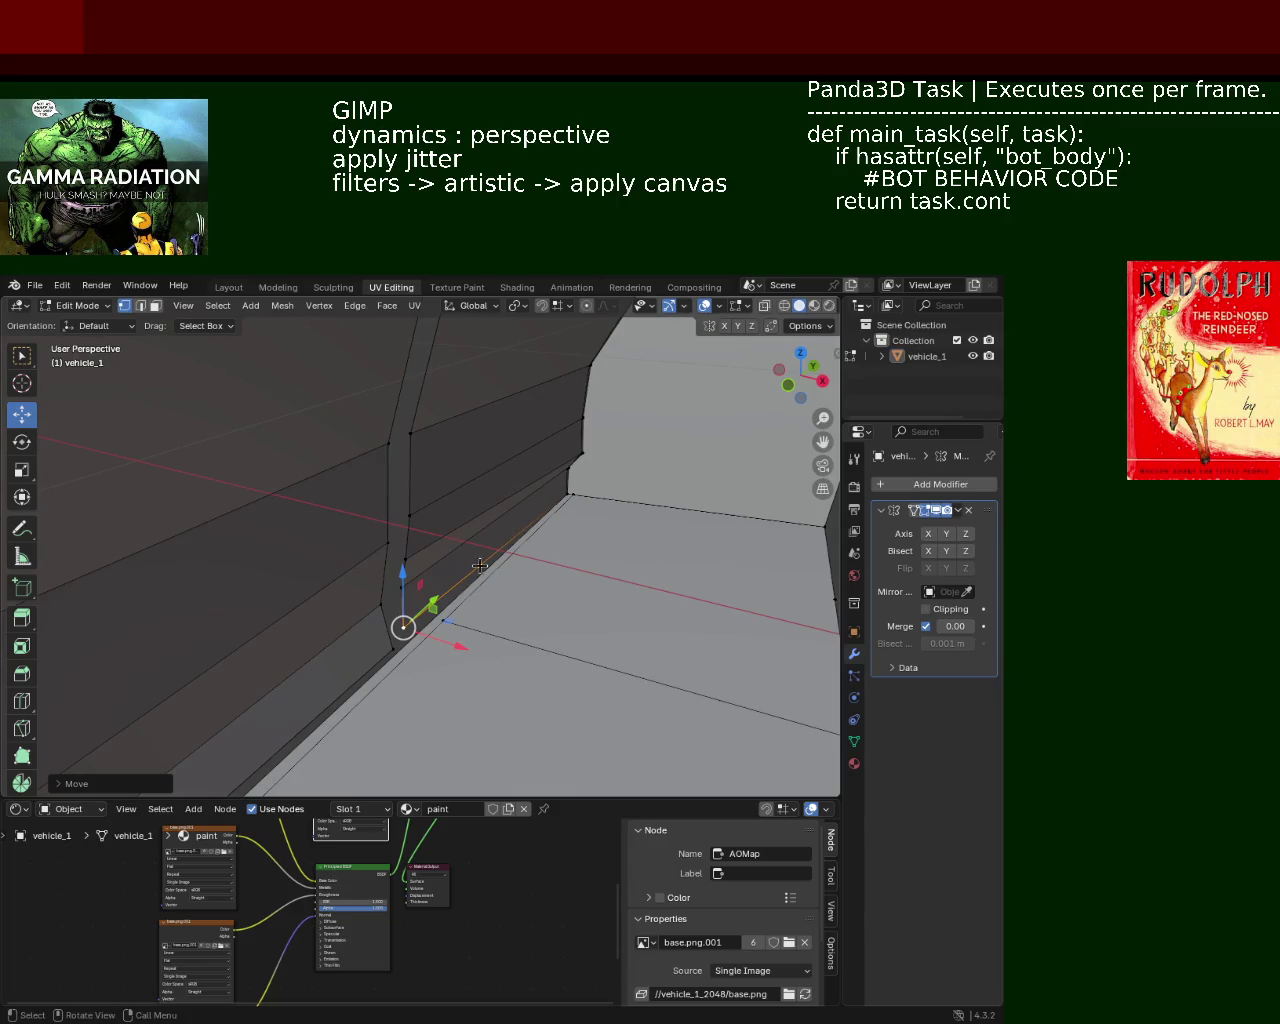
Step: Extrude the floor edge into a thin recessed strip beneath the door panels
mouse_move(575, 539)
middle_mouse_down()
mouse_move(471, 537)
mouse_move(487, 569)
middle_mouse_up()
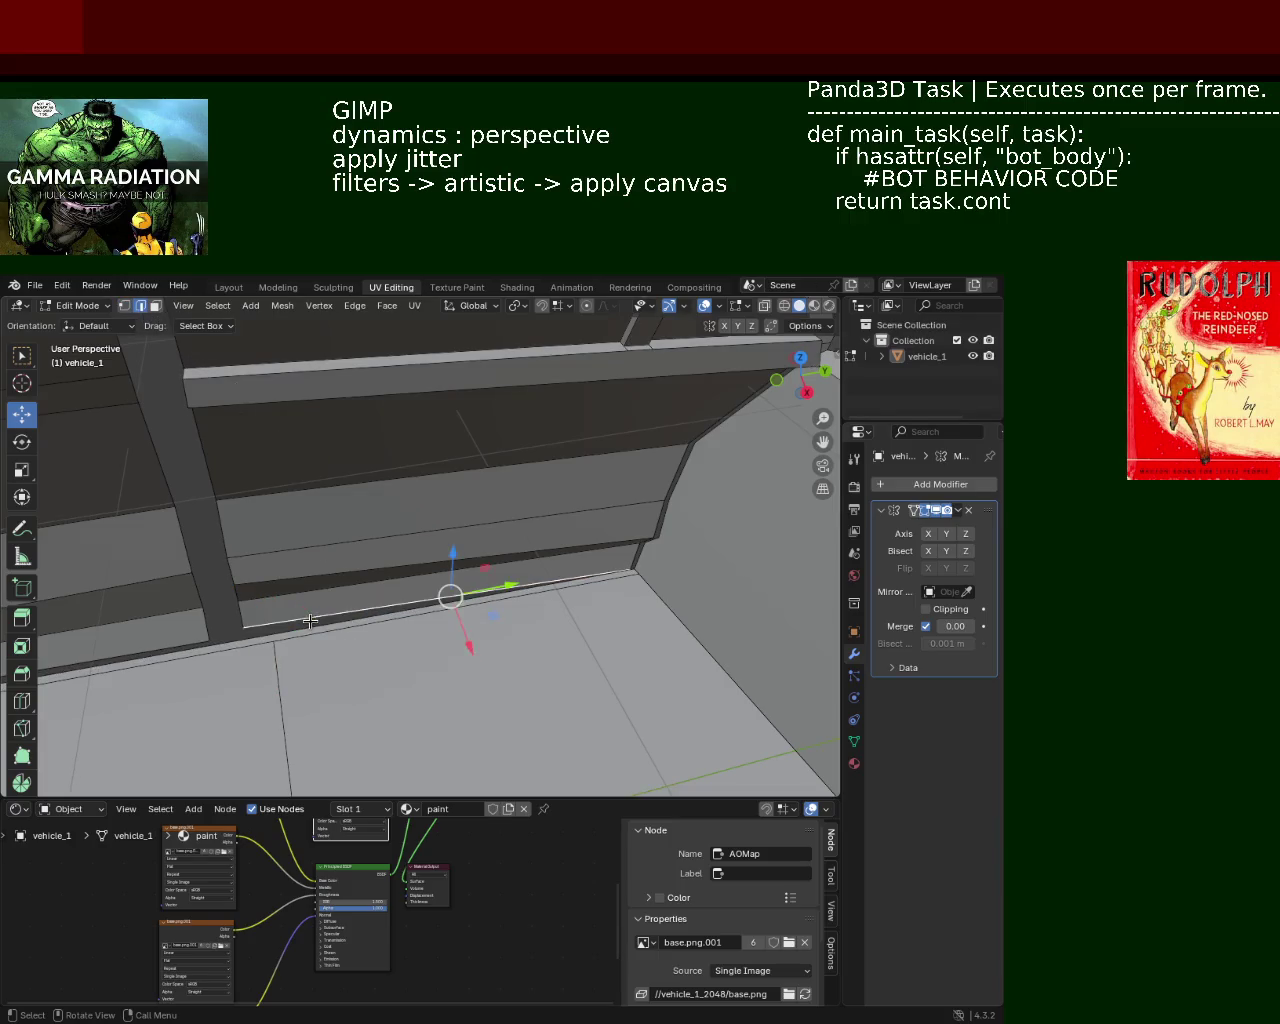
key("g")
key("z")
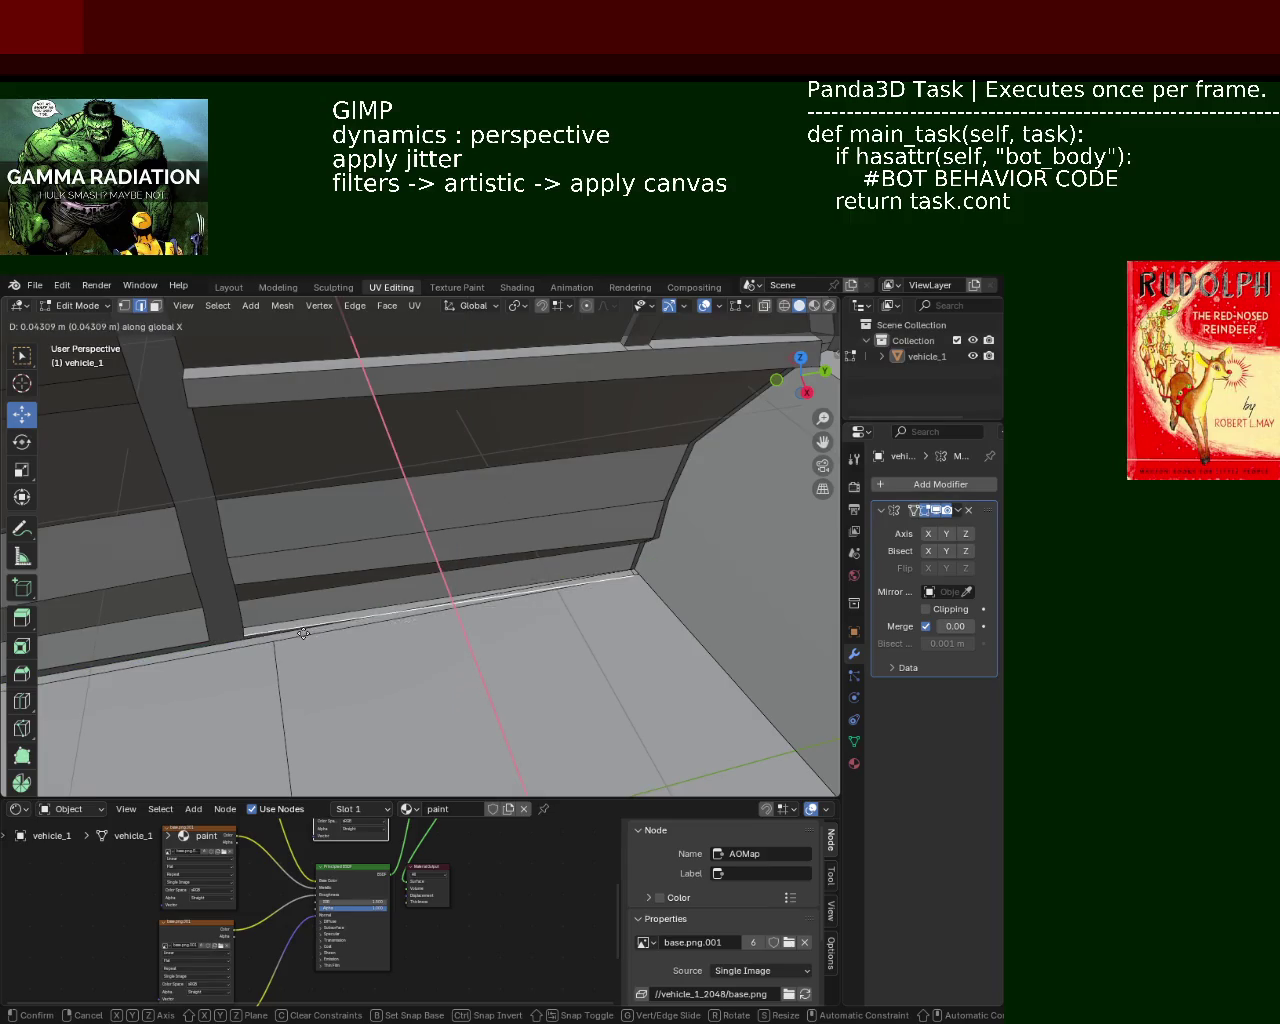
left_click(302, 631)
middle_click_drag(302, 631, 480, 617)
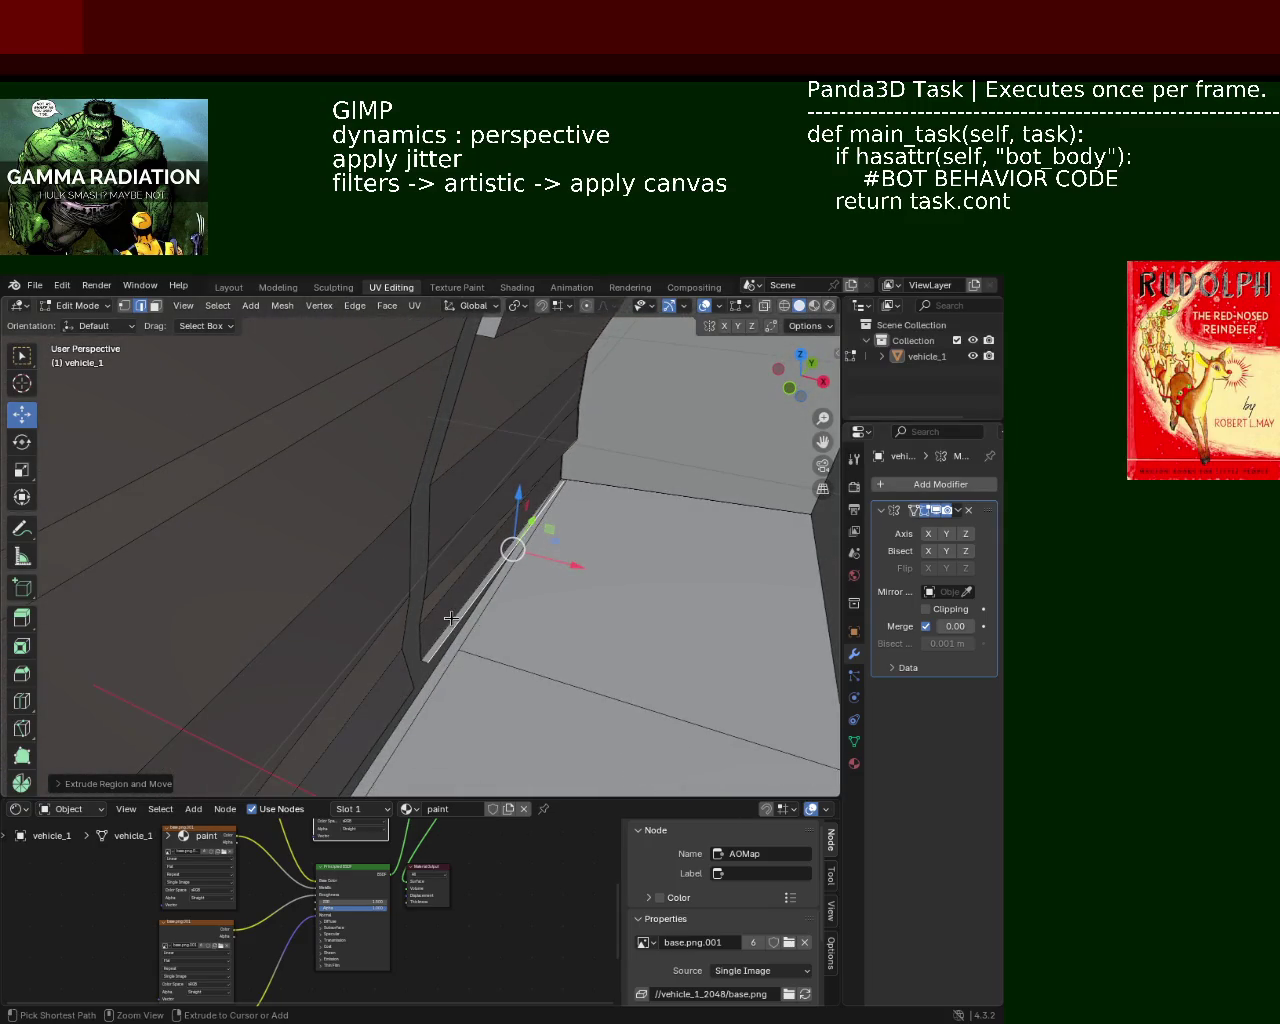
mouse_move(471, 583)
middle_mouse_down()
mouse_move(629, 586)
mouse_move(505, 548)
mouse_move(502, 578)
middle_mouse_up()
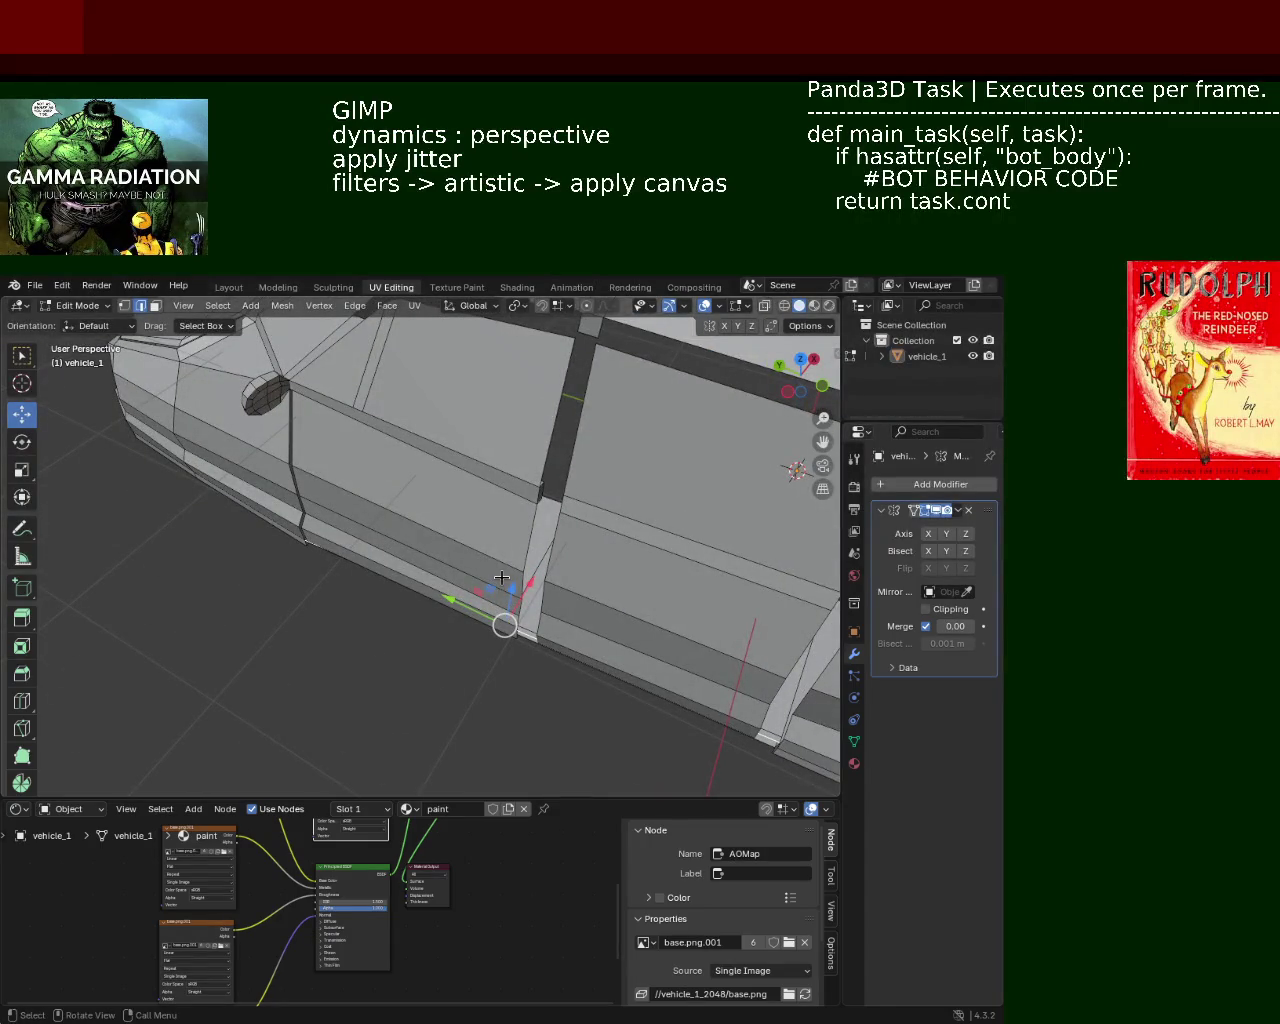
mouse_move(397, 503)
middle_mouse_down()
mouse_move(606, 521)
mouse_move(613, 534)
mouse_move(492, 587)
mouse_move(405, 529)
middle_mouse_up()
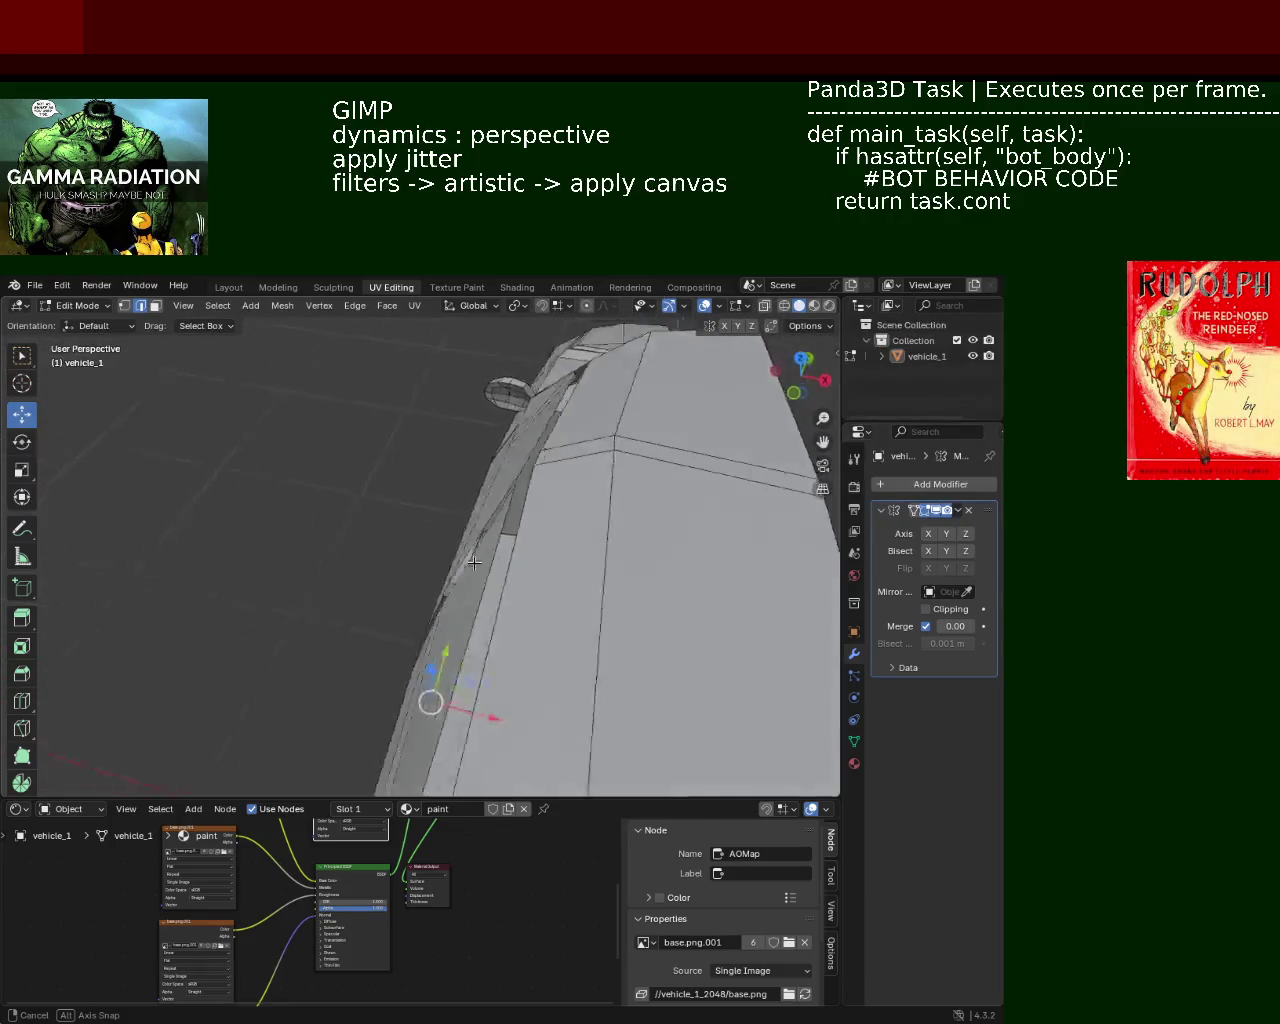
middle_click_drag(498, 671, 590, 530)
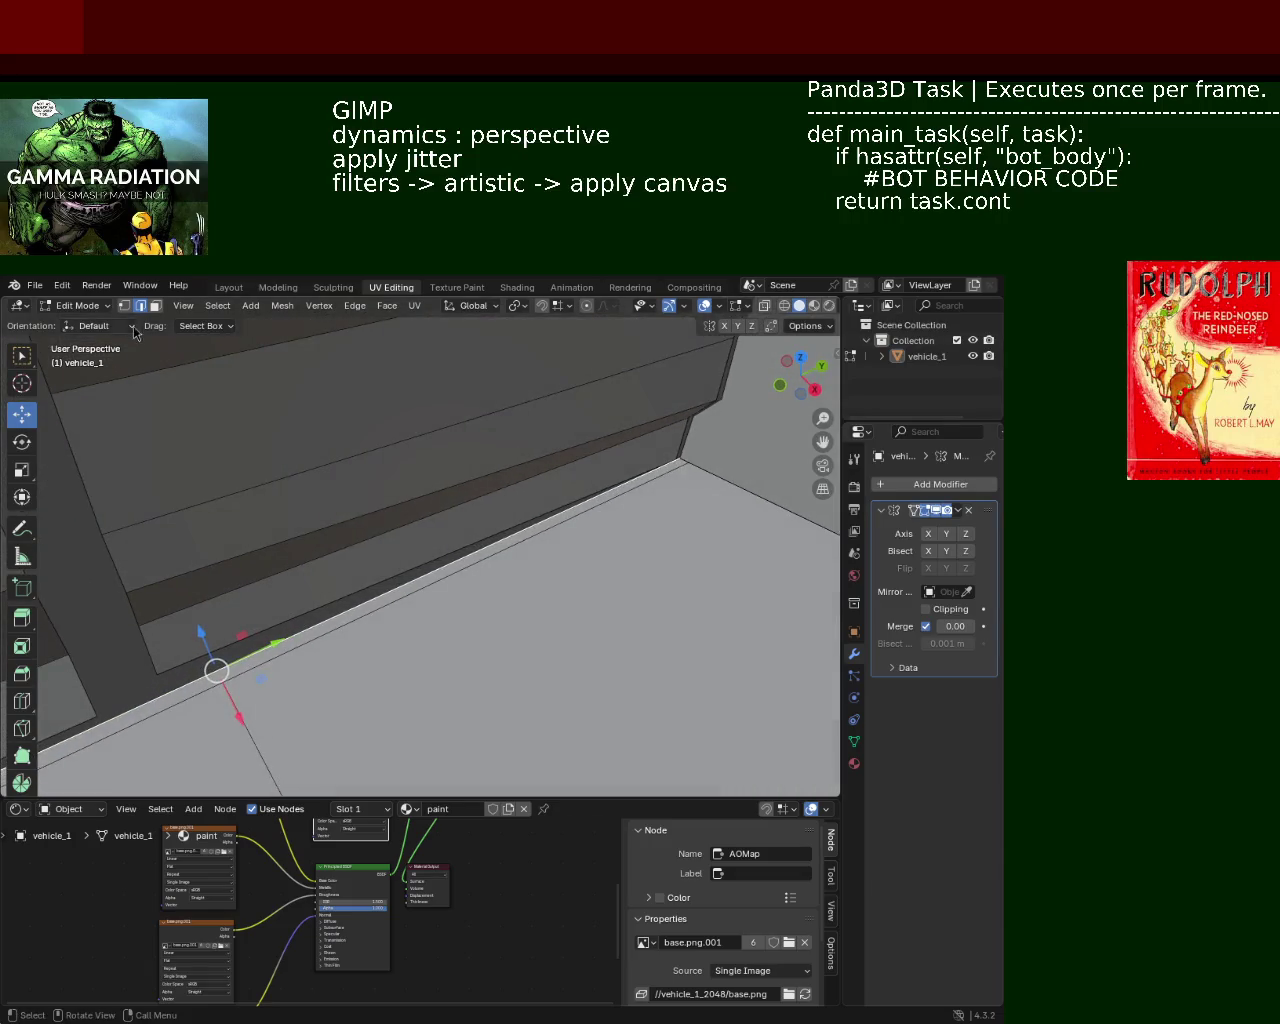
Step: Delete the thin extruded strip face along the cabin floor border using face select
key("3")
left_click(518, 537)
key("x")
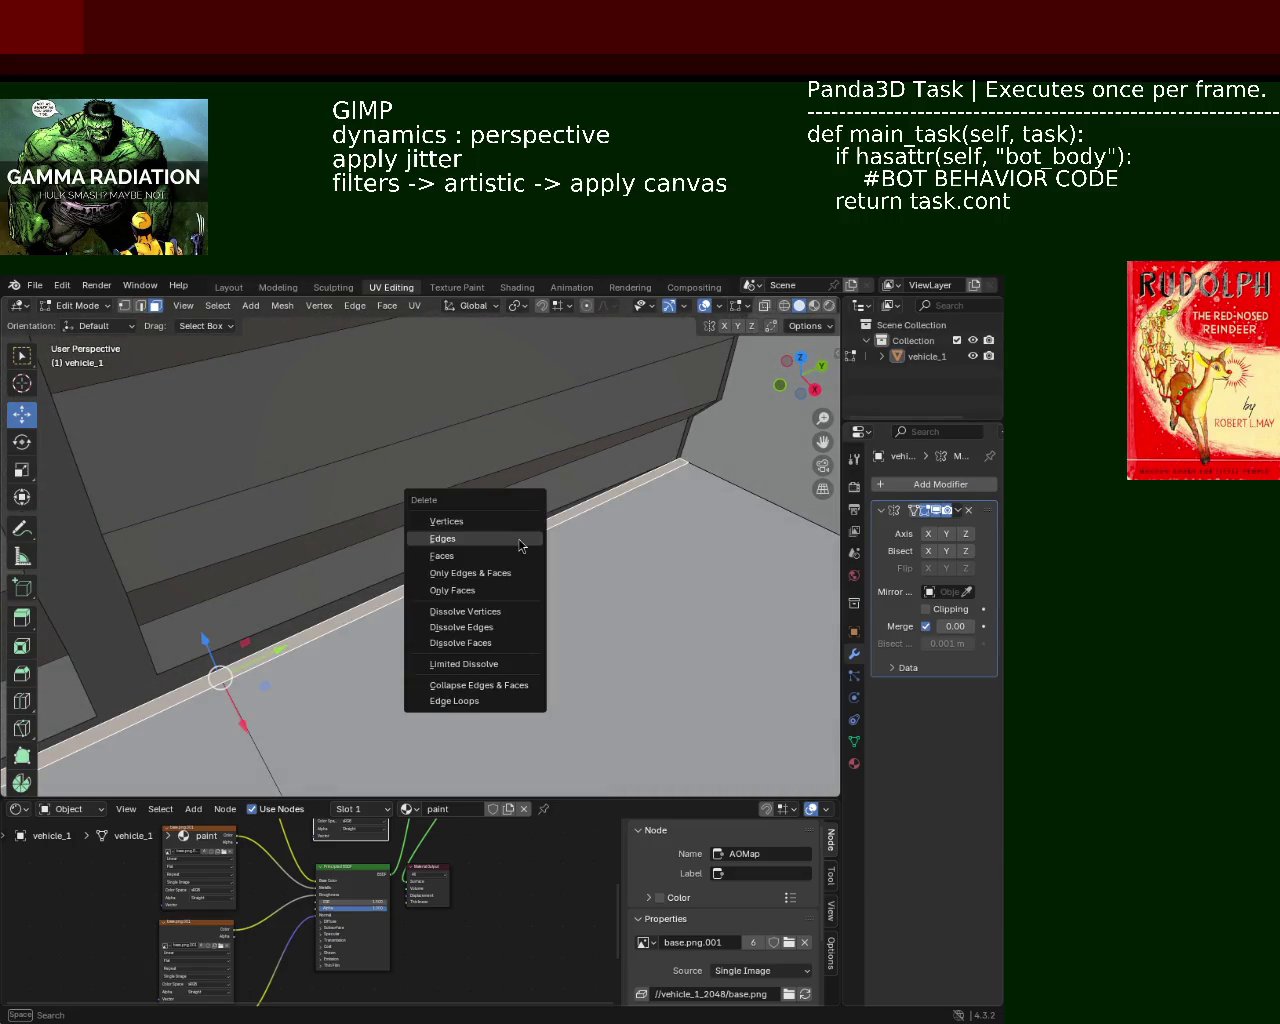
left_click(497, 556)
middle_click_drag(497, 556, 484, 562)
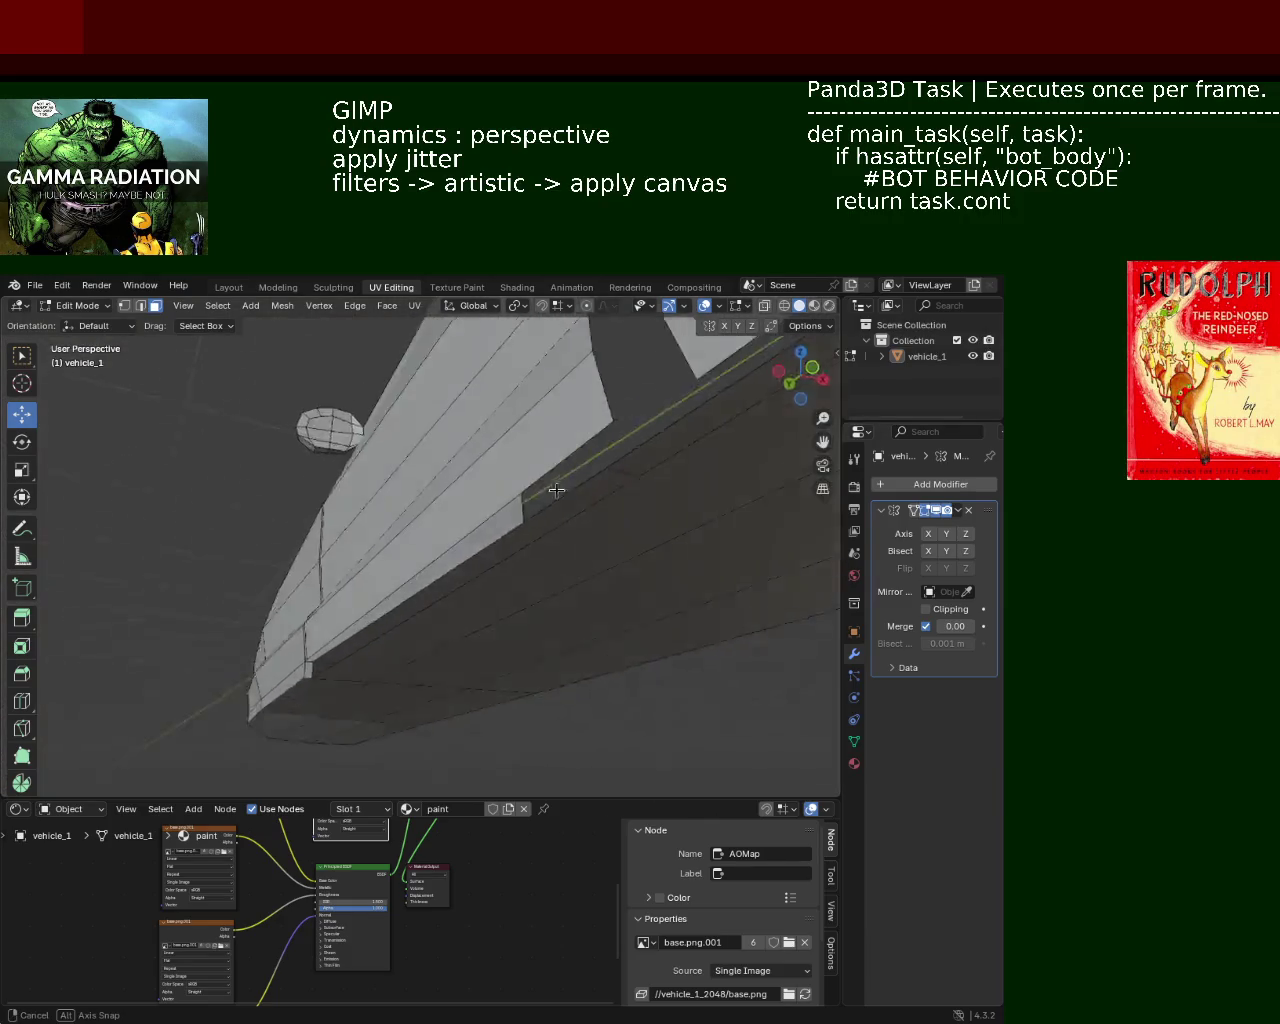
mouse_move(484, 562)
middle_mouse_down()
mouse_move(433, 541)
mouse_move(611, 466)
mouse_move(569, 480)
mouse_move(597, 466)
mouse_move(607, 492)
mouse_move(651, 457)
mouse_move(503, 463)
mouse_move(397, 406)
mouse_move(413, 404)
mouse_move(346, 417)
middle_mouse_up()
left_click(140, 307)
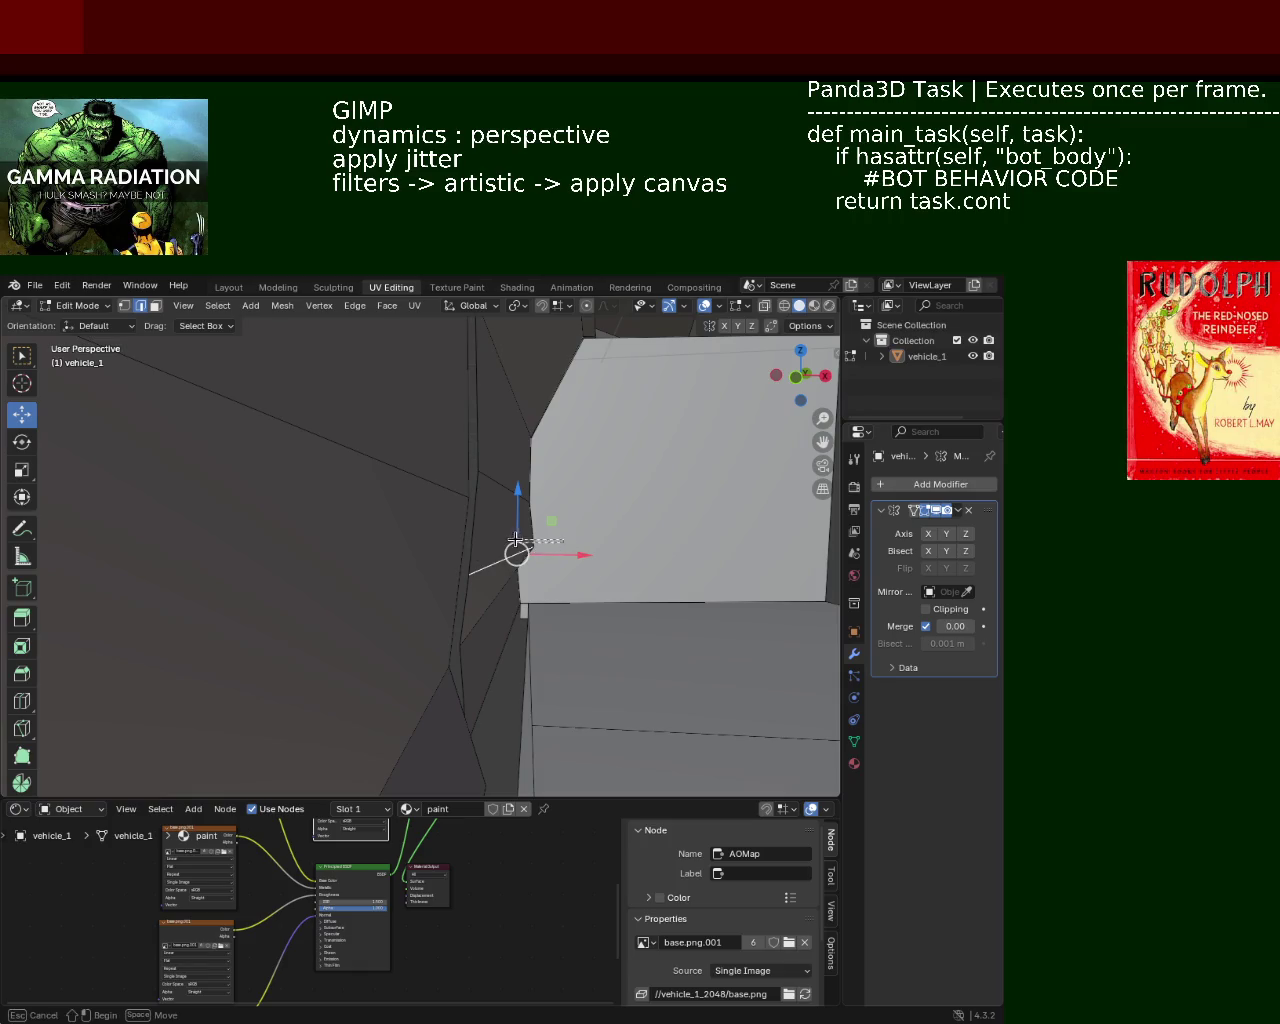
mouse_move(497, 534)
middle_mouse_down()
mouse_move(453, 557)
mouse_move(459, 543)
mouse_move(514, 586)
mouse_move(389, 446)
mouse_move(300, 627)
mouse_move(483, 625)
middle_mouse_up()
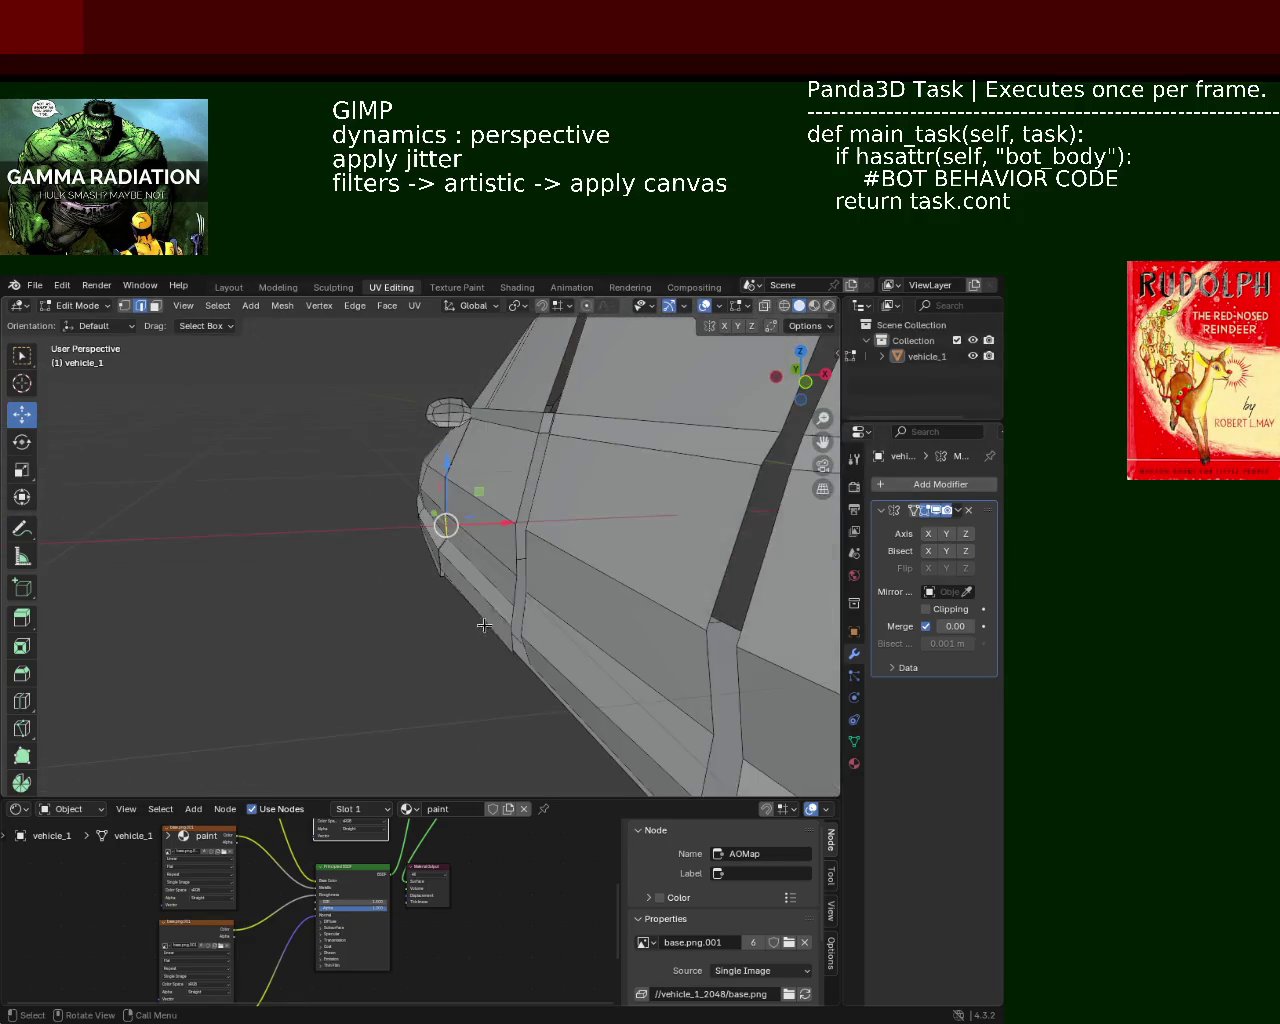
mouse_move(661, 610)
middle_mouse_down()
mouse_move(437, 569)
mouse_move(577, 542)
middle_mouse_up()
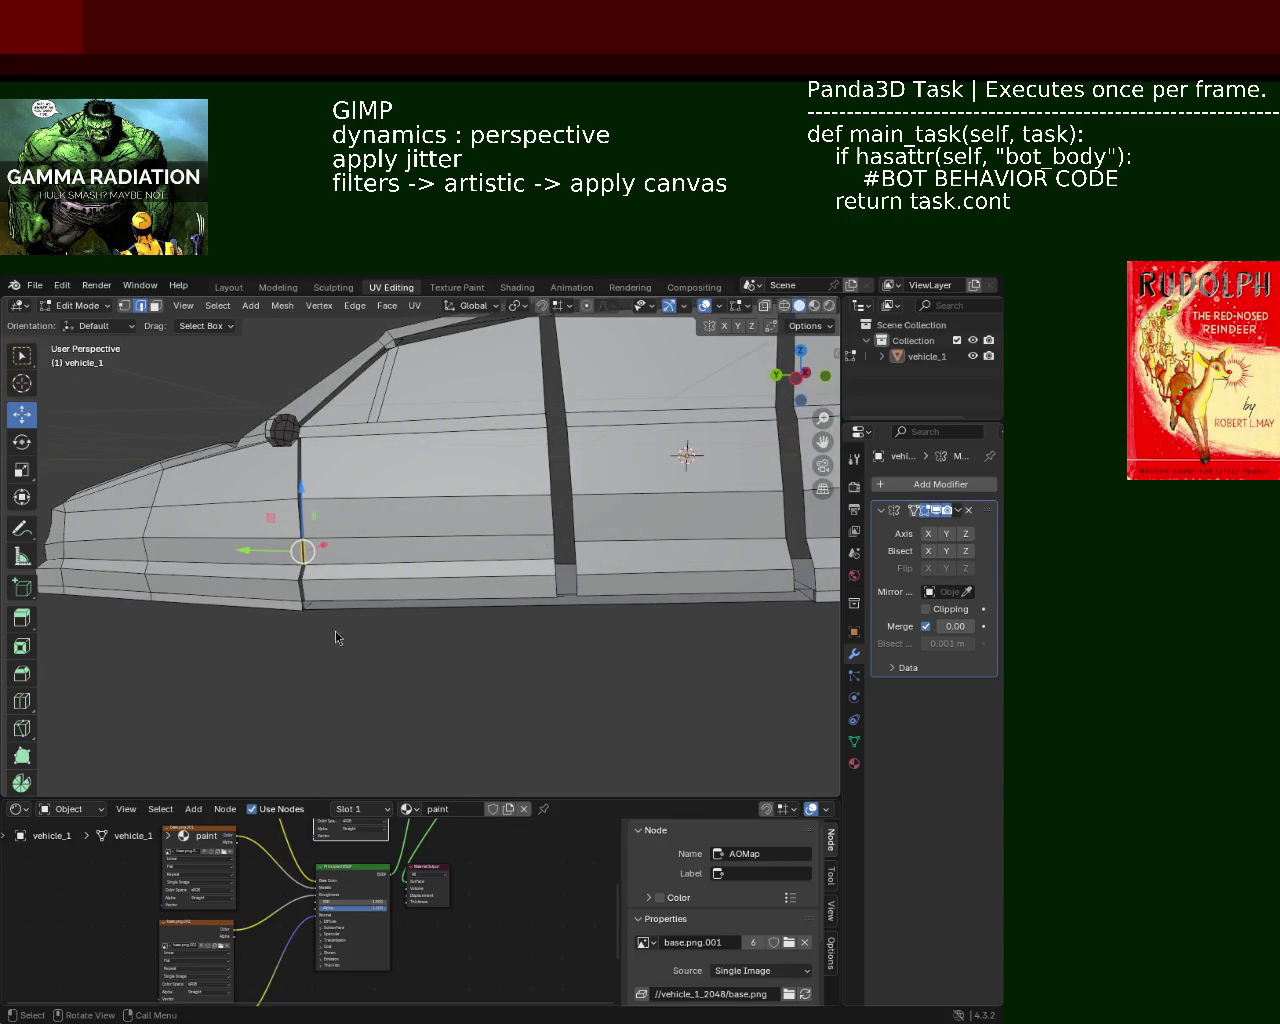
mouse_move(435, 493)
middle_mouse_down()
mouse_move(349, 552)
mouse_move(297, 563)
mouse_move(460, 553)
mouse_move(506, 612)
middle_mouse_up()
Step: Zoom in on the vehicle_1 car in the viewport
scroll(463, 555, "down", 3)
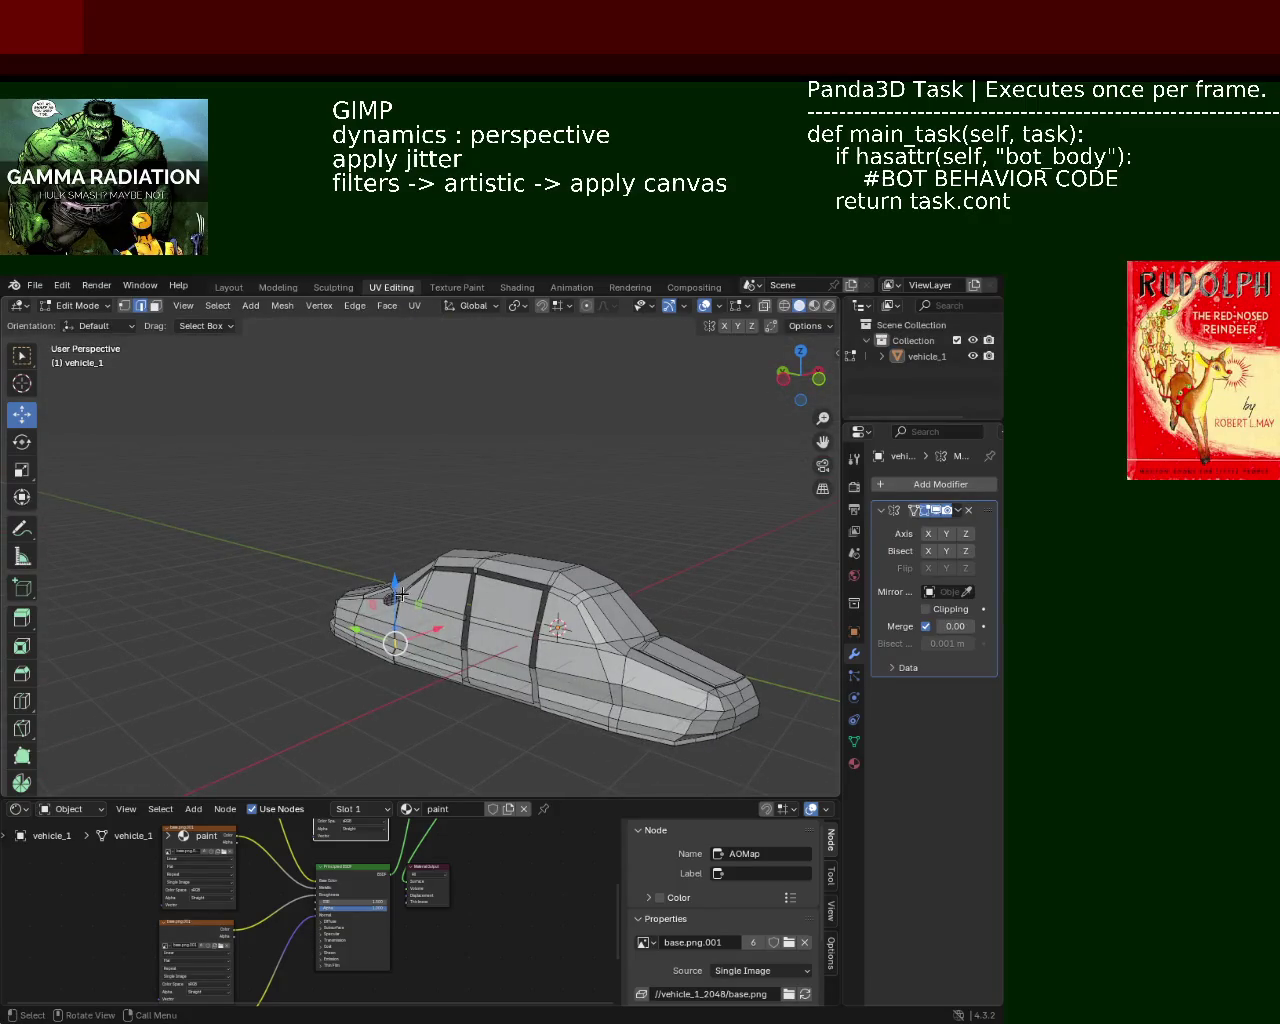
scroll(400, 596, "up", 1)
scroll(450, 560, "up", 3)
scroll(505, 527, "up", 2)
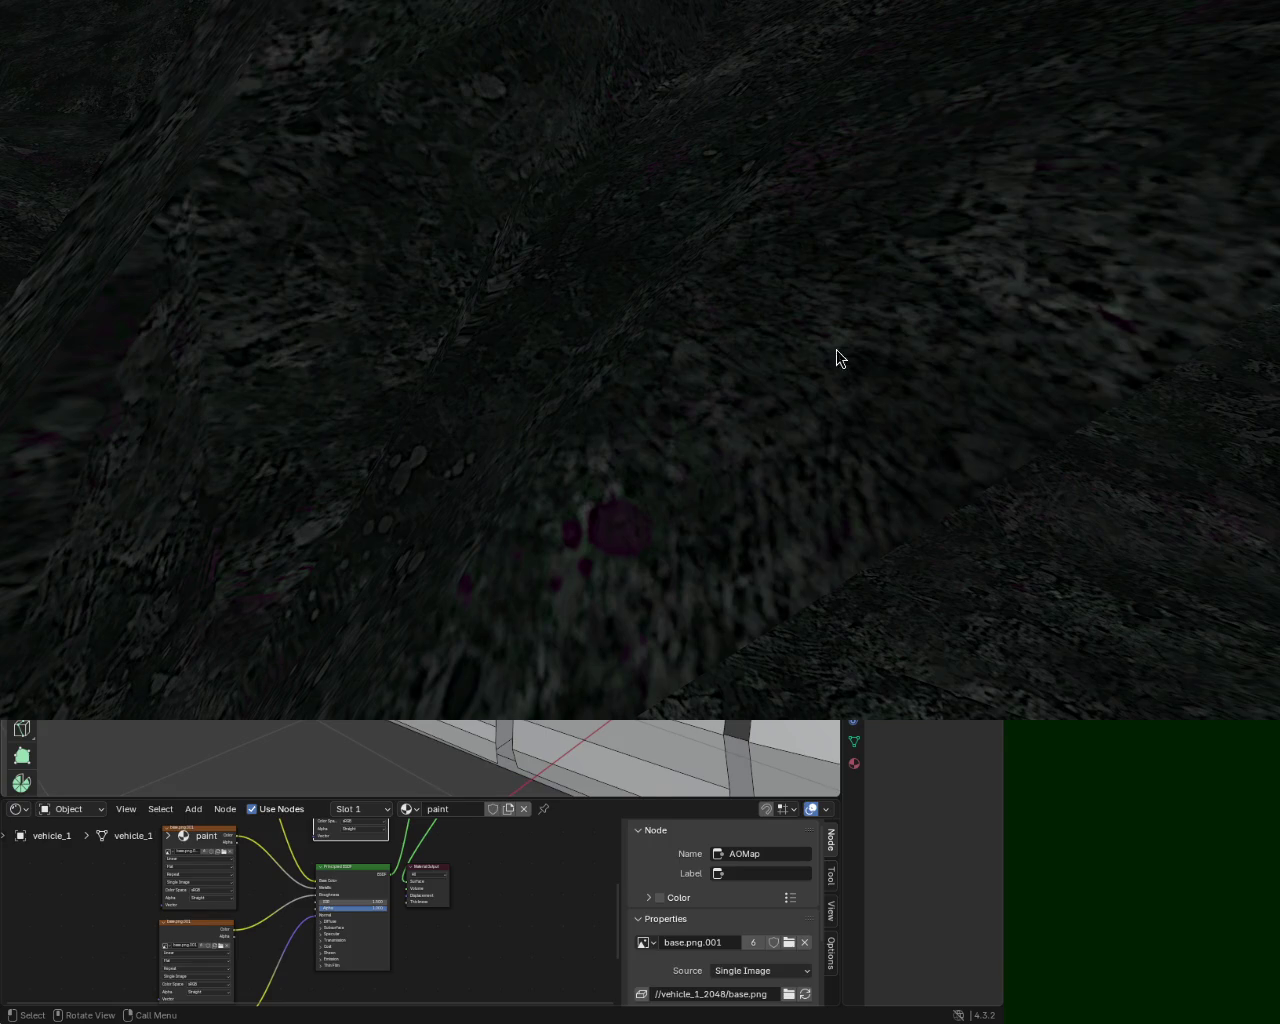
Step: Zoom out and tilt the Panda3D camera down to frame the car and character
scroll(762, 400, "down", 5)
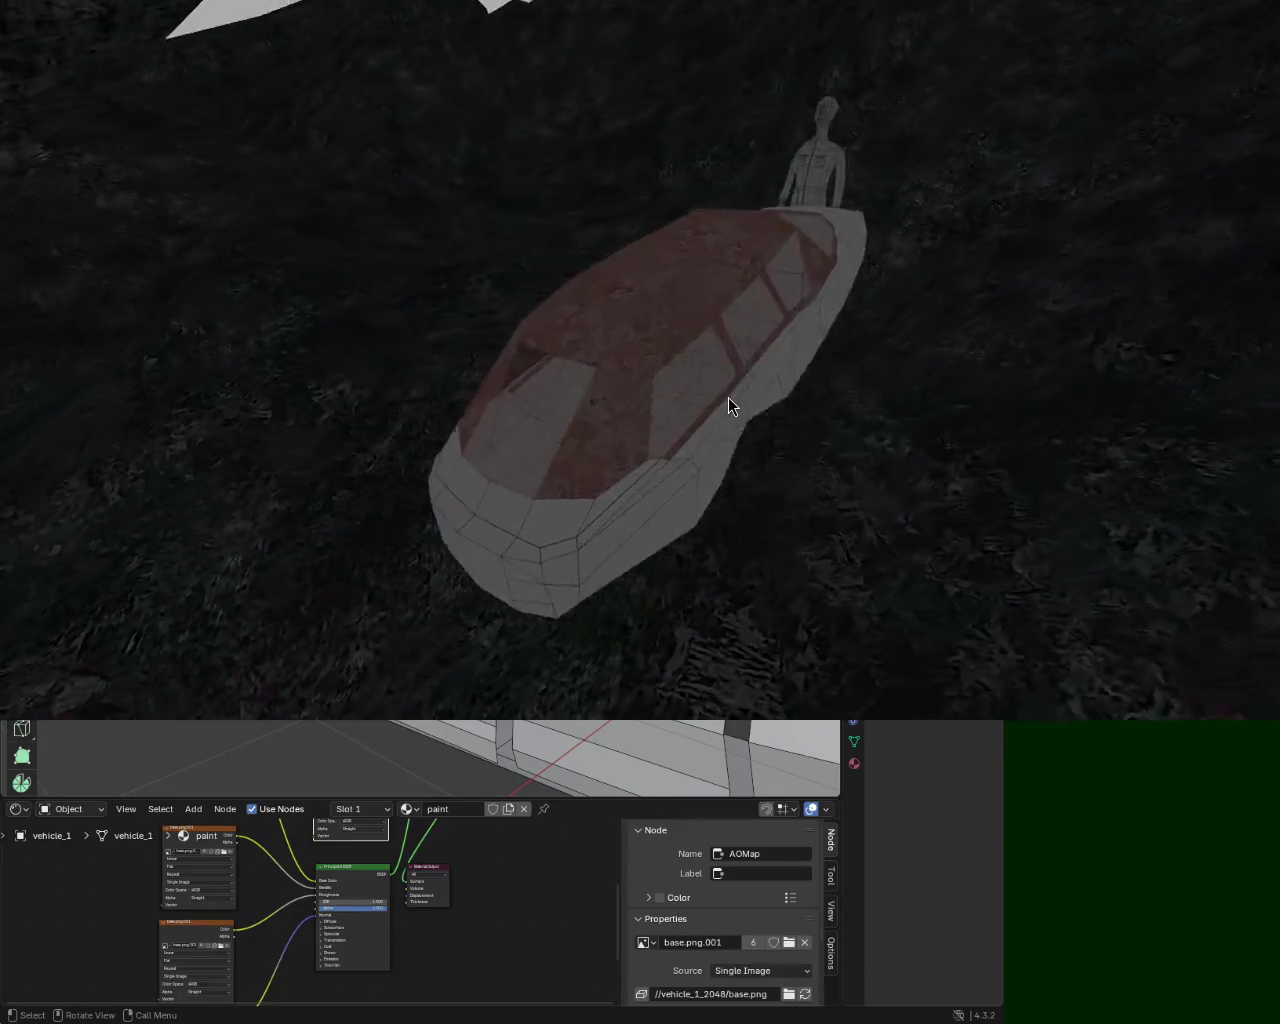
middle_click_drag(728, 398, 730, 712)
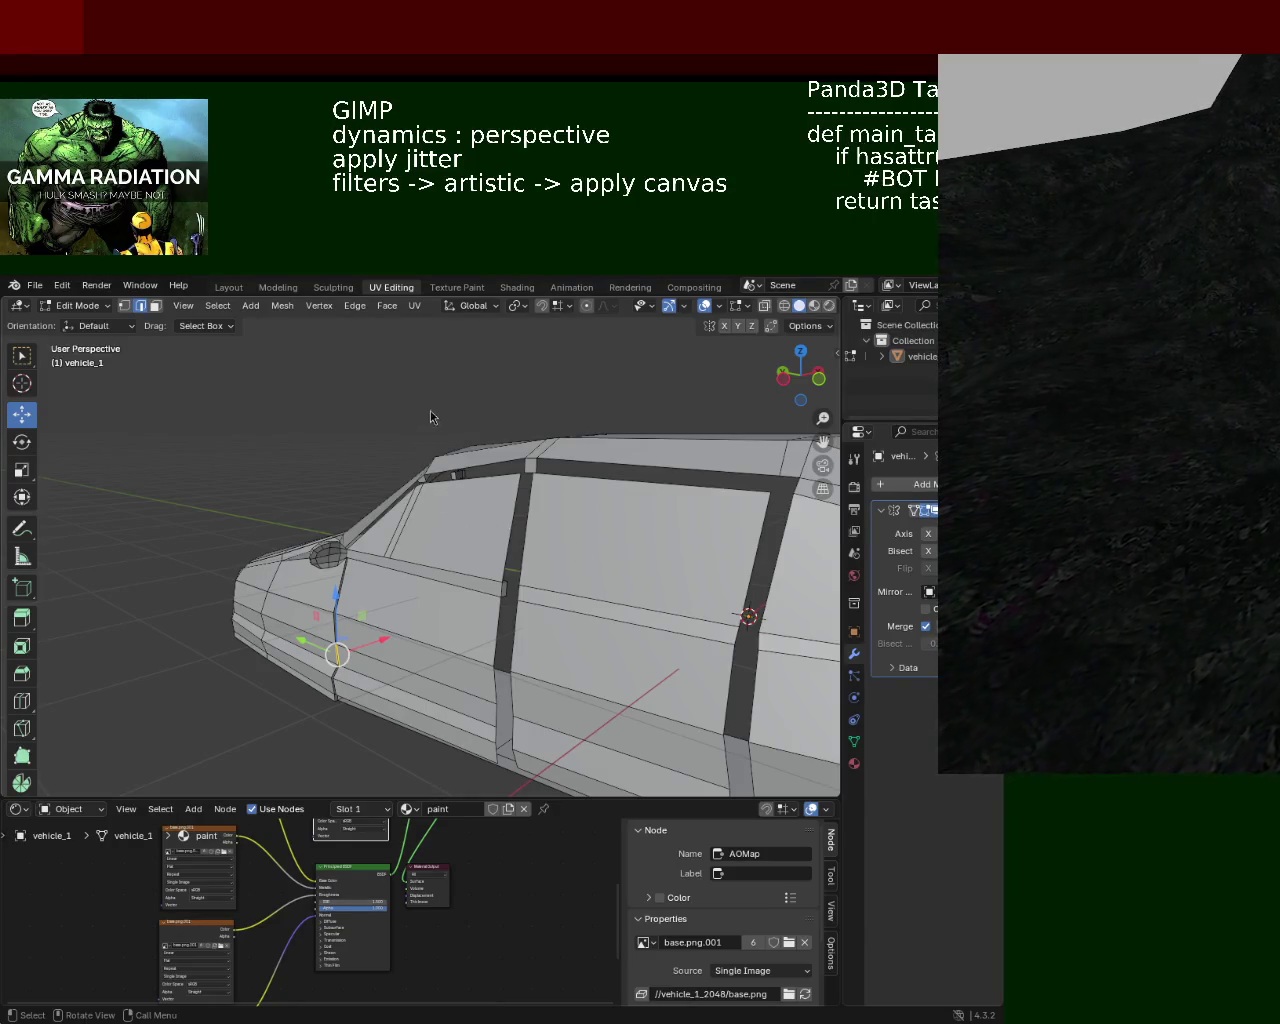
Step: Orbit and zoom around vehicle_1 to view its side and front
scroll(574, 620, "up", 5)
middle_click_drag(574, 620, 353, 540)
scroll(353, 540, "down", 5)
mouse_move(480, 606)
middle_mouse_down()
mouse_move(674, 542)
mouse_move(704, 516)
mouse_move(478, 567)
mouse_move(562, 509)
mouse_move(387, 550)
mouse_move(519, 516)
mouse_move(534, 537)
mouse_move(437, 583)
mouse_move(483, 546)
mouse_move(414, 580)
mouse_move(486, 593)
mouse_move(295, 588)
mouse_move(385, 575)
mouse_move(432, 542)
mouse_move(468, 568)
mouse_move(505, 535)
middle_mouse_up()
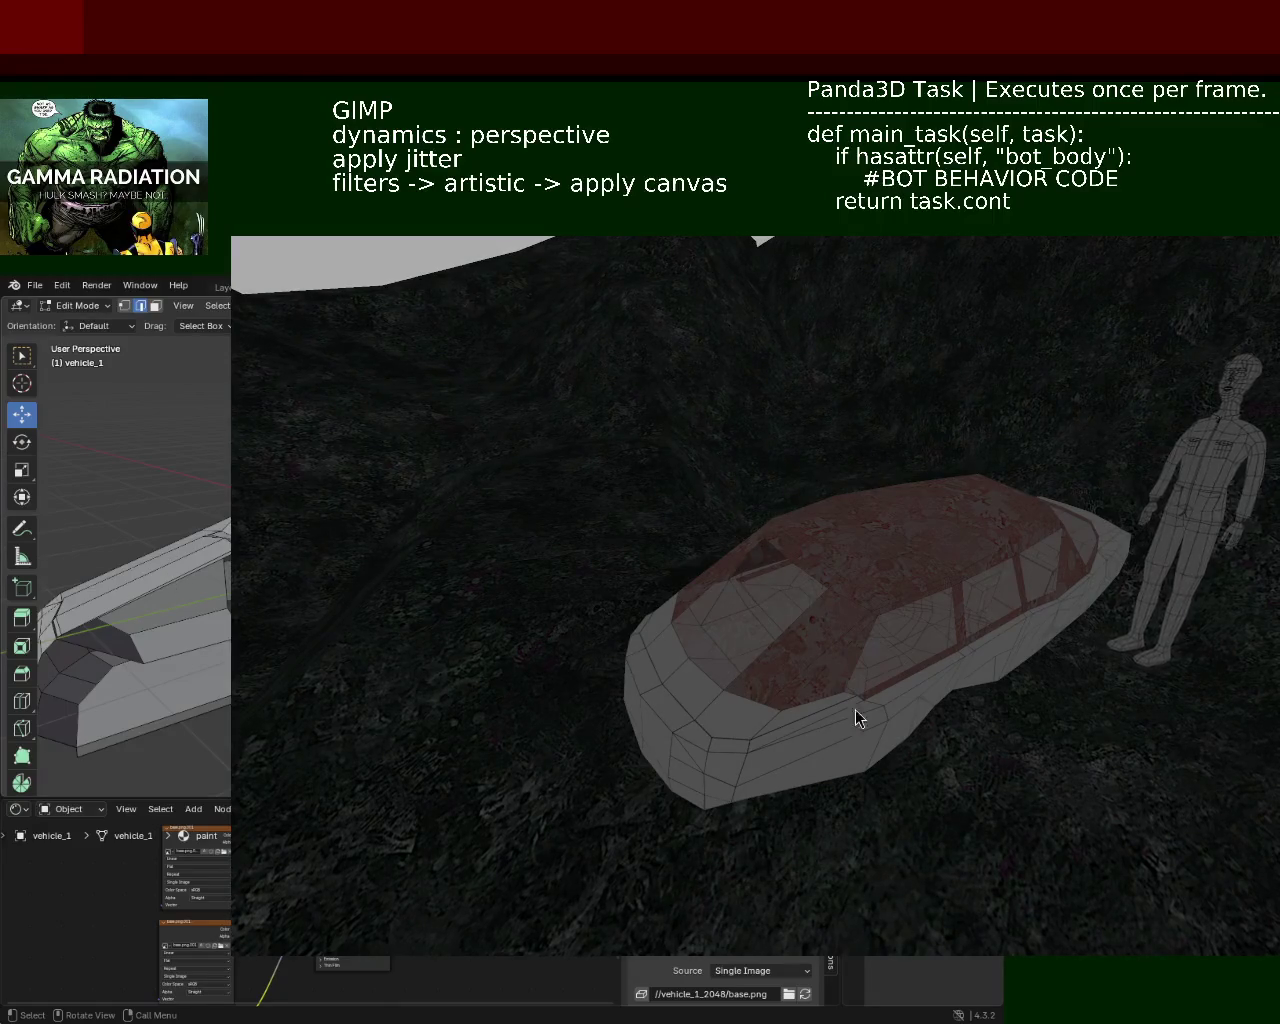
Step: Orbit and zoom the Panda3D camera around the textured car, ending with car and grey character in view
key("g")
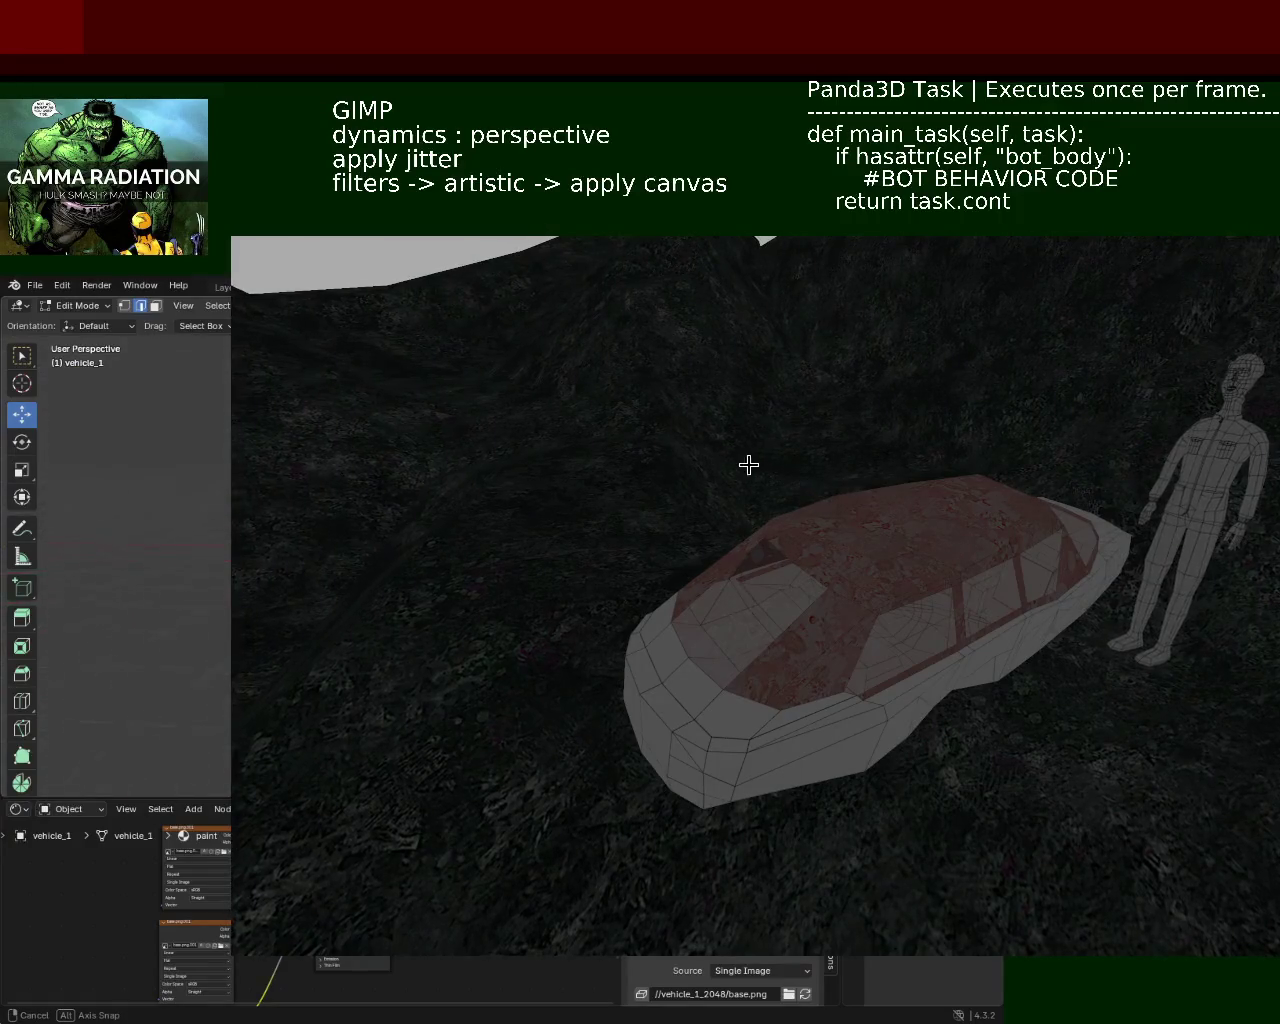
left_click(716, 529)
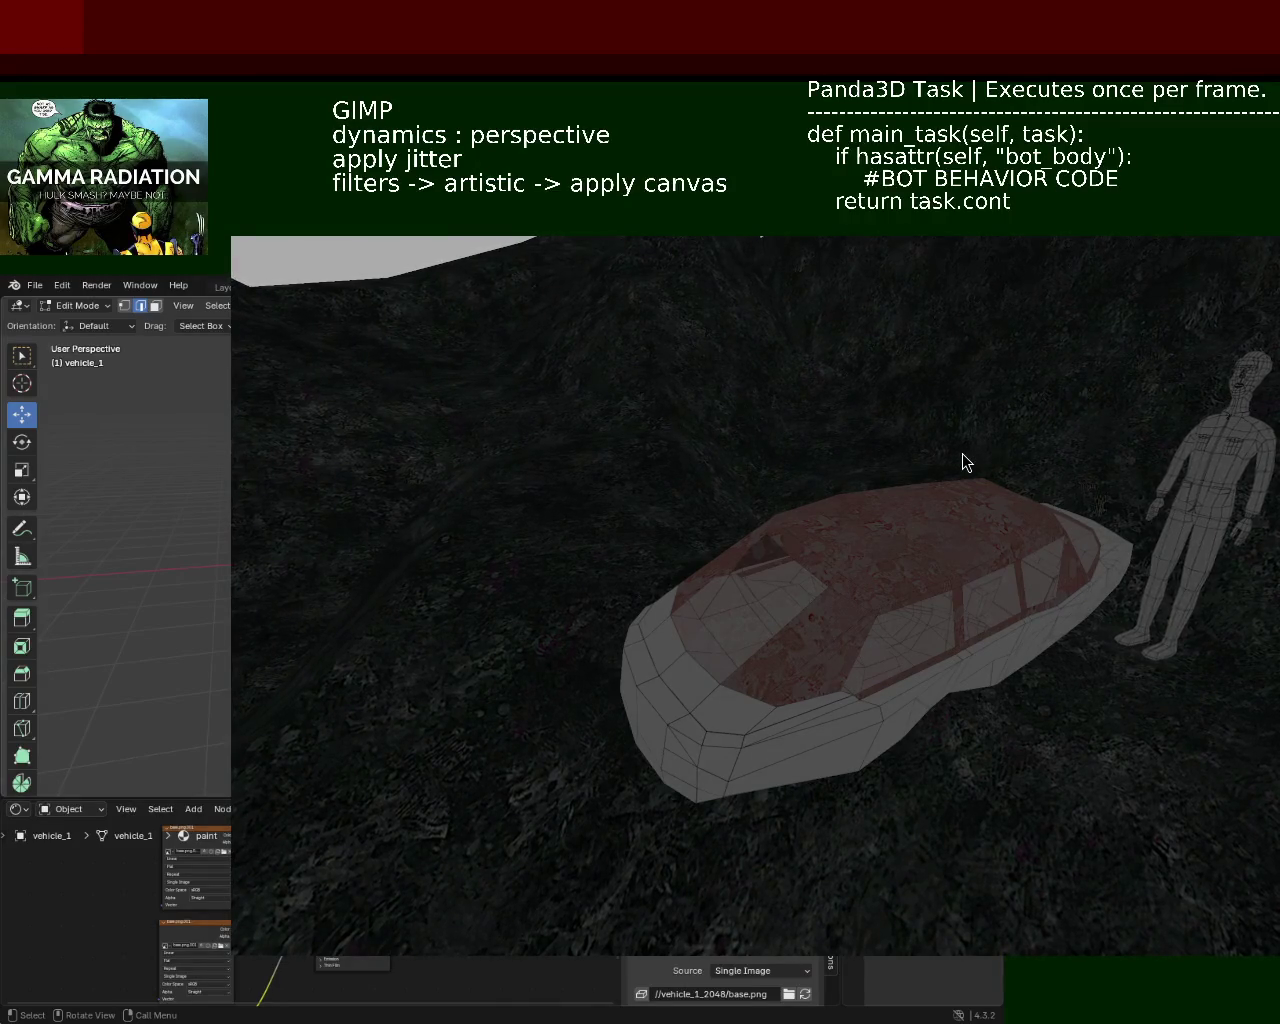
middle_click_drag(861, 687, 898, 650)
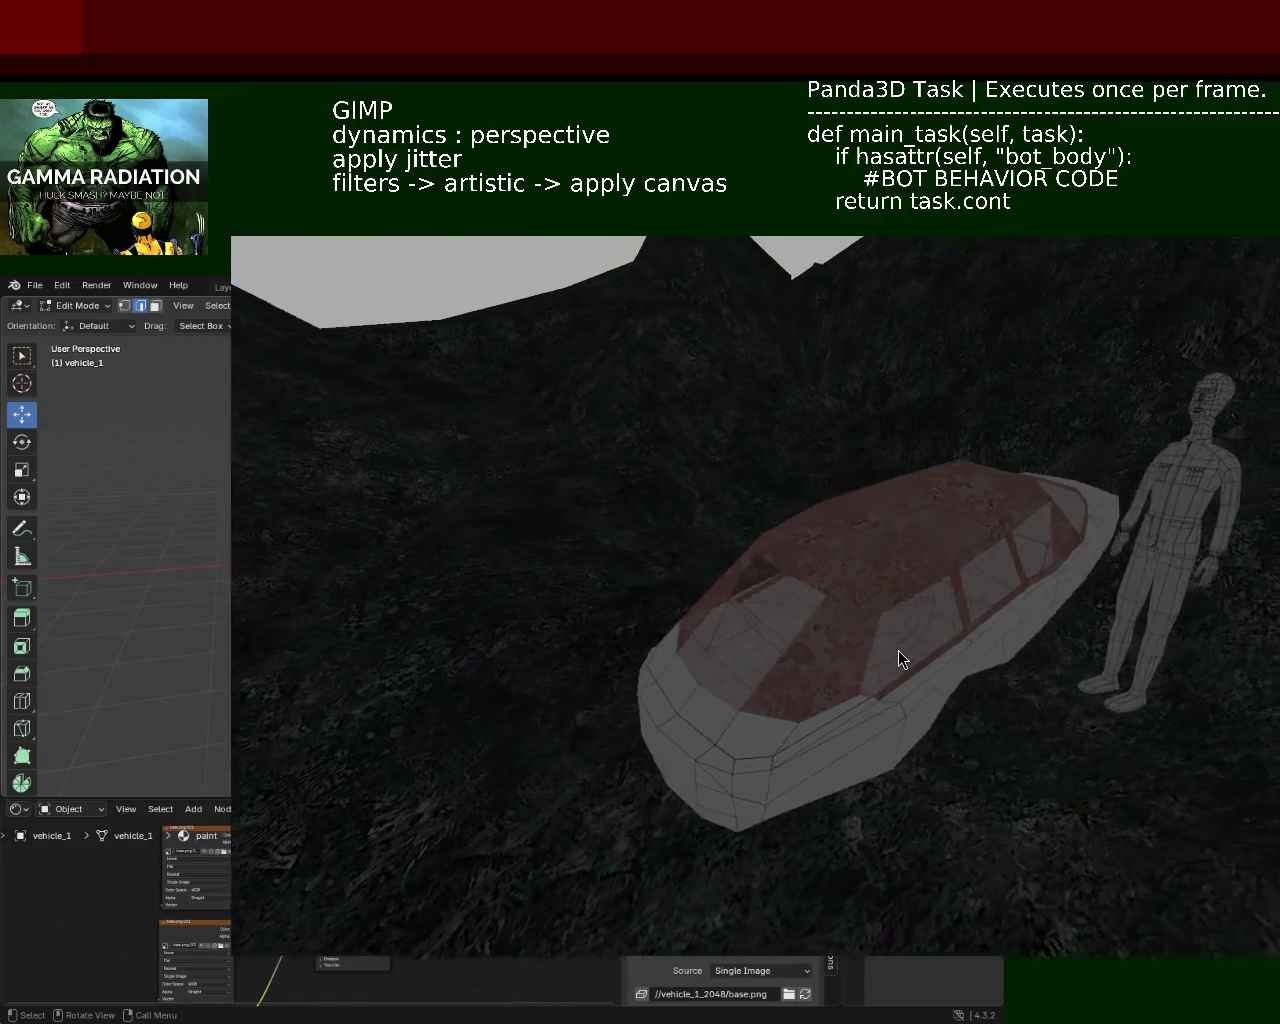
scroll(898, 650, "up", 3)
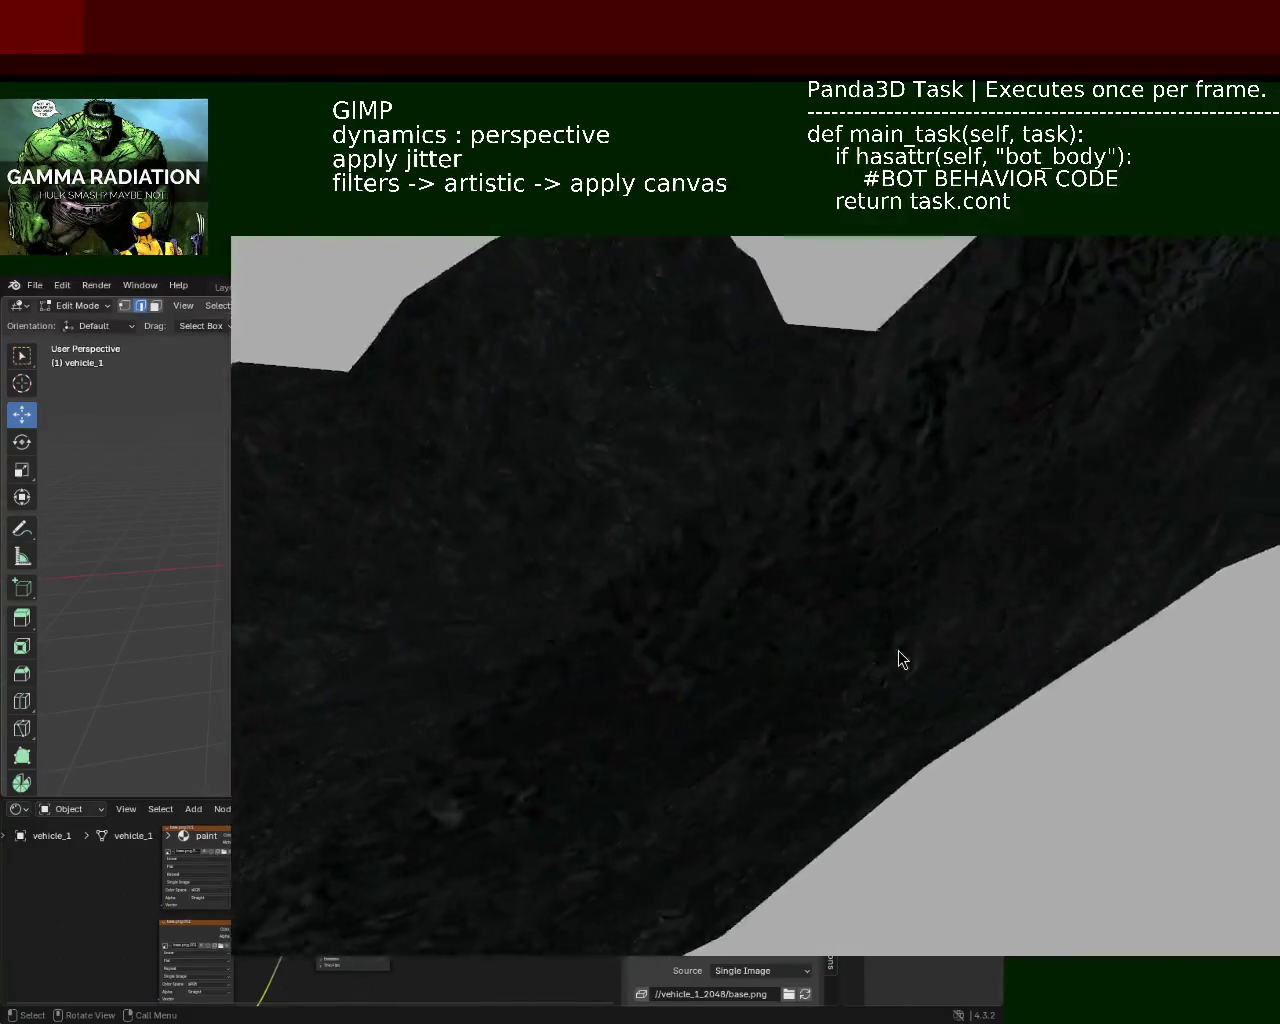
scroll(898, 650, "up", 2)
scroll(898, 650, "up", 2)
scroll(898, 650, "up", 2)
scroll(898, 650, "down", 3)
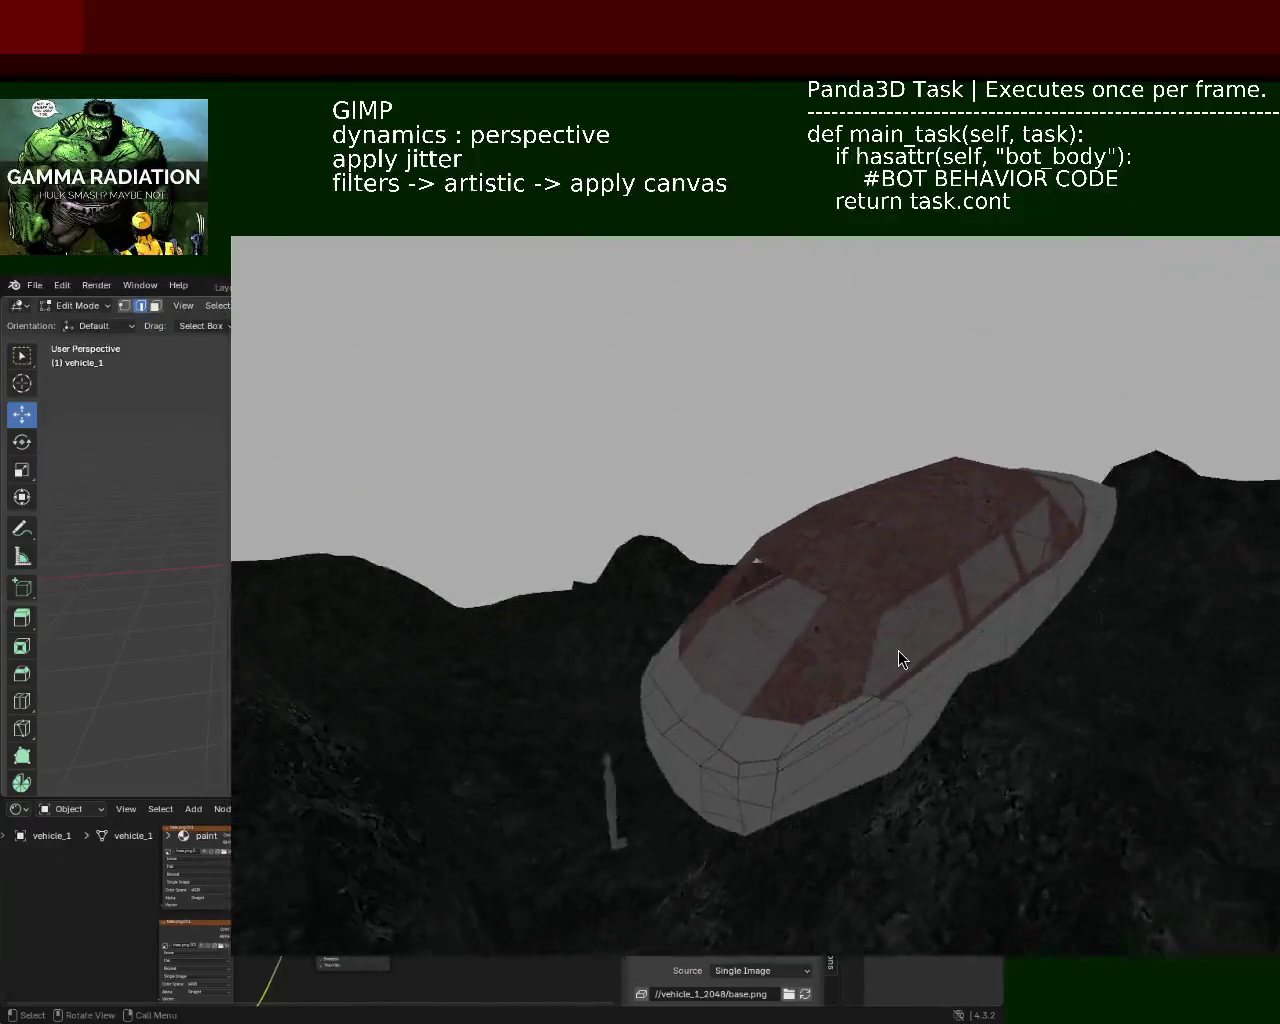
scroll(898, 650, "down", 2)
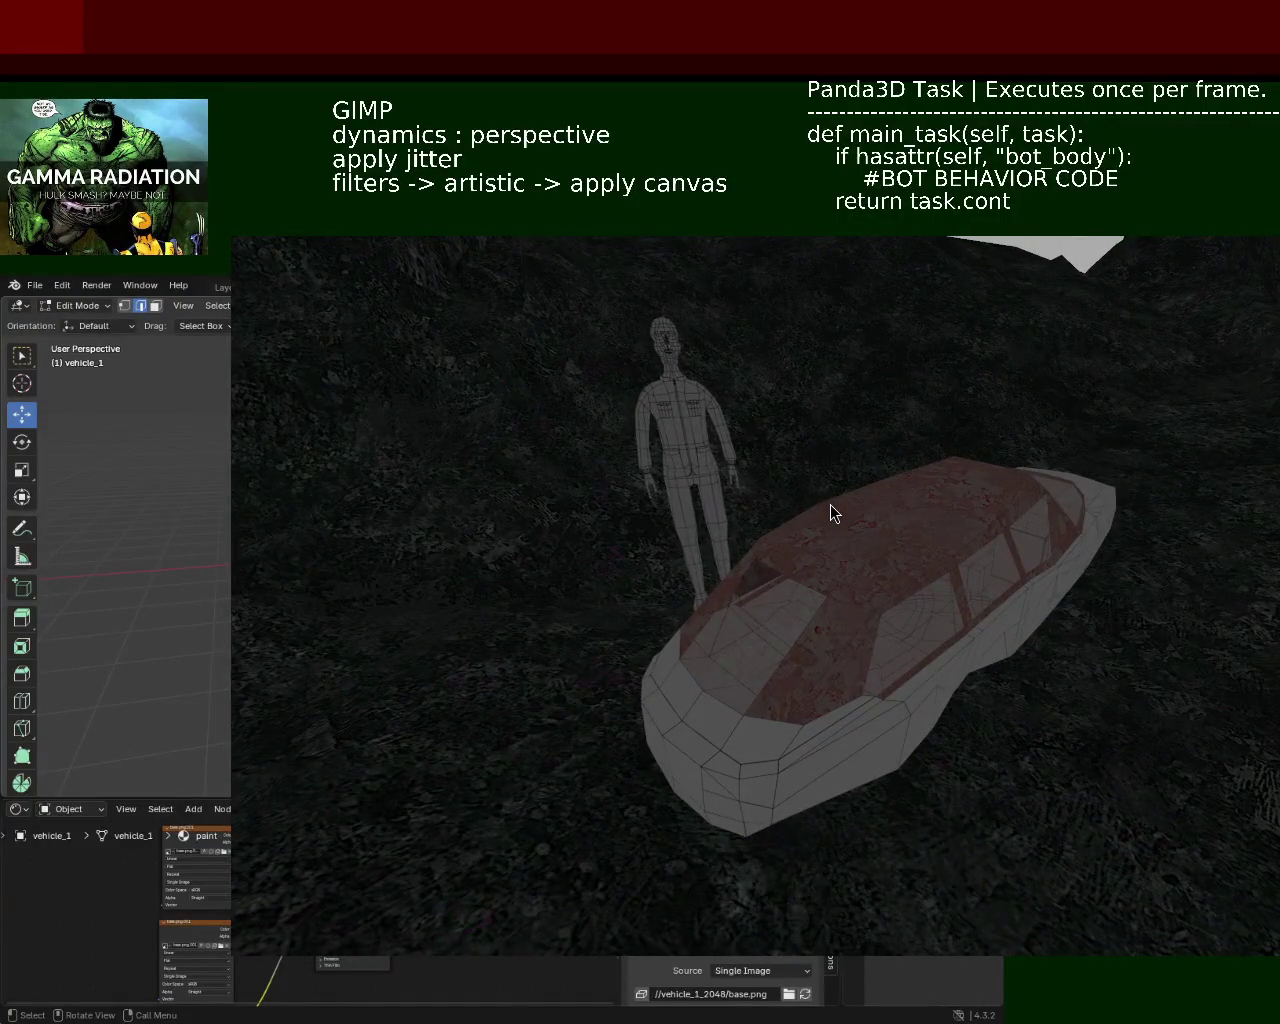
Step: Move the game window aside and orbit Blender's view to vehicle_1's front, then a tilted side view
mouse_move(780, 463)
left_mouse_down()
mouse_move(572, 501)
mouse_move(454, 706)
left_mouse_up()
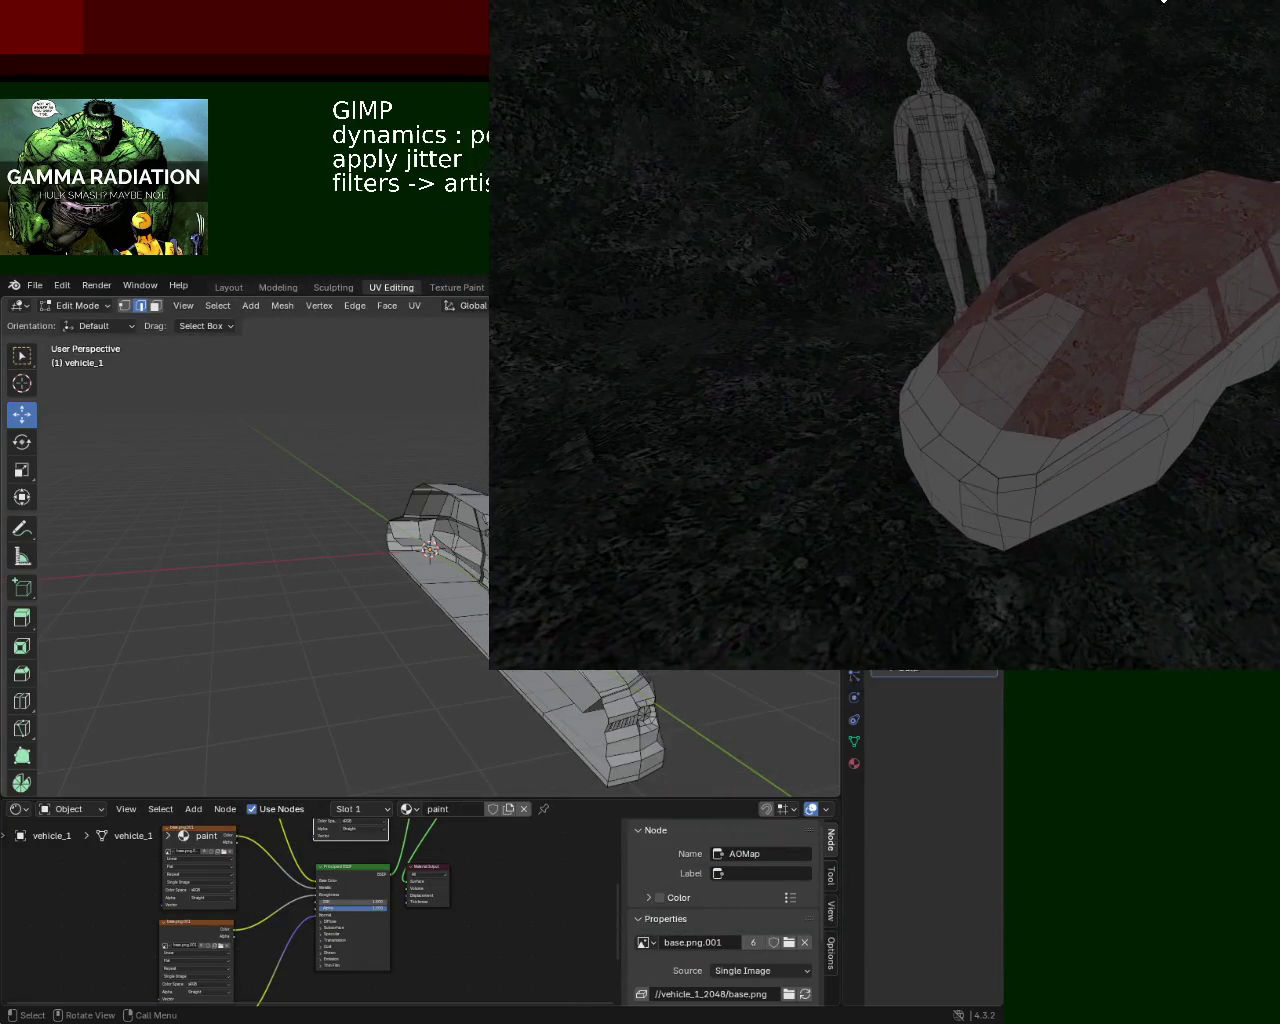
middle_click_drag(453, 468, 540, 470)
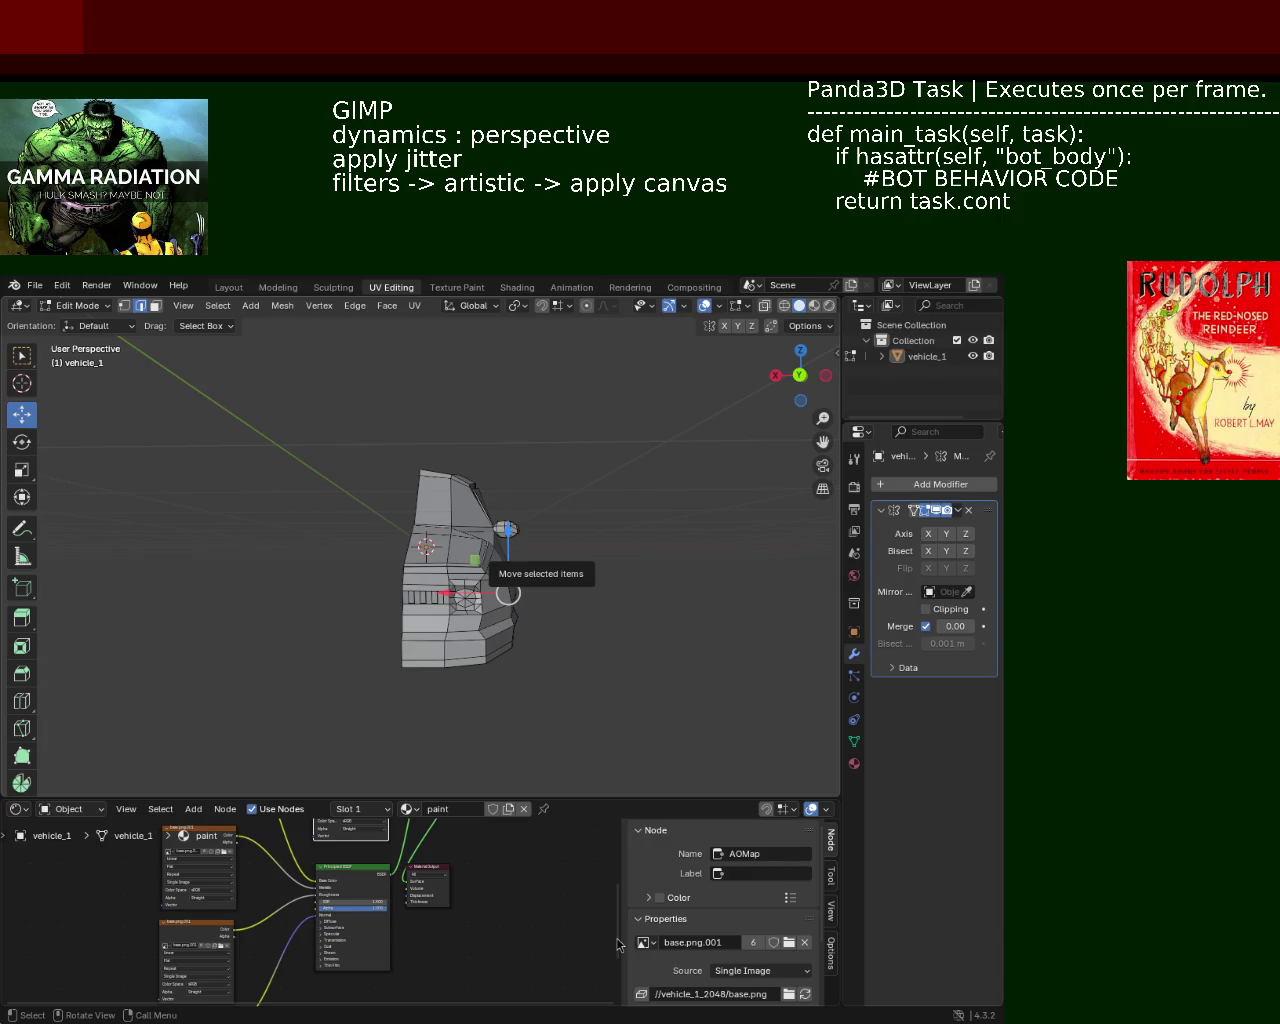
middle_click_drag(427, 541, 422, 562)
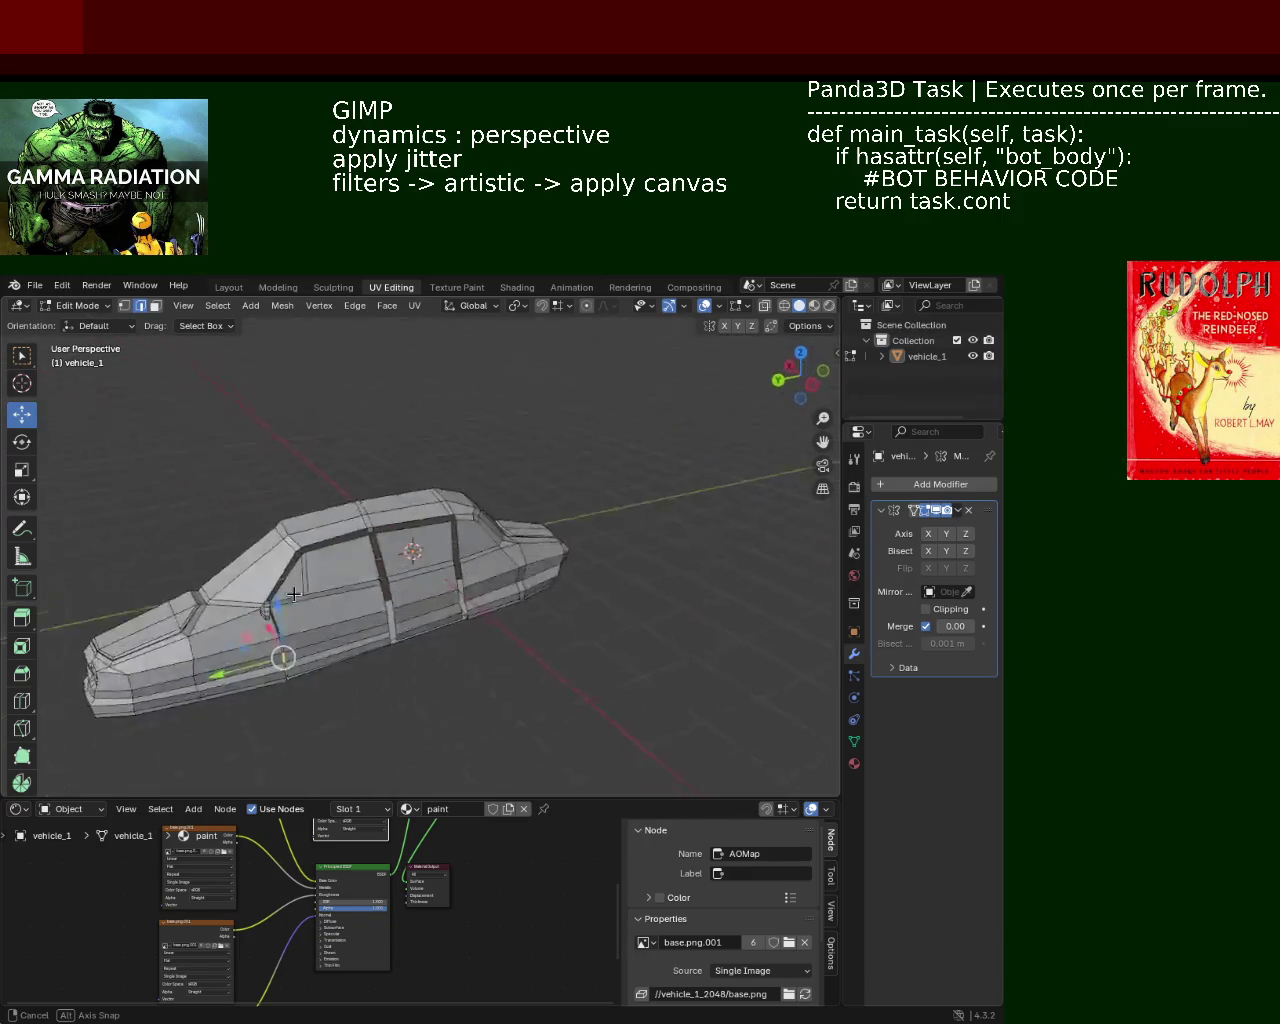
scroll(422, 562, "up", 5)
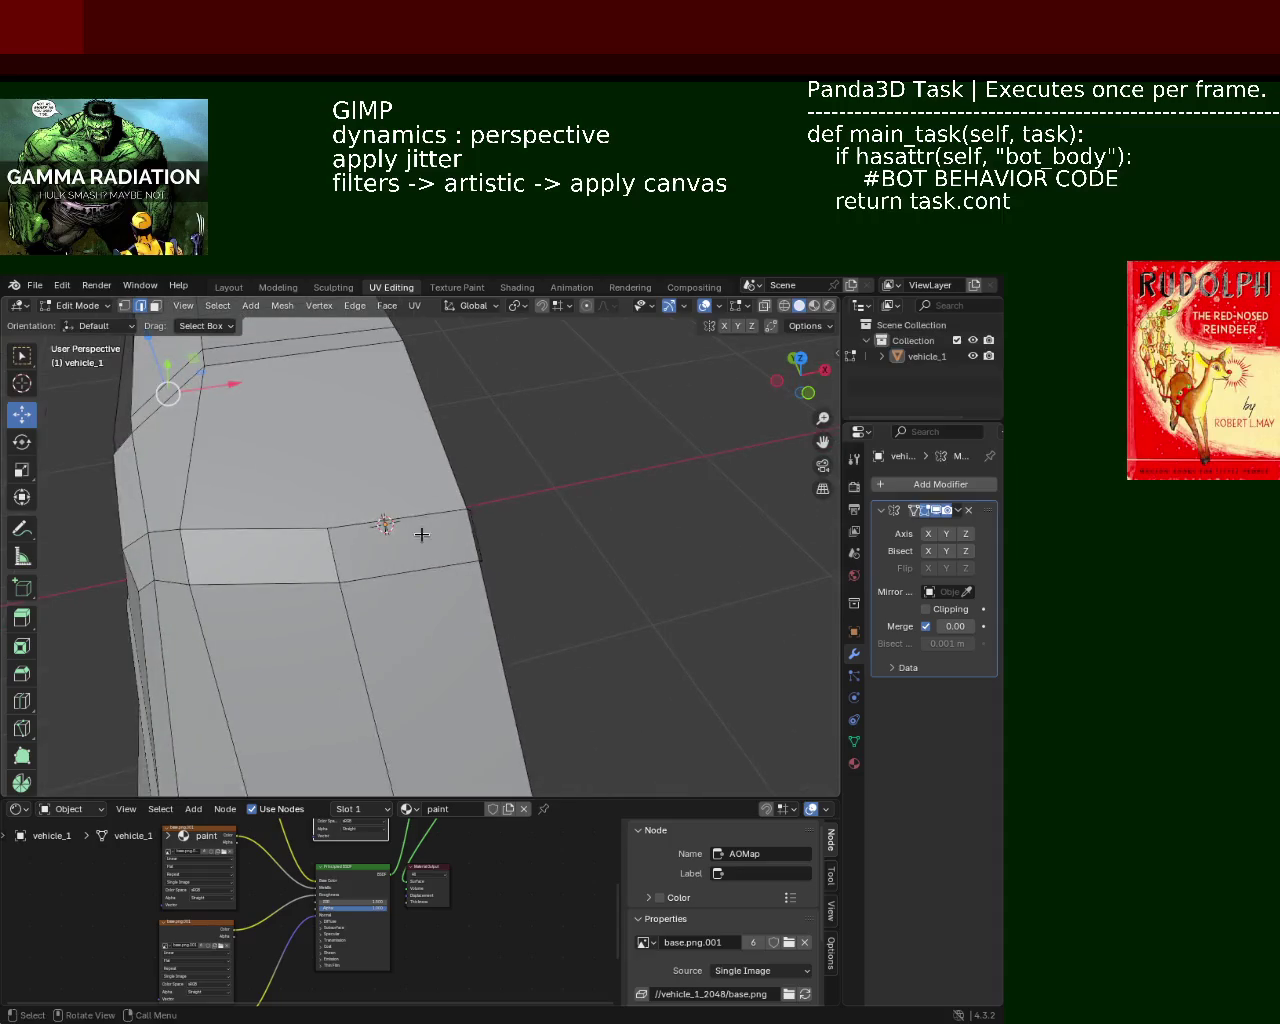
mouse_move(417, 494)
middle_mouse_down()
mouse_move(449, 437)
mouse_move(585, 454)
mouse_move(534, 551)
mouse_move(426, 434)
mouse_move(578, 514)
mouse_move(557, 457)
mouse_move(500, 503)
mouse_move(503, 560)
mouse_move(428, 572)
mouse_move(440, 520)
mouse_move(427, 381)
mouse_move(472, 495)
mouse_move(430, 540)
mouse_move(463, 528)
mouse_move(466, 503)
mouse_move(429, 517)
mouse_move(480, 546)
mouse_move(289, 509)
mouse_move(420, 470)
mouse_move(545, 552)
mouse_move(400, 486)
mouse_move(551, 480)
middle_mouse_up()
scroll(421, 551, "up", 3)
scroll(421, 551, "up", 1)
scroll(421, 551, "up", 2)
mouse_move(423, 454)
middle_mouse_down()
mouse_move(460, 534)
mouse_move(489, 526)
mouse_move(381, 517)
mouse_move(335, 483)
mouse_move(340, 507)
middle_mouse_up()
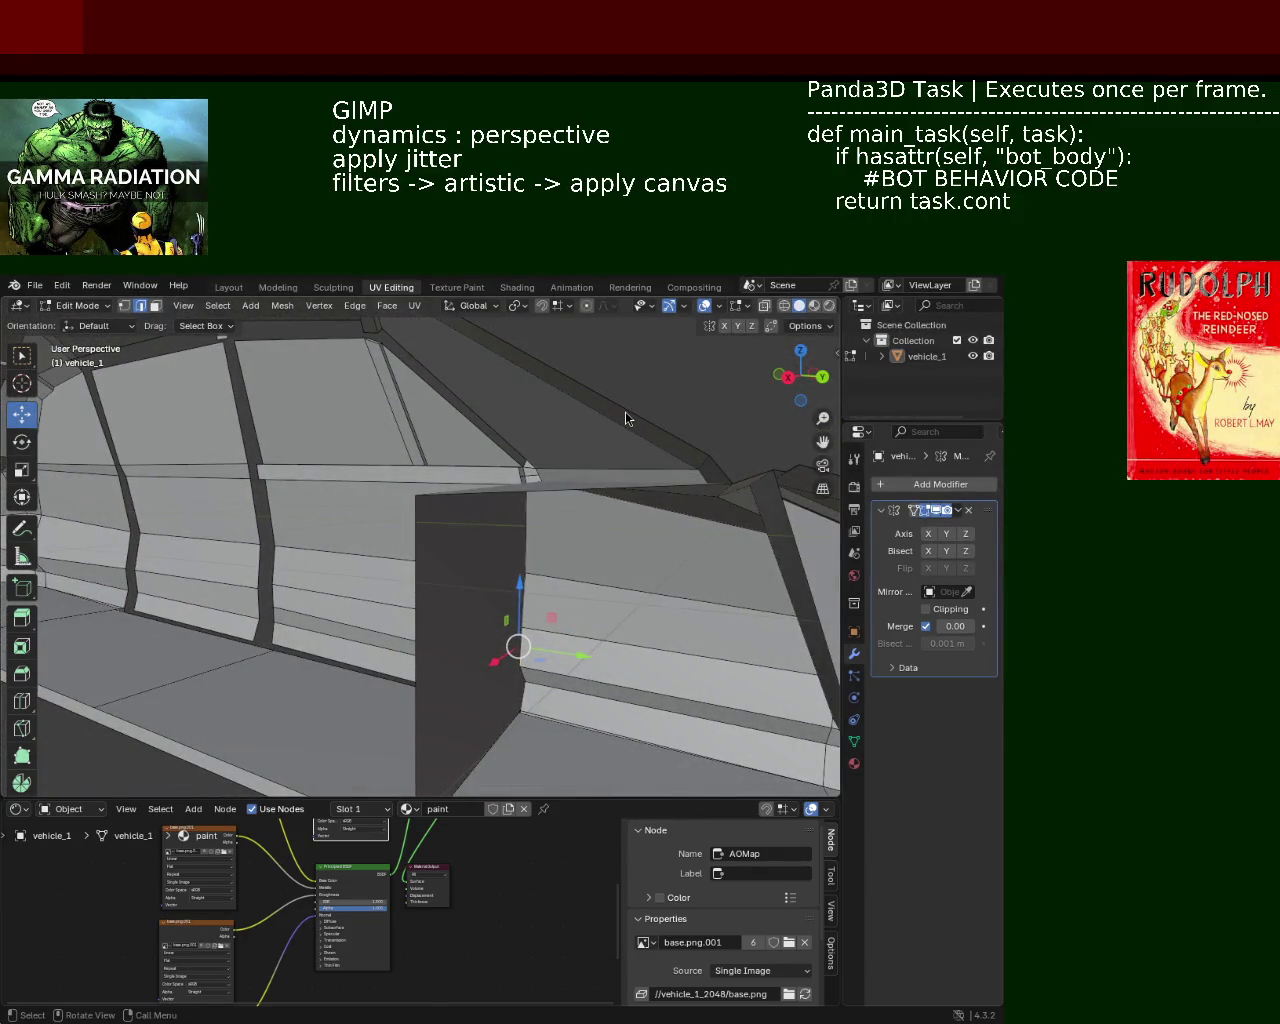
mouse_move(386, 517)
middle_mouse_down()
mouse_move(575, 536)
mouse_move(463, 457)
mouse_move(440, 492)
mouse_move(366, 451)
mouse_move(343, 523)
mouse_move(485, 540)
mouse_move(517, 580)
mouse_move(230, 412)
middle_mouse_up()
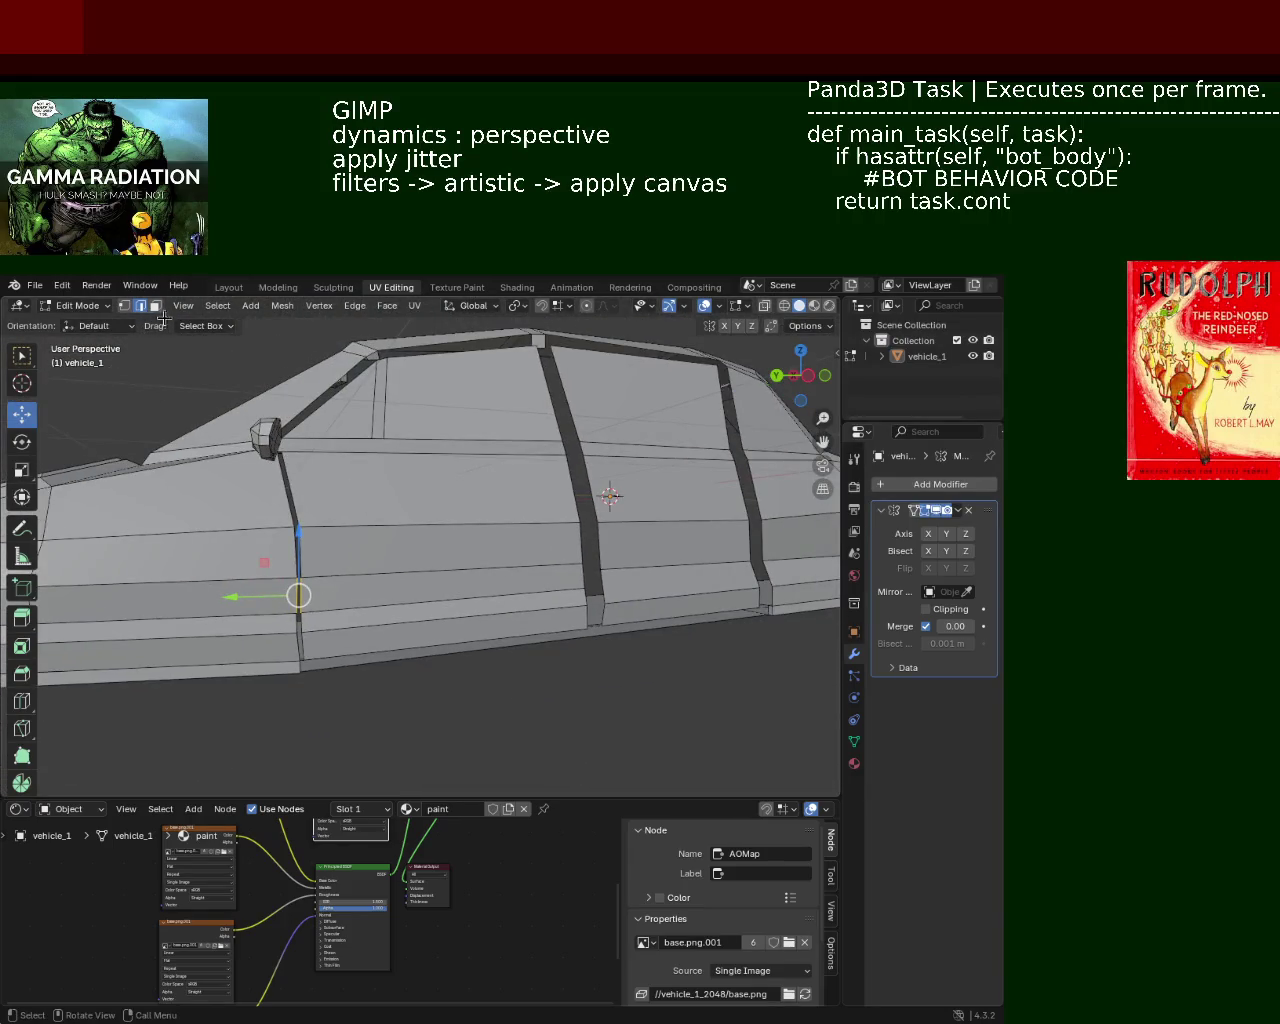
Step: Select the four horizontal edges across the front door and dissolve them
left_click(483, 525)
left_click(476, 569, "shift")
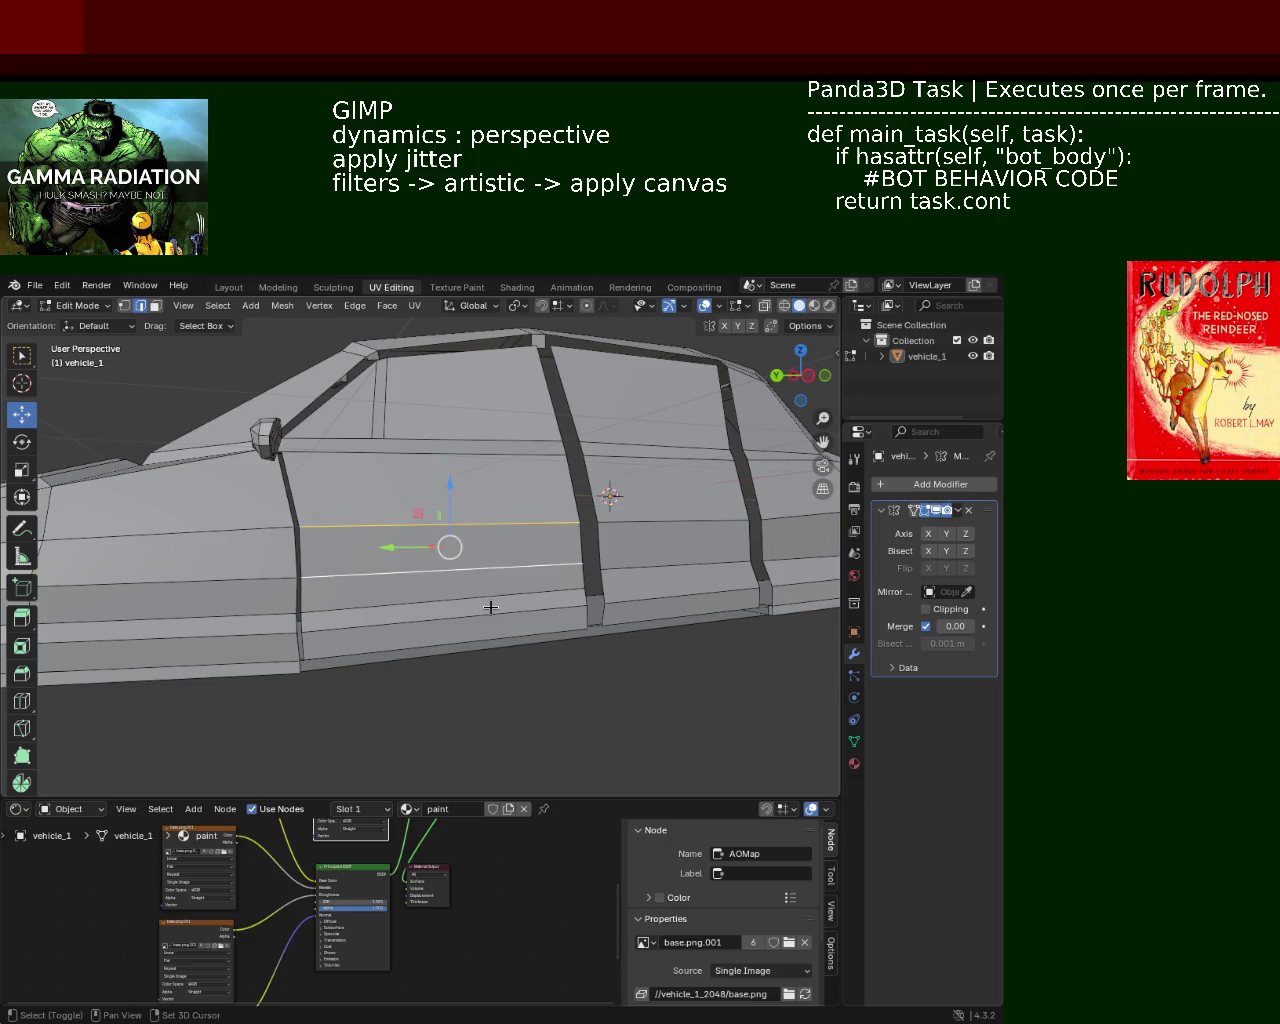
left_click(476, 597, "shift")
left_click(482, 619, "shift")
key("c")
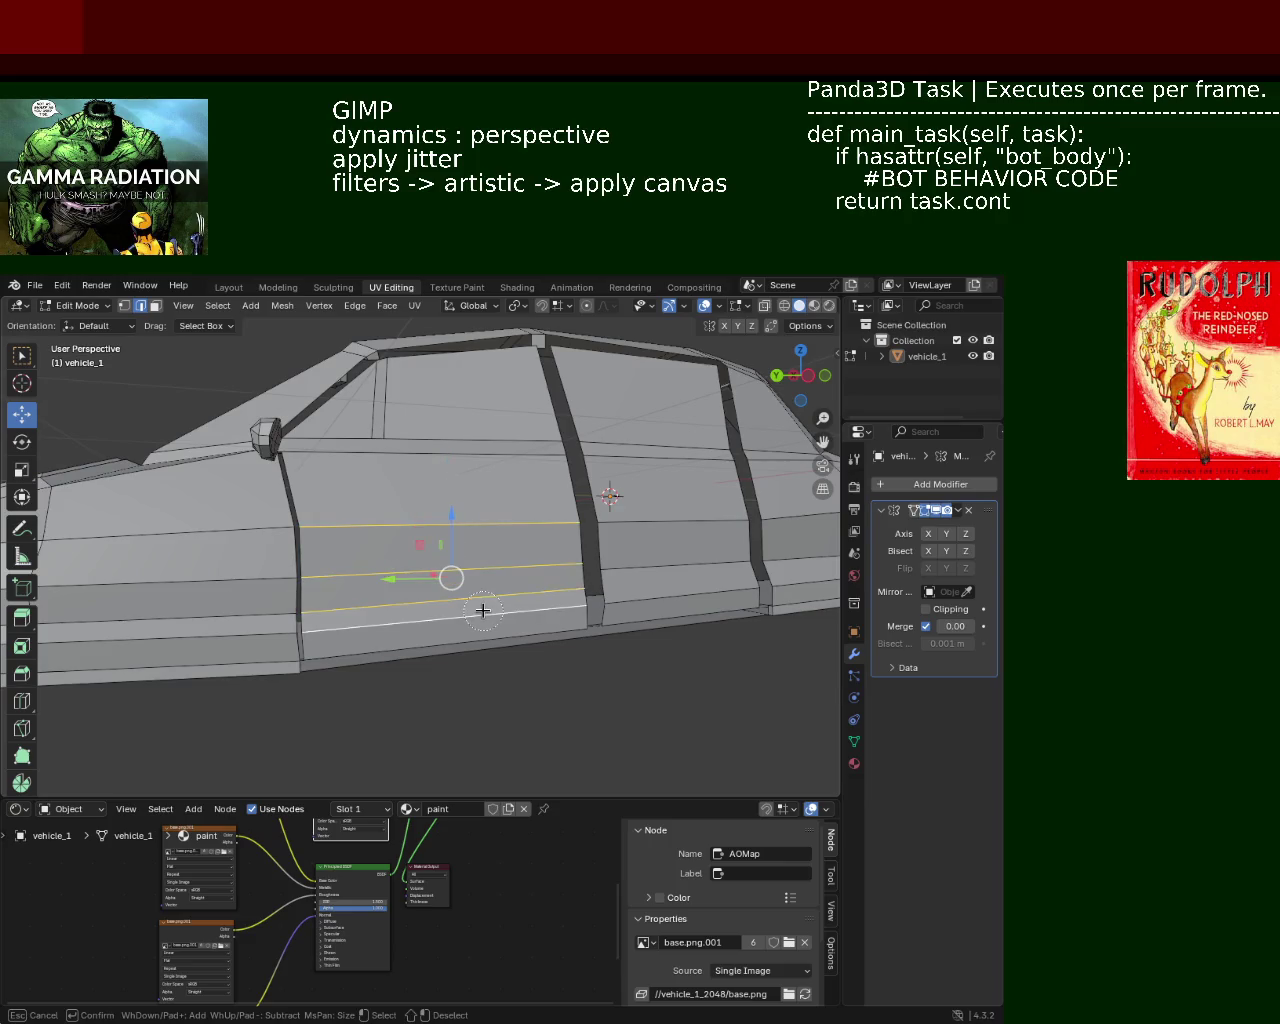
key("Escape")
key("x")
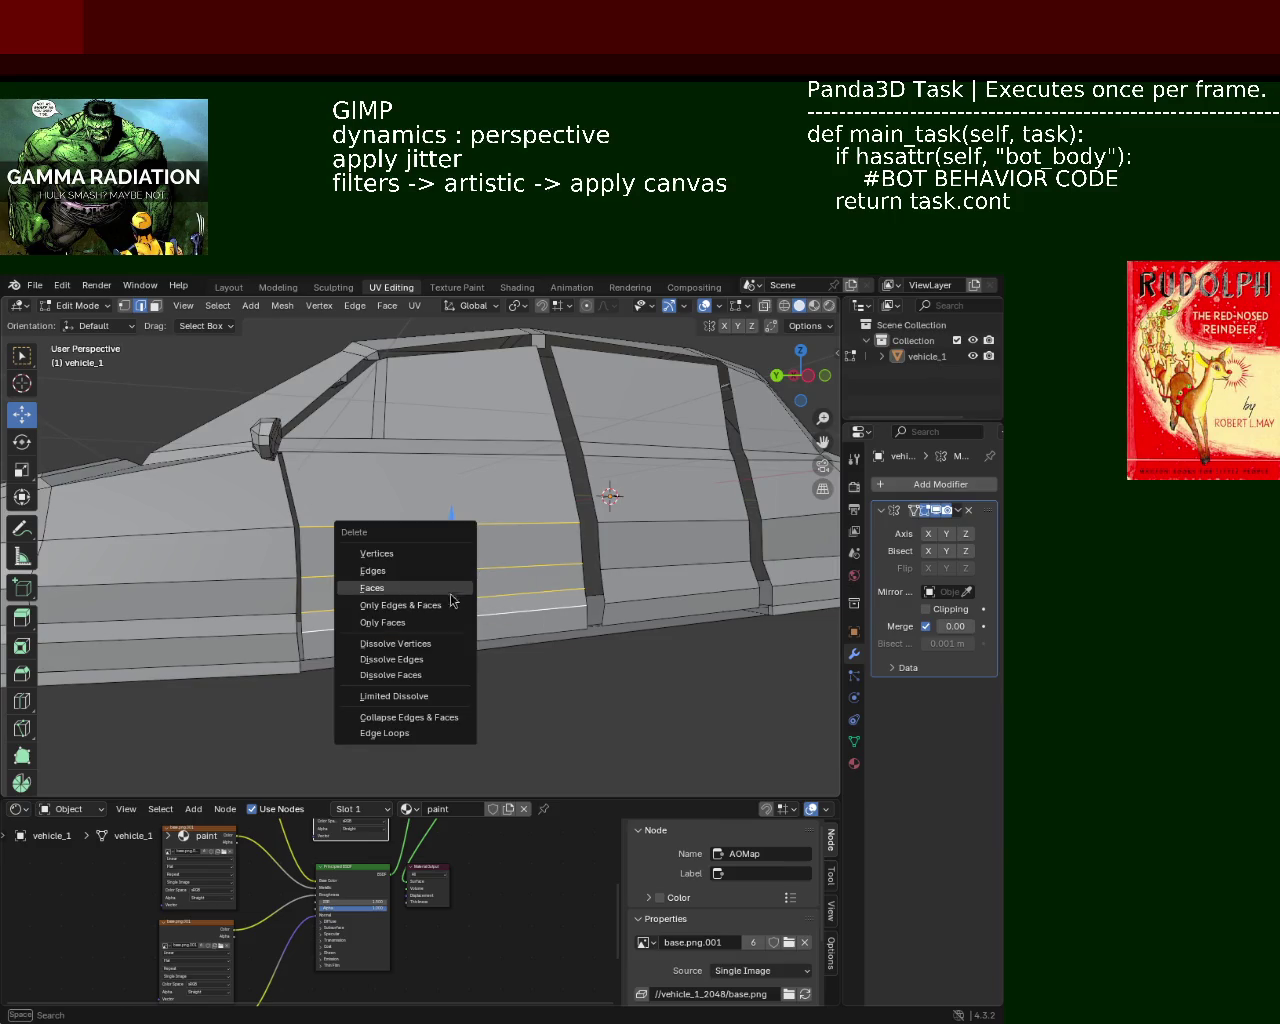
left_click(428, 659)
Step: Zoom and orbit to check the dissolved door, then select its remaining horizontal edges
scroll(400, 620, "up", 3)
mouse_move(391, 620)
middle_mouse_down()
mouse_move(360, 613)
mouse_move(440, 617)
mouse_move(482, 646)
mouse_move(551, 612)
mouse_move(523, 583)
mouse_move(525, 700)
mouse_move(487, 704)
mouse_move(491, 543)
mouse_move(536, 543)
mouse_move(443, 463)
mouse_move(471, 486)
mouse_move(509, 449)
mouse_move(477, 560)
mouse_move(271, 529)
mouse_move(249, 543)
mouse_move(285, 547)
mouse_move(294, 529)
mouse_move(303, 552)
mouse_move(362, 531)
middle_mouse_up()
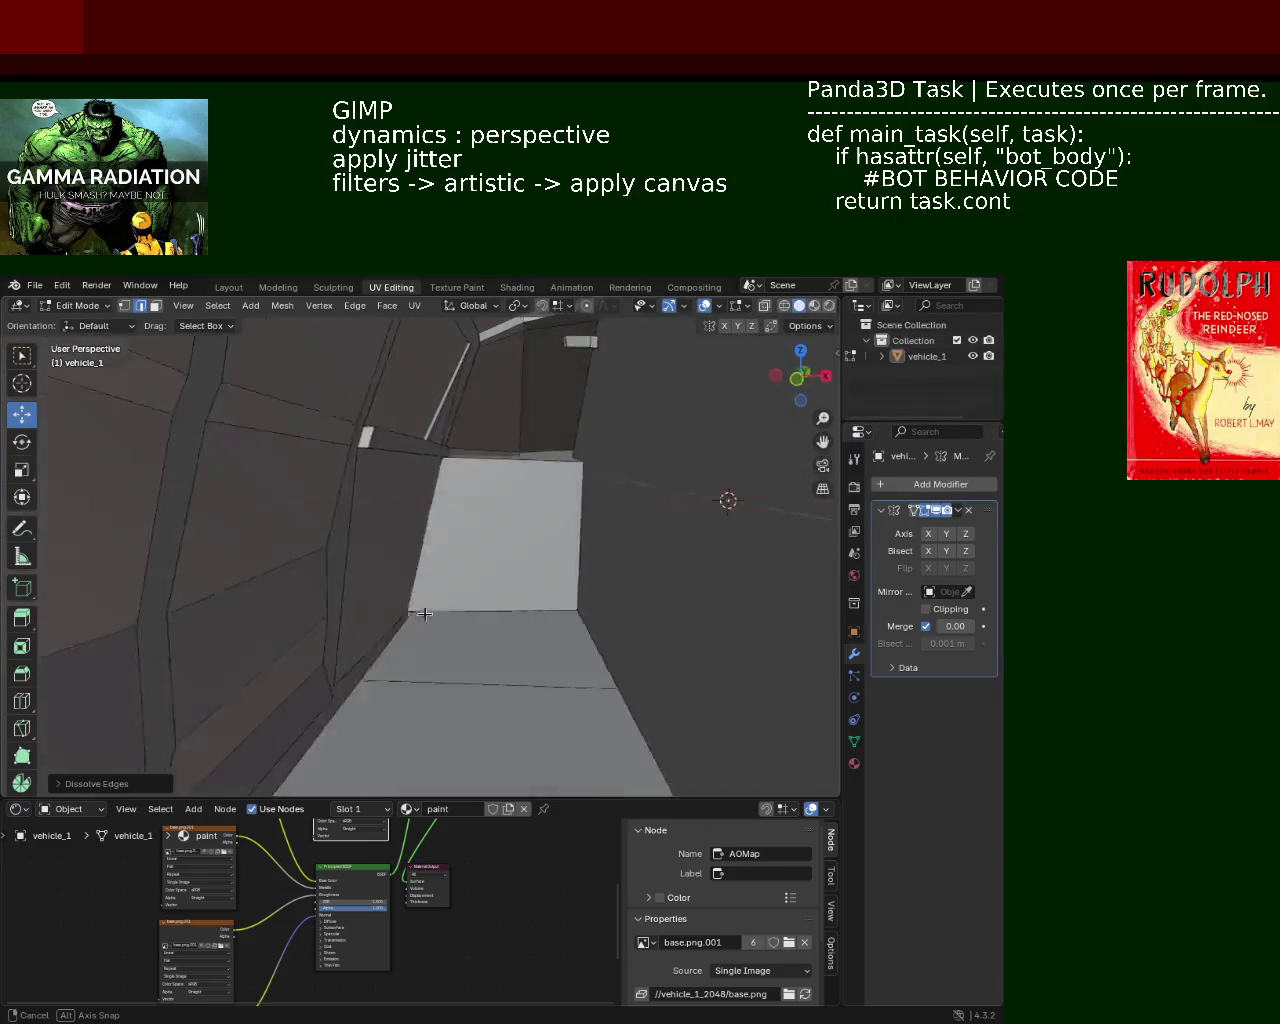
left_click(518, 597, "ctrl+alt")
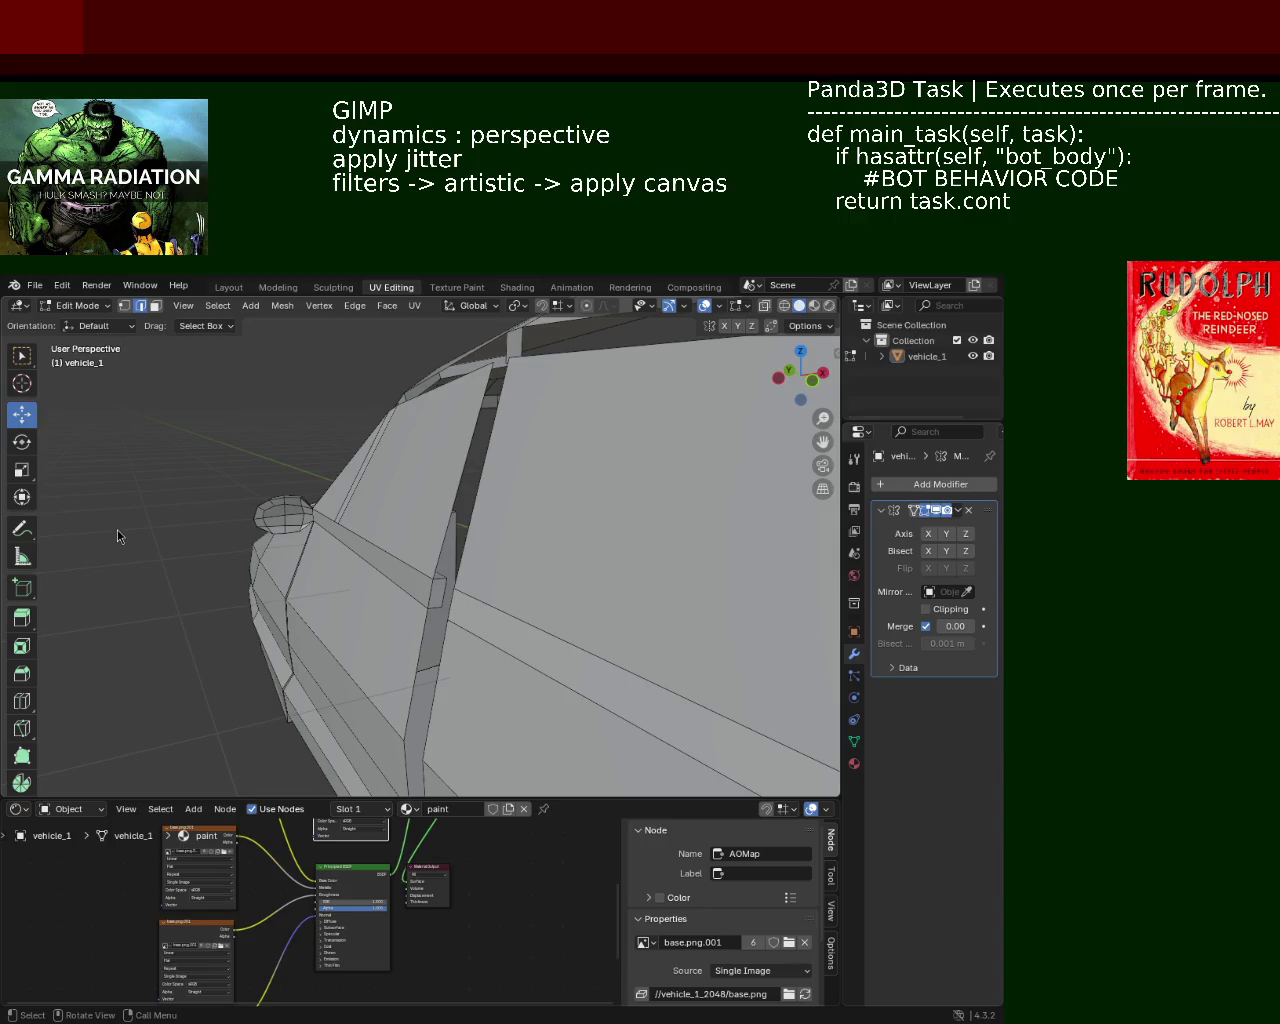
Step: In Face select, extrude the vertical door-strip face along its normal
mouse_move(378, 481)
middle_mouse_down()
mouse_move(386, 451)
mouse_move(494, 511)
mouse_move(514, 435)
mouse_move(689, 509)
mouse_move(451, 465)
mouse_move(363, 463)
mouse_move(346, 483)
mouse_move(380, 449)
middle_mouse_up()
left_click(155, 305)
left_click(413, 557)
key("e")
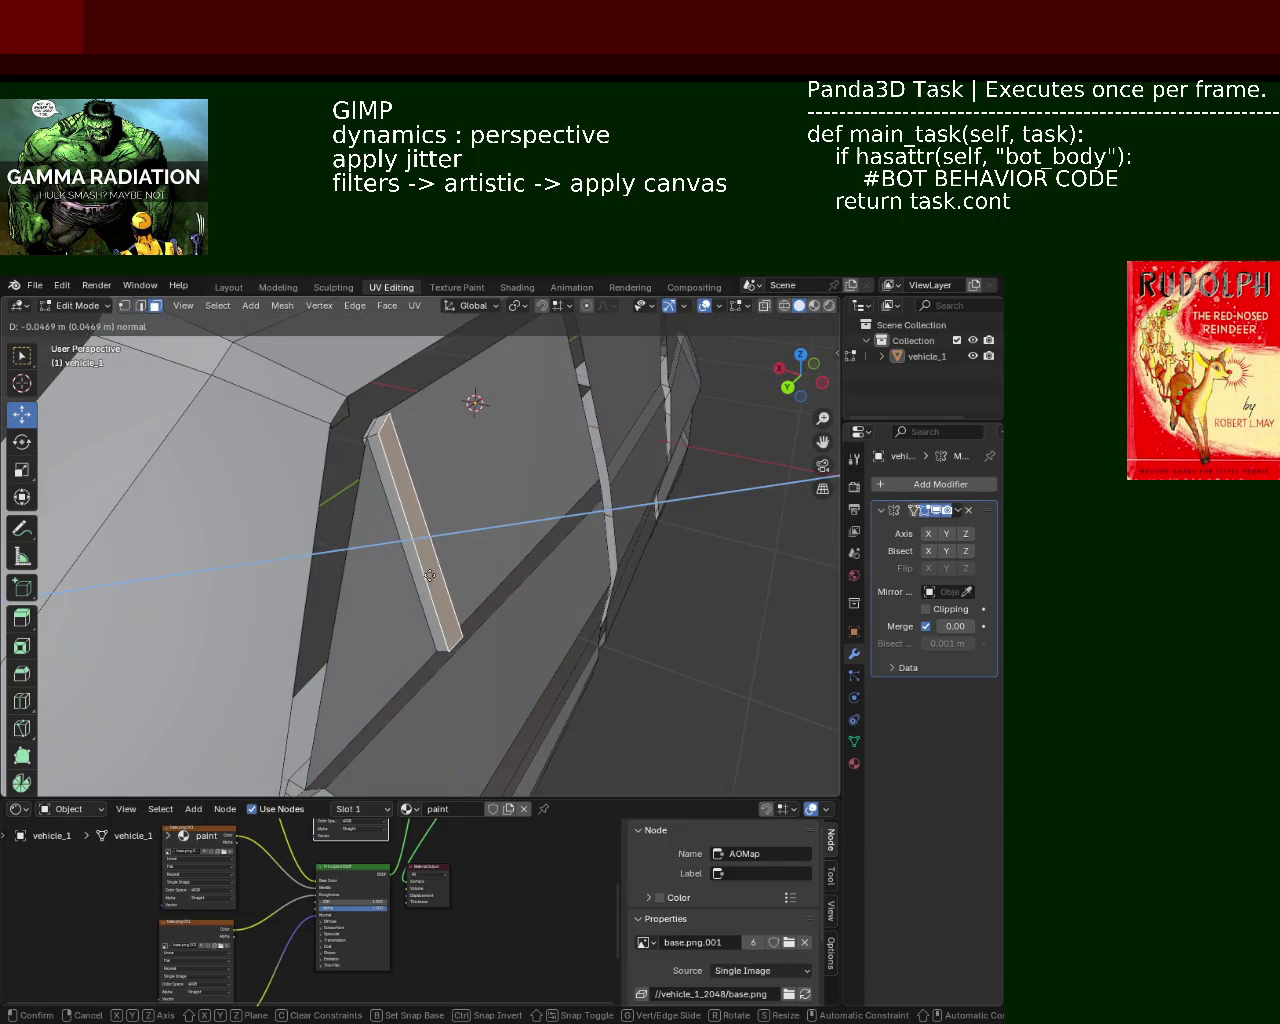
left_click(425, 573)
Step: Extrude the horizontal door-strip face outward
mouse_move(414, 537)
middle_mouse_down()
mouse_move(443, 508)
mouse_move(456, 569)
middle_mouse_up()
left_click(415, 588)
key("e")
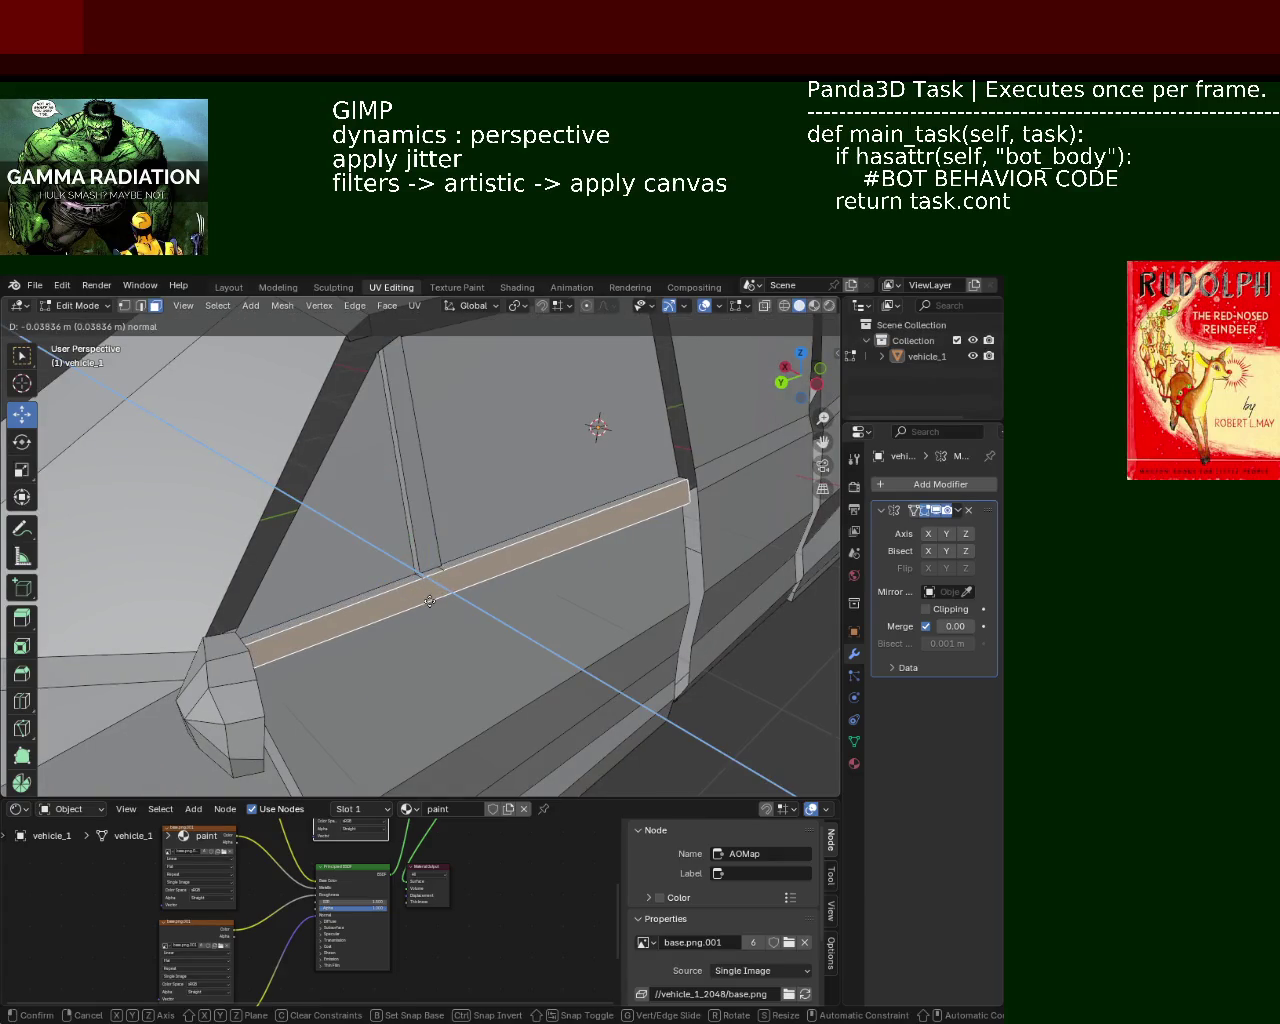
left_click(430, 600)
Step: Extrude the added vertical strip faces in place, then return to Vertex select
middle_click_drag(430, 600, 390, 539)
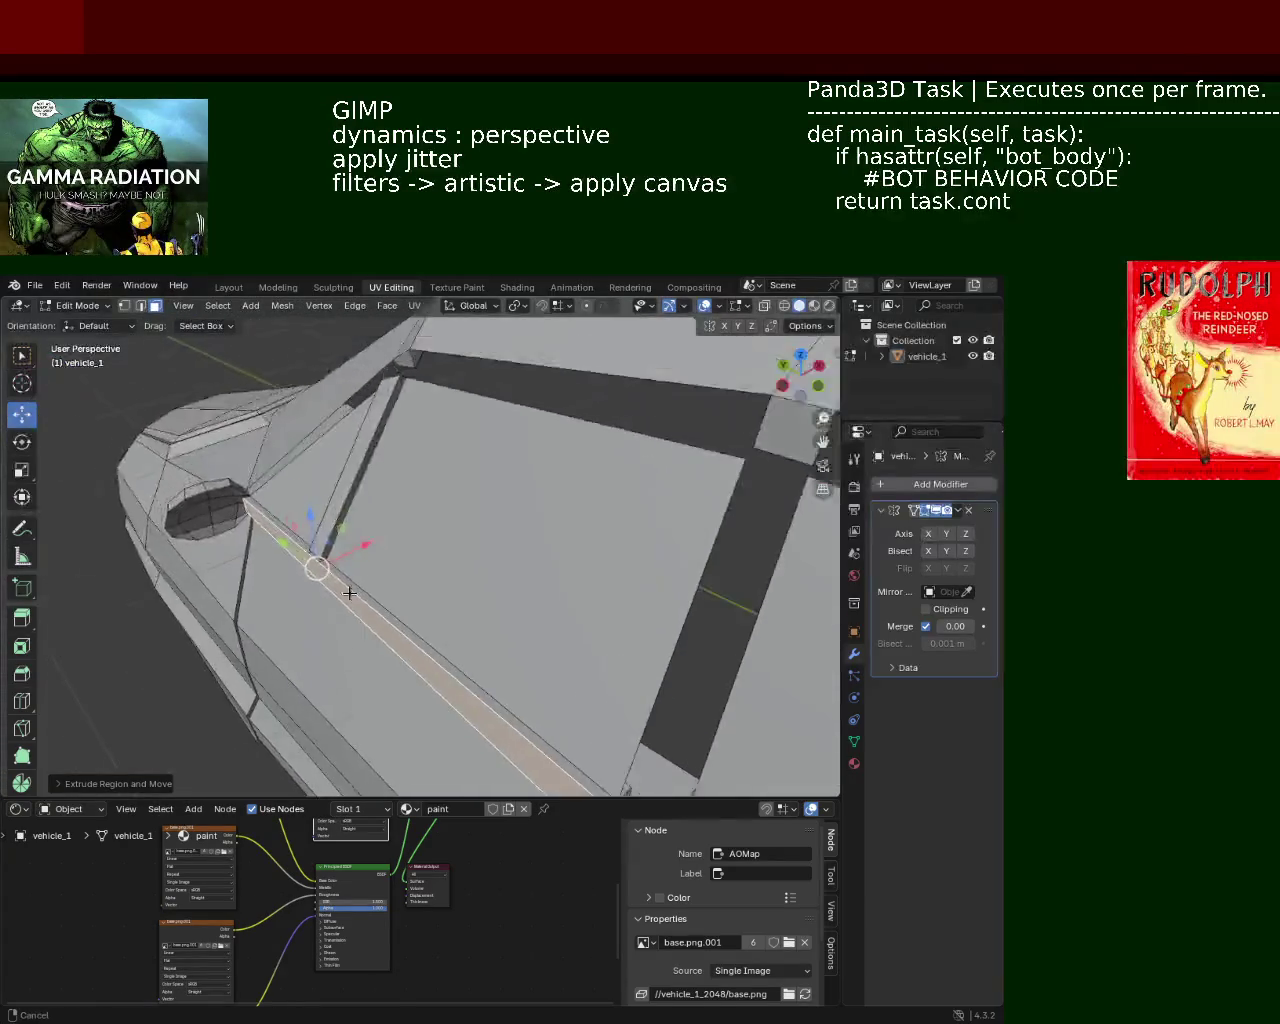
mouse_move(369, 568)
middle_mouse_down()
mouse_move(423, 617)
mouse_move(500, 566)
mouse_move(484, 596)
mouse_move(395, 512)
mouse_move(472, 595)
middle_mouse_up()
left_click(420, 612, "shift")
key("e")
right_click(484, 596)
left_click(124, 305)
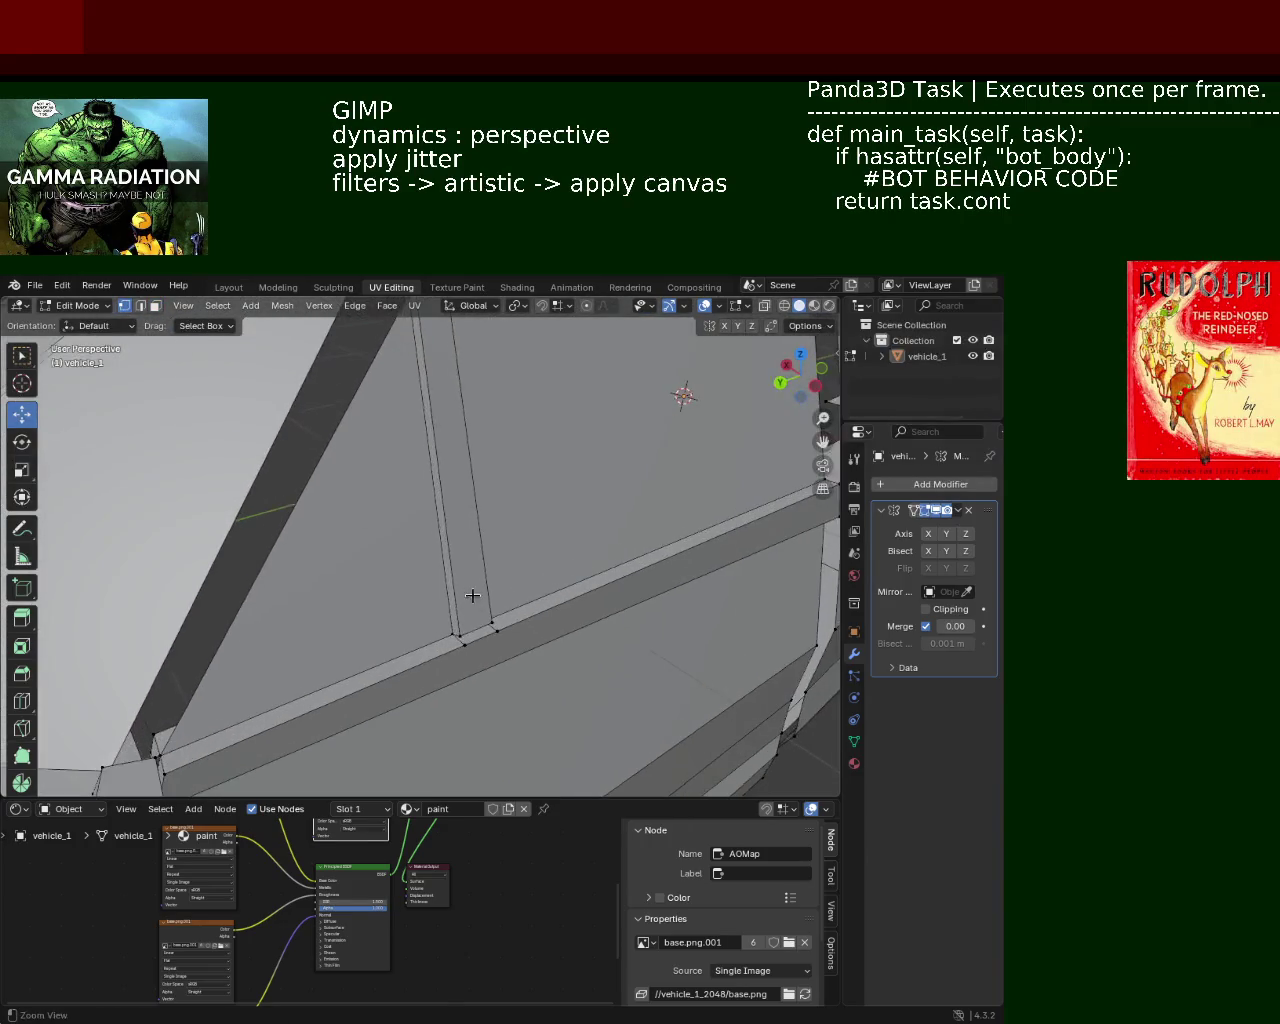
Step: Merge the first strip-corner vertices, redoing the At First merge after an undo
left_click(462, 641)
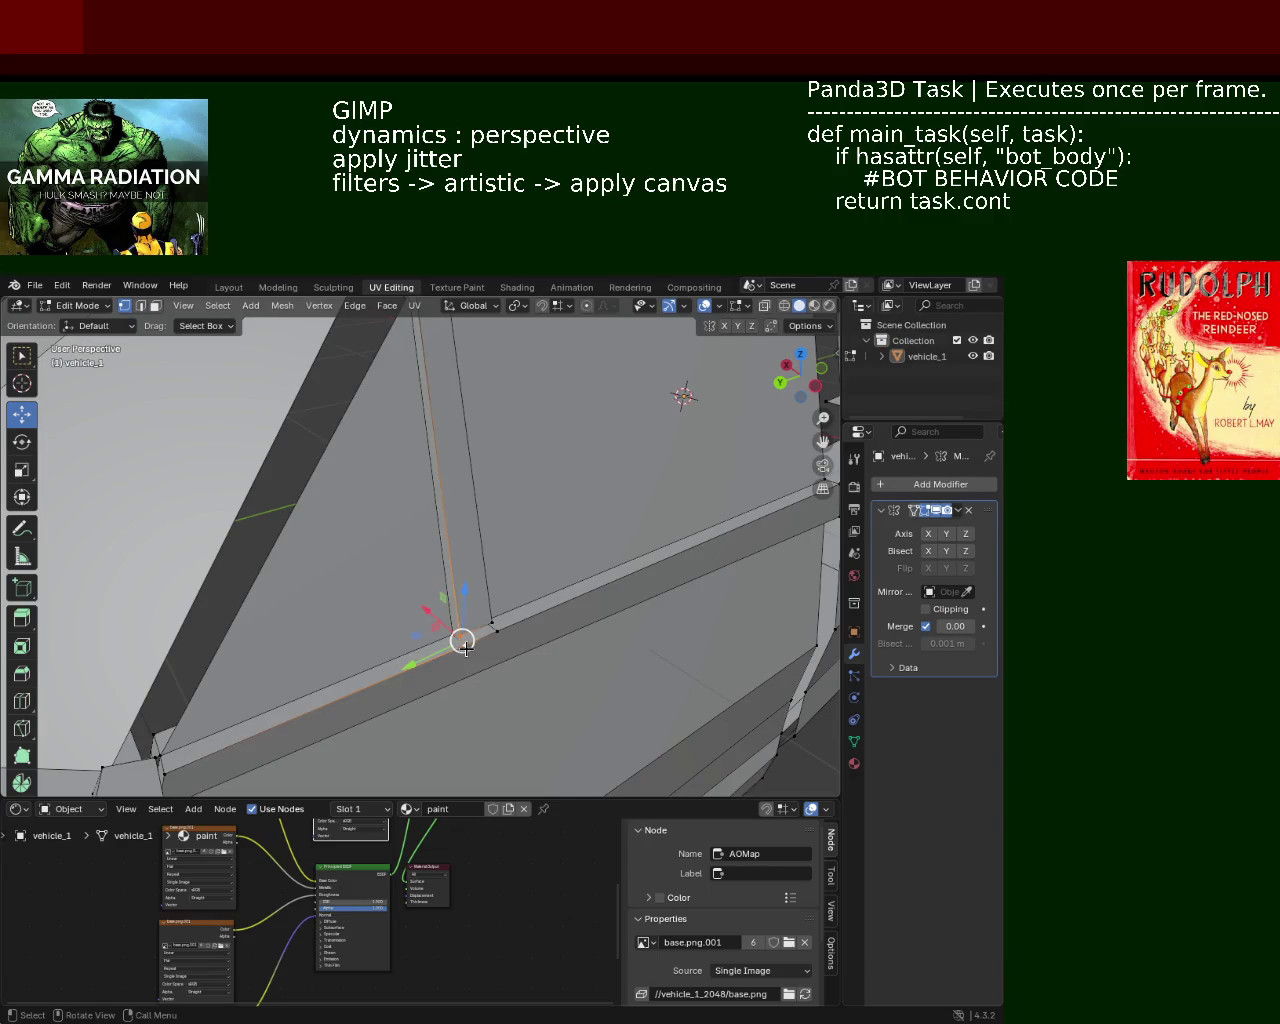
key("m")
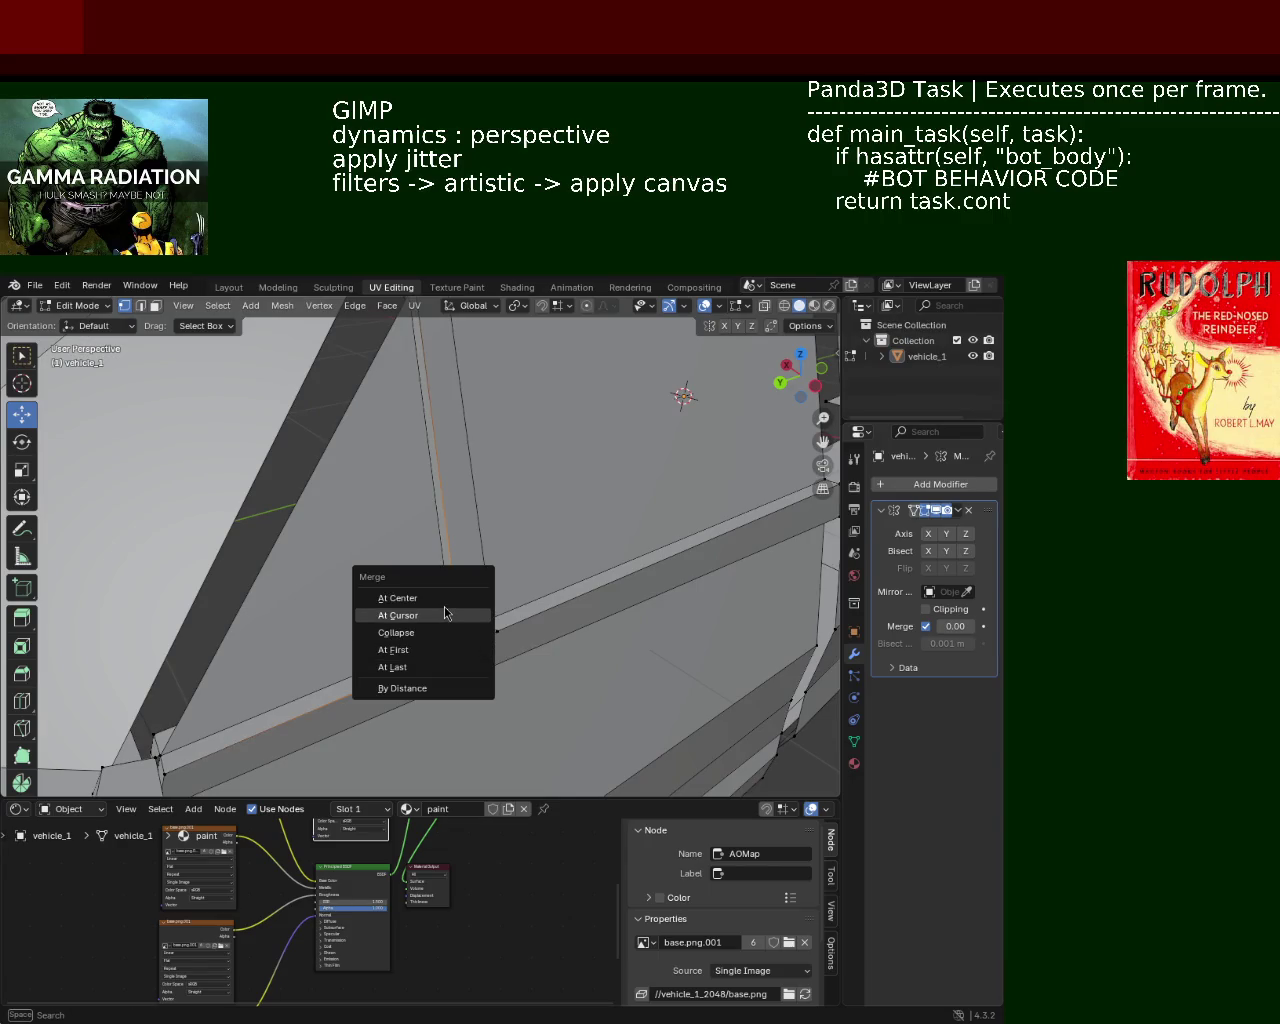
left_click(432, 668)
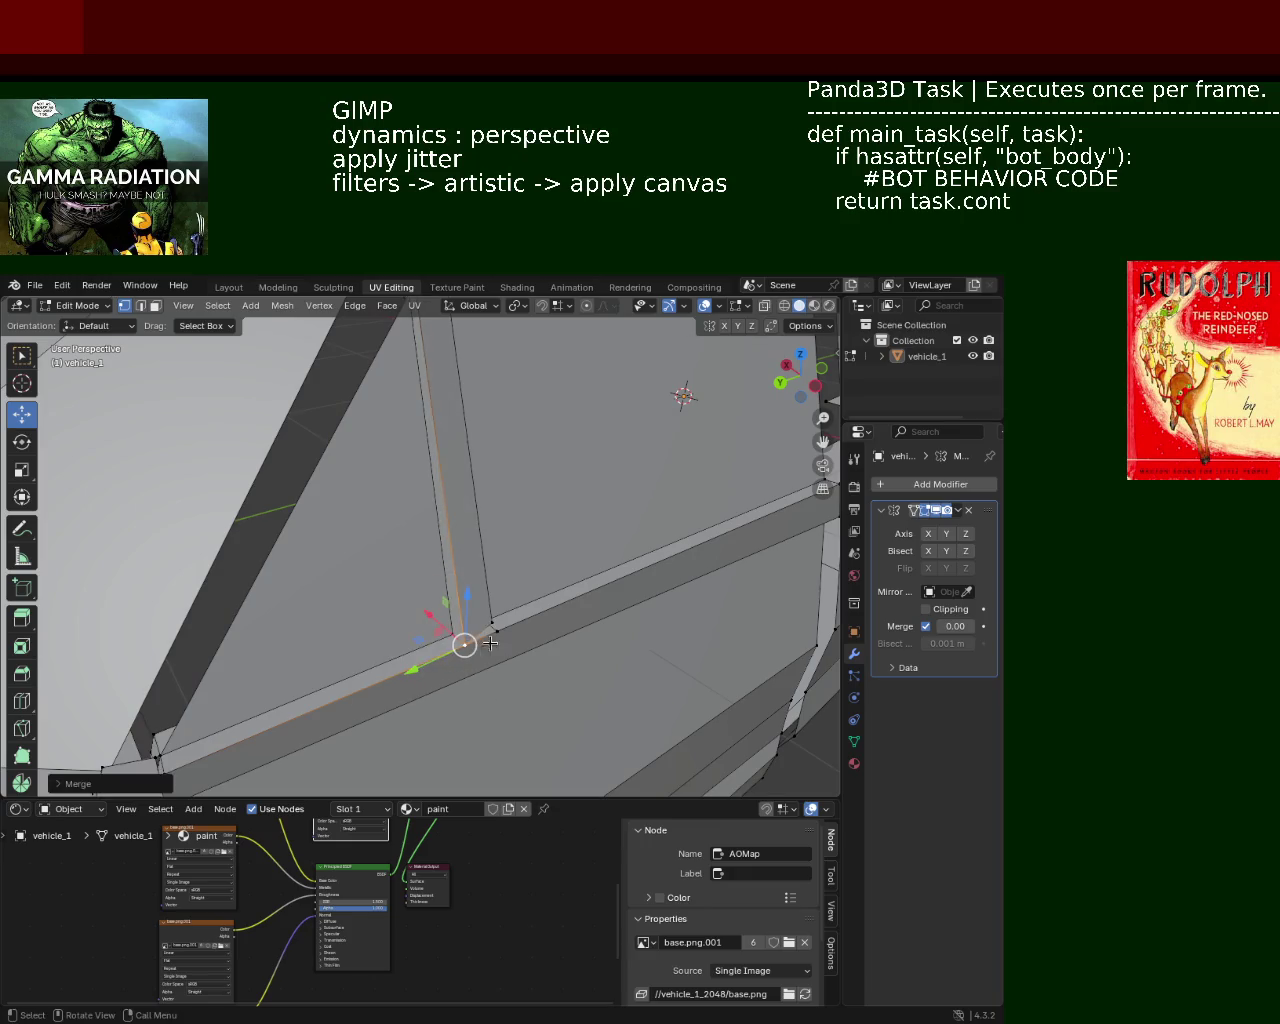
key("m")
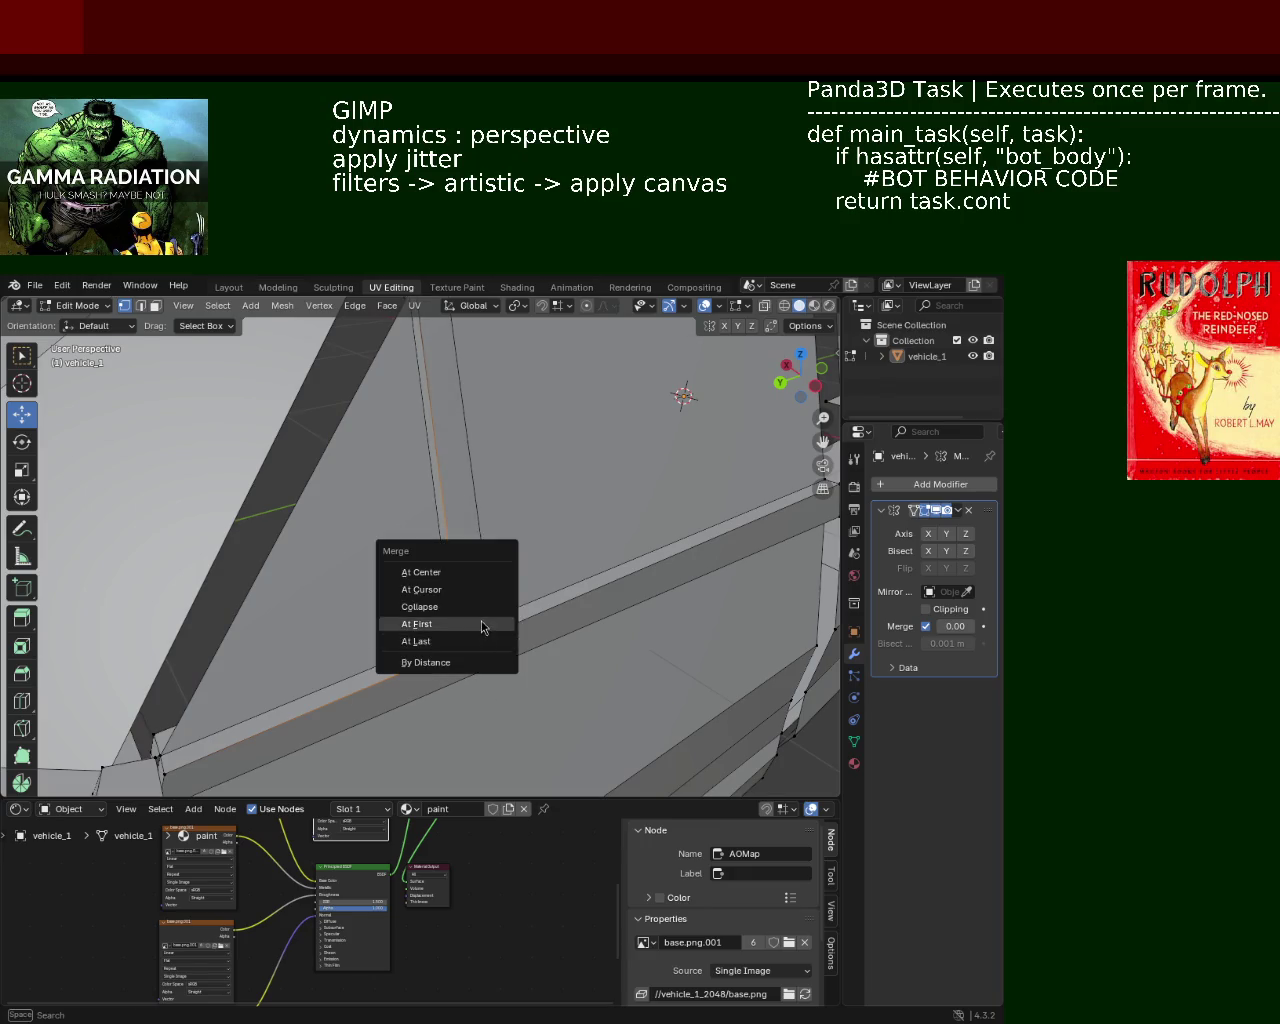
left_click(505, 627)
key("ctrl+z")
key("m")
left_click(489, 621)
mouse_move(492, 626)
middle_mouse_down()
mouse_move(471, 634)
mouse_move(505, 616)
mouse_move(517, 577)
middle_mouse_up()
Step: Merge the next pairs of corner vertices, the last one At Last
key("m")
left_click(425, 640)
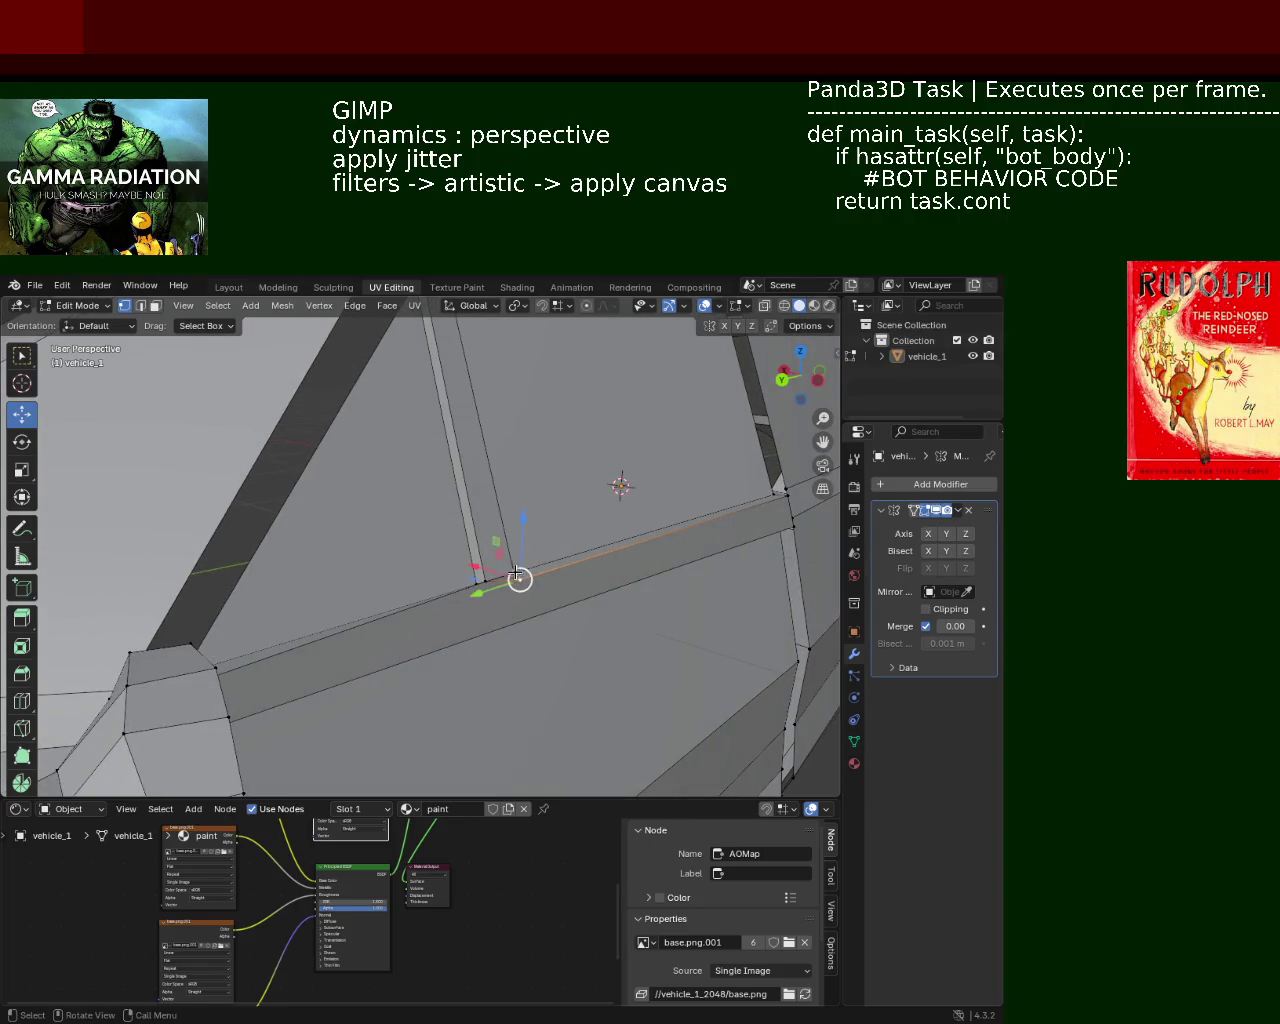
key("m")
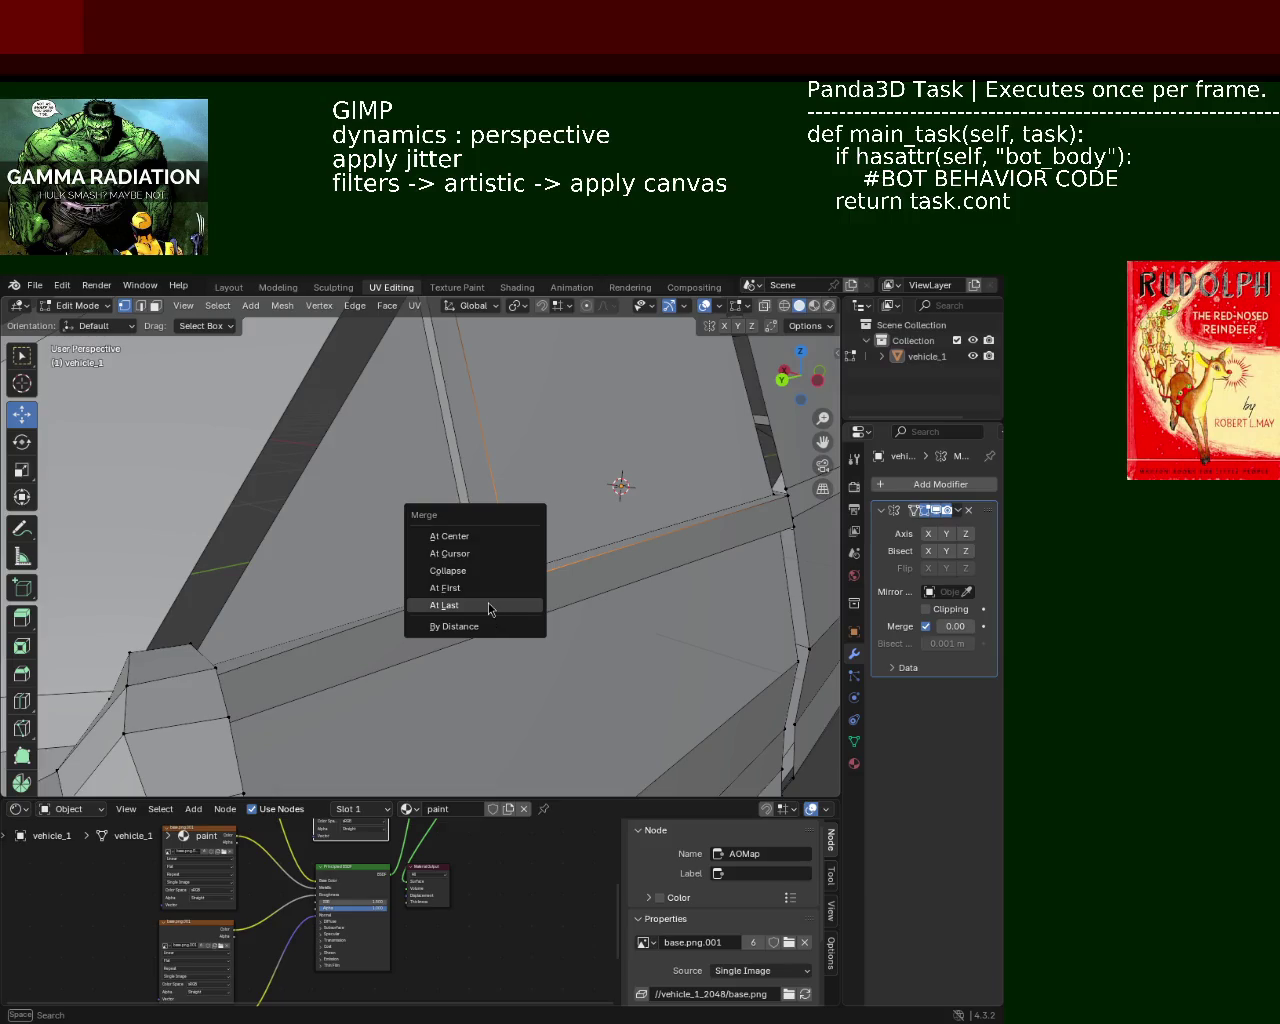
left_click(489, 605)
middle_click_drag(514, 590, 647, 557)
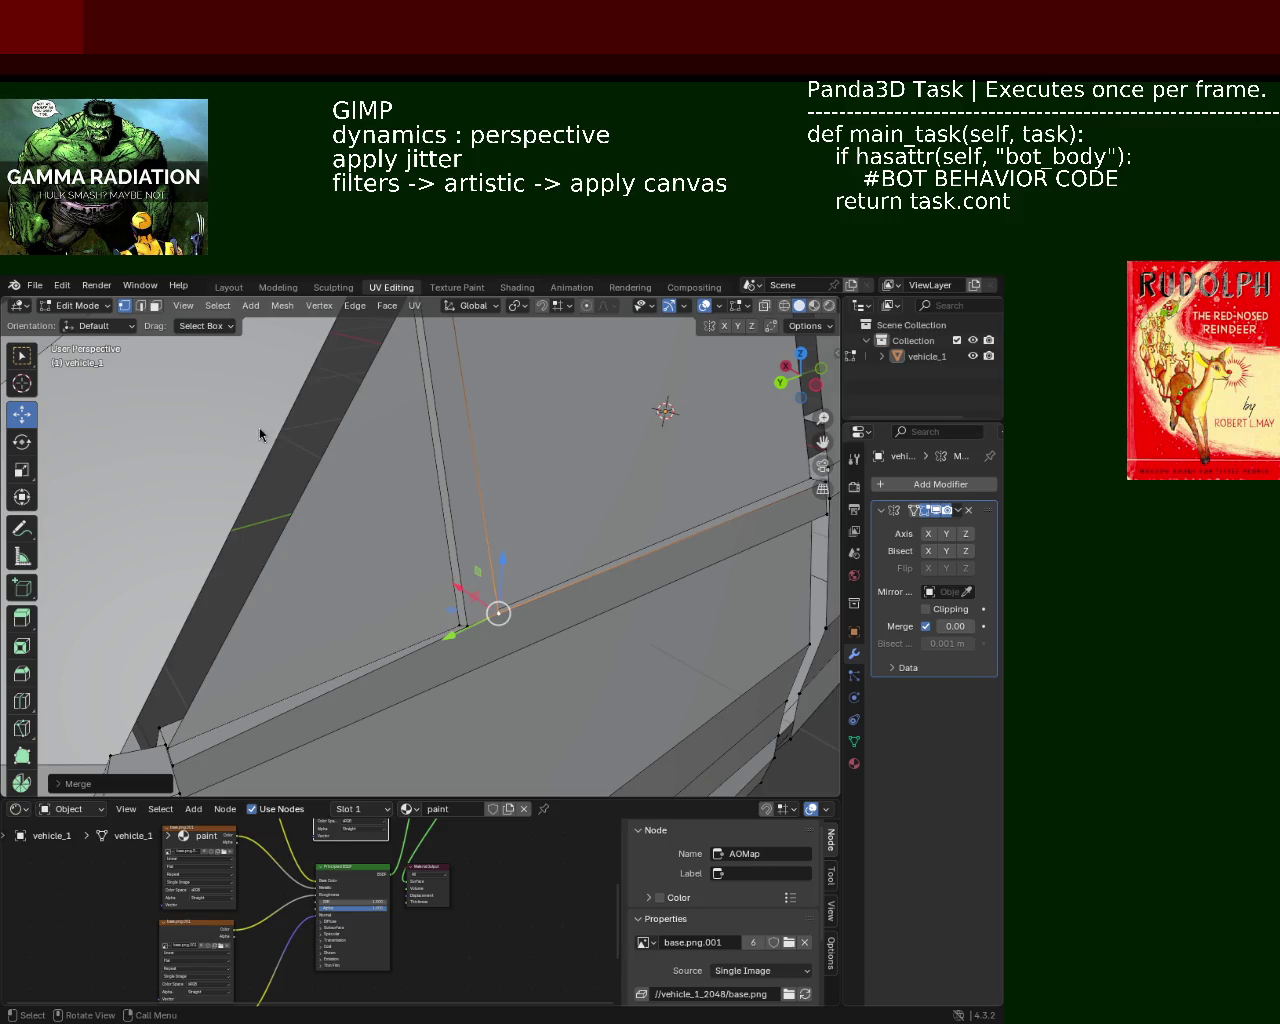
mouse_move(260, 435)
middle_mouse_down()
mouse_move(586, 646)
mouse_move(397, 579)
mouse_move(360, 537)
middle_mouse_up()
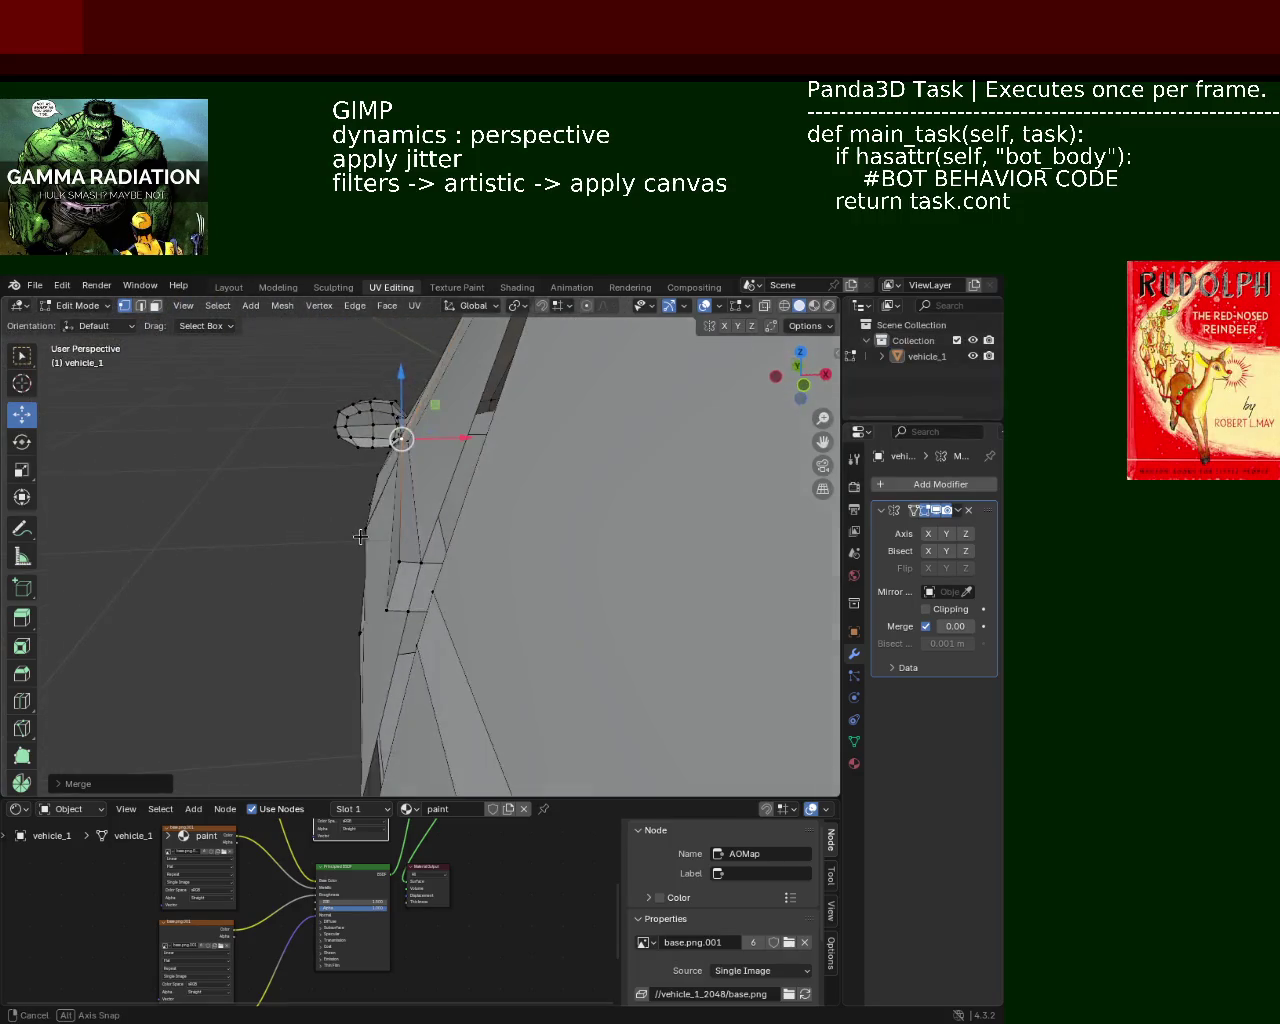
Step: Slide the lower wheel-arch vertex along X and dissolve the surplus edge beside it
left_click(402, 563)
left_click_drag(439, 590, 459, 584)
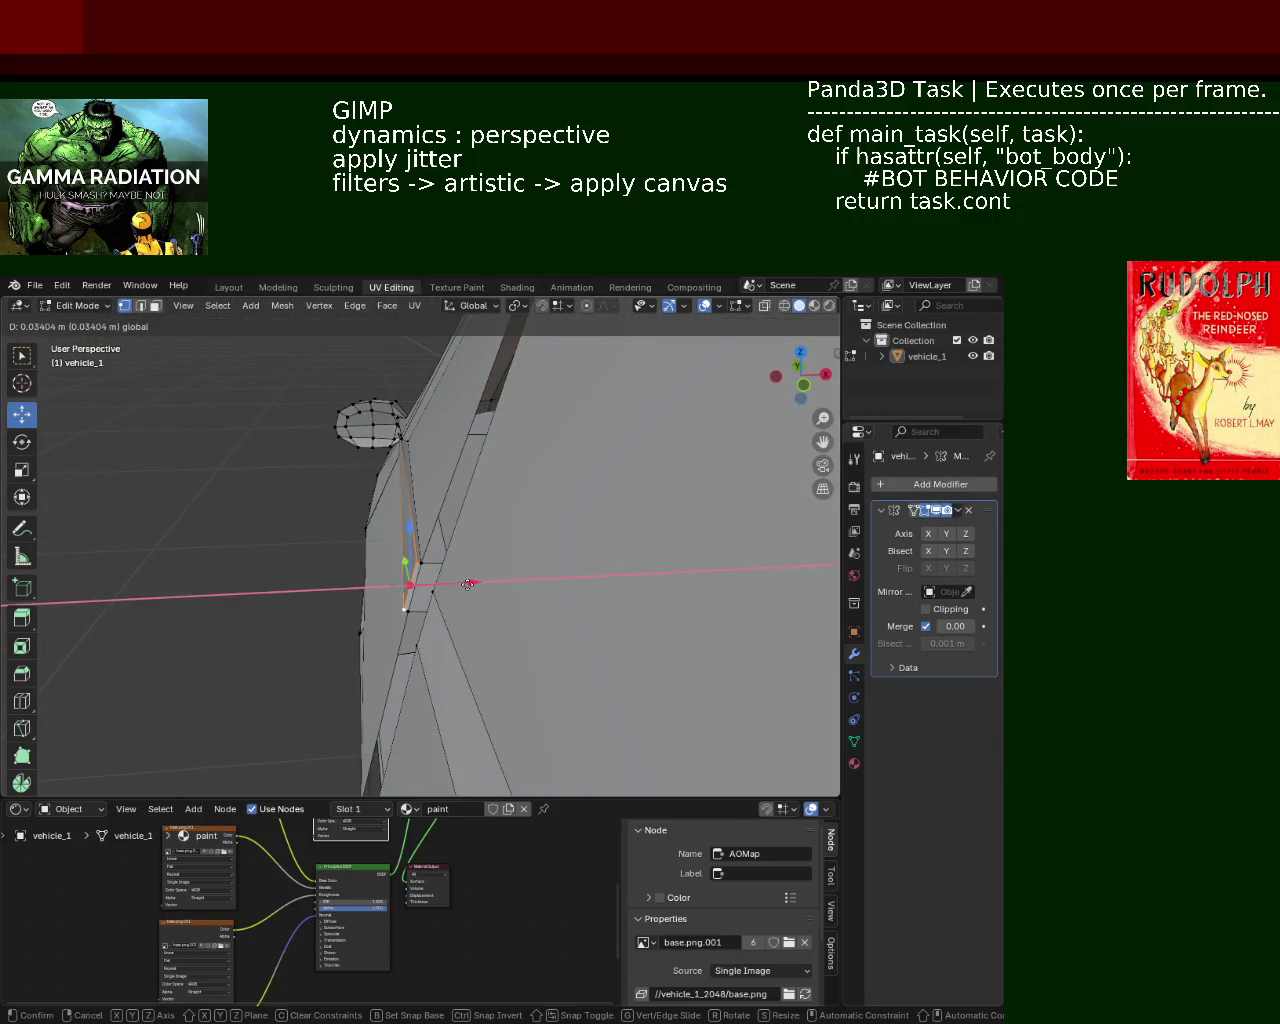
mouse_move(459, 584)
middle_mouse_down()
mouse_move(443, 549)
mouse_move(500, 603)
middle_mouse_up()
mouse_move(625, 531)
middle_mouse_down()
mouse_move(249, 603)
mouse_move(571, 517)
mouse_move(503, 537)
mouse_move(505, 553)
mouse_move(443, 597)
mouse_move(306, 603)
mouse_move(339, 586)
mouse_move(341, 570)
middle_mouse_up()
left_click(271, 571)
key("x")
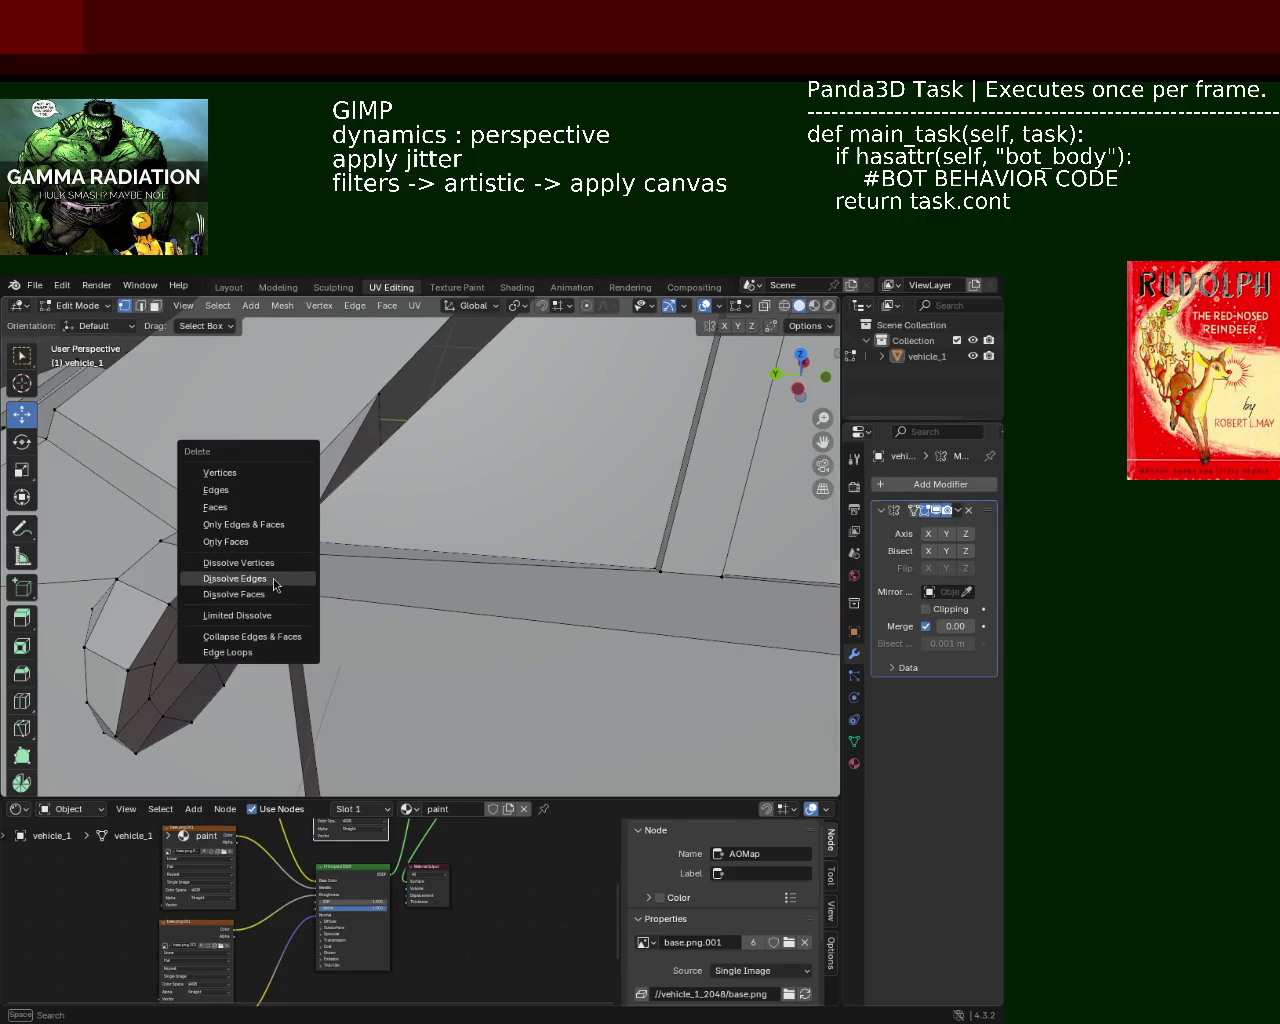
left_click(275, 584)
Step: Nudge the beam-junction vertex along Y, dissolve the extra vertices, then select the long beam face
mouse_move(277, 558)
middle_mouse_down()
mouse_move(277, 580)
mouse_move(345, 593)
mouse_move(306, 543)
mouse_move(330, 500)
mouse_move(437, 486)
mouse_move(437, 549)
mouse_move(389, 555)
mouse_move(383, 536)
middle_mouse_up()
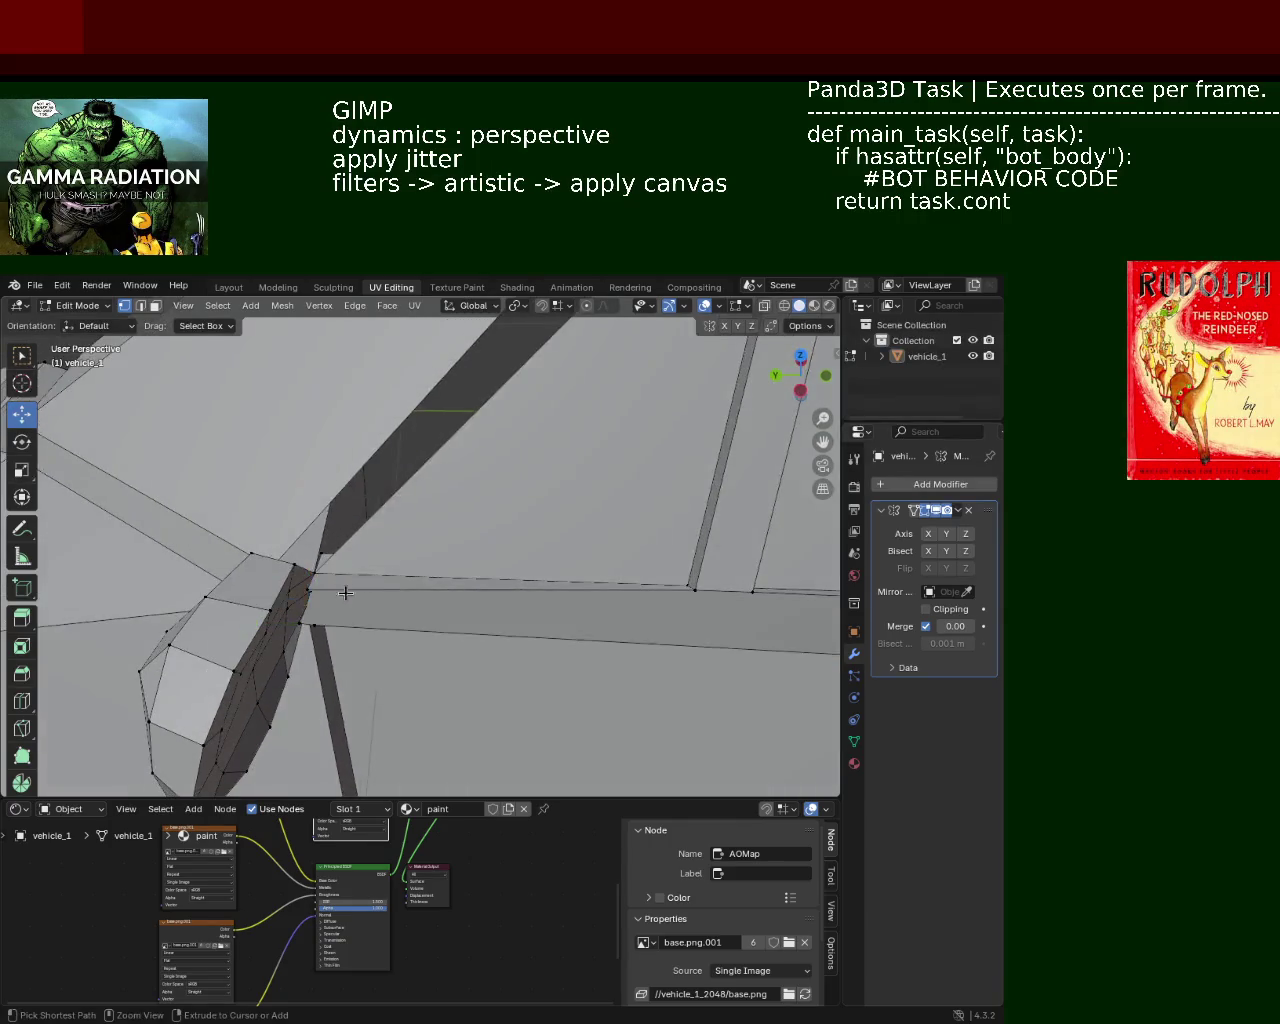
left_click(306, 604)
mouse_move(318, 578)
left_mouse_down()
mouse_move(337, 580)
mouse_move(318, 553)
left_mouse_up()
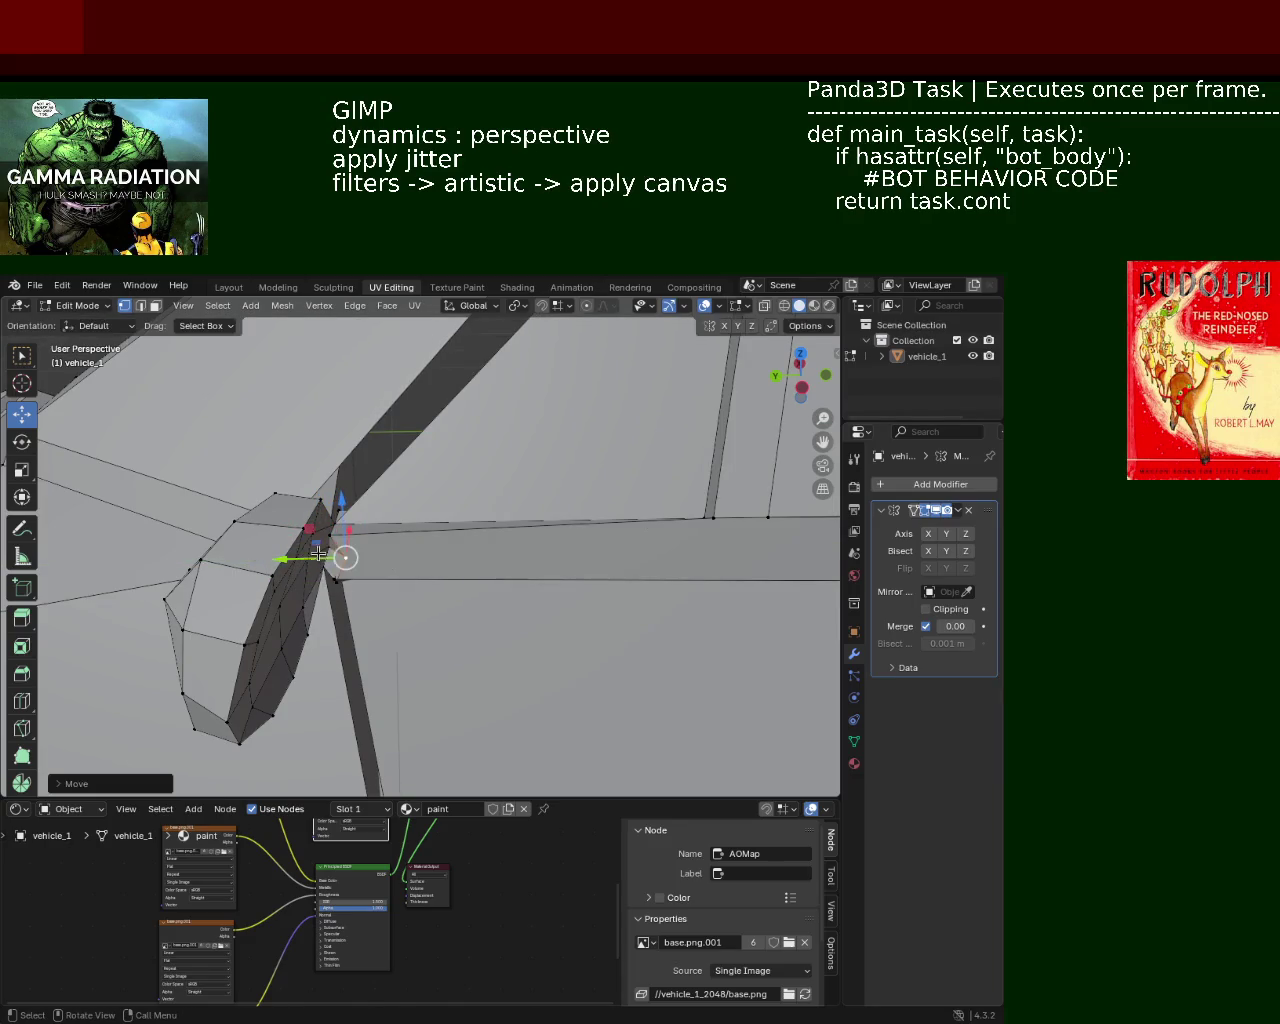
mouse_move(337, 534)
middle_mouse_down()
mouse_move(351, 589)
mouse_move(266, 522)
middle_mouse_up()
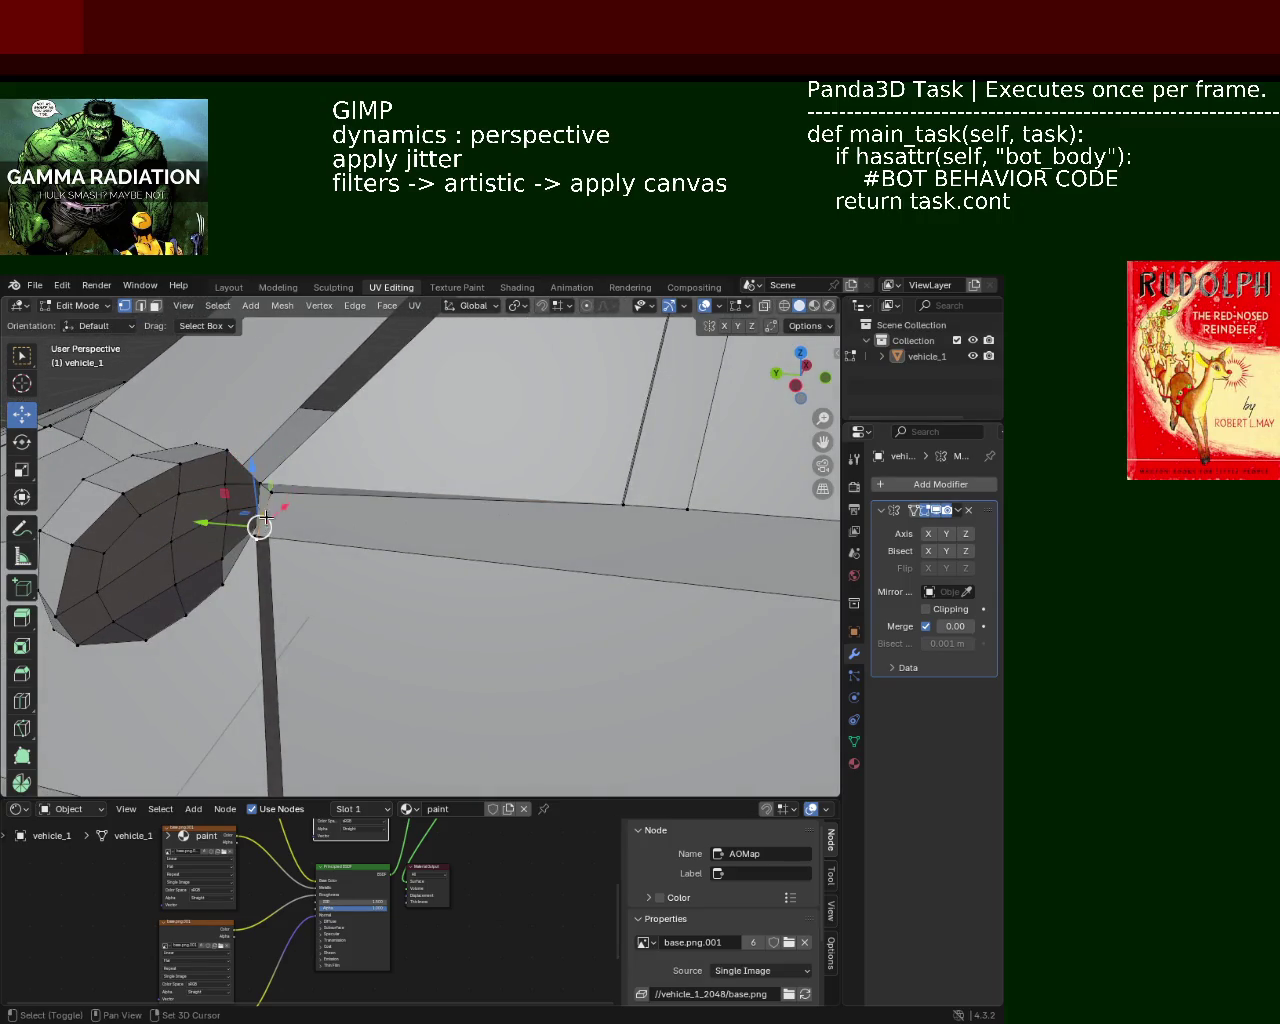
key("x")
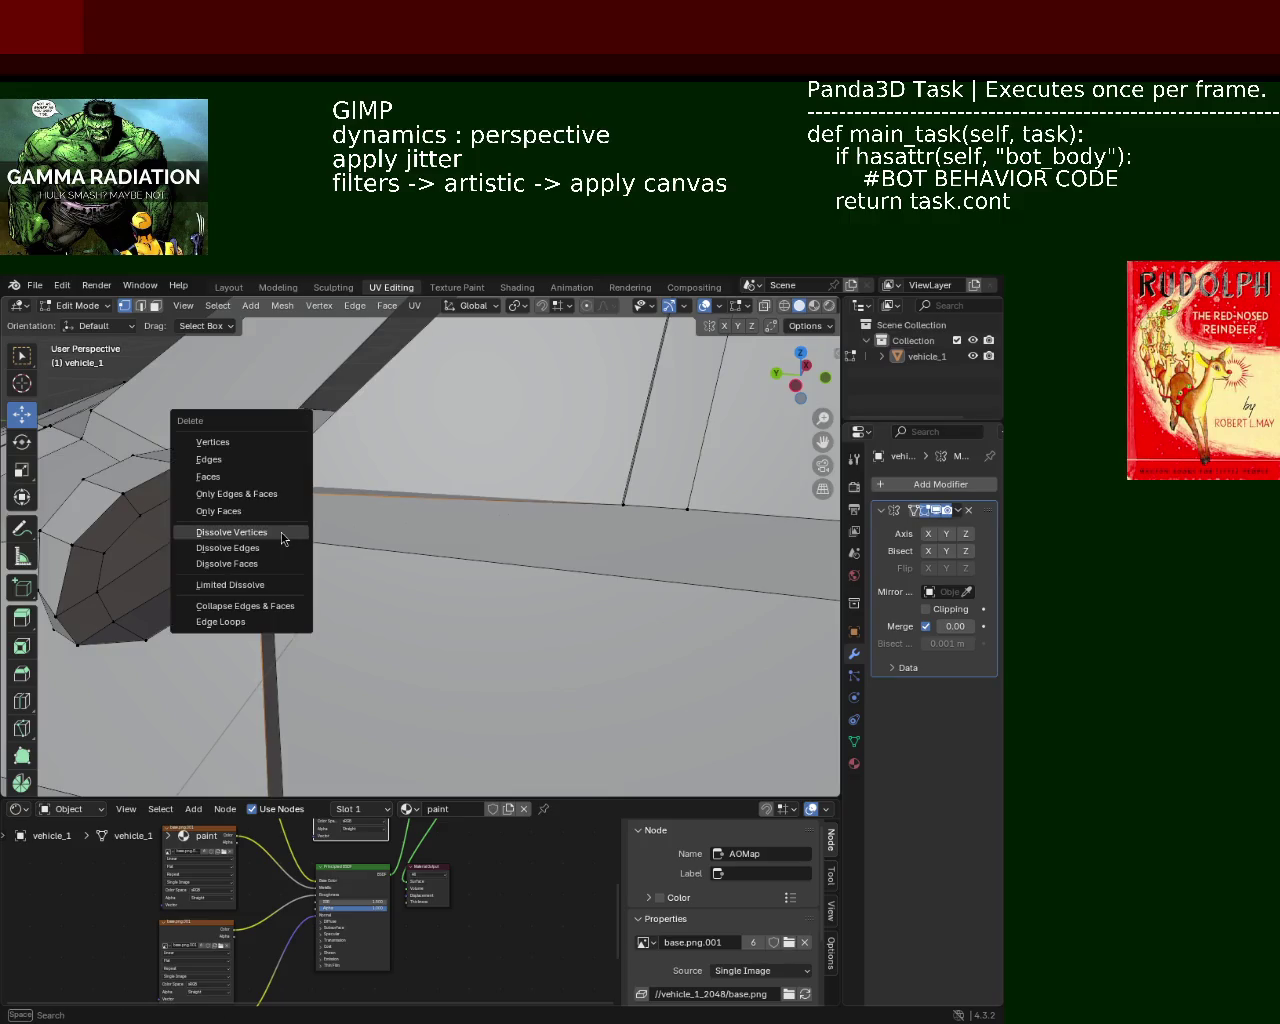
left_click(266, 533)
mouse_move(266, 533)
middle_mouse_down()
mouse_move(357, 537)
mouse_move(352, 463)
middle_mouse_up()
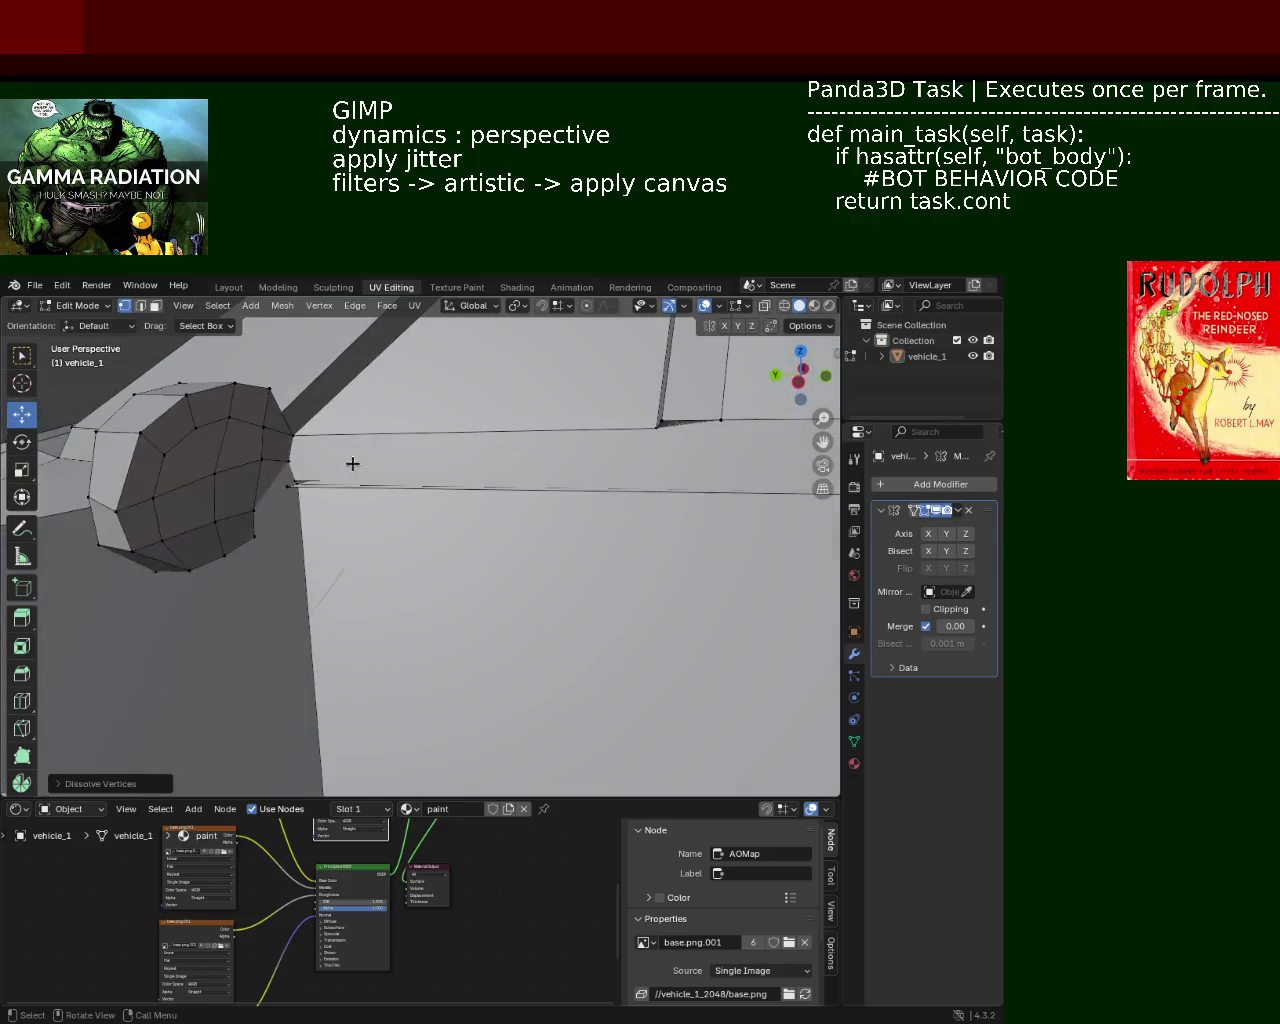
left_click(155, 305)
left_click(446, 439)
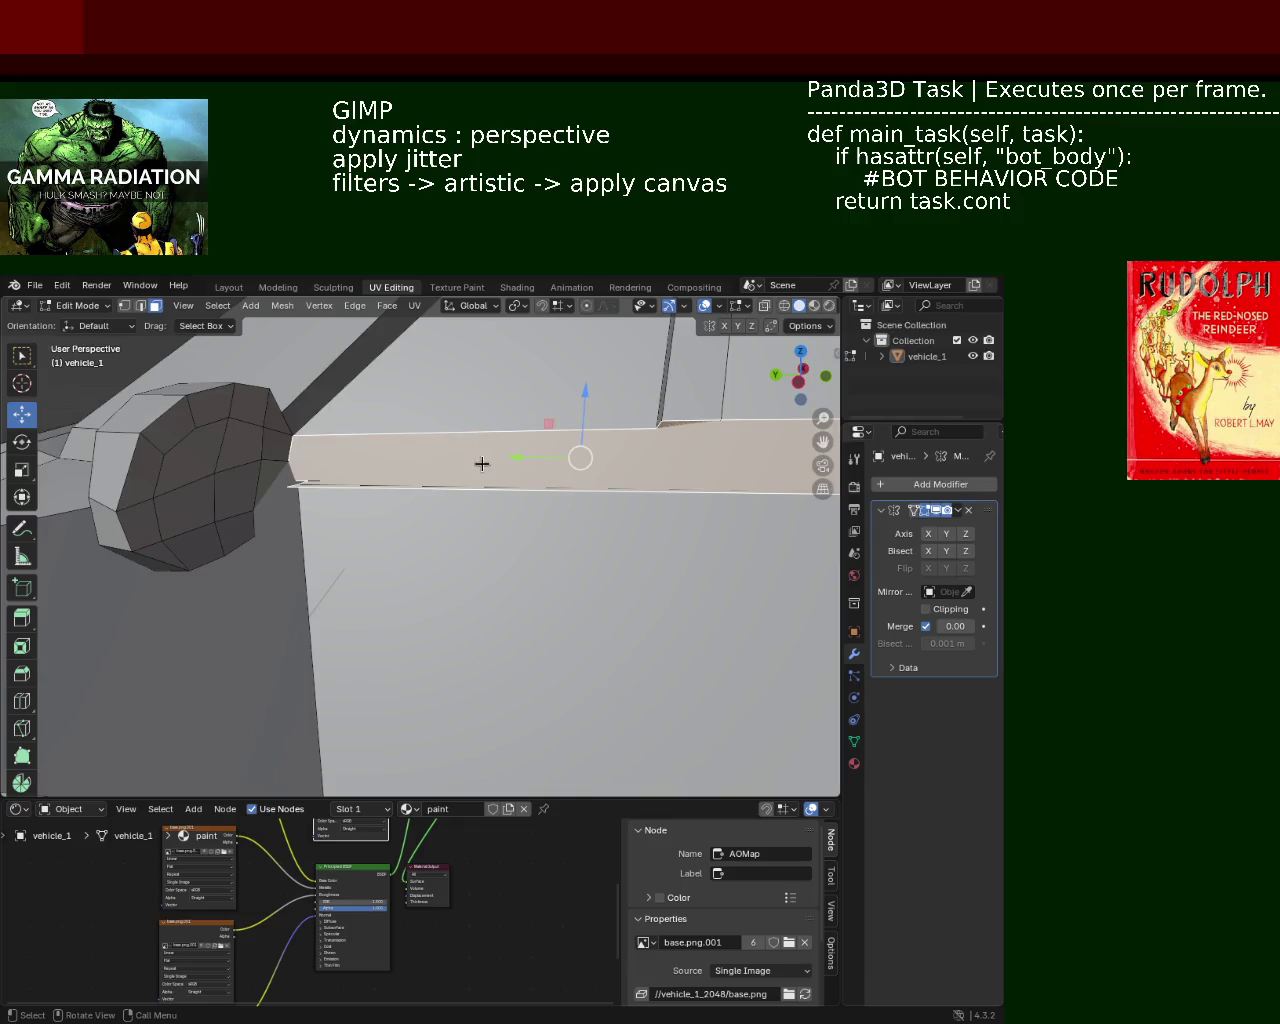
Step: Delete the selected long beam face from the car body
key("x")
left_click(440, 418)
mouse_move(440, 418)
middle_mouse_down()
mouse_move(468, 530)
mouse_move(643, 529)
middle_mouse_up()
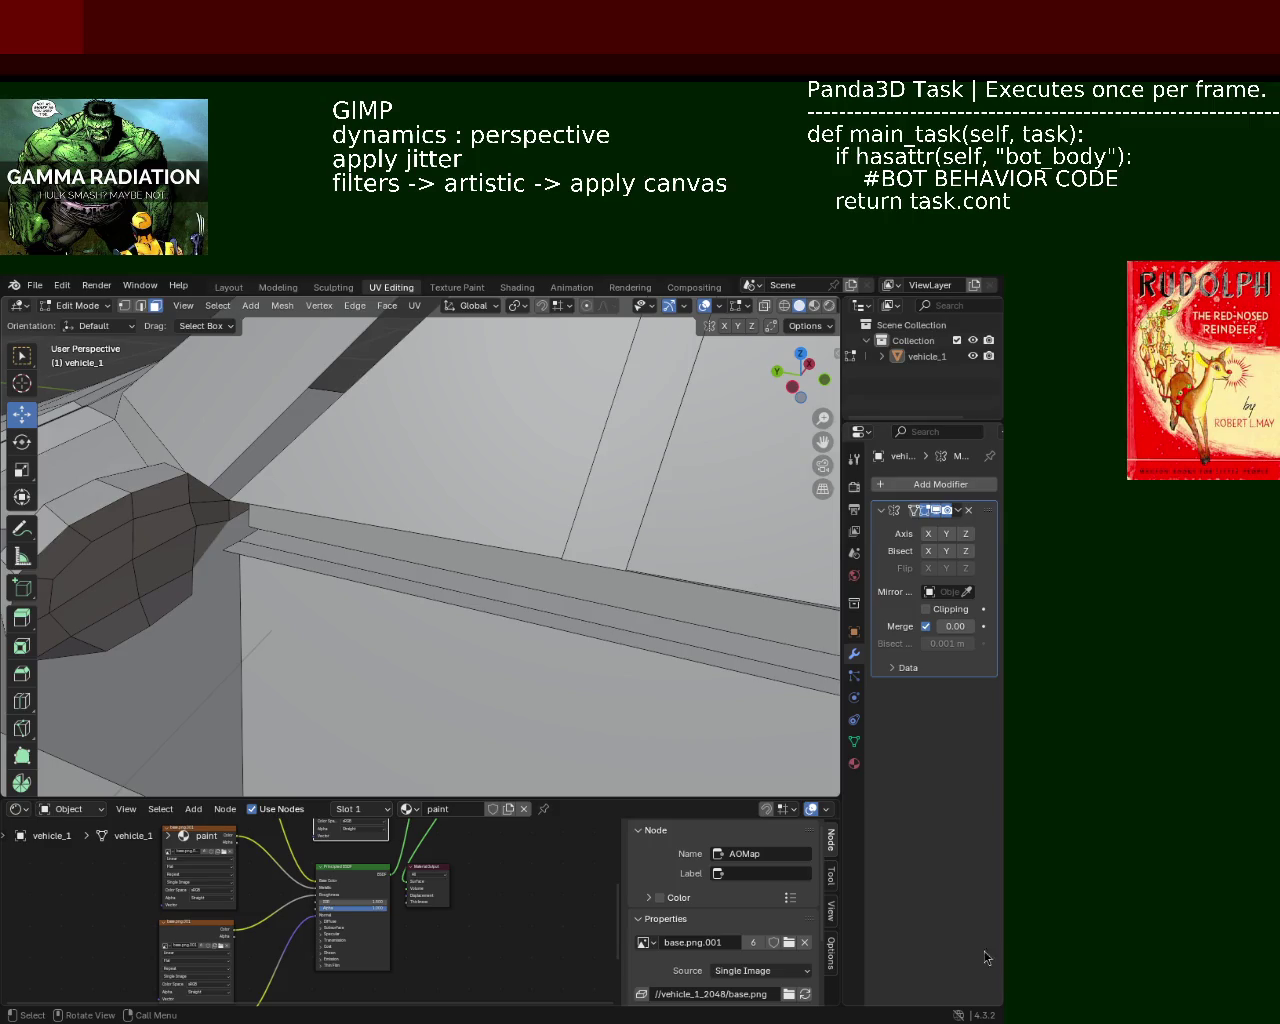
mouse_move(395, 473)
middle_mouse_down()
mouse_move(403, 517)
mouse_move(471, 509)
mouse_move(374, 554)
mouse_move(545, 590)
mouse_move(491, 531)
mouse_move(507, 559)
middle_mouse_up()
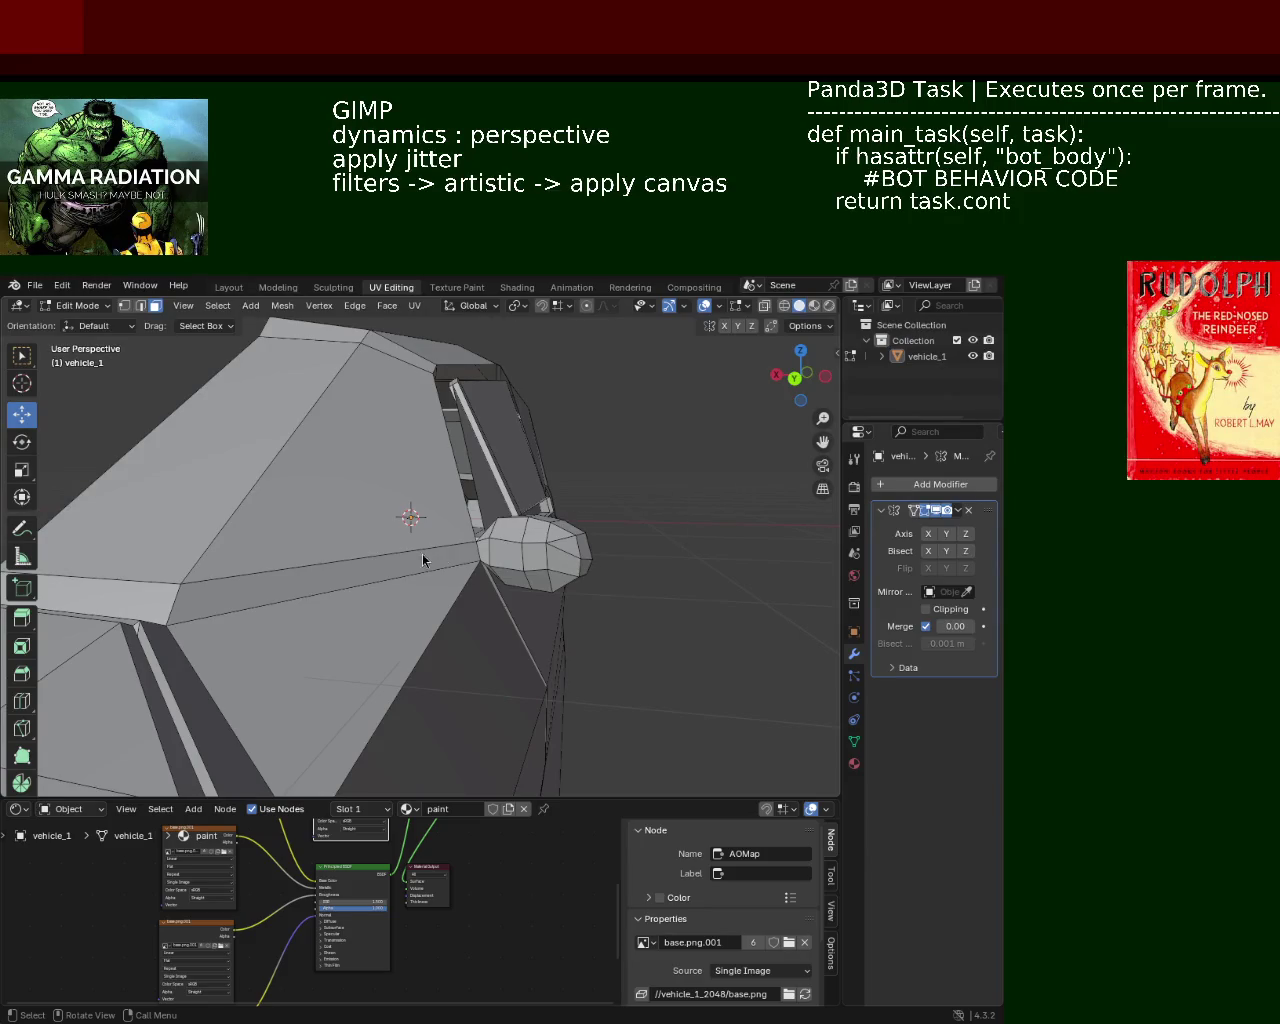
mouse_move(437, 553)
middle_mouse_down()
mouse_move(280, 595)
mouse_move(406, 616)
mouse_move(380, 470)
mouse_move(353, 450)
mouse_move(389, 500)
mouse_move(389, 477)
mouse_move(457, 506)
mouse_move(273, 525)
mouse_move(346, 500)
mouse_move(511, 514)
mouse_move(166, 333)
middle_mouse_up()
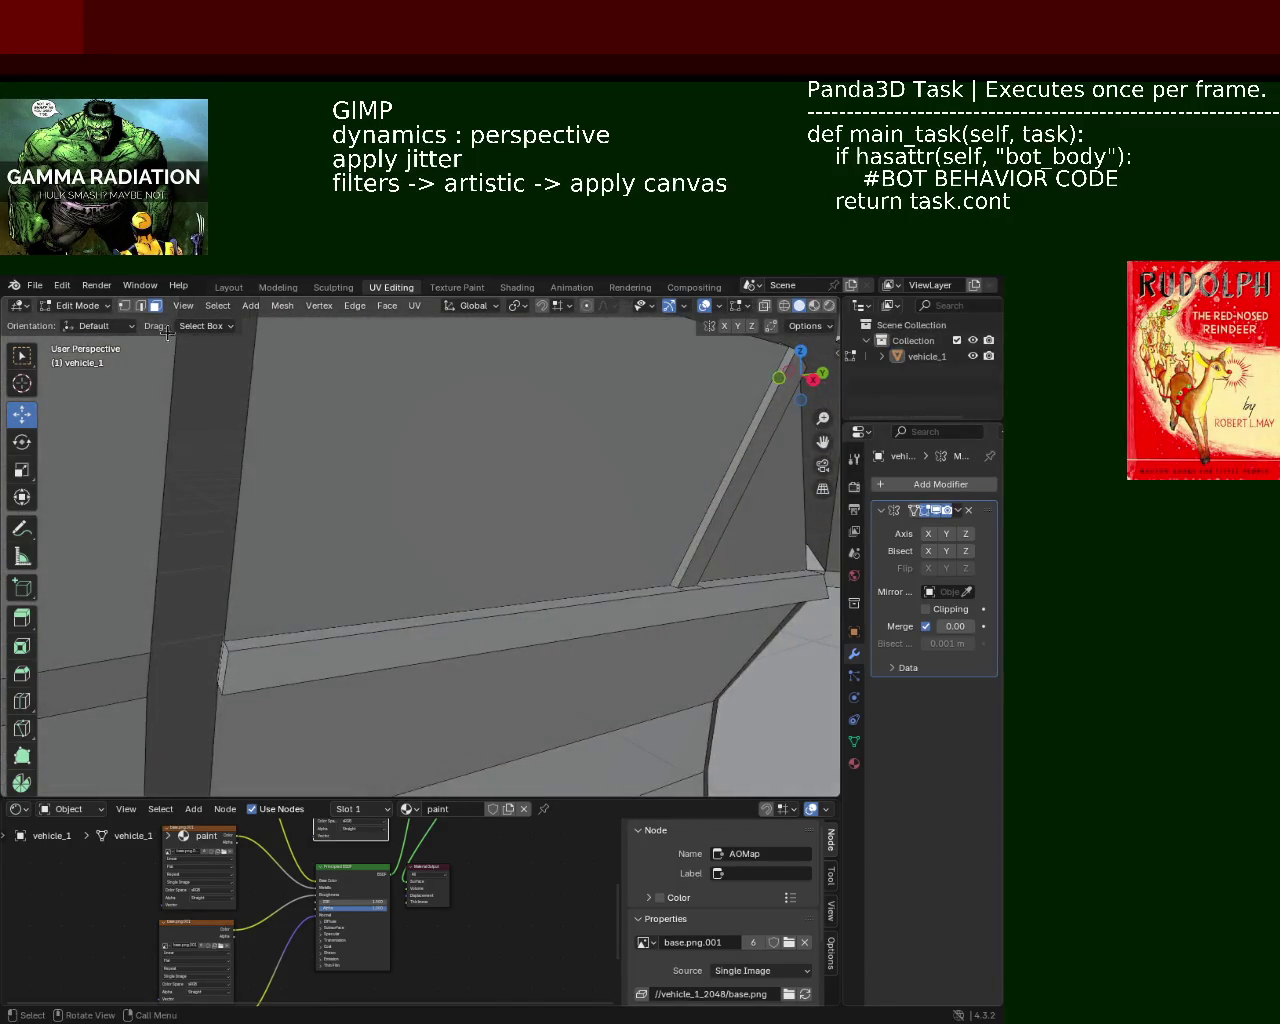
Step: Delete the door rail faces one by one
left_click(437, 637)
key("x")
left_click(418, 639)
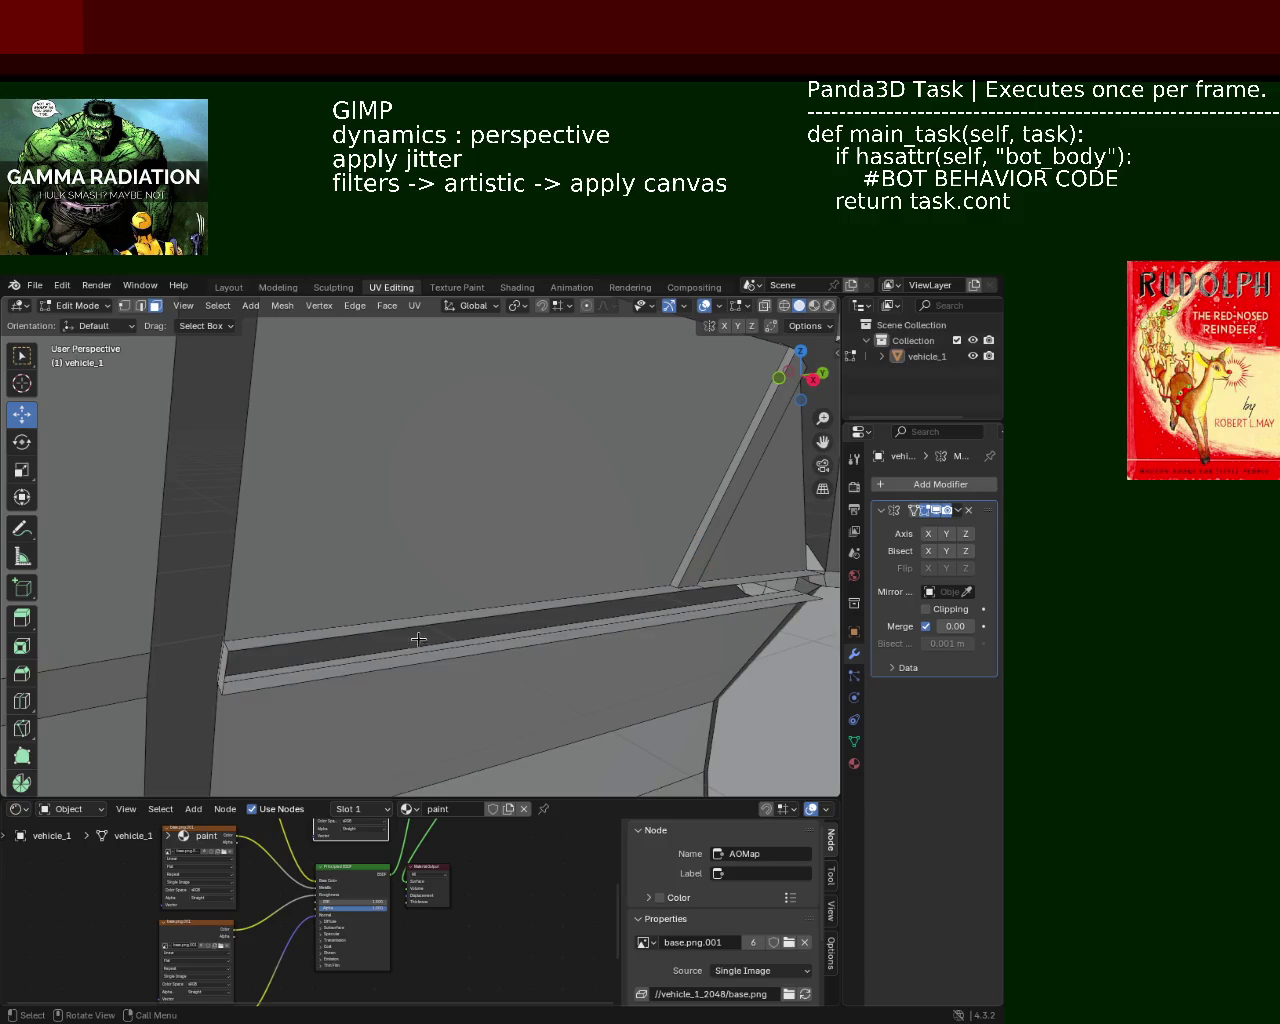
left_click(418, 626)
key("x")
left_click(412, 624)
left_click(407, 664)
key("x")
left_click(407, 667)
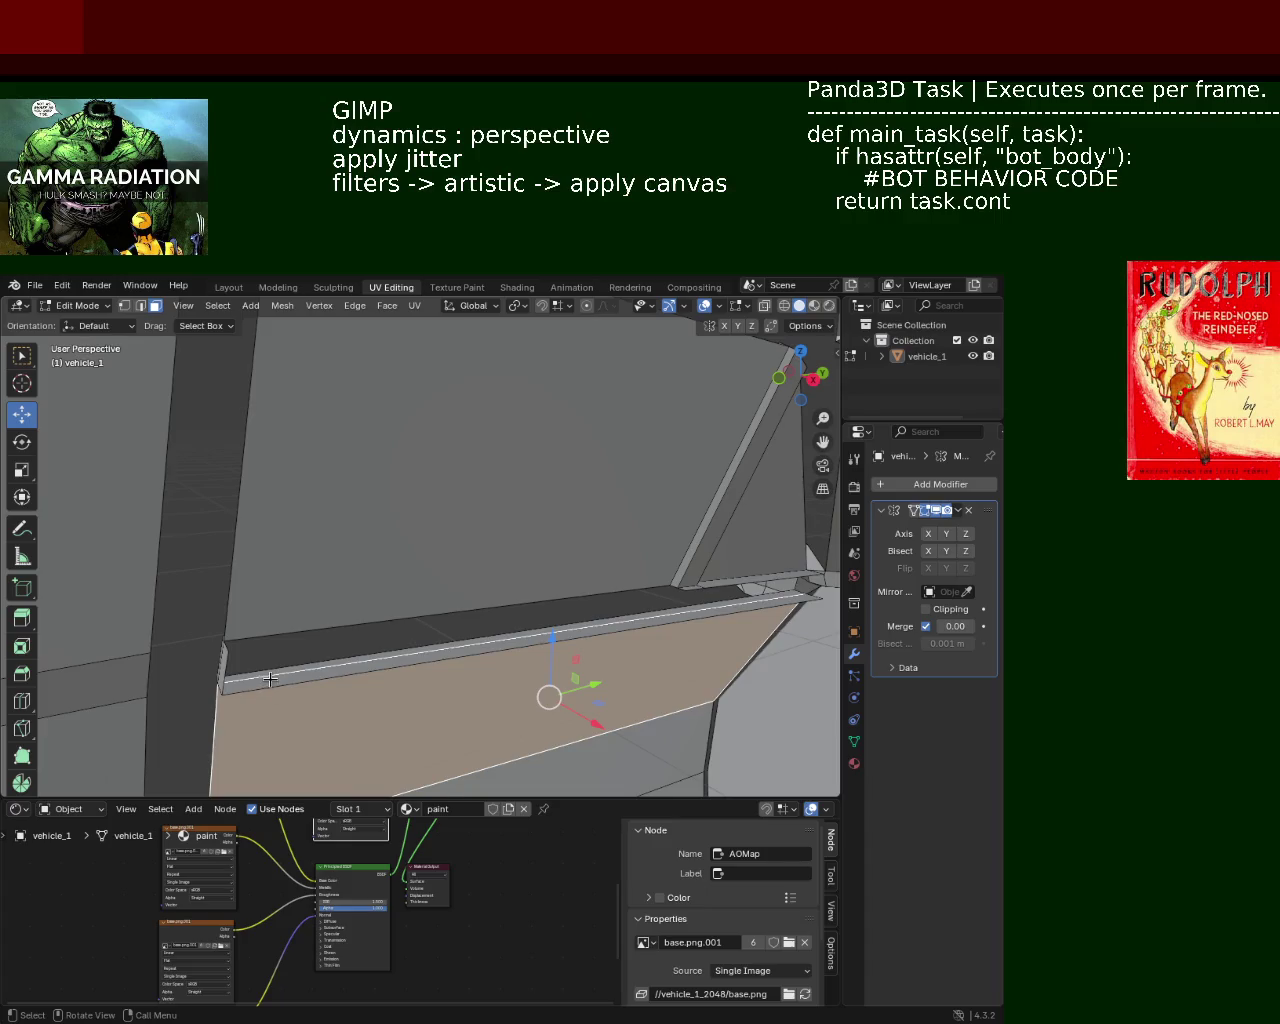
Step: Delete the lower door face and a thin face, then select the thin strip face
key("x")
left_click(221, 677)
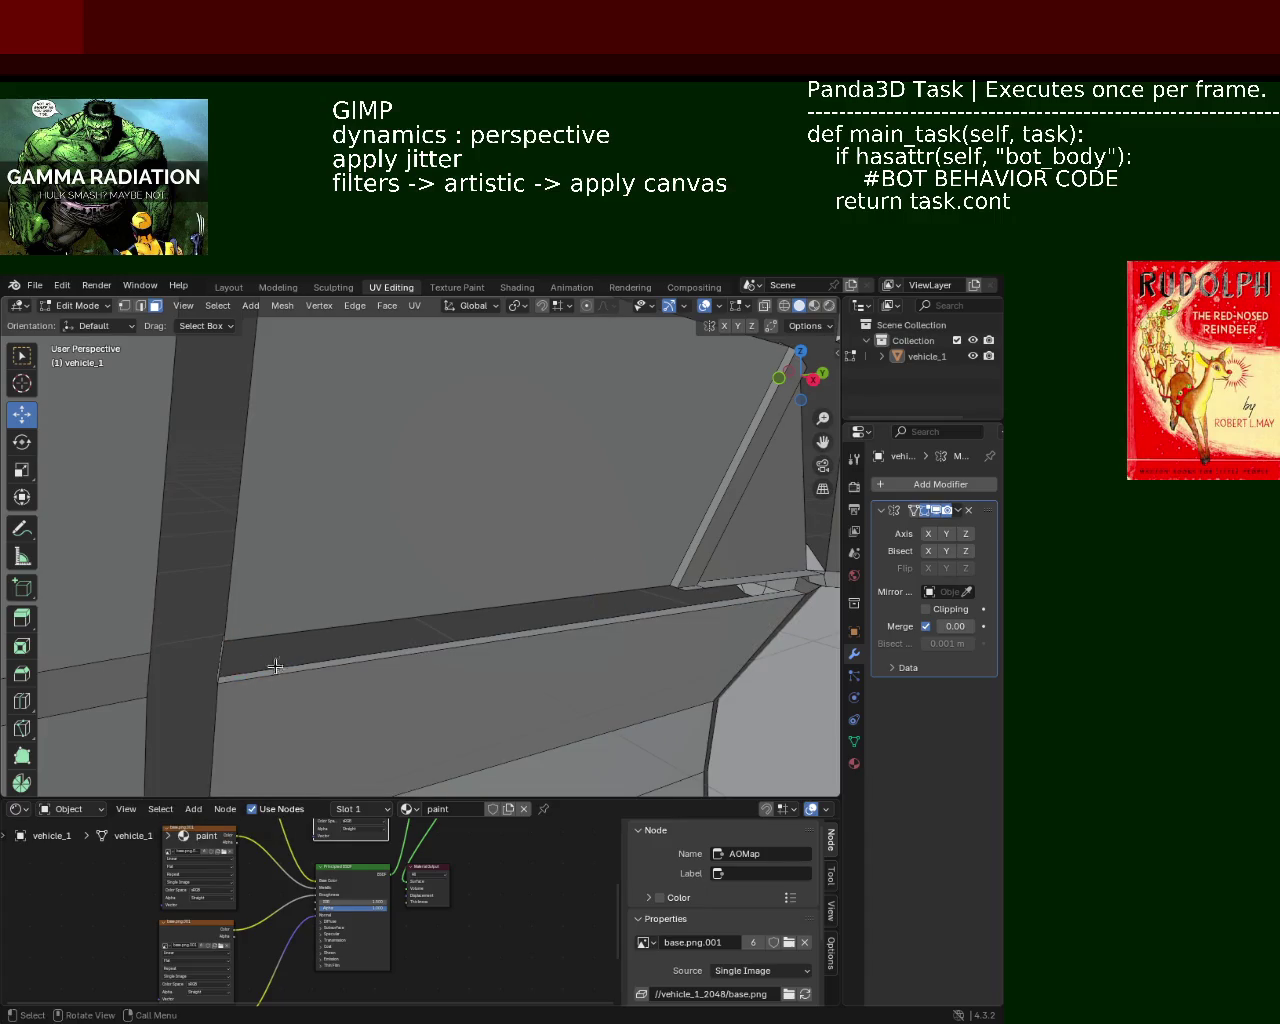
middle_click_drag(222, 668, 496, 614)
key("x")
left_click(344, 568)
mouse_move(466, 557)
middle_mouse_down()
mouse_move(377, 568)
mouse_move(403, 585)
mouse_move(468, 563)
mouse_move(398, 605)
middle_mouse_up()
left_click(451, 538)
Step: Delete the thin strip faces along the door edge
key("x")
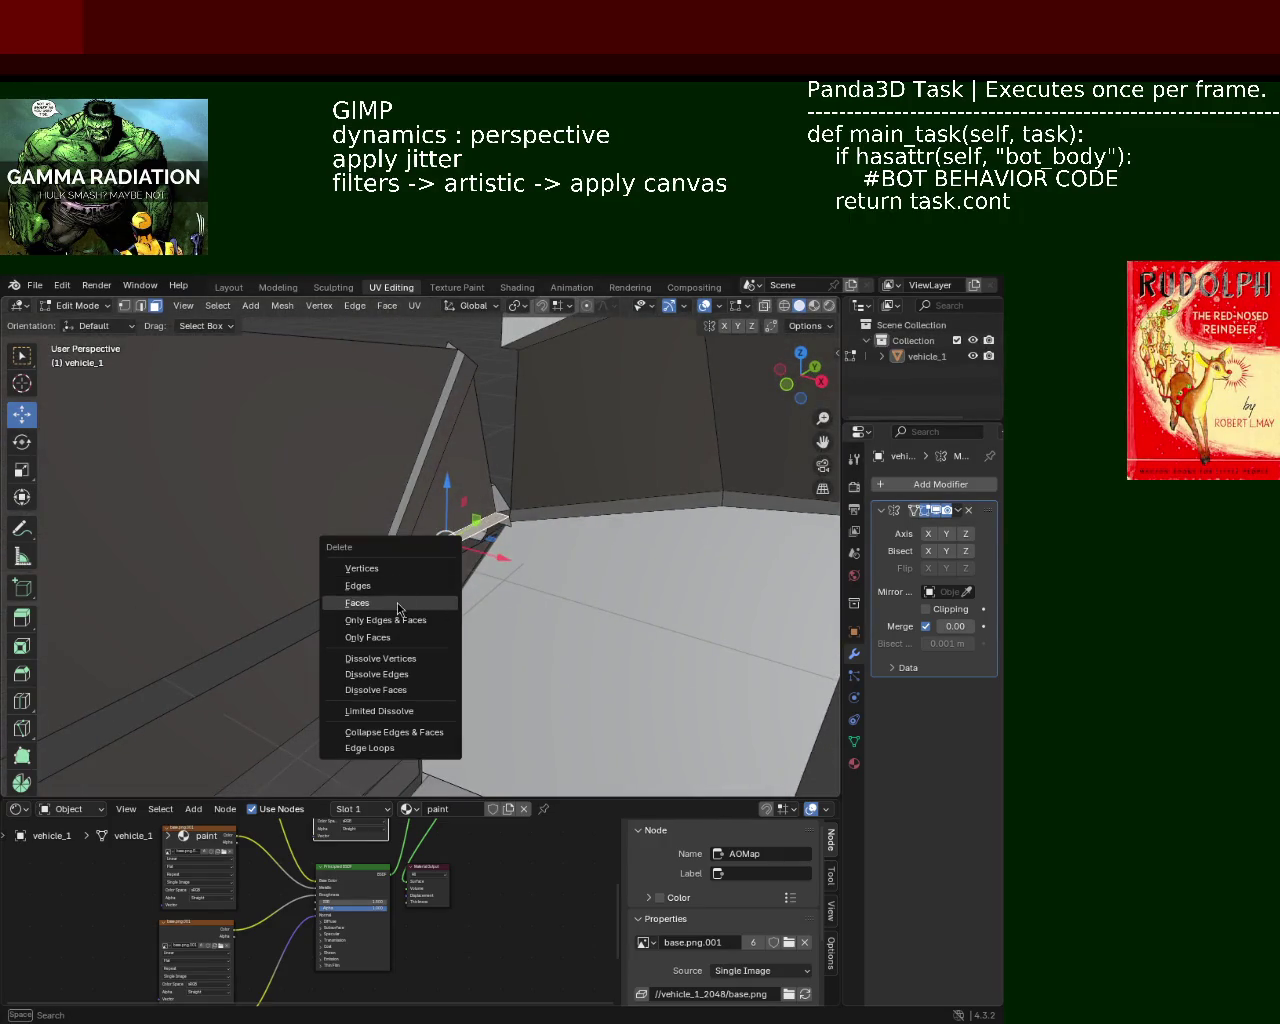
left_click(398, 605)
left_click(393, 548)
key("x")
left_click(392, 540)
left_click(393, 546)
key("x")
left_click(392, 537)
Step: Delete the remaining stray faces at the joint, then select the light bottom face
left_click(393, 546)
key("x")
left_click(392, 537)
mouse_move(392, 537)
middle_mouse_down()
mouse_move(371, 471)
mouse_move(371, 495)
mouse_move(400, 531)
mouse_move(600, 560)
mouse_move(500, 594)
mouse_move(403, 520)
mouse_move(726, 466)
mouse_move(266, 561)
mouse_move(357, 537)
mouse_move(466, 580)
mouse_move(544, 569)
mouse_move(343, 557)
mouse_move(314, 517)
mouse_move(400, 616)
middle_mouse_up()
left_click(517, 575)
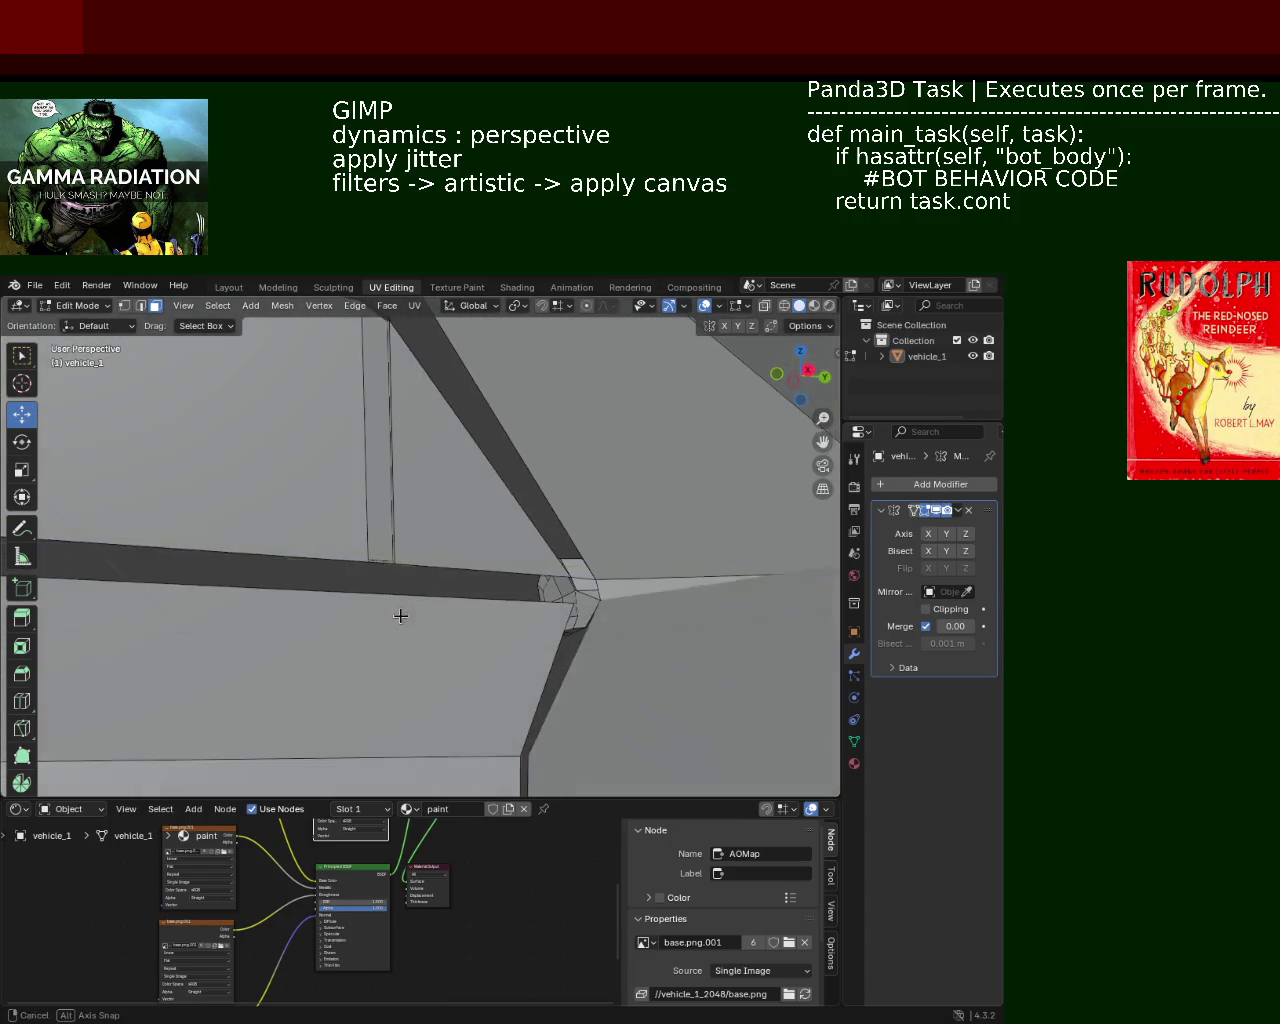
mouse_move(497, 562)
middle_mouse_down()
mouse_move(454, 520)
mouse_move(623, 660)
mouse_move(411, 483)
mouse_move(537, 585)
mouse_move(523, 534)
mouse_move(417, 517)
mouse_move(446, 646)
mouse_move(516, 542)
mouse_move(426, 654)
mouse_move(449, 662)
mouse_move(409, 666)
mouse_move(491, 597)
mouse_move(392, 553)
mouse_move(346, 571)
mouse_move(497, 569)
mouse_move(553, 587)
mouse_move(560, 569)
mouse_move(526, 531)
mouse_move(389, 550)
mouse_move(477, 460)
mouse_move(381, 451)
mouse_move(449, 543)
mouse_move(399, 507)
mouse_move(543, 514)
mouse_move(588, 530)
middle_mouse_up()
left_click(449, 662)
right_click(449, 662)
left_click(449, 662)
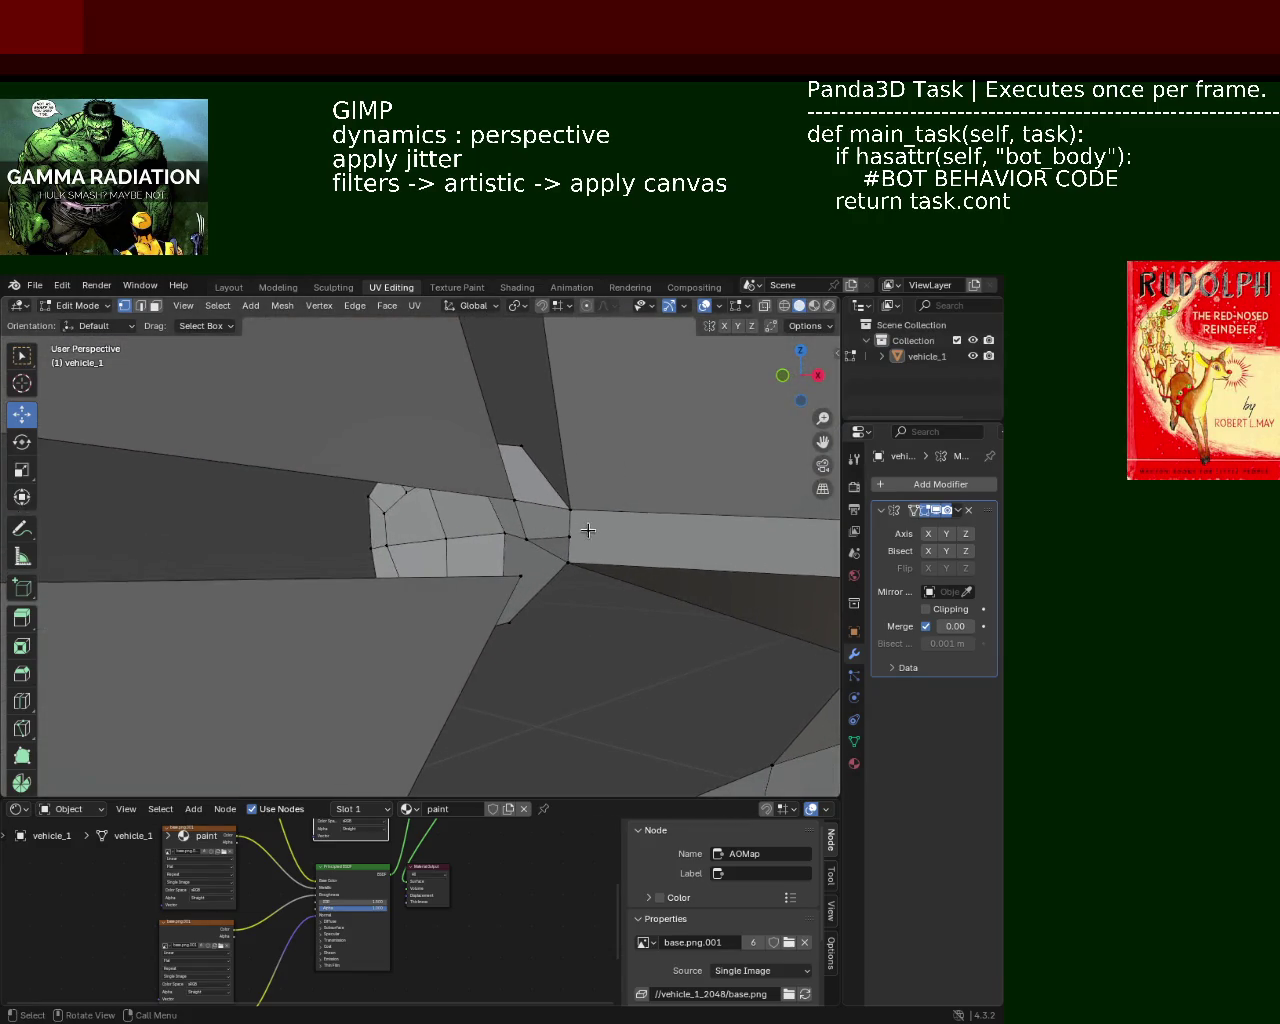
left_click(561, 567, "shift")
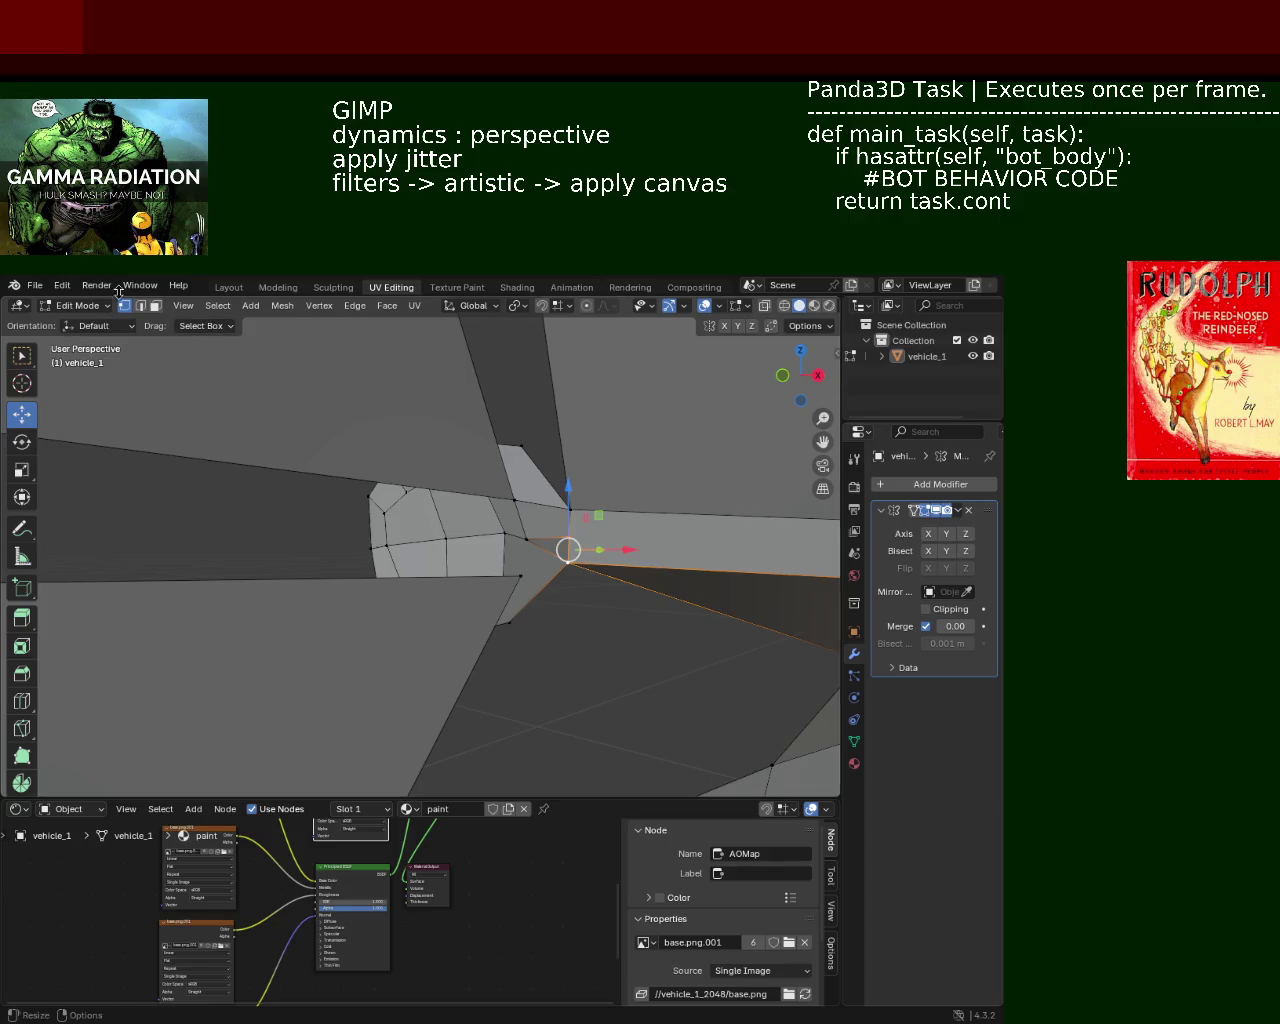
left_click(145, 308)
left_click(547, 501)
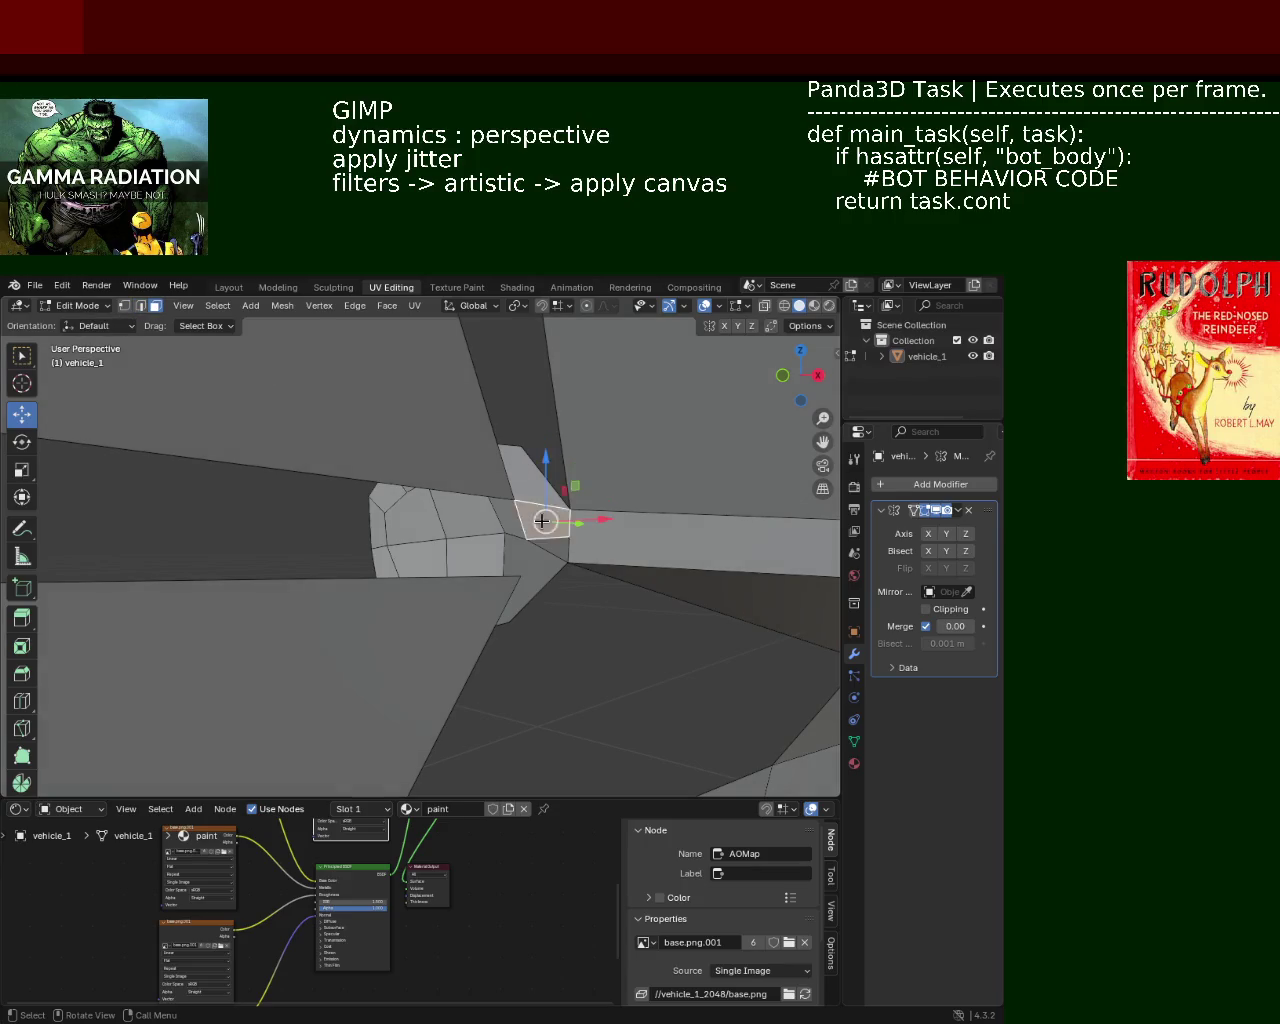
mouse_move(543, 520)
middle_mouse_down()
mouse_move(603, 533)
mouse_move(503, 540)
mouse_move(623, 534)
mouse_move(454, 534)
mouse_move(453, 512)
mouse_move(471, 529)
mouse_move(463, 586)
mouse_move(443, 600)
mouse_move(414, 472)
mouse_move(470, 505)
mouse_move(376, 548)
mouse_move(330, 520)
middle_mouse_up()
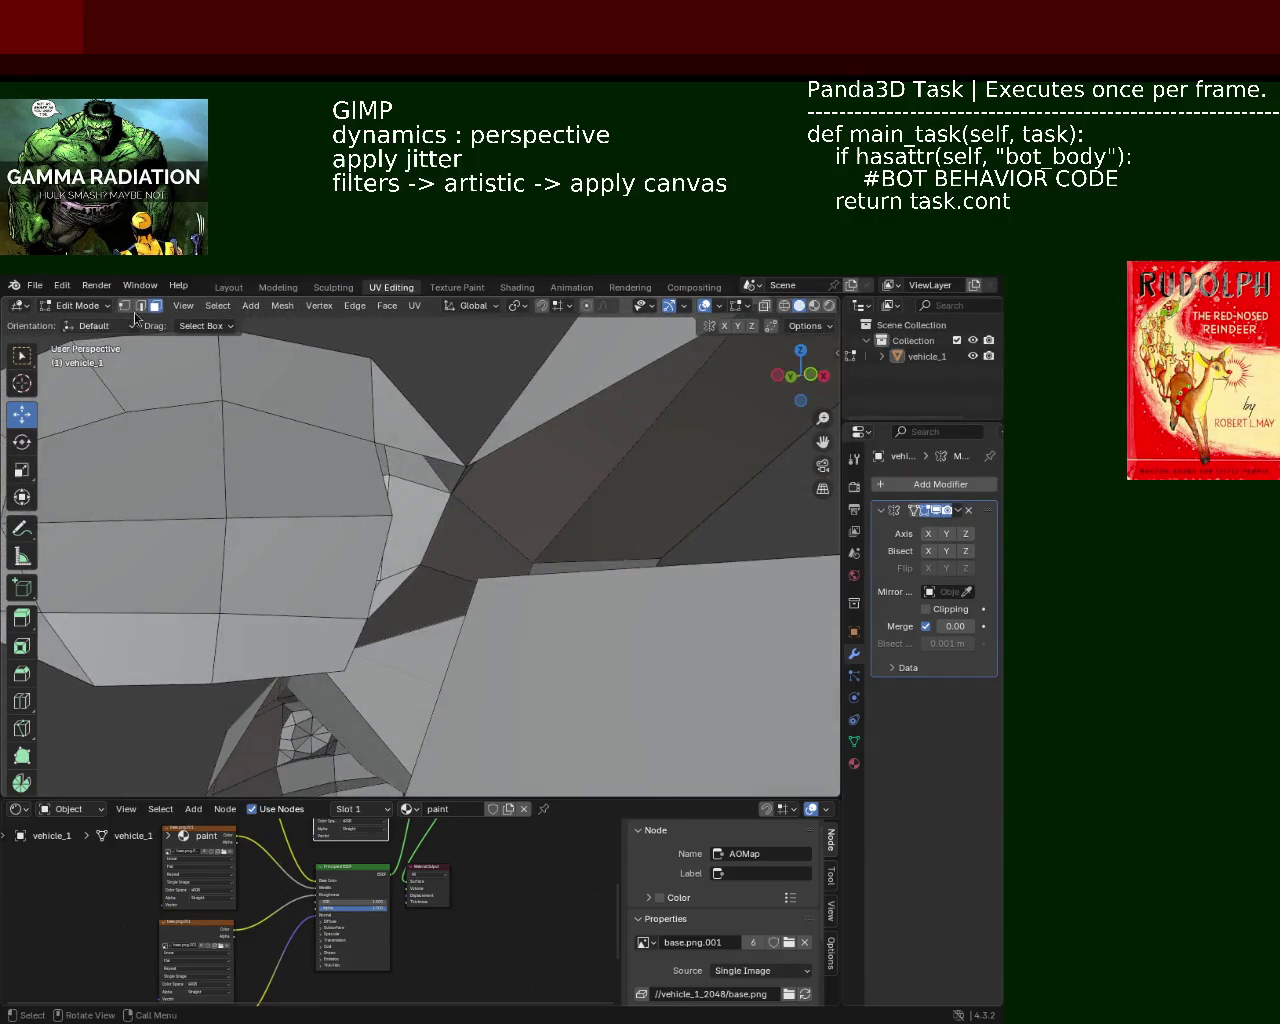
mouse_move(461, 481)
middle_mouse_down()
mouse_move(457, 445)
mouse_move(418, 525)
middle_mouse_up()
left_click(381, 460, "shift")
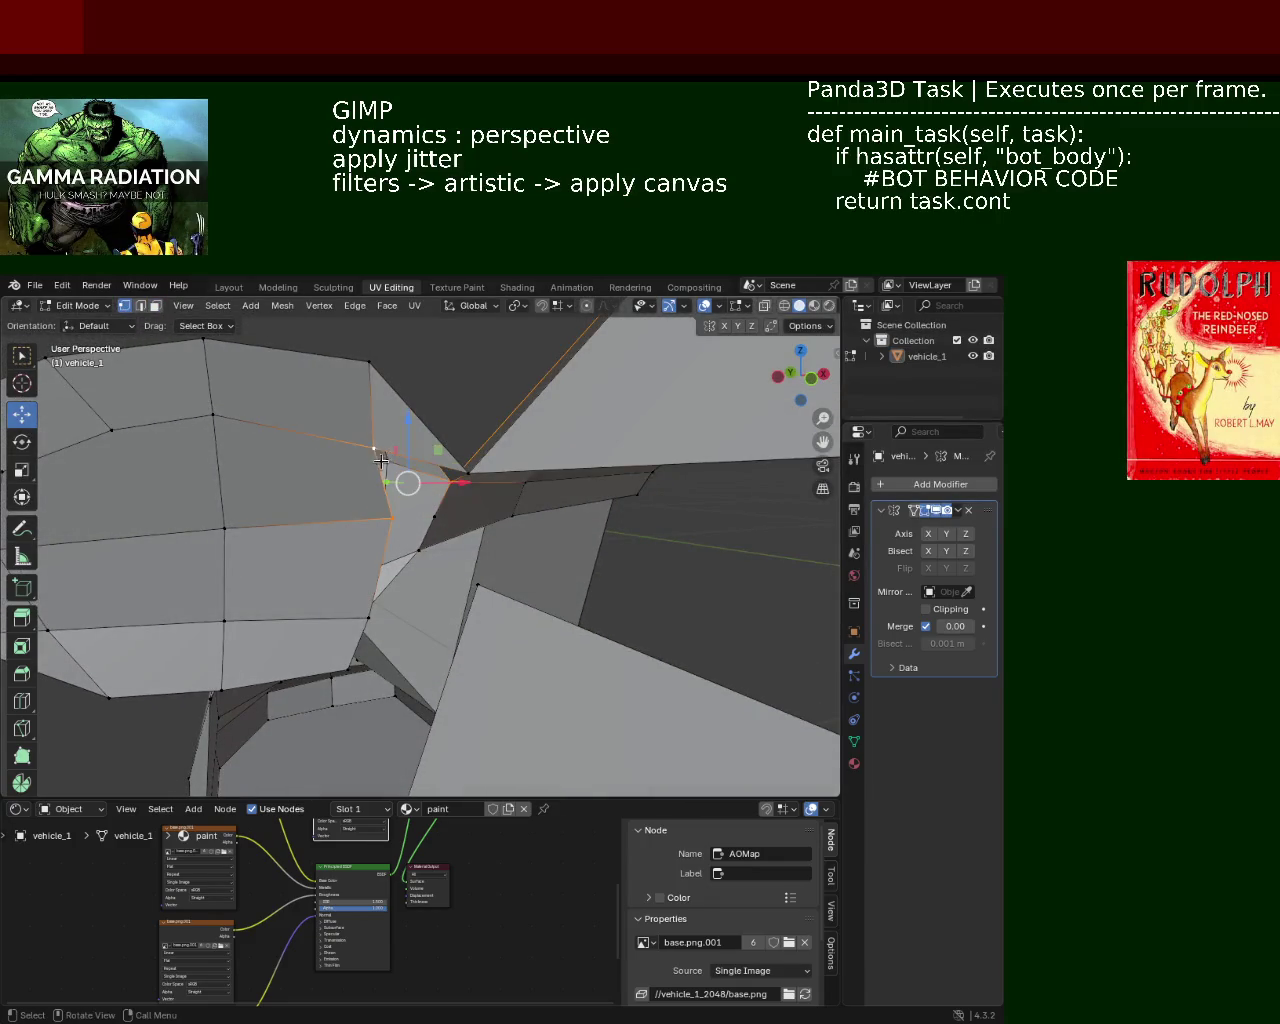
left_click(458, 470, "shift")
middle_click_drag(458, 472, 448, 507)
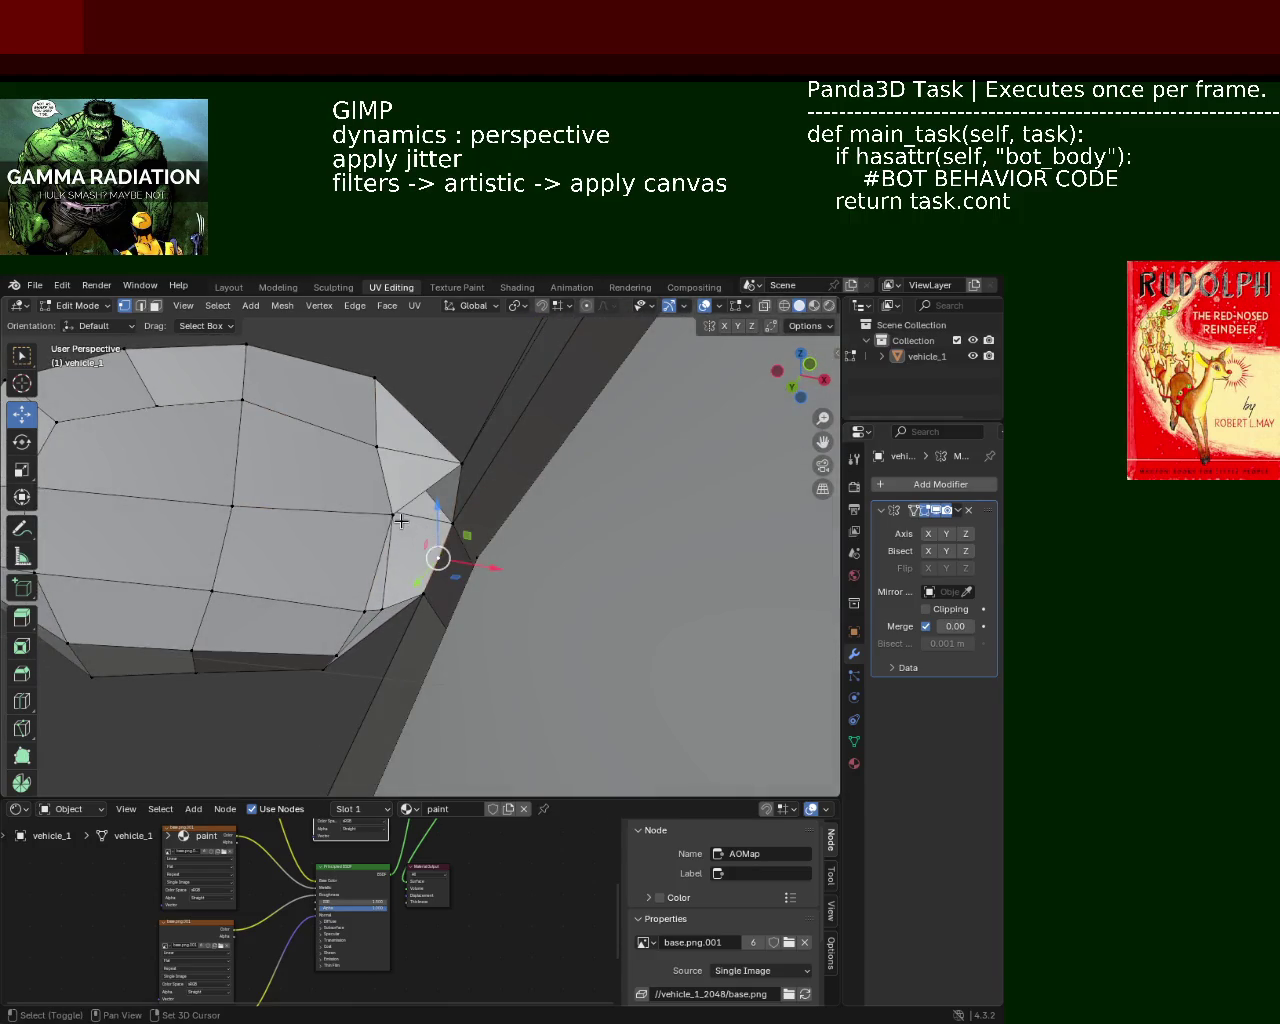
middle_click_drag(444, 555, 422, 603)
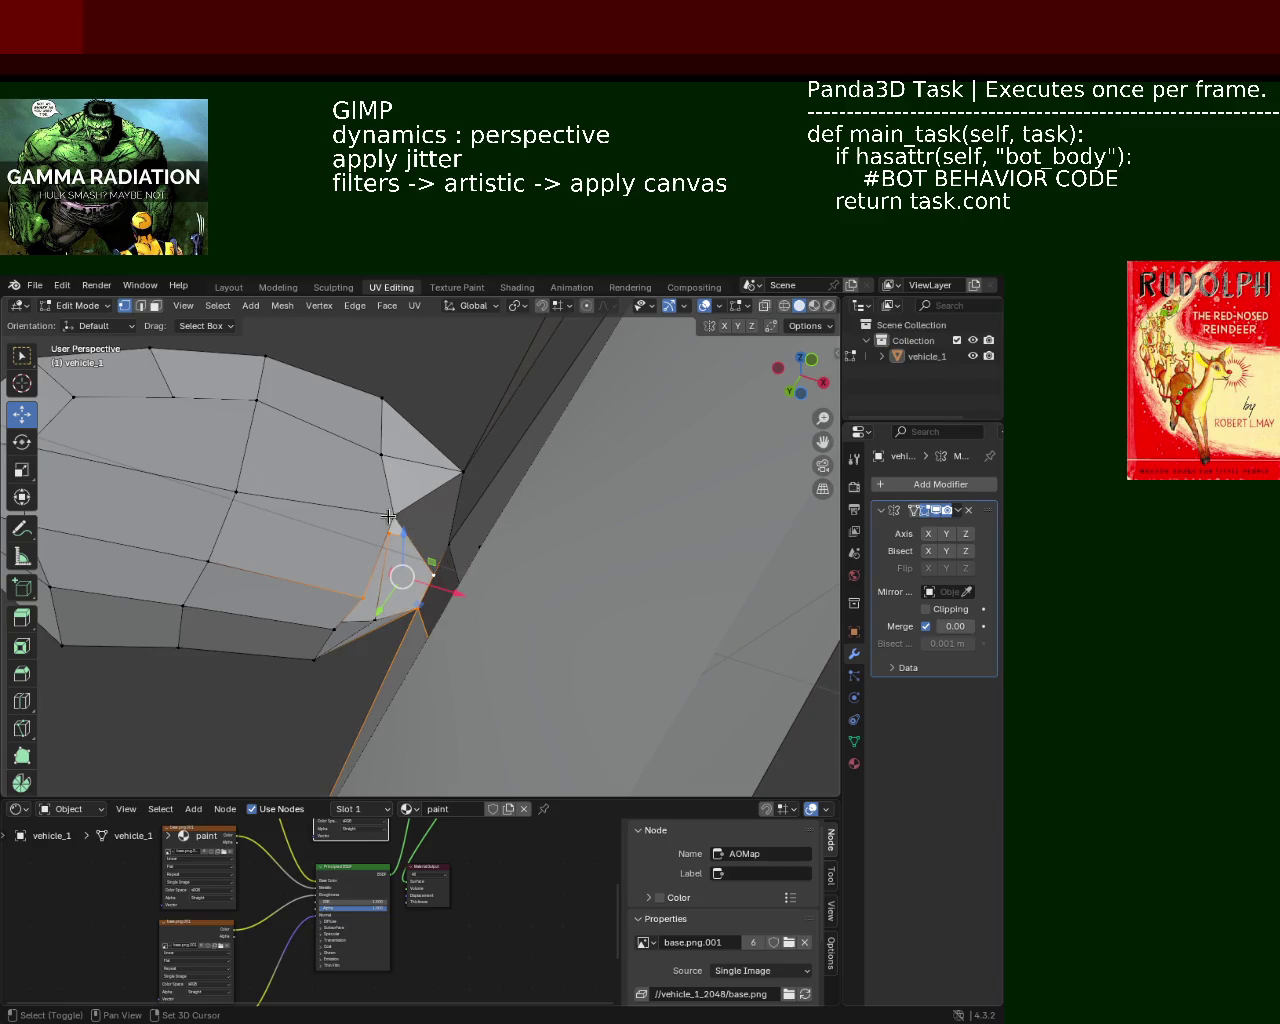
middle_click_drag(363, 598, 377, 604)
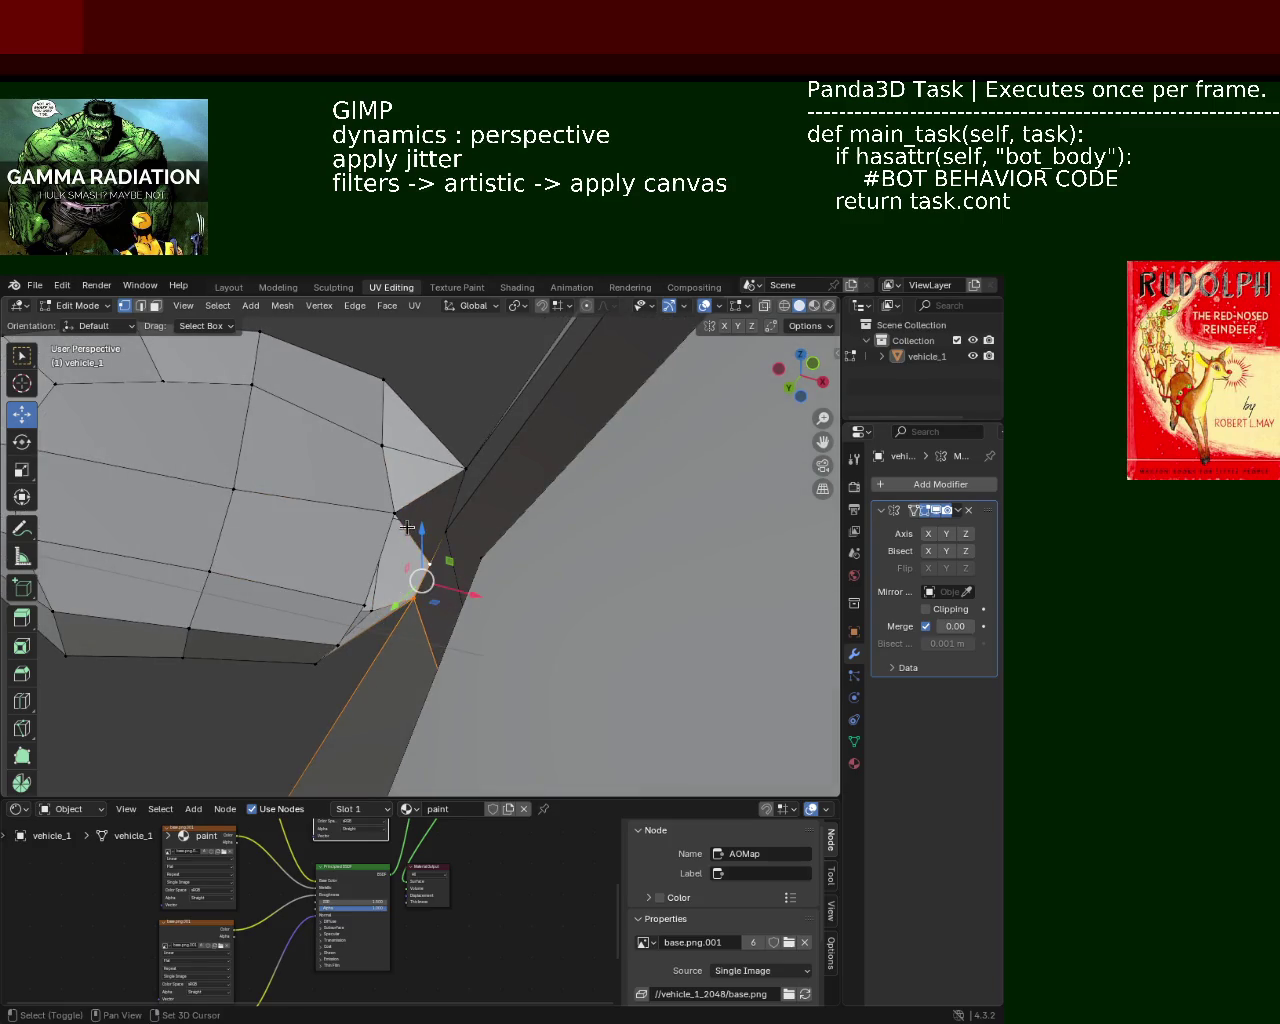
mouse_move(359, 592)
middle_mouse_down()
mouse_move(311, 612)
mouse_move(334, 623)
mouse_move(316, 517)
middle_mouse_up()
left_click(376, 598, "shift")
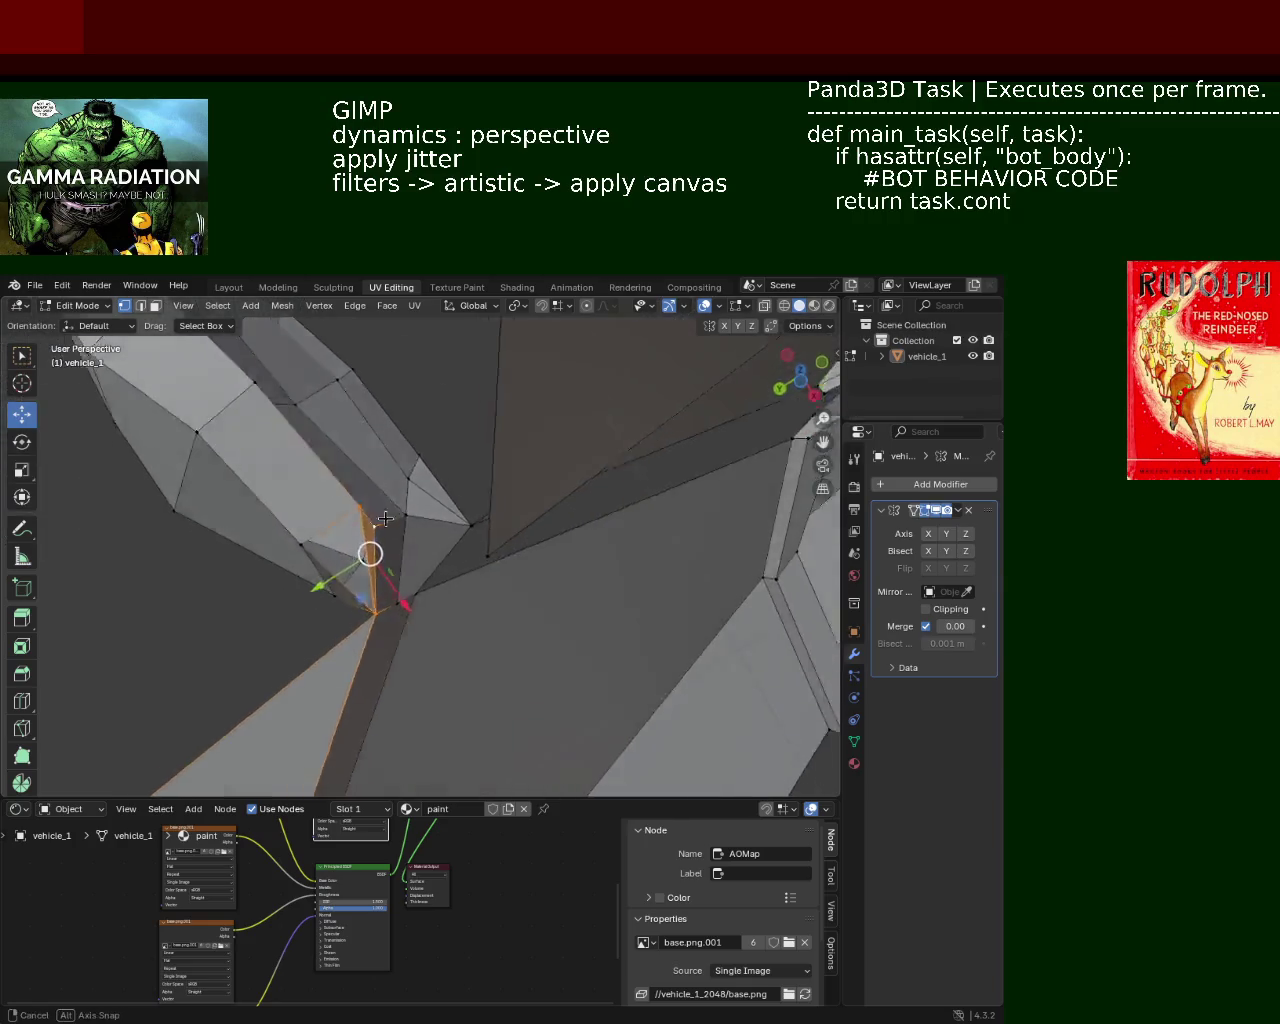
left_click(373, 606, "shift")
mouse_move(373, 606)
middle_mouse_down()
mouse_move(328, 578)
mouse_move(434, 532)
mouse_move(436, 600)
middle_mouse_up()
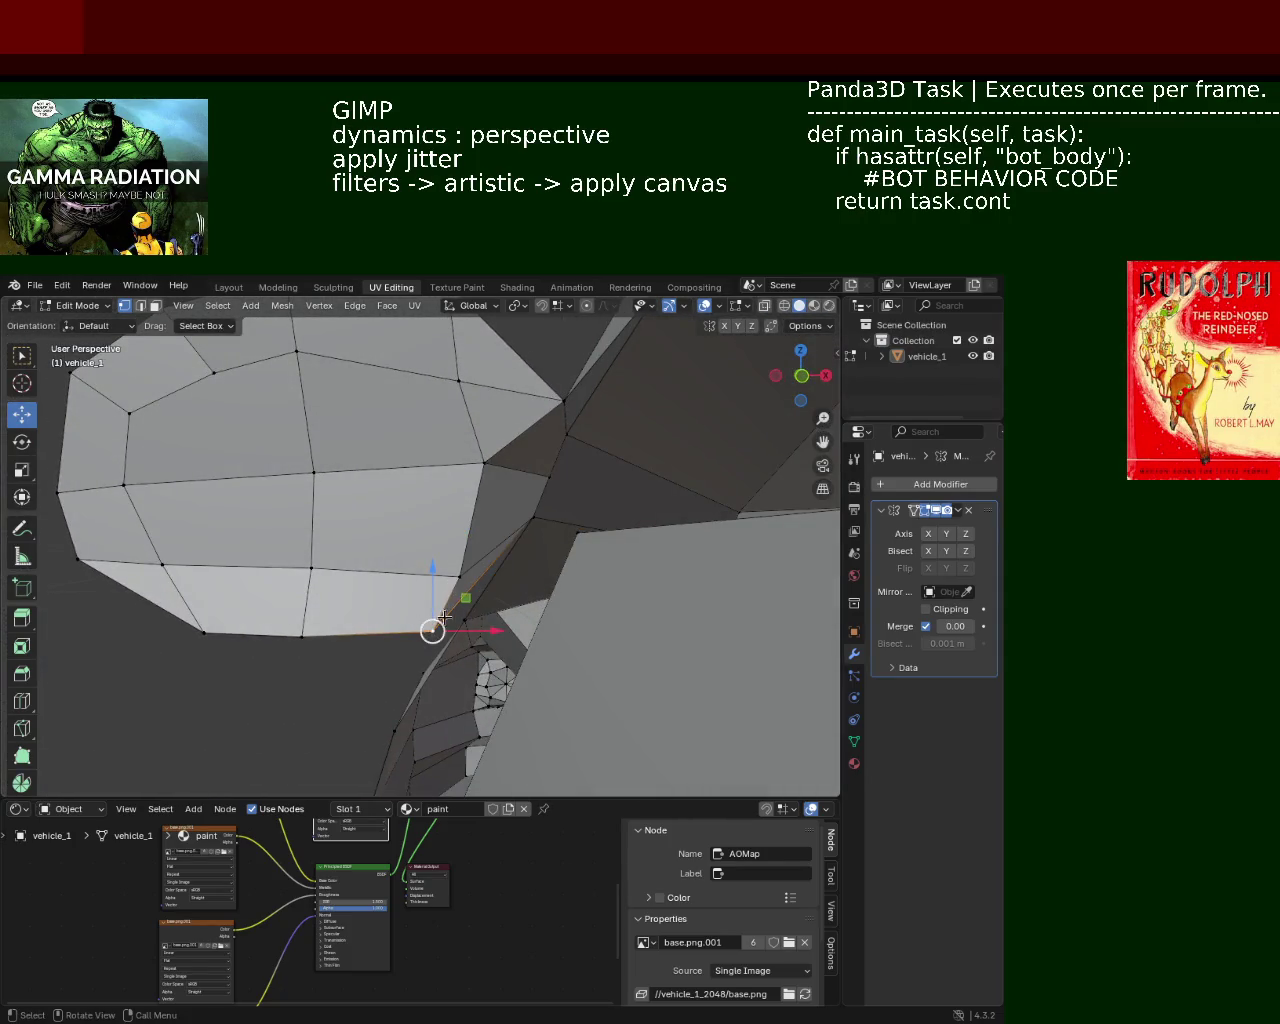
Step: Nudge the selected arch vertex along X, then Z, then X again
key("g")
key("x")
left_click(480, 636)
key("g")
key("z")
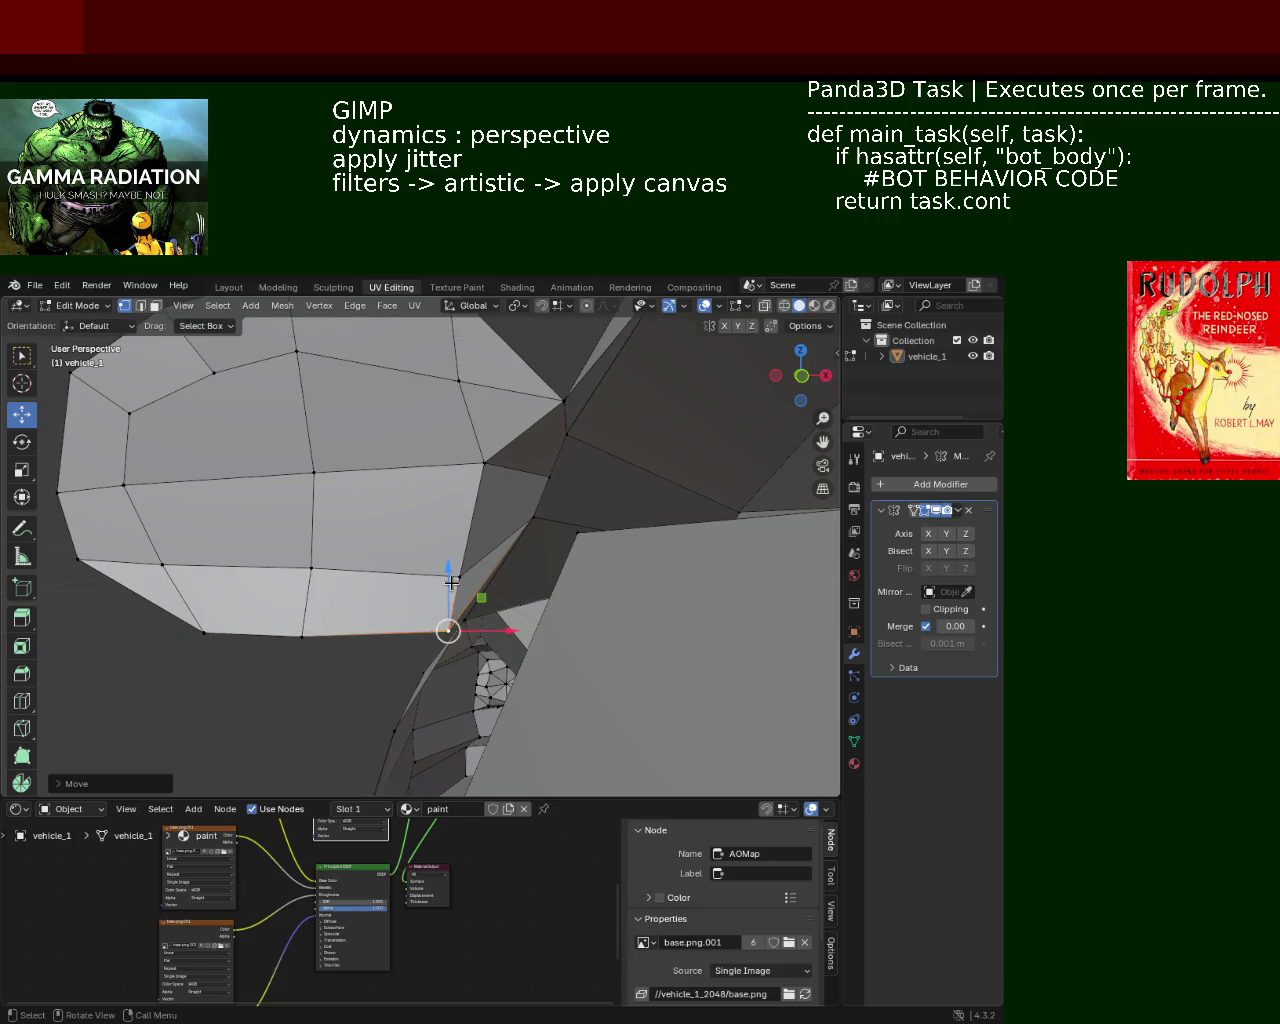
left_click(444, 556)
key("g")
key("x")
left_click(446, 570)
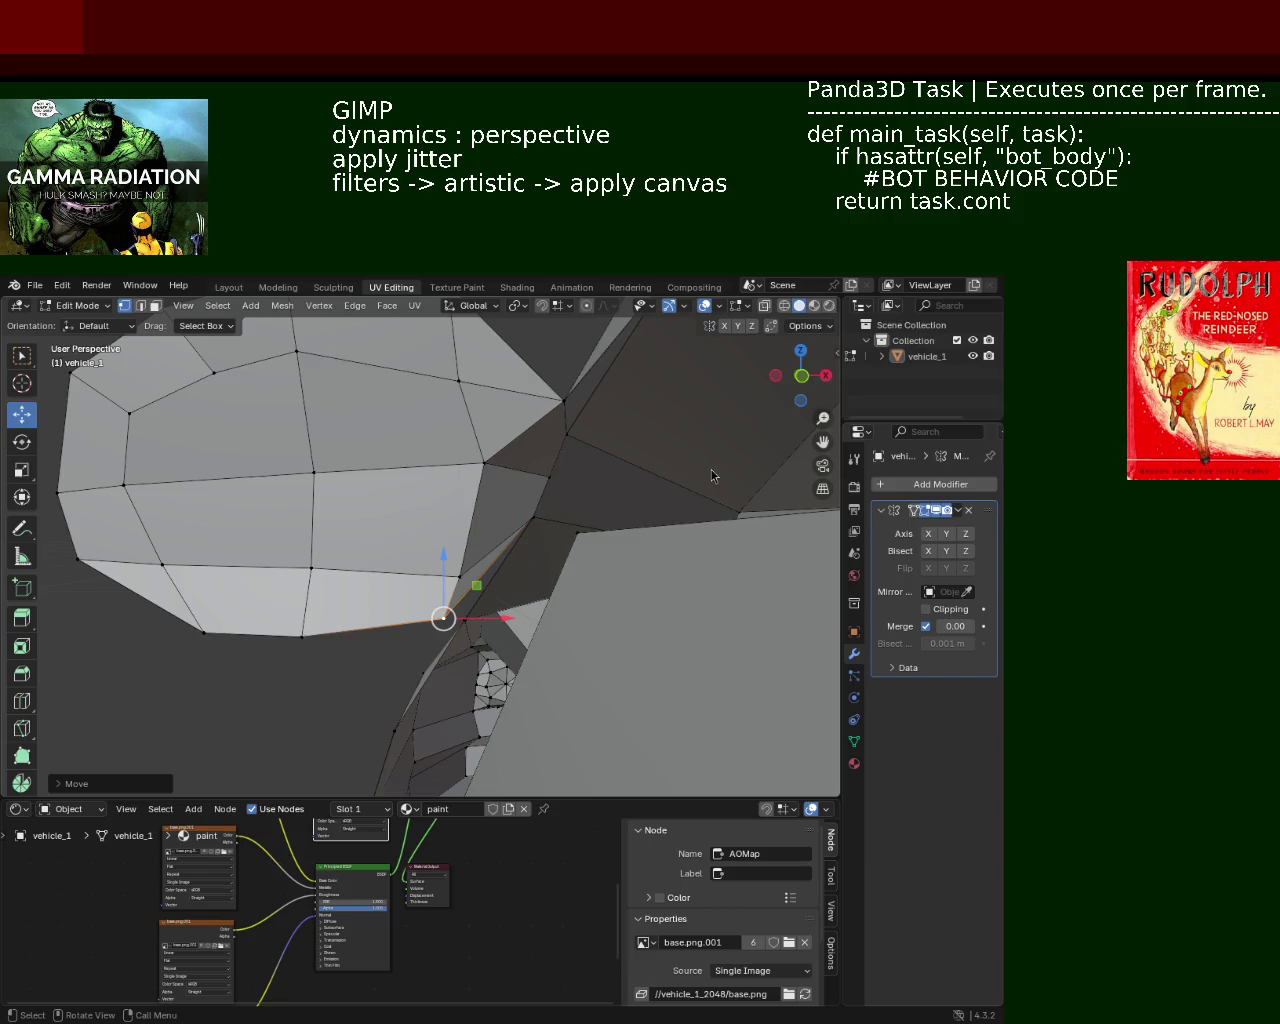
Step: Raise the vertex 0.0334 m along Z and slide it -0.02379 m along X
middle_click_drag(372, 489, 429, 523)
left_click_drag(457, 572, 463, 484)
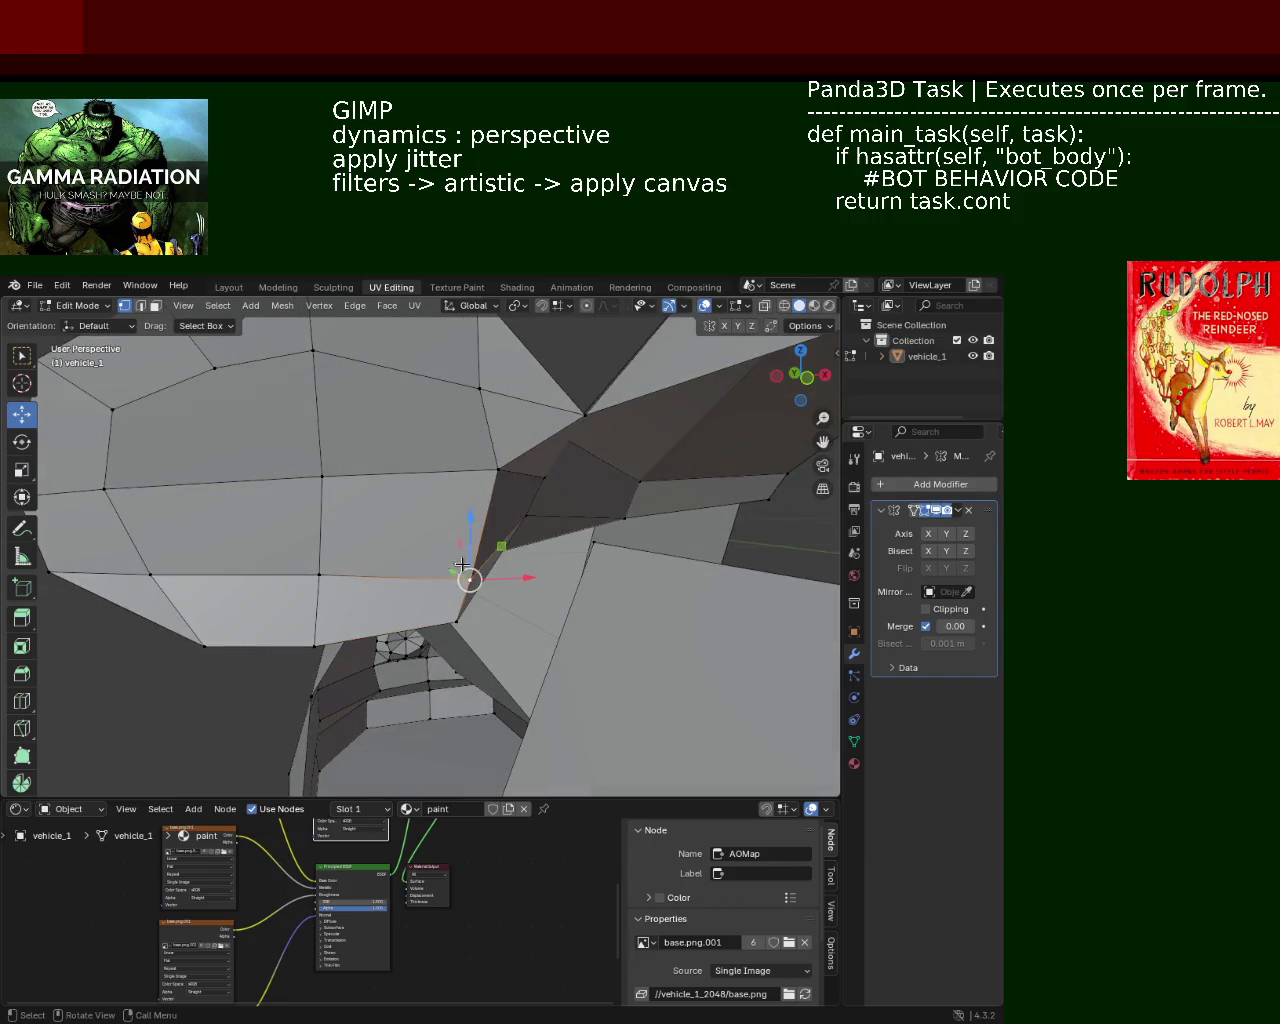
mouse_move(527, 547)
left_mouse_down()
mouse_move(548, 547)
mouse_move(515, 545)
left_mouse_up()
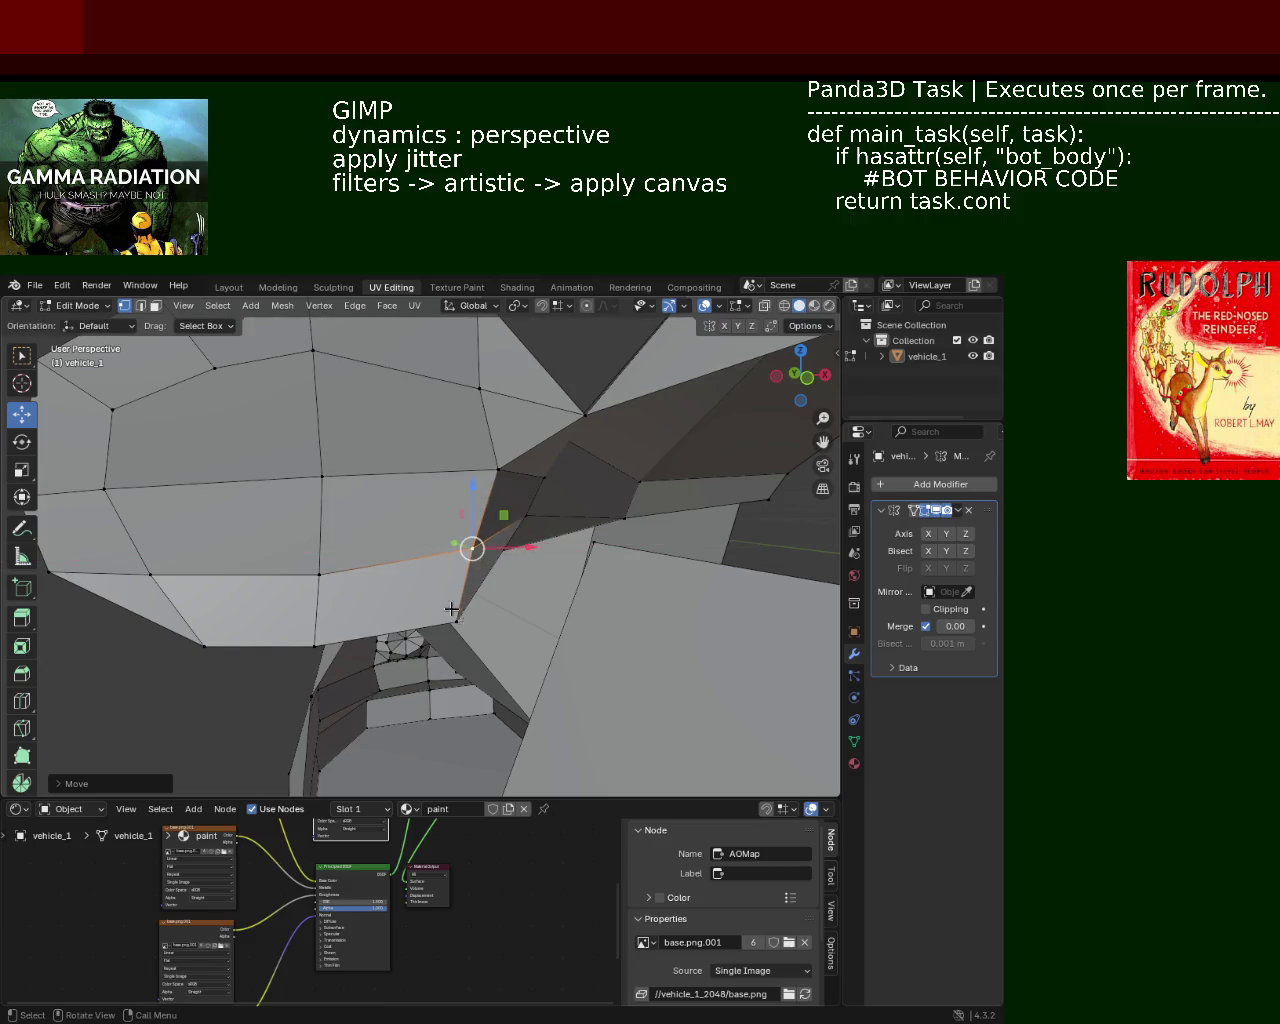
middle_click_drag(452, 608, 444, 614)
middle_click_drag(418, 434, 470, 535)
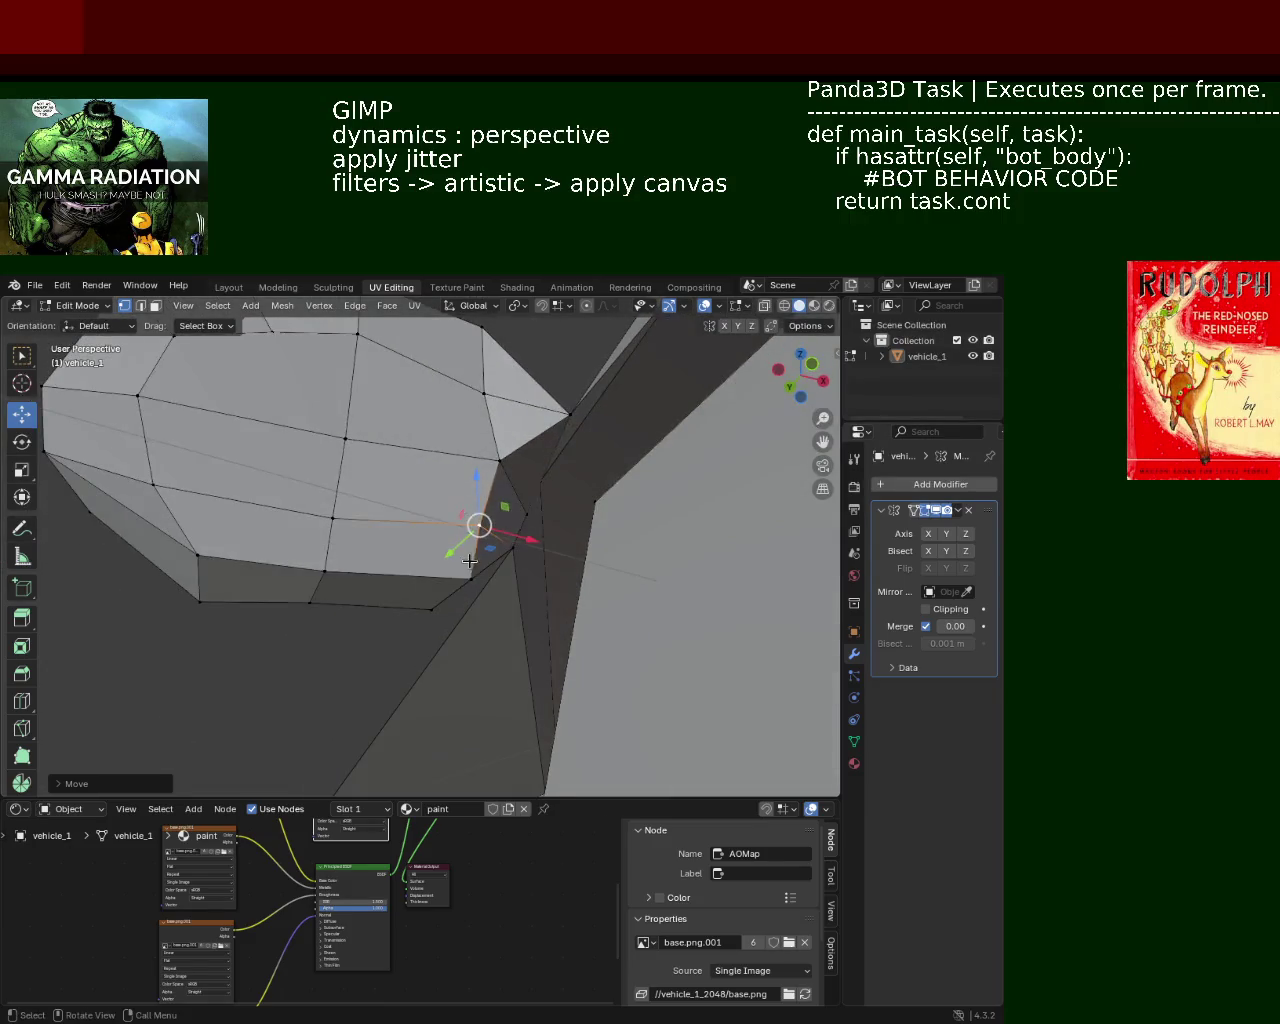
mouse_move(500, 584)
left_mouse_down()
mouse_move(475, 585)
mouse_move(472, 531)
left_mouse_up()
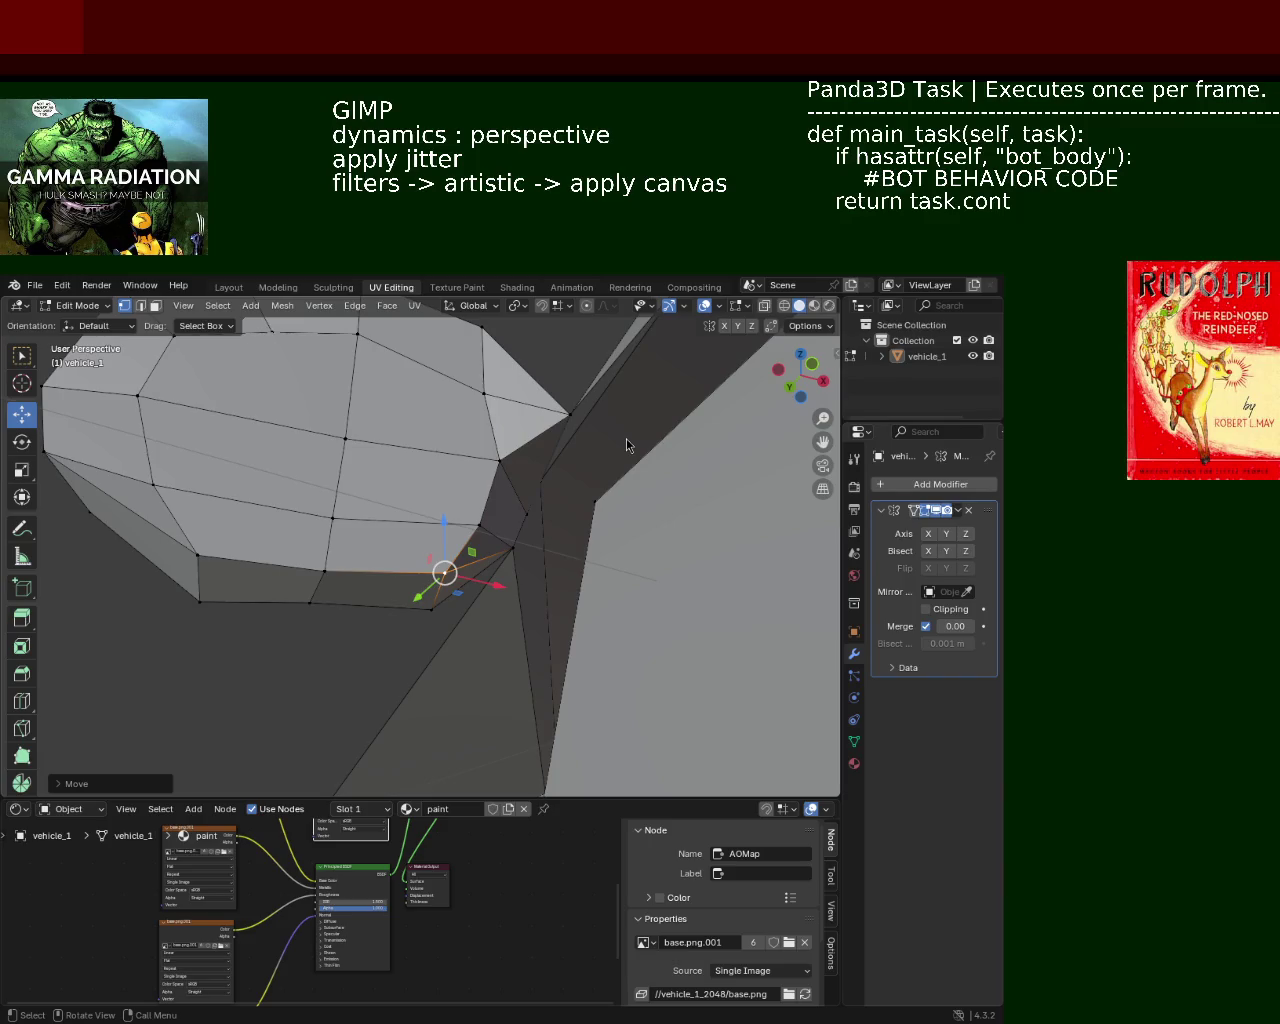
mouse_move(444, 561)
middle_mouse_down()
mouse_move(589, 475)
mouse_move(441, 487)
mouse_move(323, 523)
mouse_move(320, 580)
mouse_move(534, 534)
middle_mouse_up()
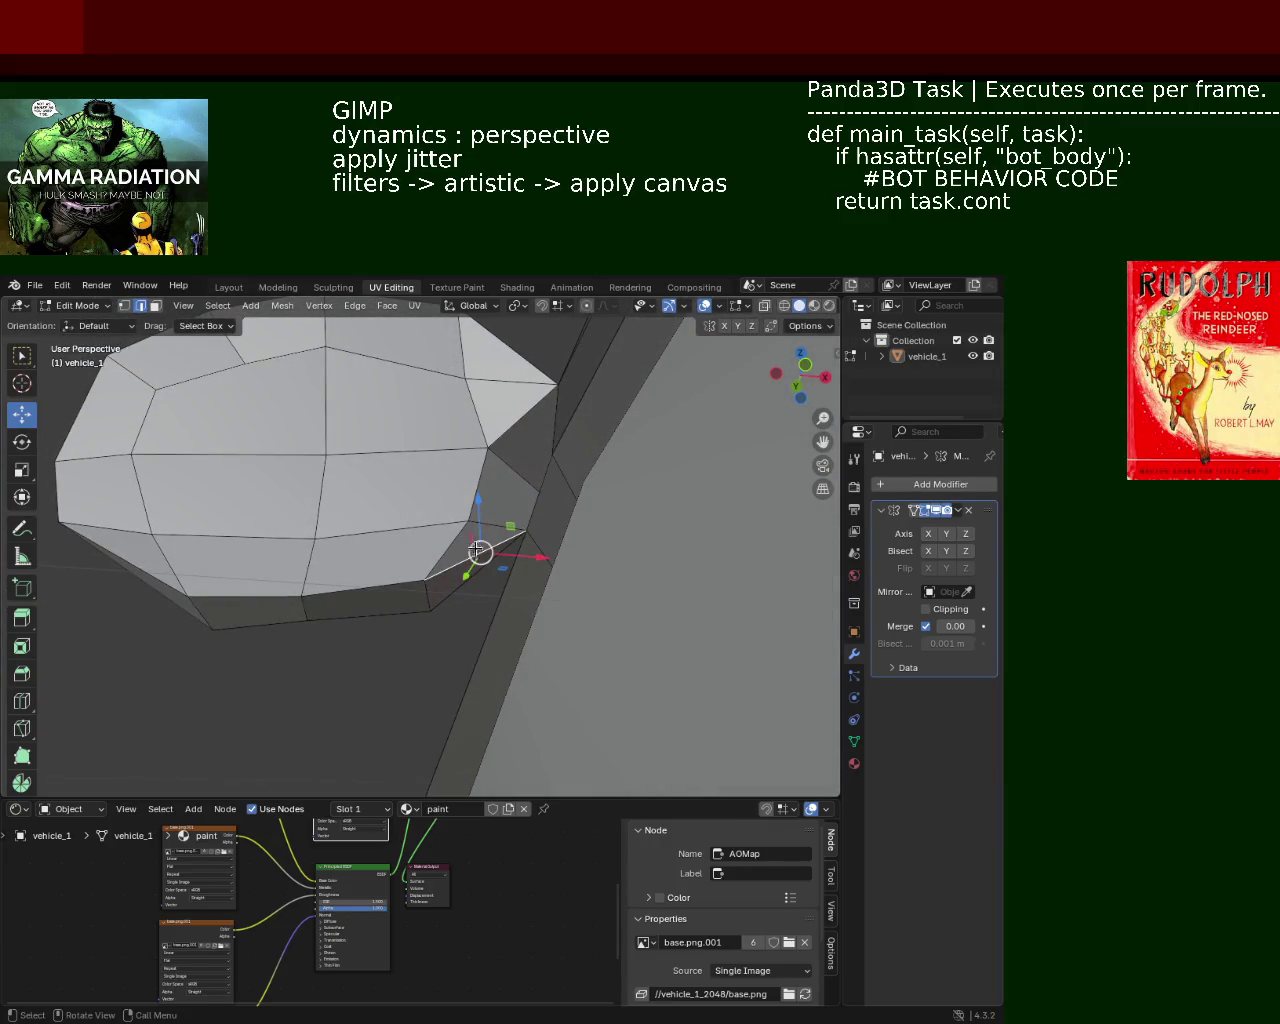
Step: Dissolve the stray selected edge, redoing it after an undo
key("x")
left_click(446, 620)
key("ctrl+z")
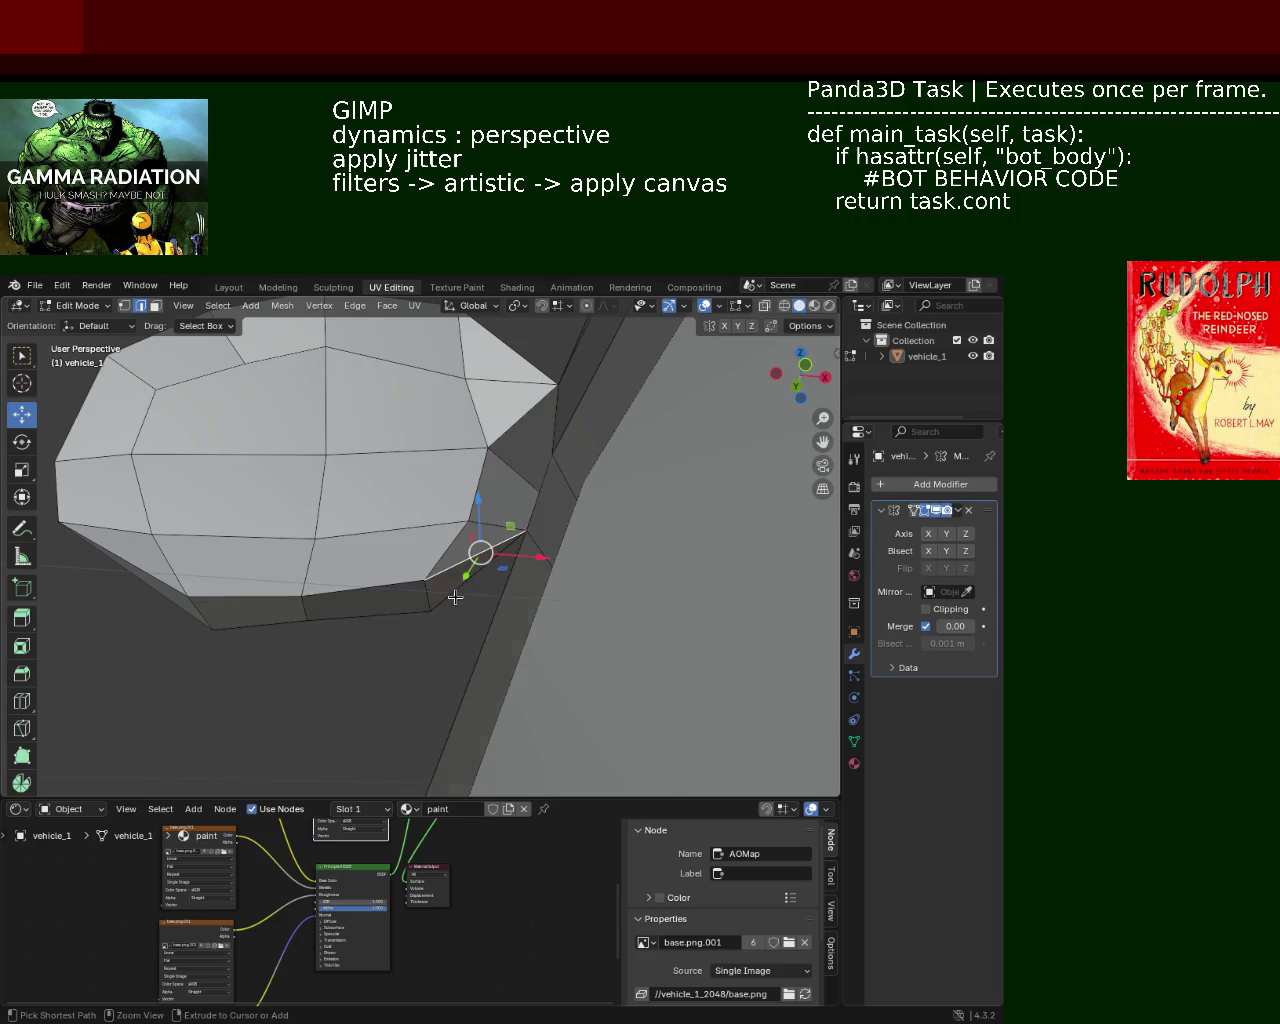
key("x")
left_click(457, 600)
middle_click_drag(457, 600, 460, 540)
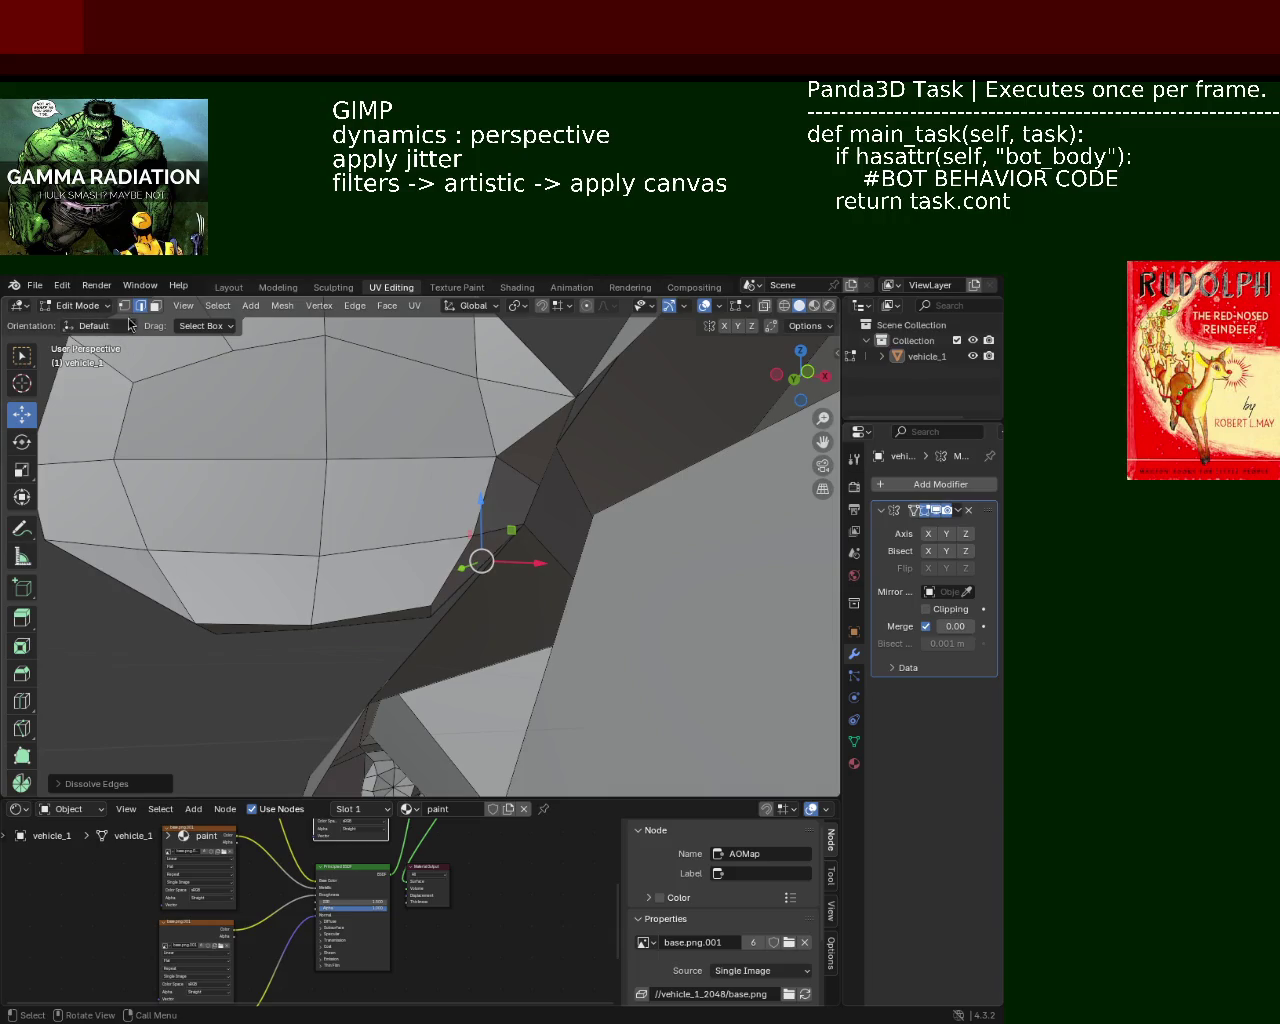
Step: In Vertex select, move an arch vertex sideways along X and then vertically along Z
left_click(125, 305)
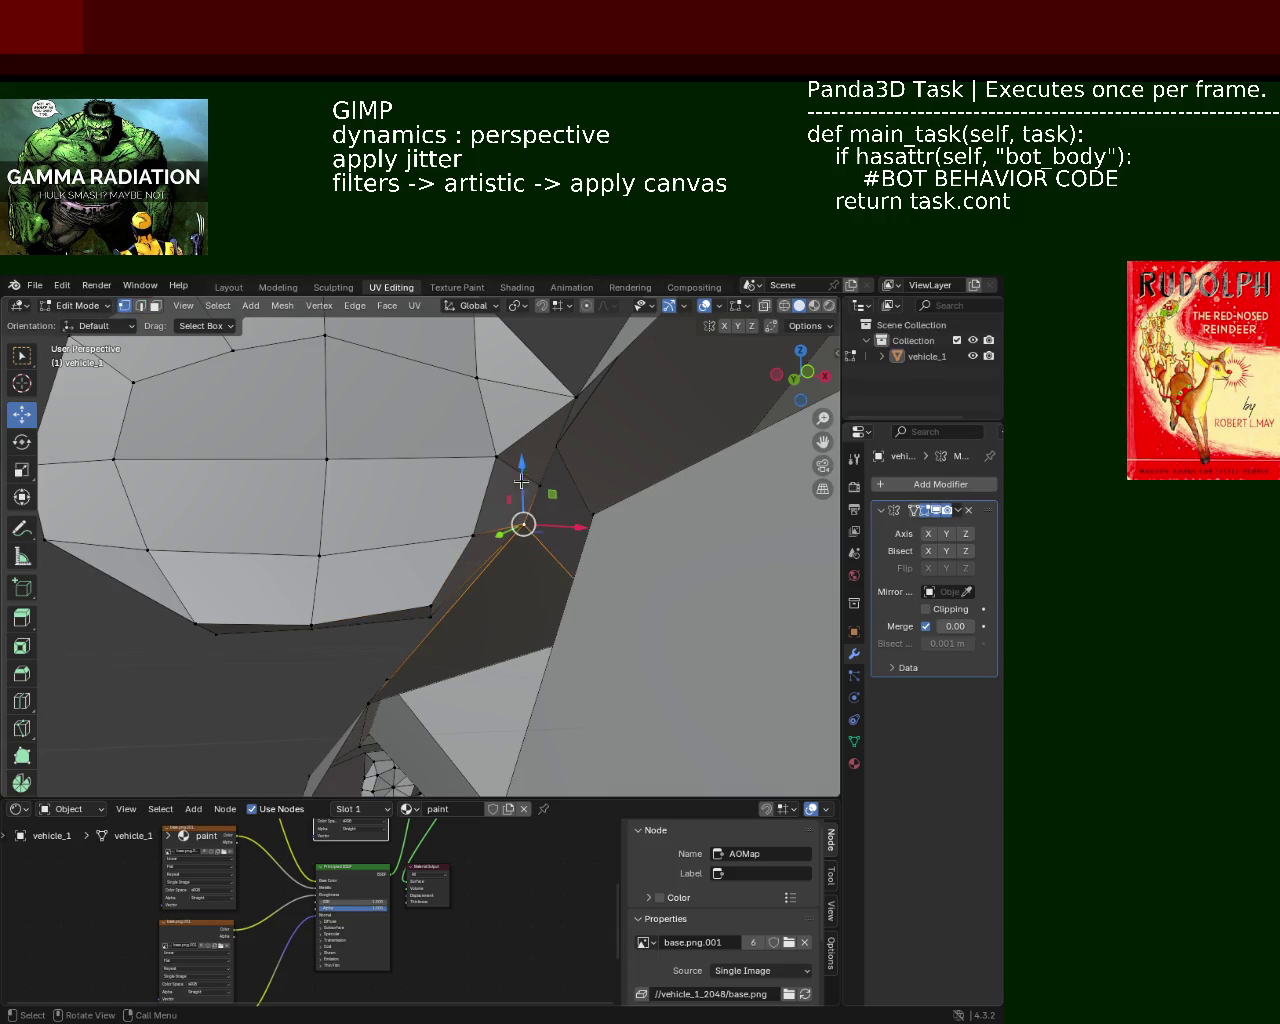
left_click_drag(521, 481, 520, 500)
mouse_move(520, 540)
middle_mouse_down()
mouse_move(511, 523)
mouse_move(503, 534)
middle_mouse_up()
key("g")
key("x")
left_click(510, 524)
key("g")
key("z")
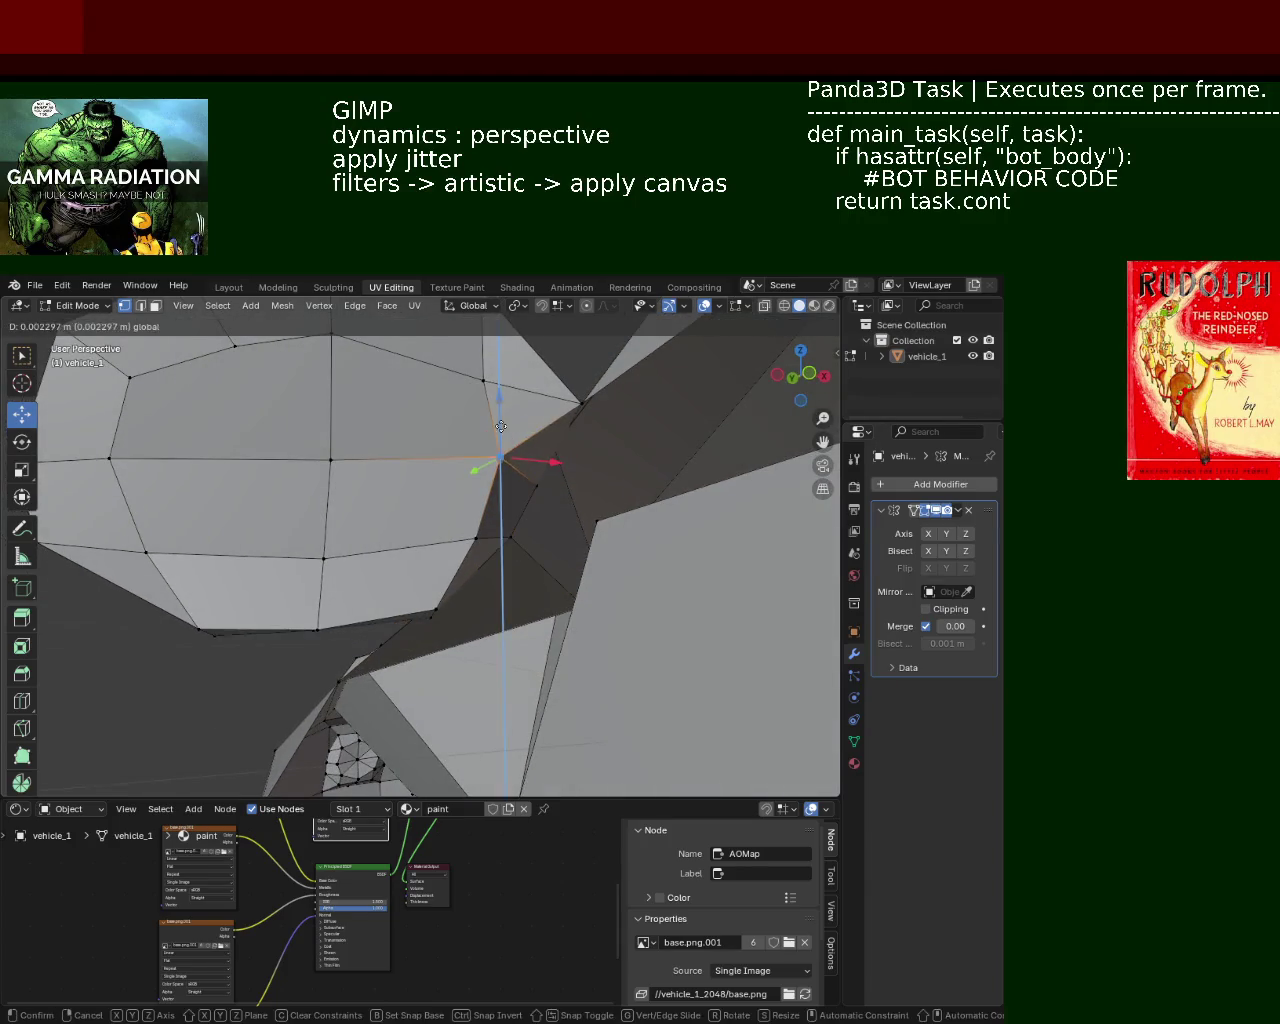
left_click(505, 457)
mouse_move(500, 457)
middle_mouse_down()
mouse_move(410, 570)
mouse_move(379, 577)
mouse_move(333, 553)
mouse_move(300, 580)
mouse_move(313, 552)
mouse_move(330, 600)
middle_mouse_up()
Step: Adjust the height of another arch-rim vertex with repeated vertical Z moves
left_click(434, 578)
key("g")
key("z")
left_click(420, 572)
key("g")
key("z")
left_click(330, 585)
key("g")
key("z")
left_click(300, 578)
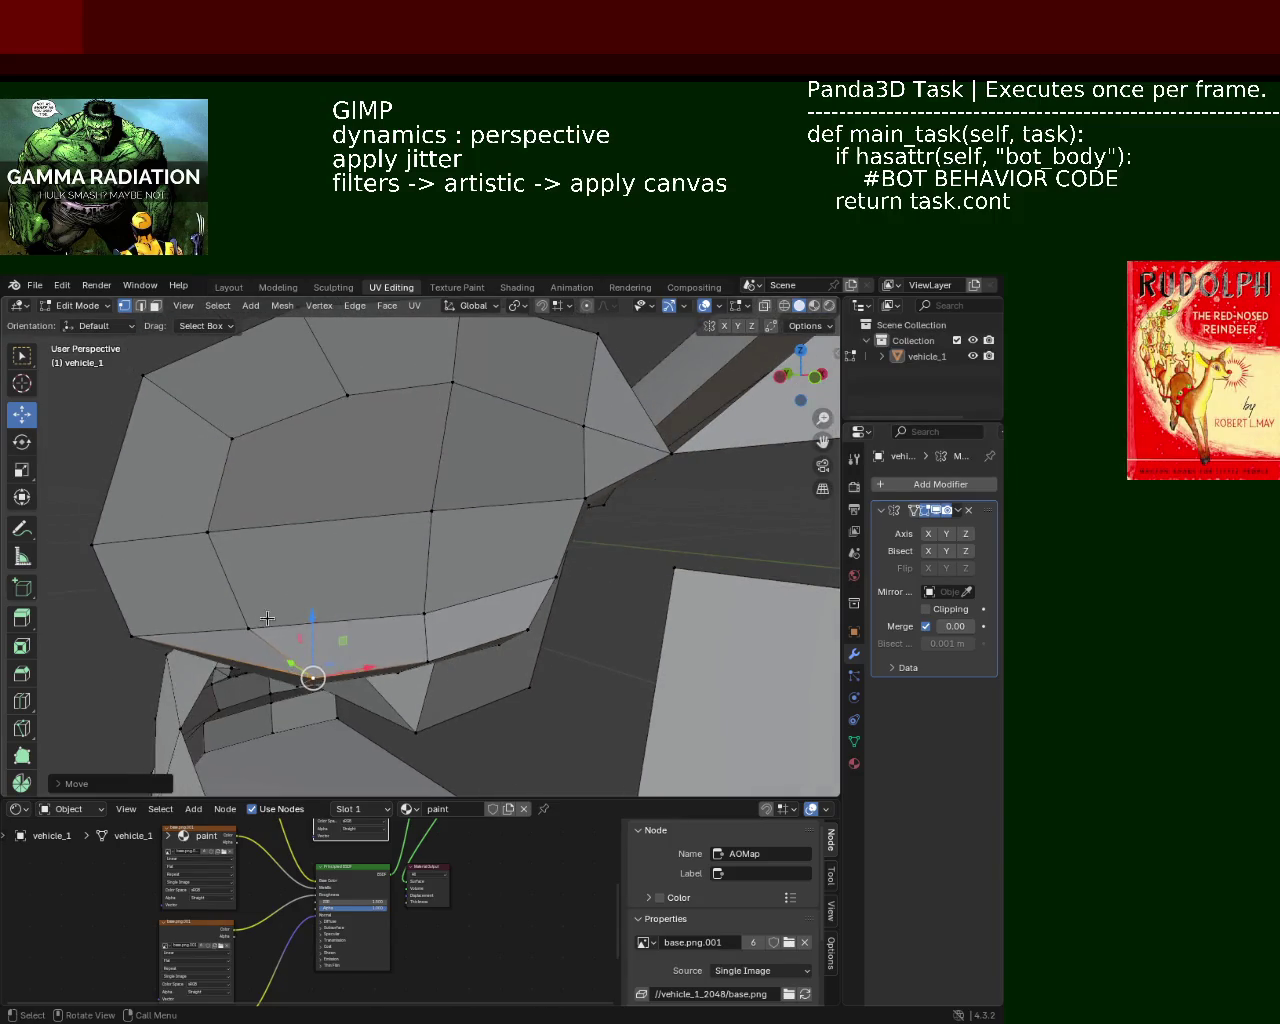
Step: Undo the last move and instead shift the arch edge vertically along Z
key("ctrl+z")
key("g")
key("z")
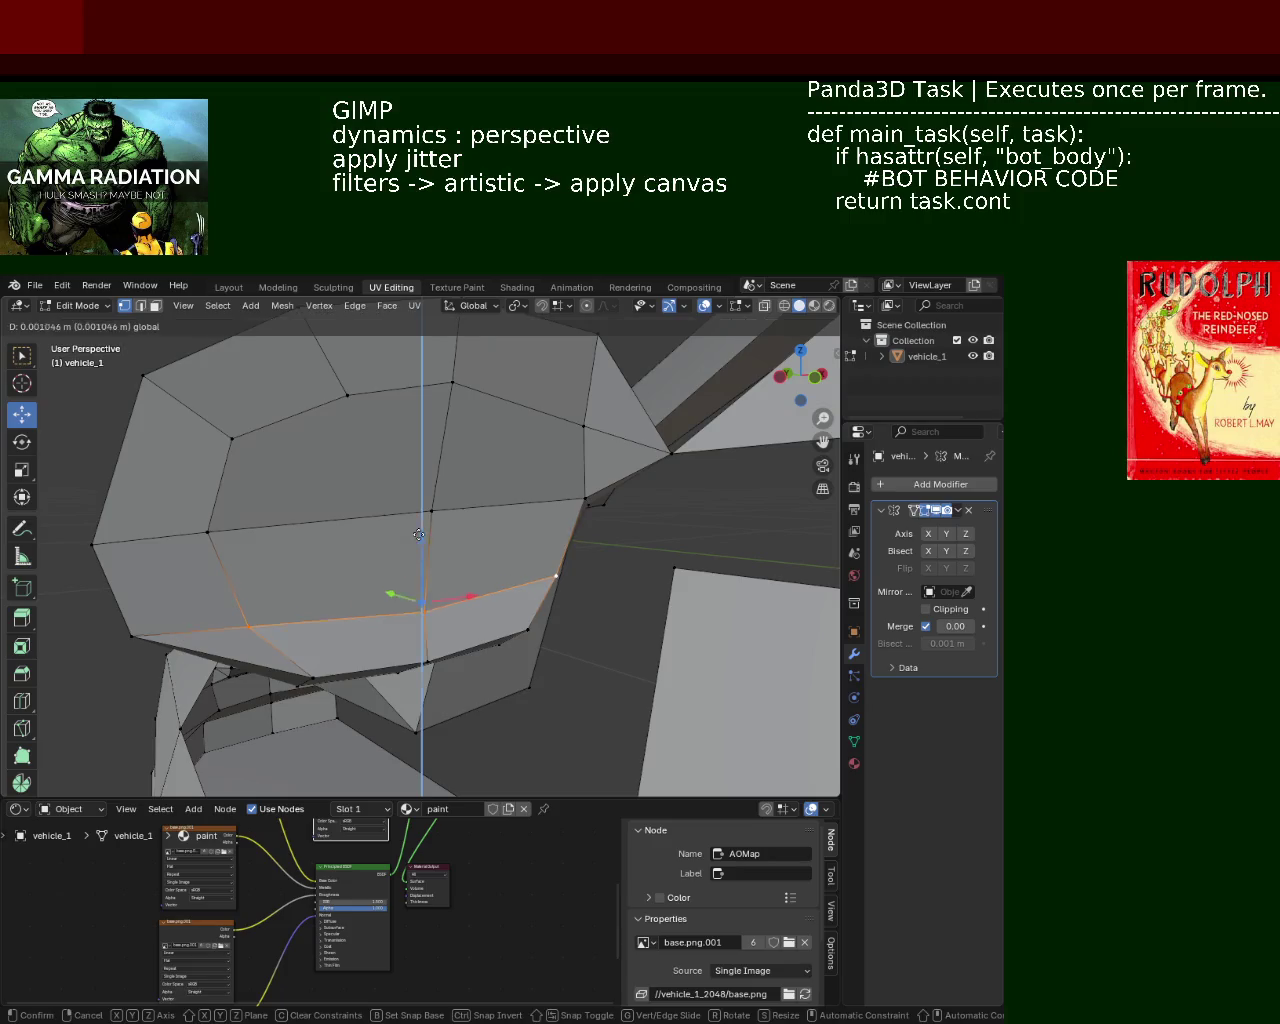
left_click(419, 511)
mouse_move(419, 511)
middle_mouse_down()
mouse_move(330, 523)
mouse_move(370, 555)
mouse_move(610, 580)
middle_mouse_up()
Step: Shift the selected wheel-arch vertex sideways along the Y axis
left_click(577, 573)
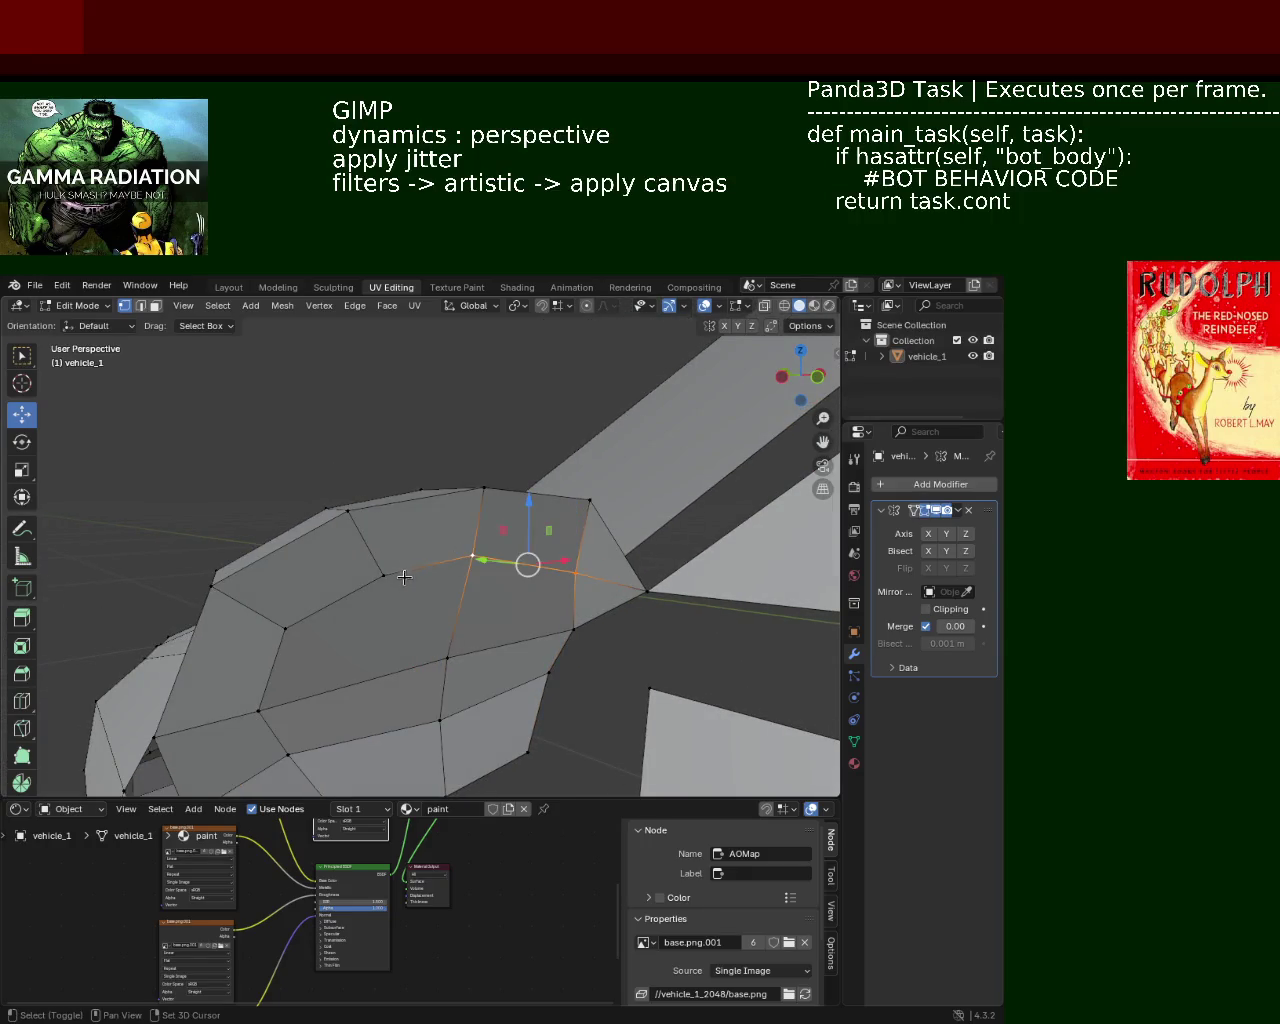
mouse_move(300, 647)
middle_mouse_down()
mouse_move(386, 663)
mouse_move(428, 622)
middle_mouse_up()
key("g")
key("y")
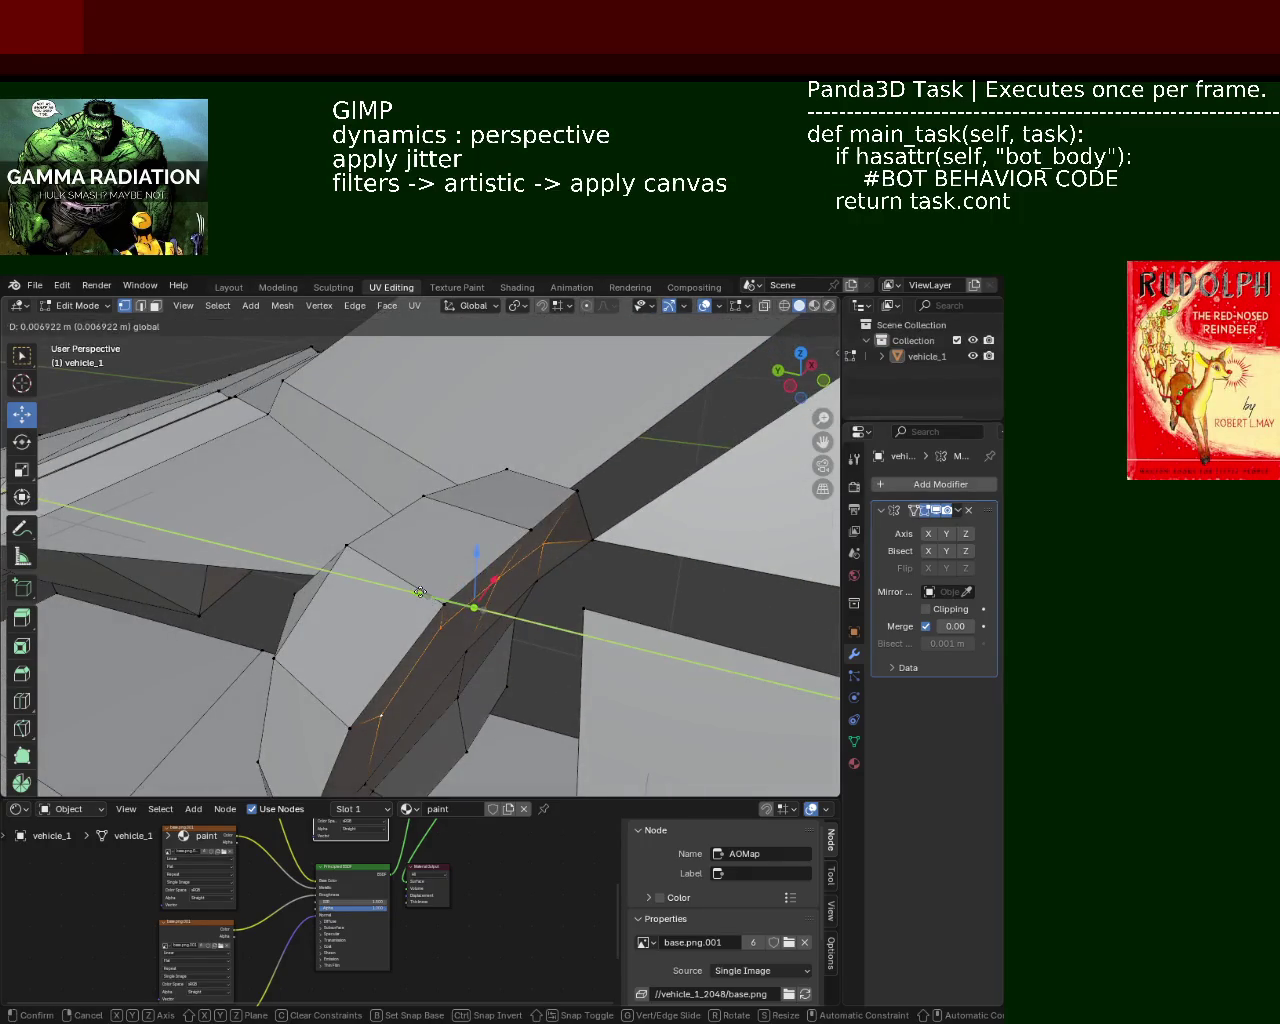
left_click(430, 597)
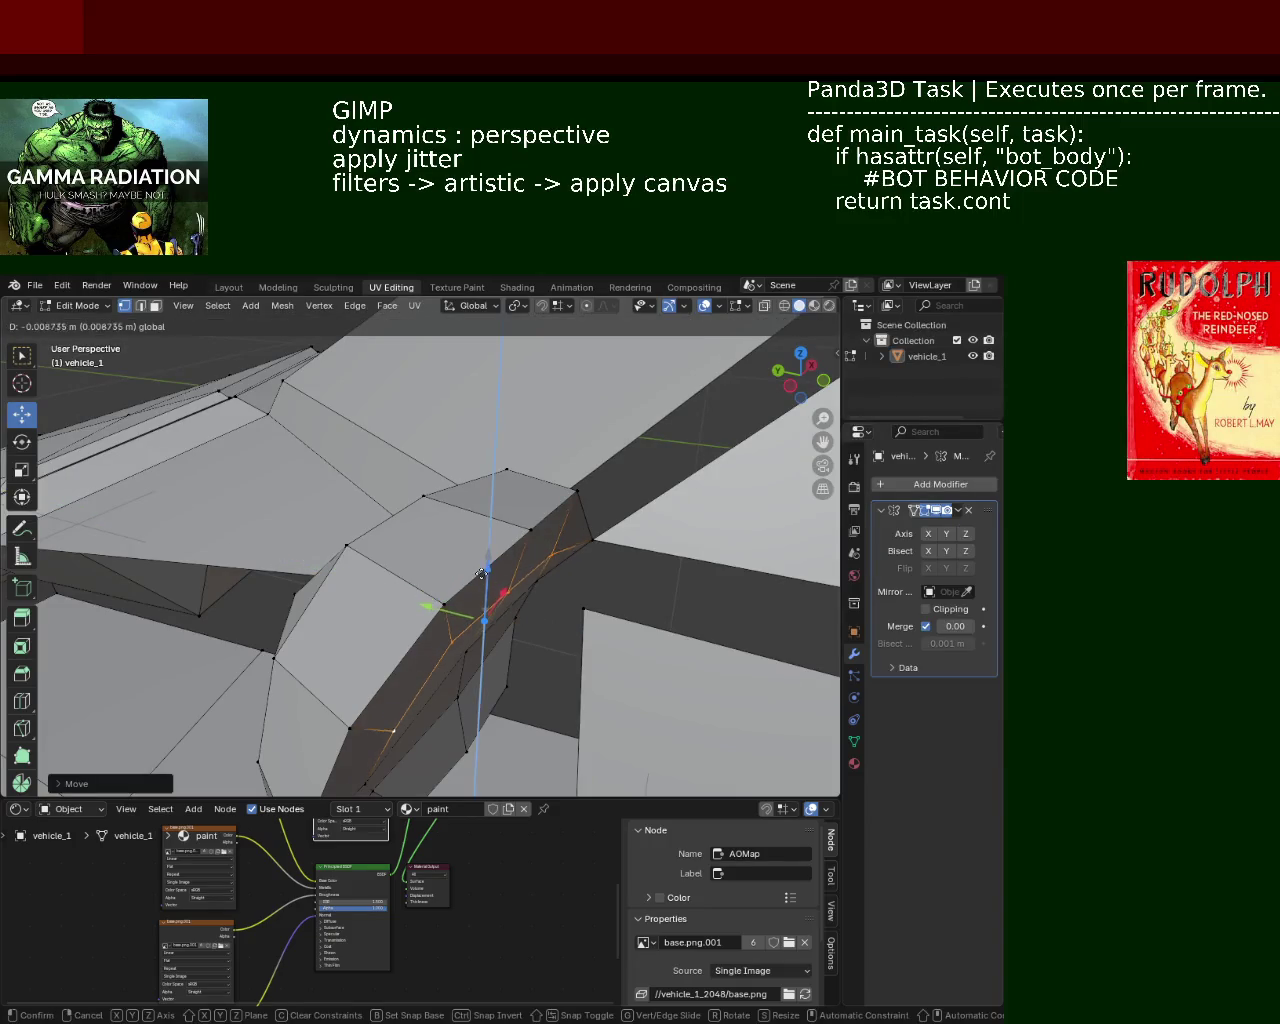
Step: Reposition the arch edge loop along X and vertically with the Move gizmo arrows
mouse_move(475, 587)
middle_mouse_down()
mouse_move(479, 568)
mouse_move(351, 605)
mouse_move(395, 577)
mouse_move(382, 585)
middle_mouse_up()
left_click_drag(429, 608, 420, 600)
middle_click_drag(420, 600, 530, 570)
left_click_drag(529, 545, 535, 522)
mouse_move(535, 522)
middle_mouse_down()
mouse_move(631, 531)
mouse_move(529, 503)
mouse_move(543, 529)
mouse_move(481, 658)
mouse_move(491, 680)
middle_mouse_up()
Step: Lower two of the arch's bottom vertical edges along Z so the sides line up
left_click(486, 655)
left_click_drag(484, 600, 490, 637)
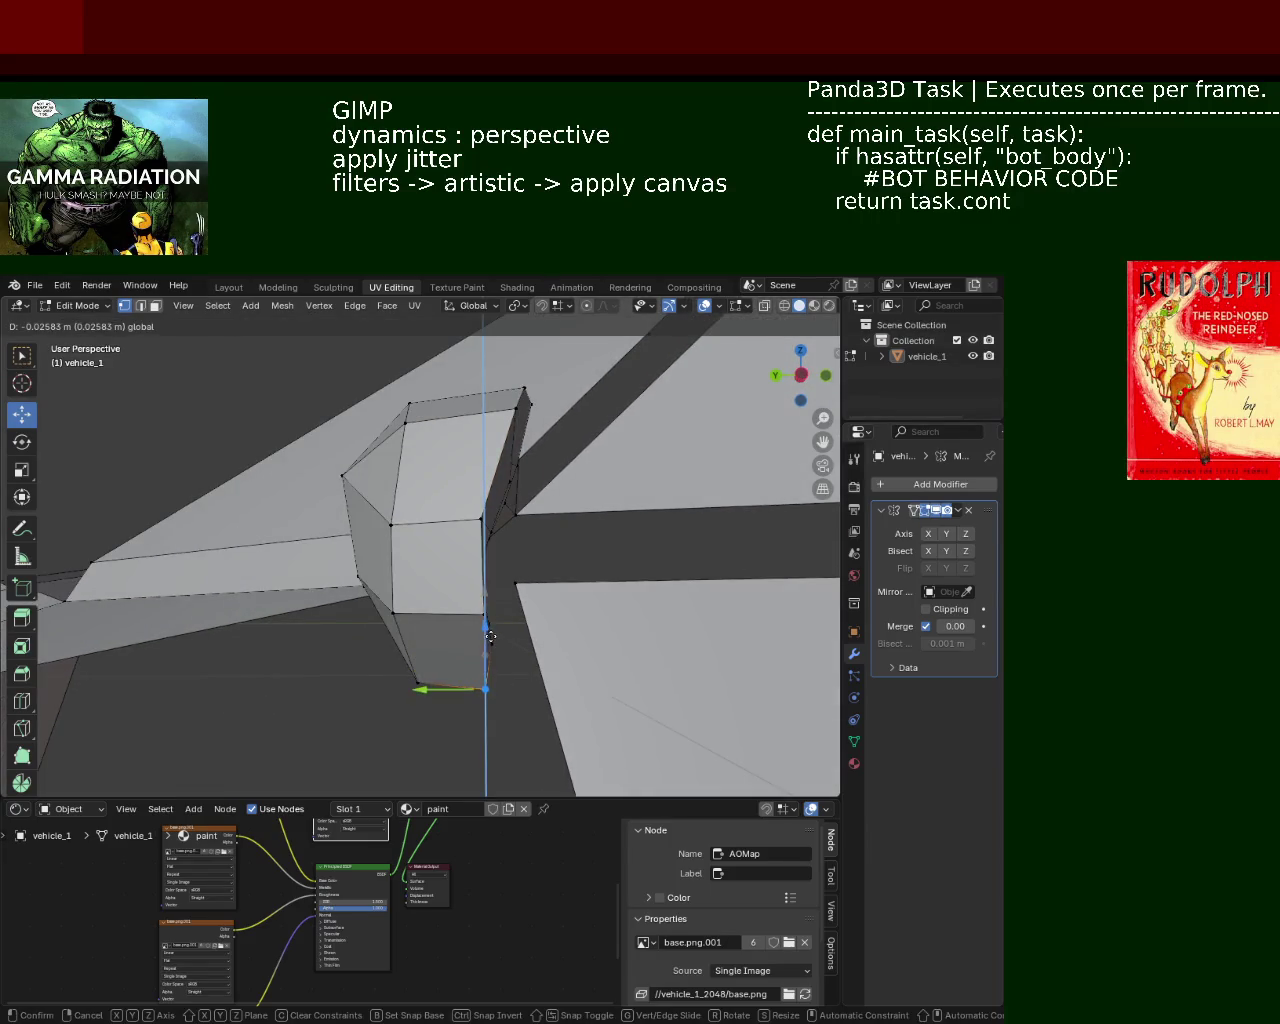
left_click(490, 637)
mouse_move(490, 637)
middle_mouse_down()
mouse_move(487, 665)
mouse_move(534, 672)
mouse_move(477, 563)
mouse_move(506, 592)
mouse_move(466, 666)
mouse_move(400, 638)
mouse_move(409, 618)
mouse_move(349, 606)
mouse_move(443, 618)
mouse_move(273, 533)
middle_mouse_up()
key("g")
key("z")
left_click(543, 683)
left_click(466, 662)
key("g")
key("z")
left_click(469, 653)
Step: Vertex-slide the pair of fender vertices along their edges with Shift+V
left_click(273, 533, "shift")
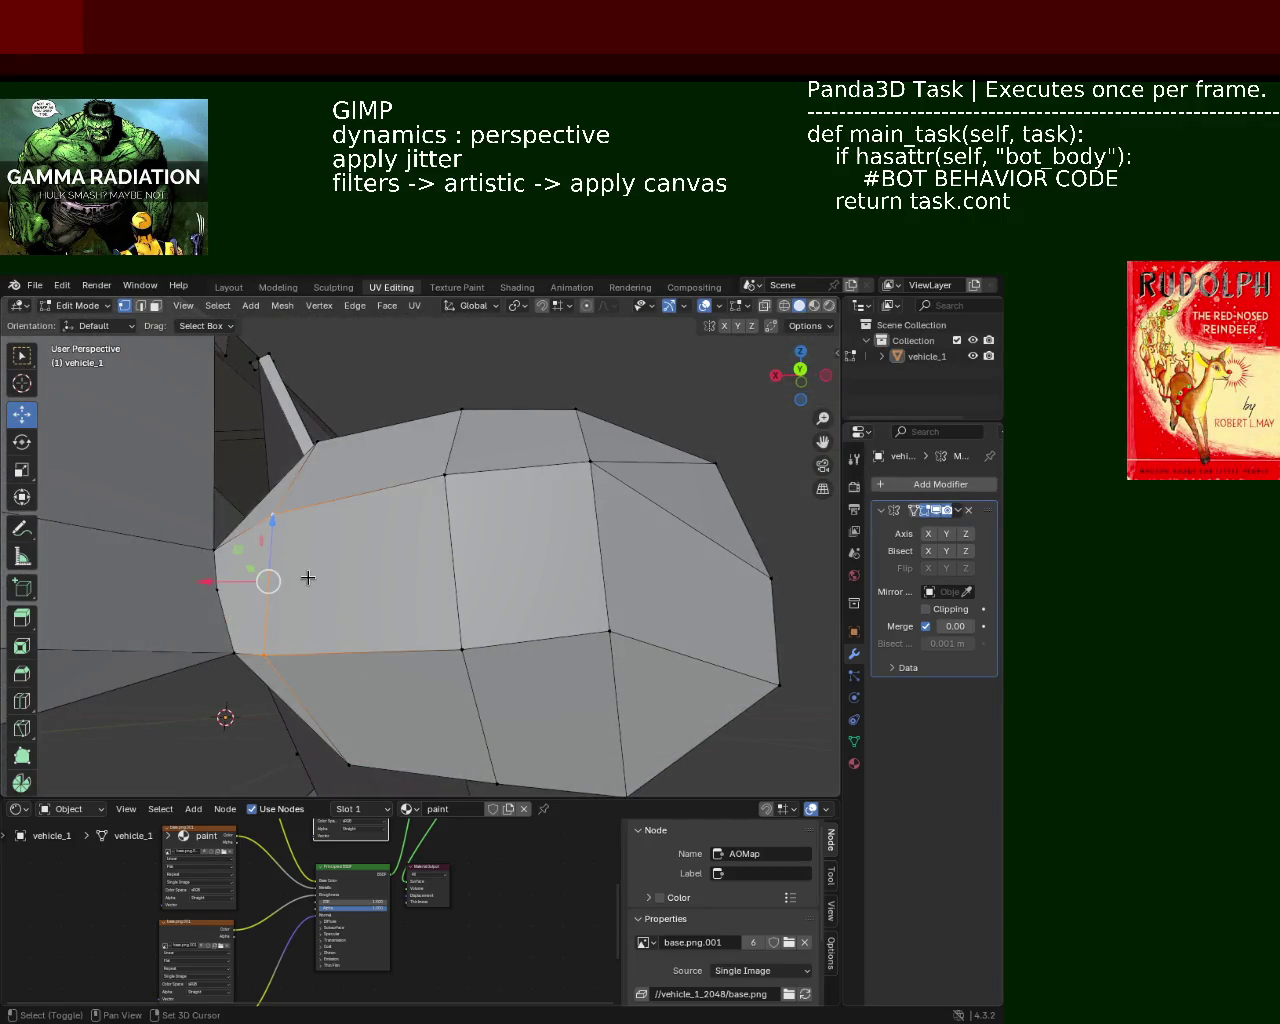
key("shift+v")
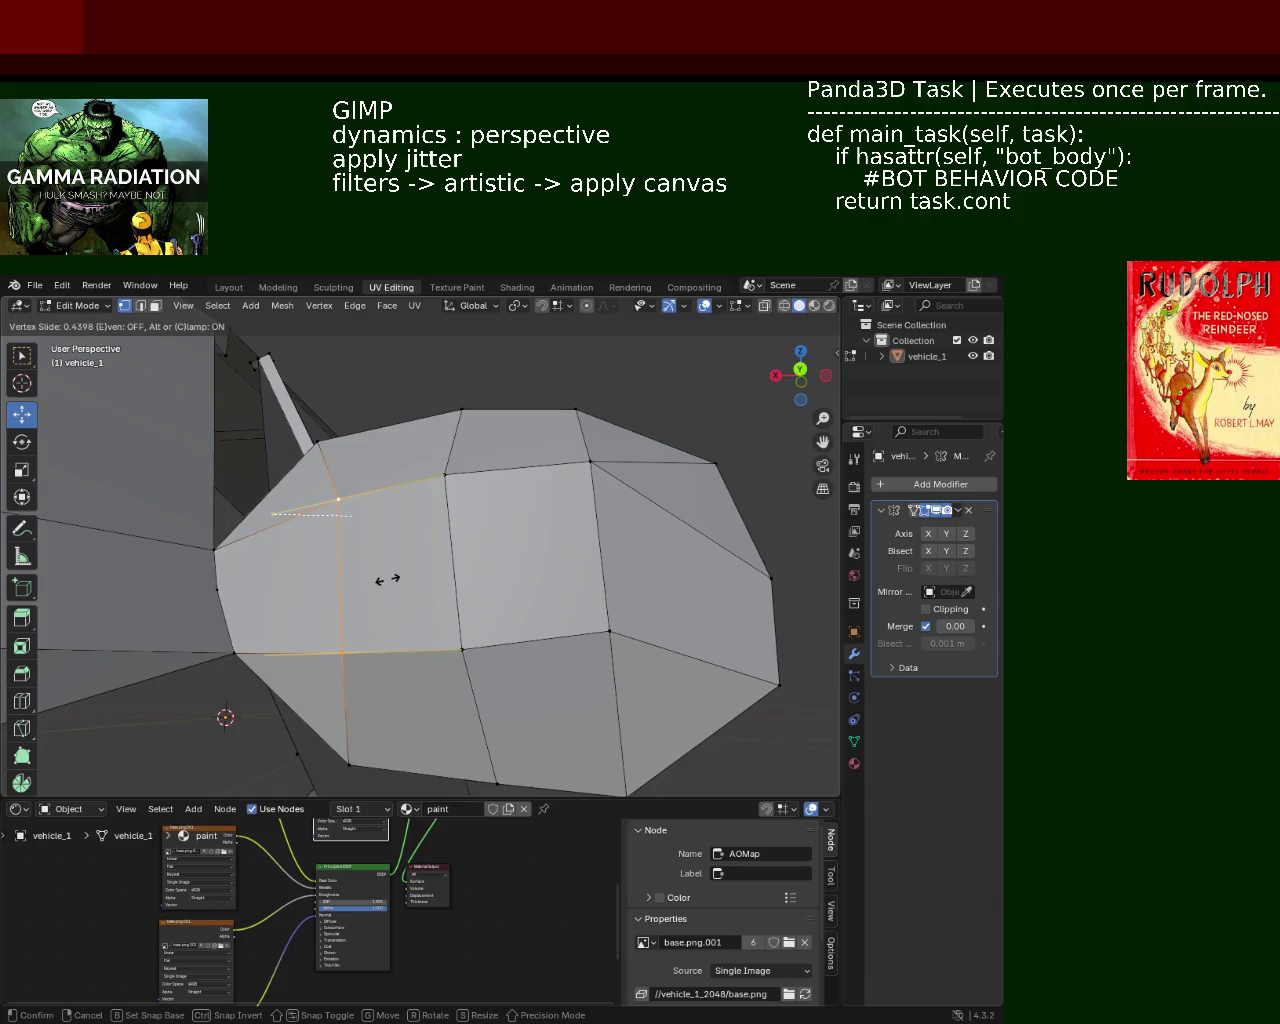
left_click(387, 578)
Step: Lower the nearby fender vertices along Z to even out the rounded faces
mouse_move(380, 600)
middle_mouse_down()
mouse_move(429, 537)
mouse_move(423, 500)
mouse_move(512, 495)
mouse_move(594, 583)
mouse_move(463, 626)
mouse_move(550, 641)
mouse_move(343, 582)
middle_mouse_up()
mouse_move(343, 582)
left_mouse_down()
mouse_move(337, 600)
mouse_move(382, 636)
left_mouse_up()
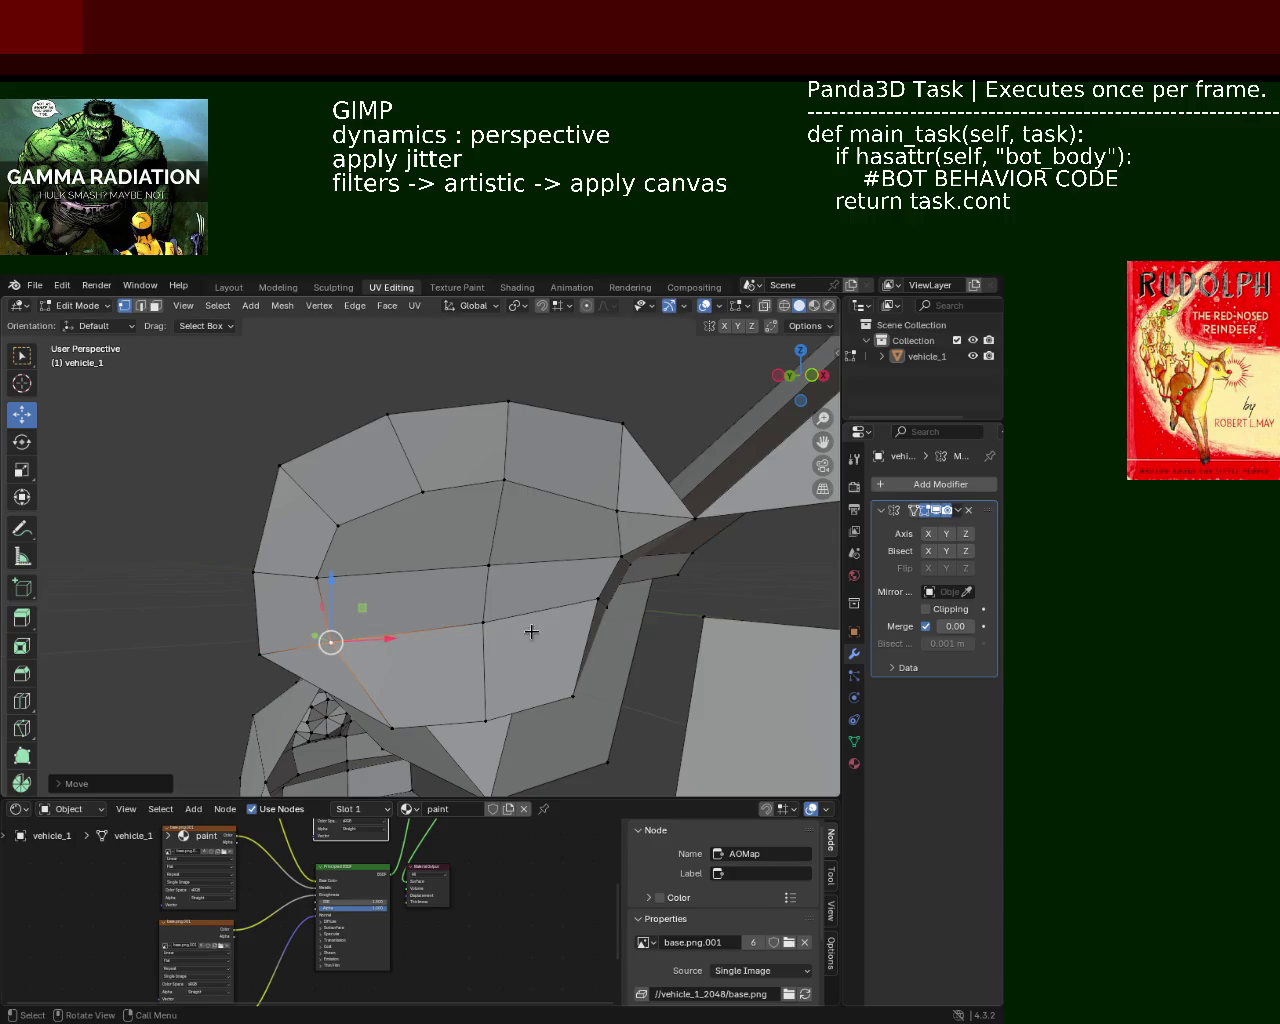
left_click_drag(492, 597, 567, 588)
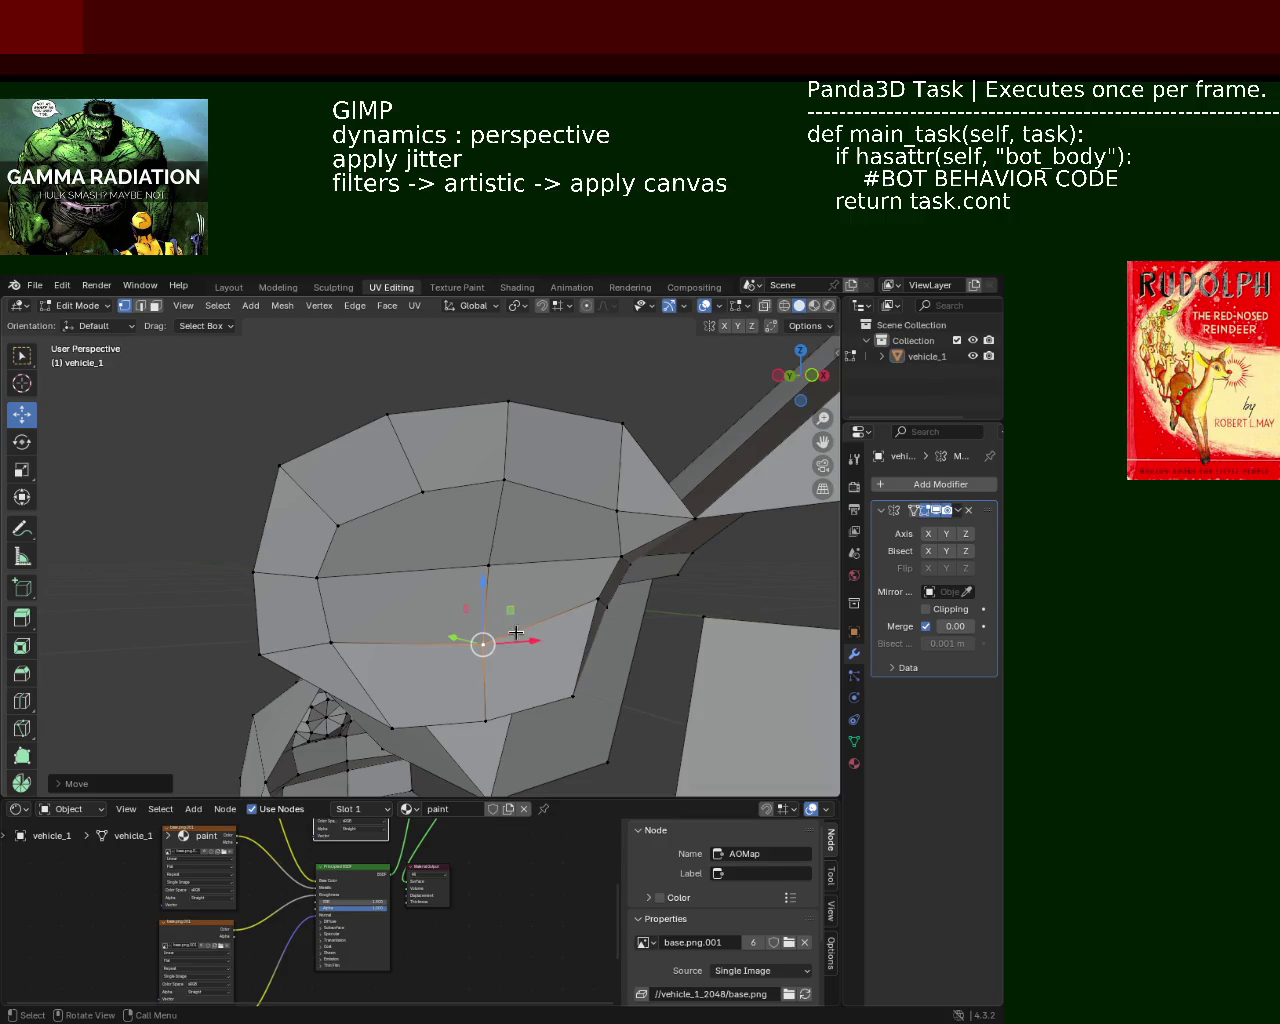
mouse_move(586, 600)
middle_mouse_down()
mouse_move(531, 606)
mouse_move(629, 614)
mouse_move(634, 634)
mouse_move(627, 550)
mouse_move(531, 620)
mouse_move(486, 680)
mouse_move(731, 699)
mouse_move(540, 671)
mouse_move(591, 577)
mouse_move(420, 640)
mouse_move(471, 560)
mouse_move(523, 589)
mouse_move(551, 577)
mouse_move(617, 620)
mouse_move(540, 491)
mouse_move(523, 580)
mouse_move(478, 556)
mouse_move(488, 545)
mouse_move(440, 566)
mouse_move(471, 582)
mouse_move(429, 614)
mouse_move(446, 674)
mouse_move(414, 663)
mouse_move(403, 613)
mouse_move(540, 708)
mouse_move(440, 628)
middle_mouse_up()
key("g")
key("z")
left_click(630, 636)
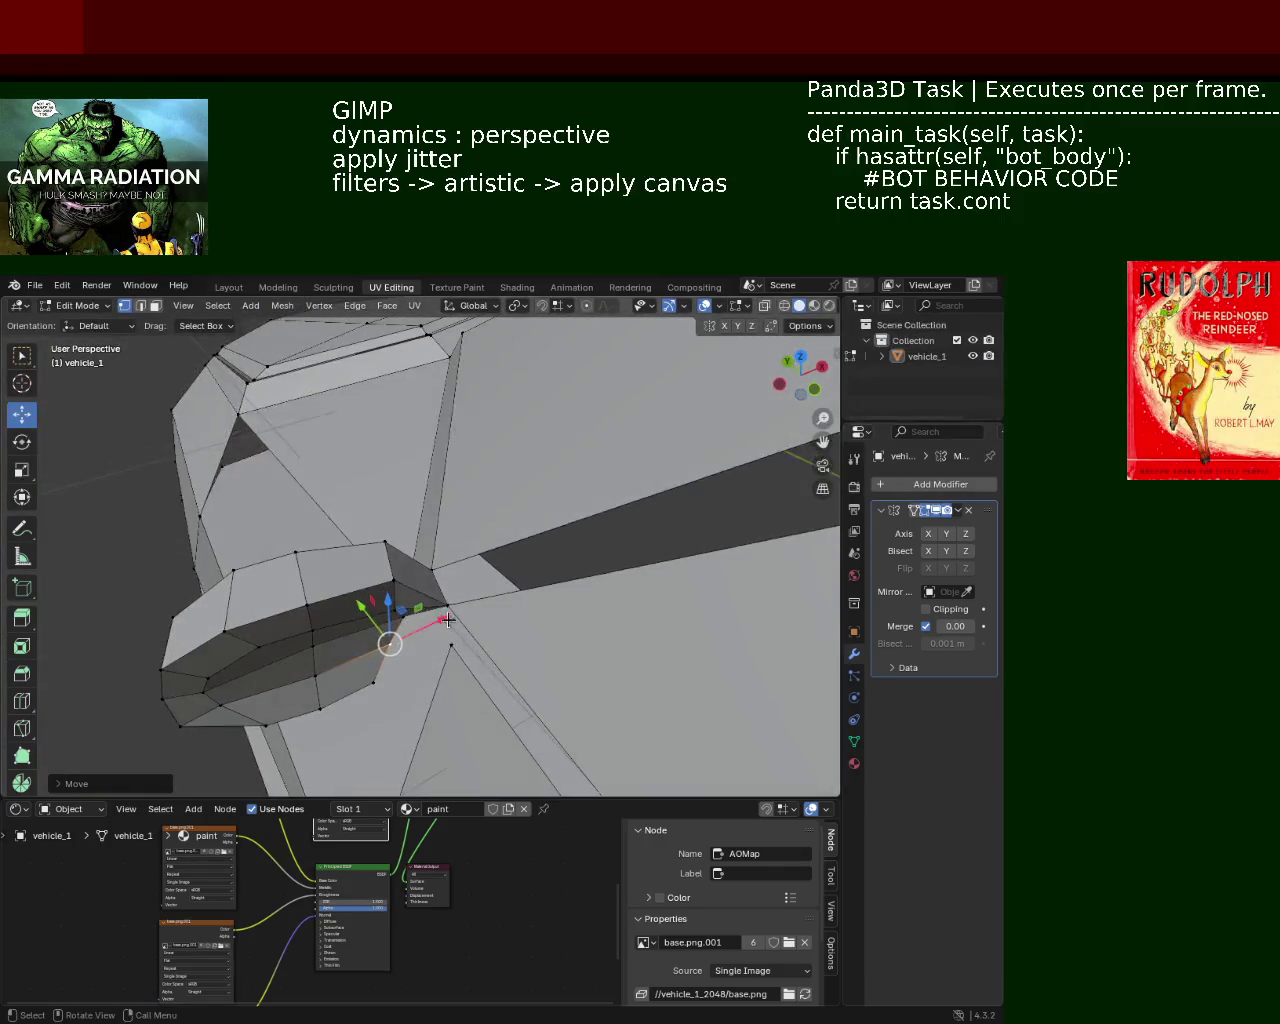
Step: Move the selected arch vertices to a new position
key("g")
left_click(416, 561)
middle_click_drag(416, 561, 451, 509)
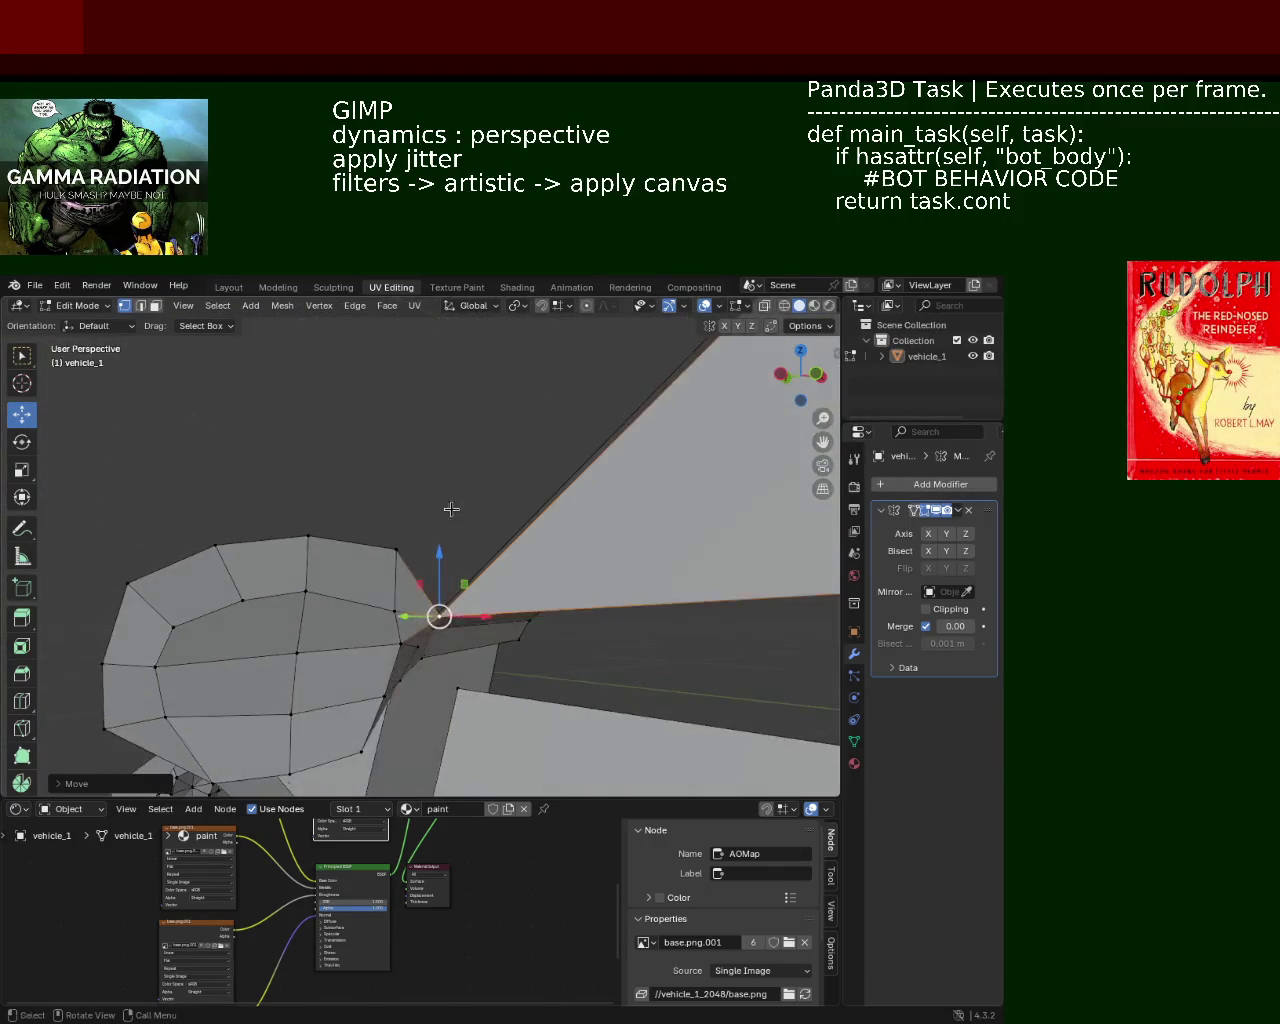
mouse_move(447, 578)
middle_mouse_down()
mouse_move(420, 609)
mouse_move(506, 654)
mouse_move(546, 634)
mouse_move(436, 598)
mouse_move(477, 606)
middle_mouse_up()
Step: Save vehicle_1.blend
key("ctrl+s")
mouse_move(534, 497)
middle_mouse_down()
mouse_move(457, 509)
mouse_move(437, 463)
mouse_move(414, 573)
mouse_move(420, 615)
middle_mouse_up()
mouse_move(400, 622)
left_mouse_down()
mouse_move(376, 631)
mouse_move(409, 623)
left_mouse_up()
mouse_move(409, 623)
middle_mouse_down()
mouse_move(443, 634)
mouse_move(537, 549)
mouse_move(394, 585)
mouse_move(395, 656)
middle_mouse_up()
Step: Dissolve the stray vertex beneath the wheel arch
key("x")
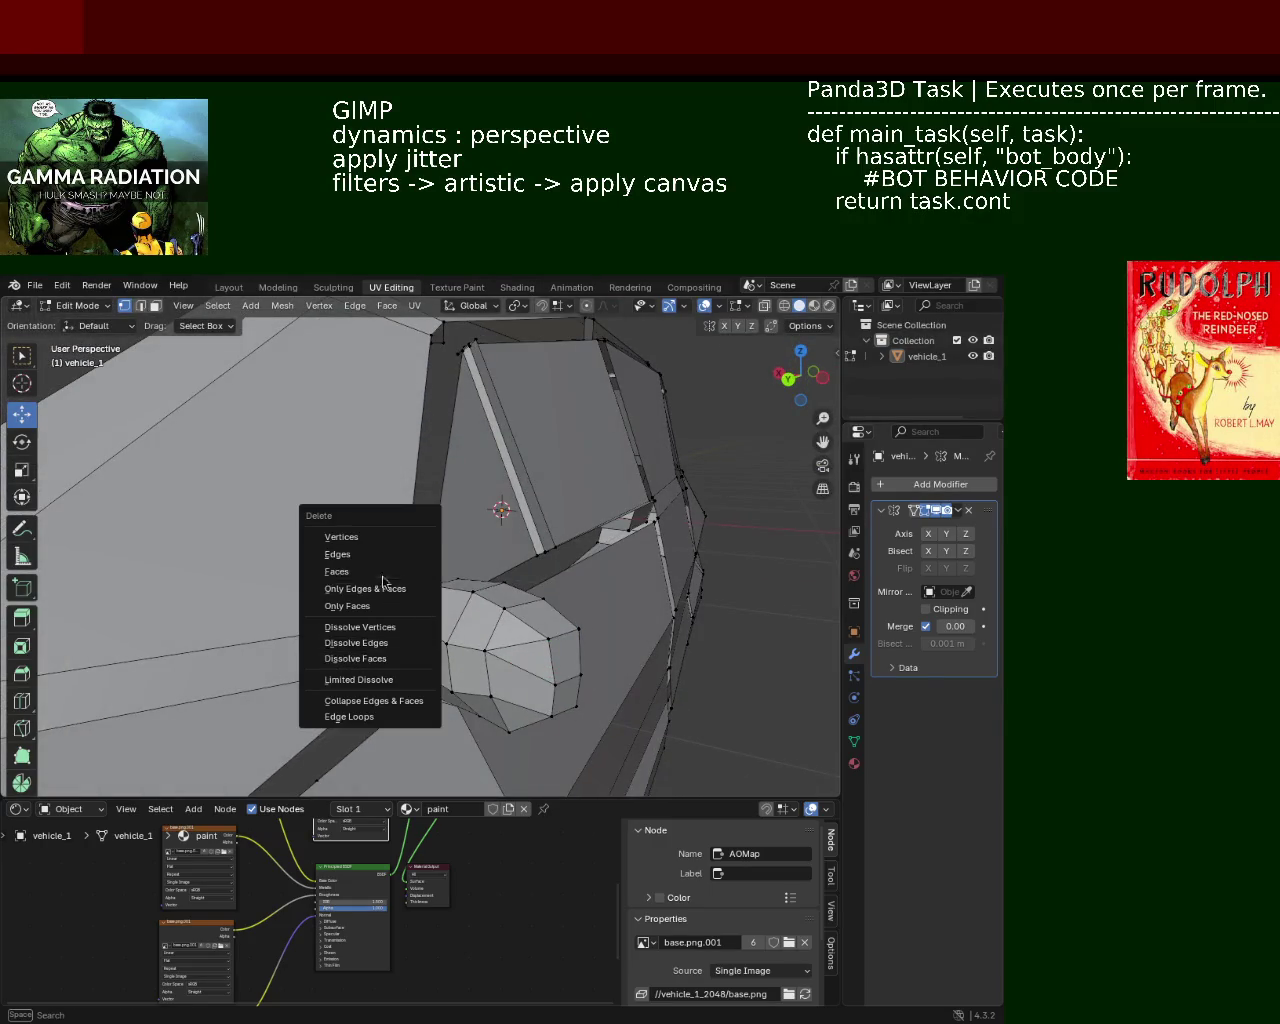
left_click(405, 627)
mouse_move(405, 627)
middle_mouse_down()
mouse_move(218, 611)
mouse_move(195, 551)
middle_mouse_up()
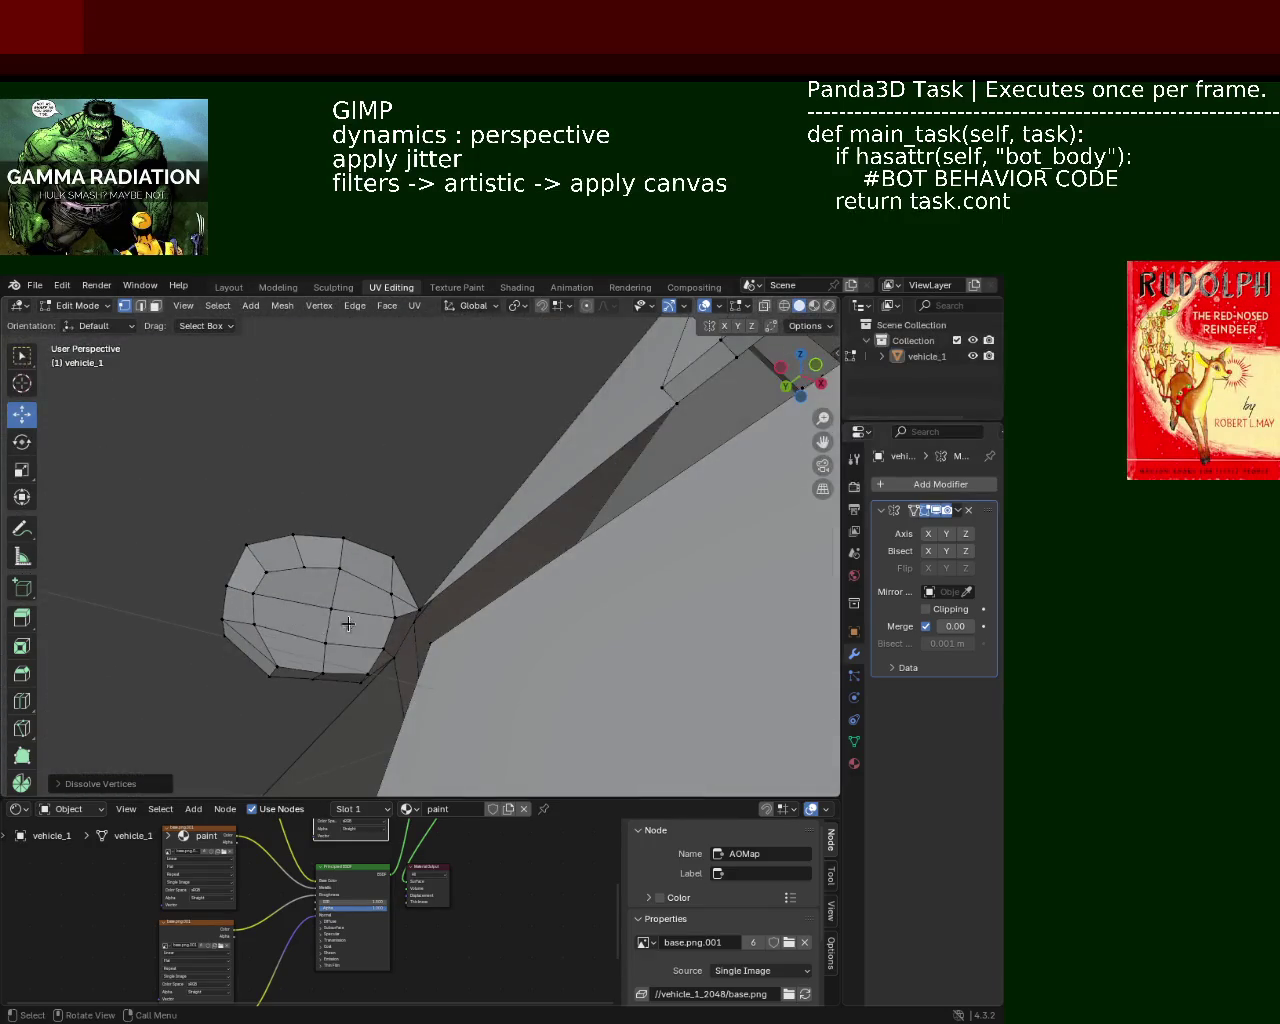
mouse_move(347, 624)
middle_mouse_down()
mouse_move(300, 600)
mouse_move(439, 605)
mouse_move(439, 592)
middle_mouse_up()
Step: Move an arch vertex along Z, then pull it up and to the left
left_click(439, 605)
key("g")
key("z")
left_click(439, 593)
mouse_move(439, 593)
left_mouse_down()
mouse_move(418, 499)
mouse_move(334, 500)
left_mouse_up()
Step: Raise neighbouring arch vertices and nudge a lower vertex slightly along X
left_click(334, 543)
mouse_move(334, 500)
middle_mouse_down()
mouse_move(385, 553)
mouse_move(430, 548)
mouse_move(378, 463)
middle_mouse_up()
left_click(360, 540)
left_click_drag(378, 463, 376, 455)
mouse_move(376, 458)
middle_mouse_down()
mouse_move(366, 560)
mouse_move(346, 606)
middle_mouse_up()
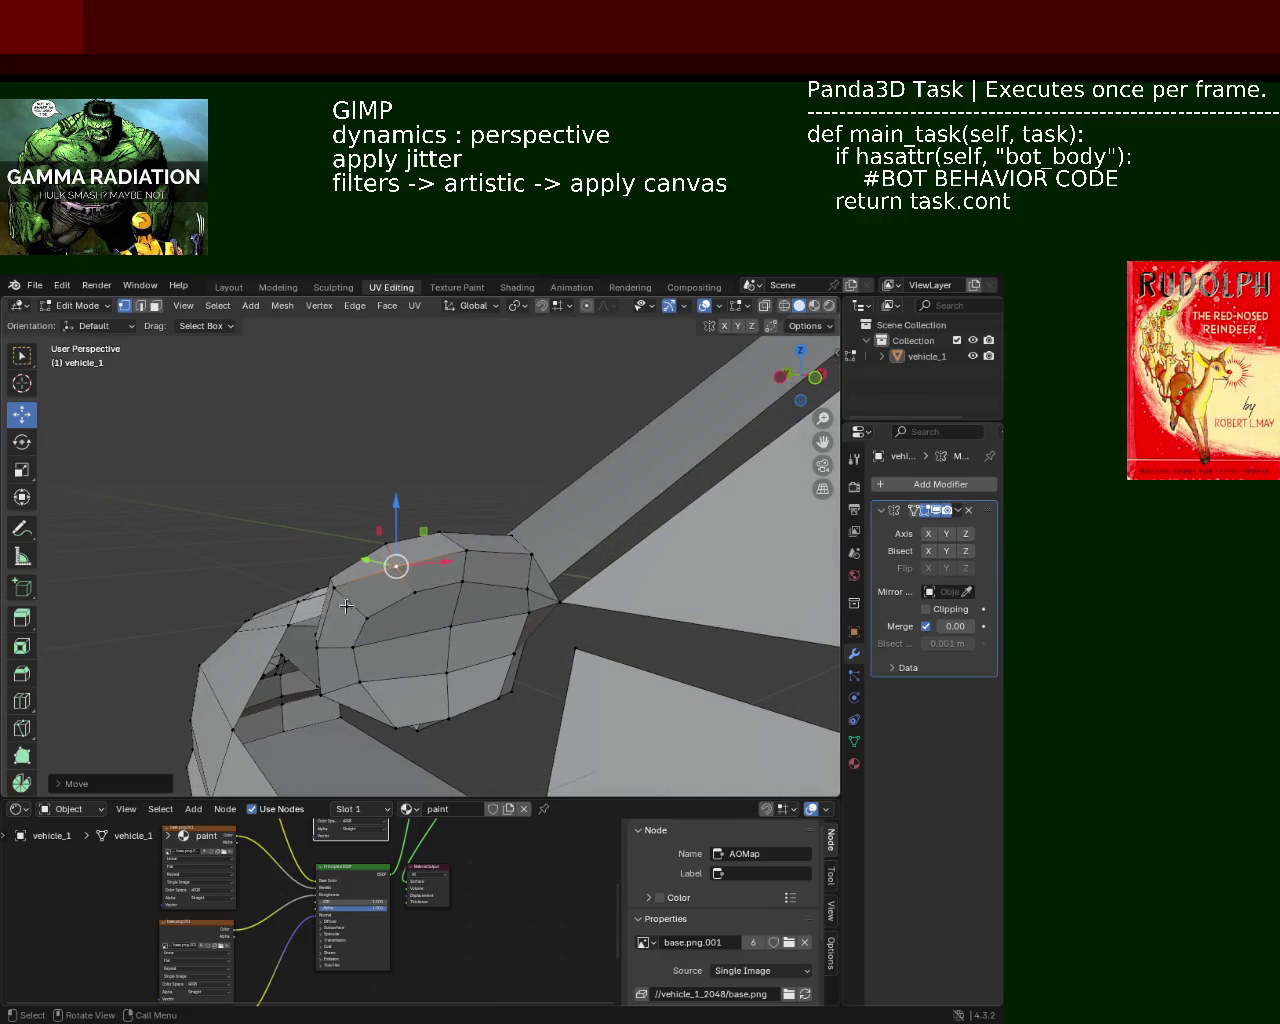
left_click(333, 585)
left_click_drag(381, 591, 430, 592)
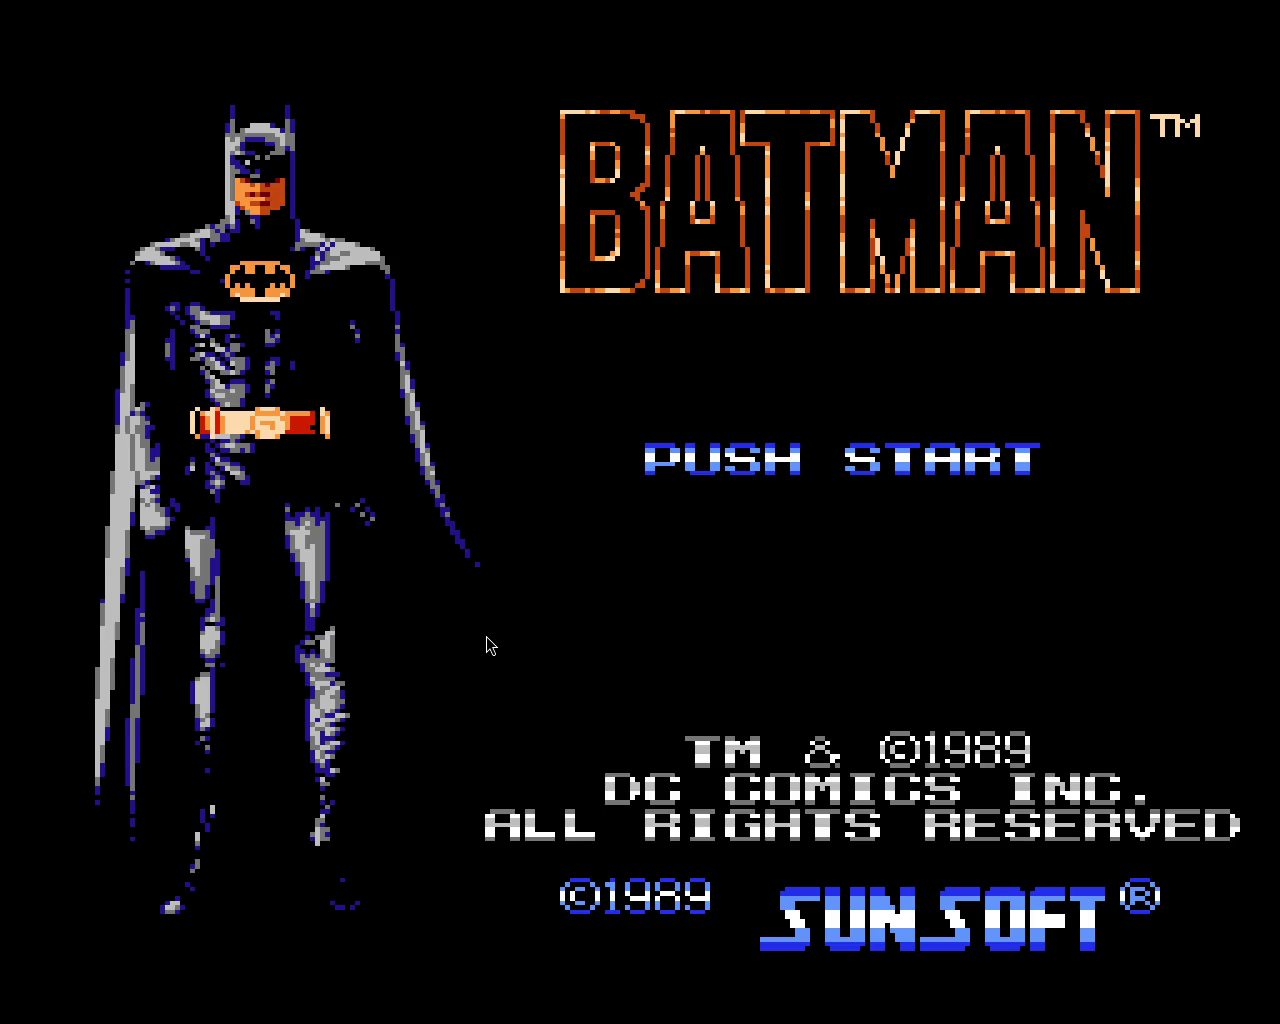
Step: Press Start on the Batman title screen to begin the game
key("Return")
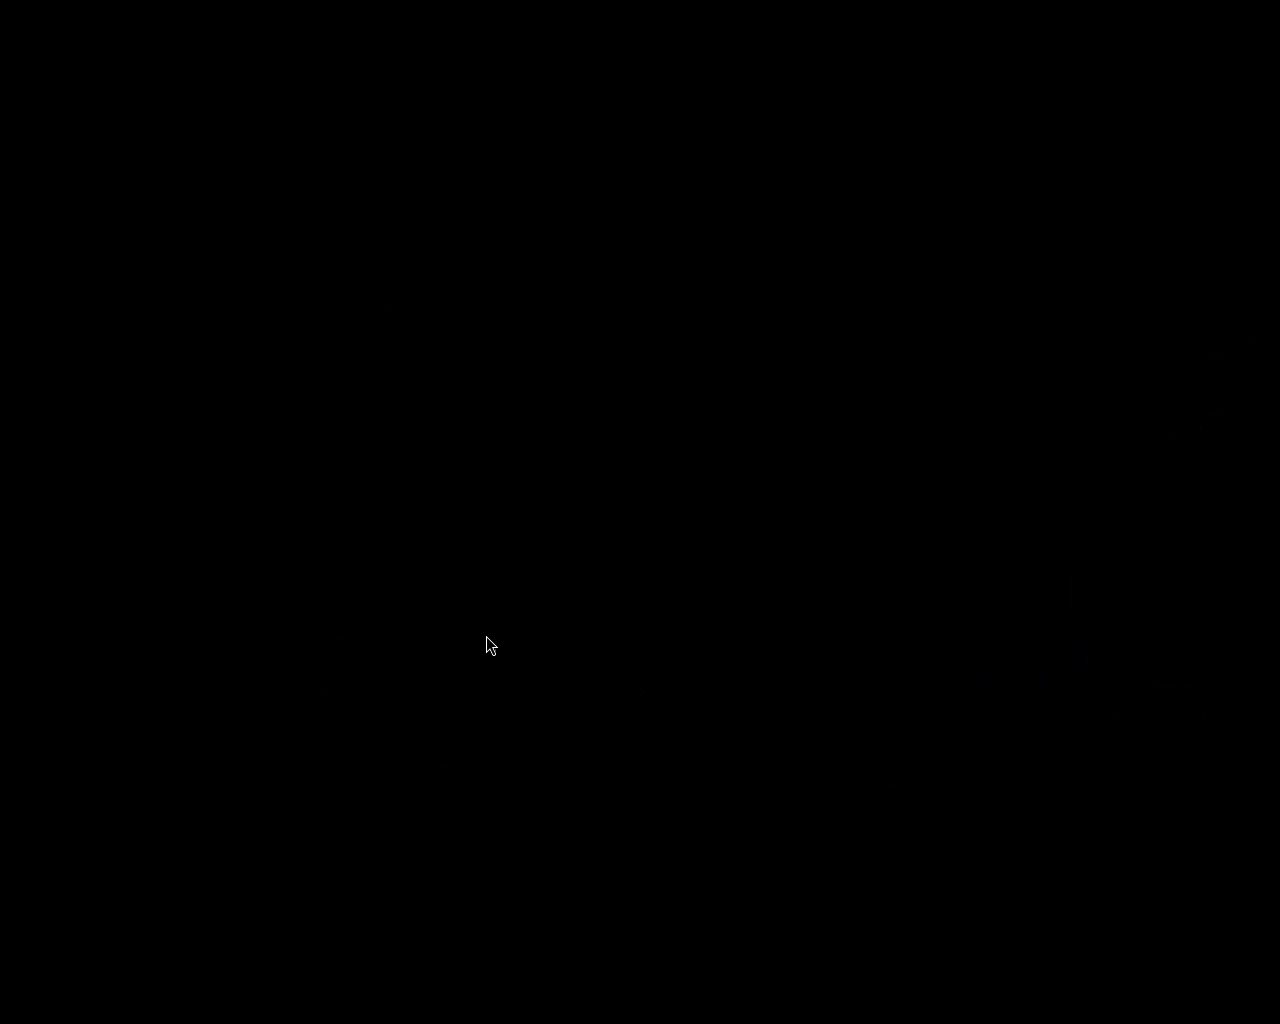